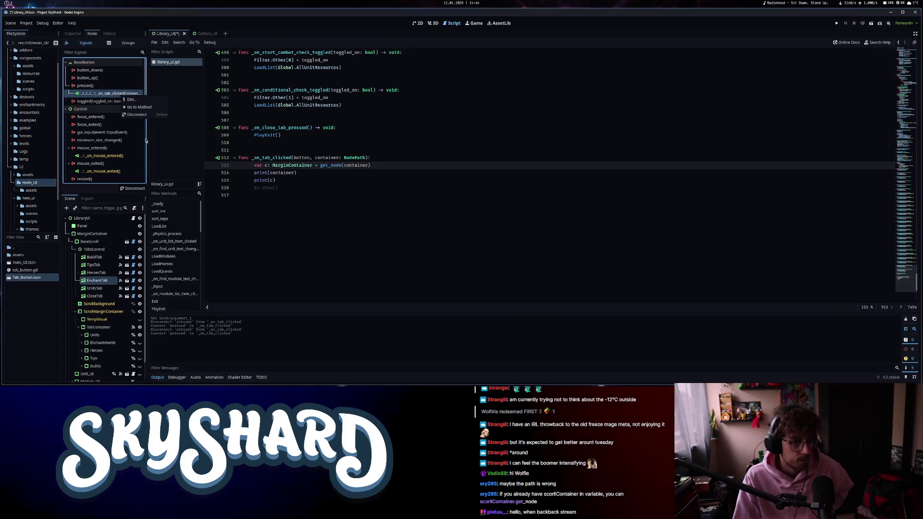
# Reconnect the HeroesTab pressed() signal to _on_tab_clicked so it appends its source button.
pyautogui.click(143, 100)
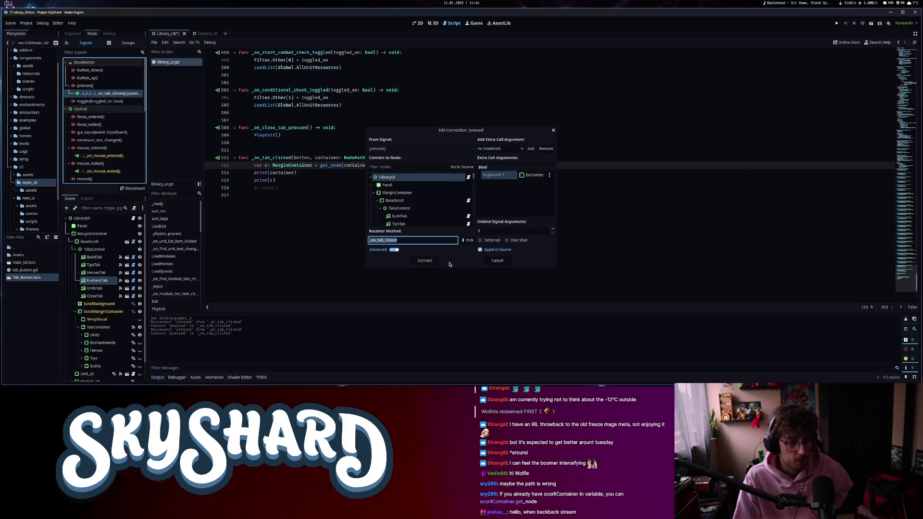
pyautogui.click(497, 260)
pyautogui.rightClick(111, 93)
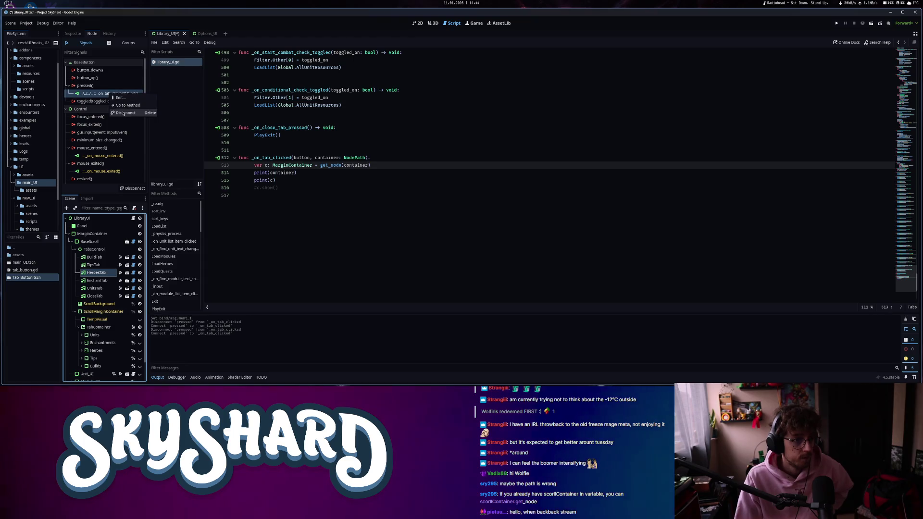
pyautogui.click(126, 99)
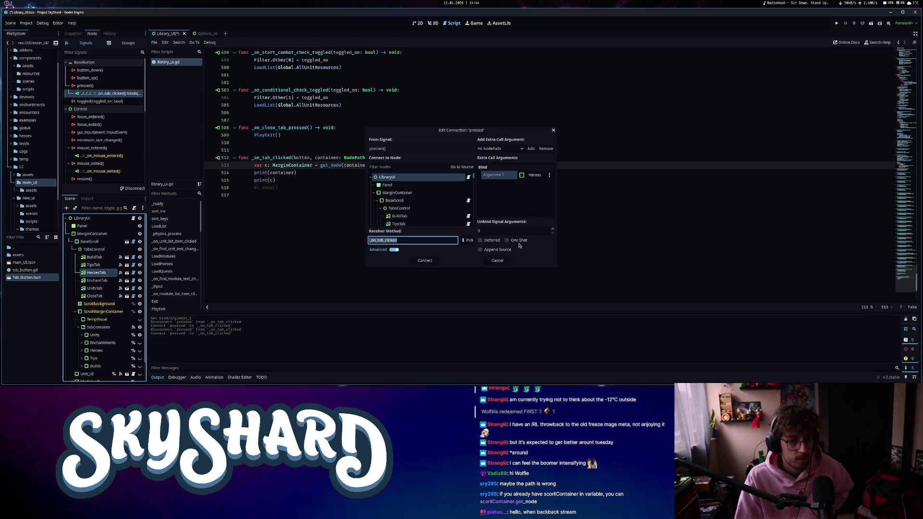
pyautogui.click(425, 260)
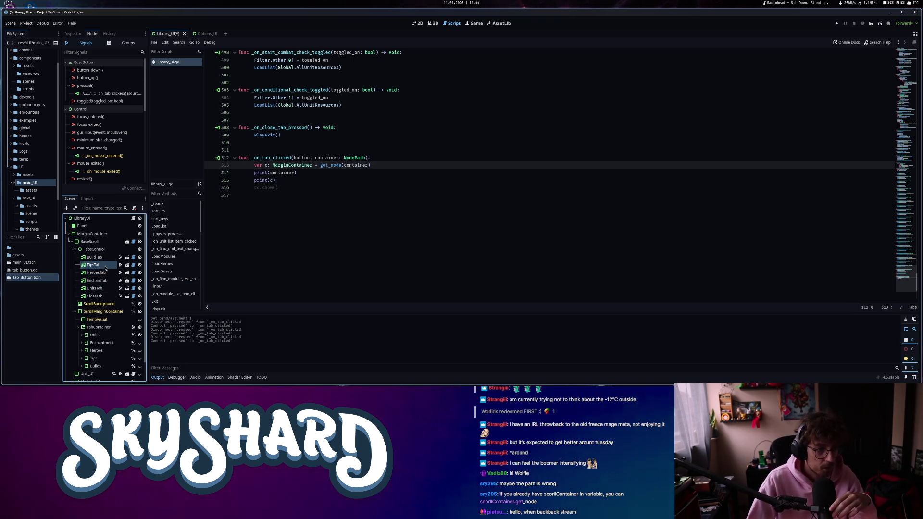
# Reconnect the TipsTab and BuildTab pressed() signals with Append Source enabled.
pyautogui.rightClick(105, 93)
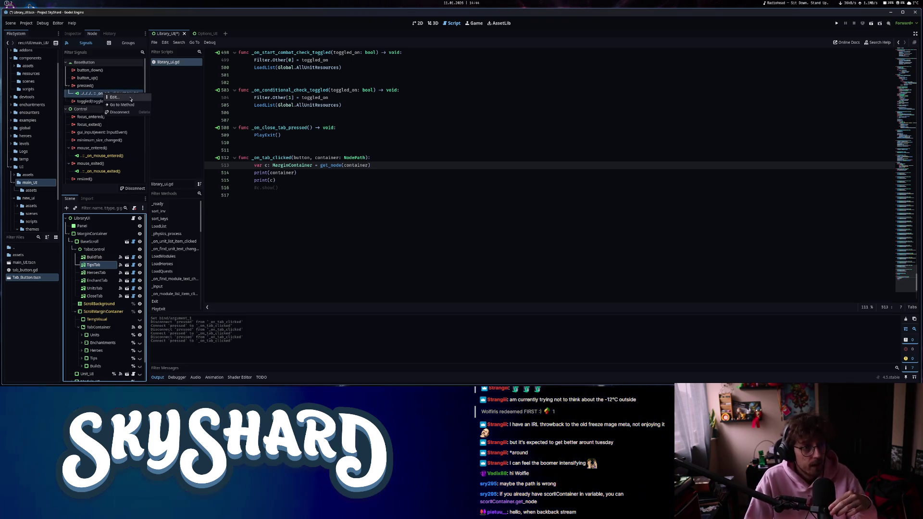
pyautogui.click(116, 97)
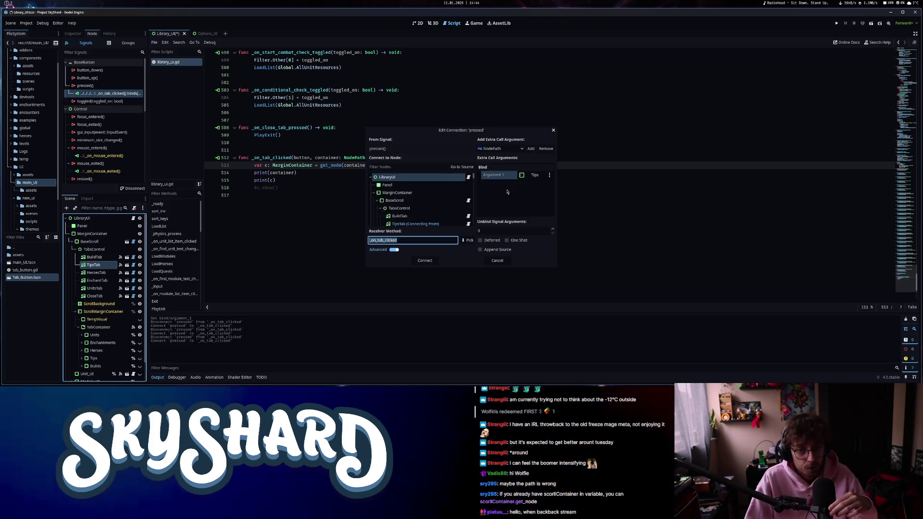
pyautogui.click(425, 261)
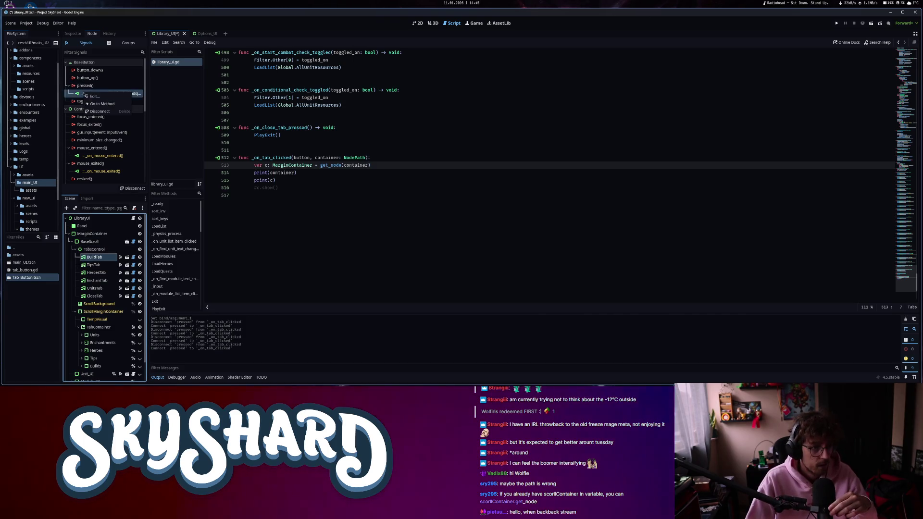
pyautogui.click(113, 97)
pyautogui.click(480, 250)
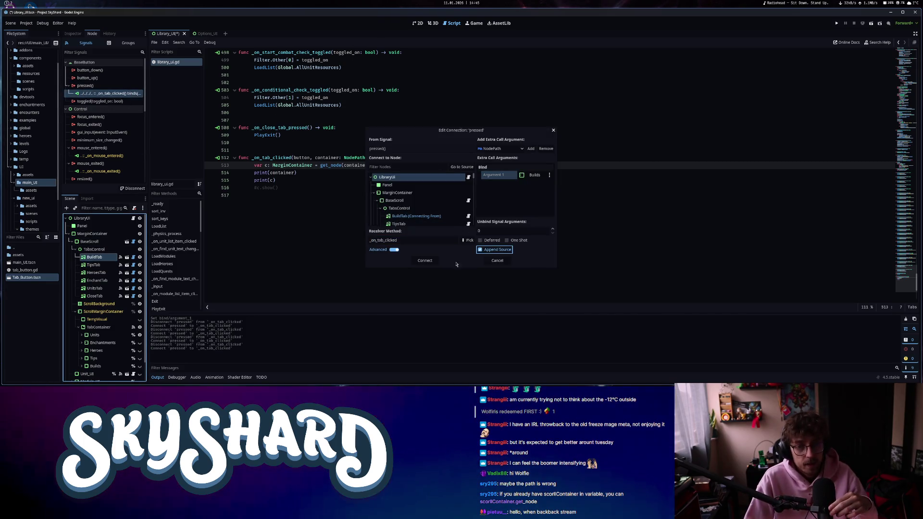
pyautogui.click(424, 260)
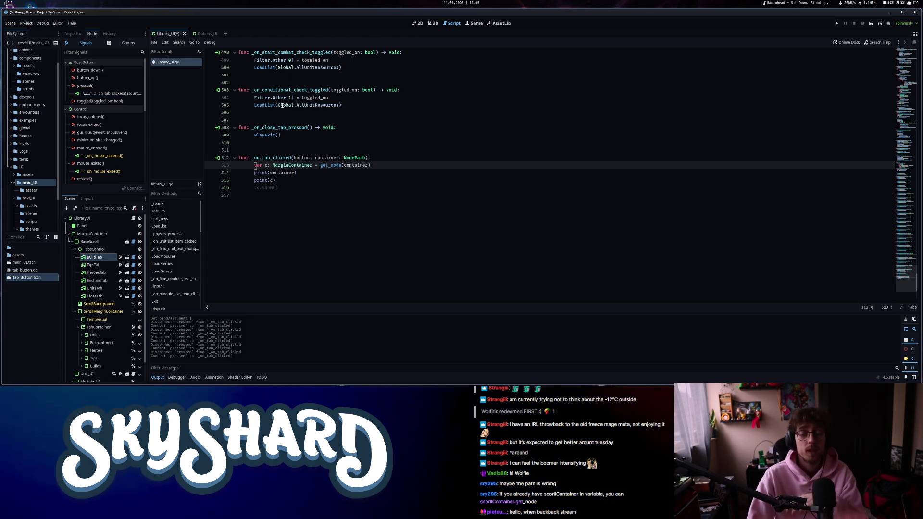
# Type the handler's parameter as 'button: TextureButton' on line 512.
pyautogui.click(316, 178)
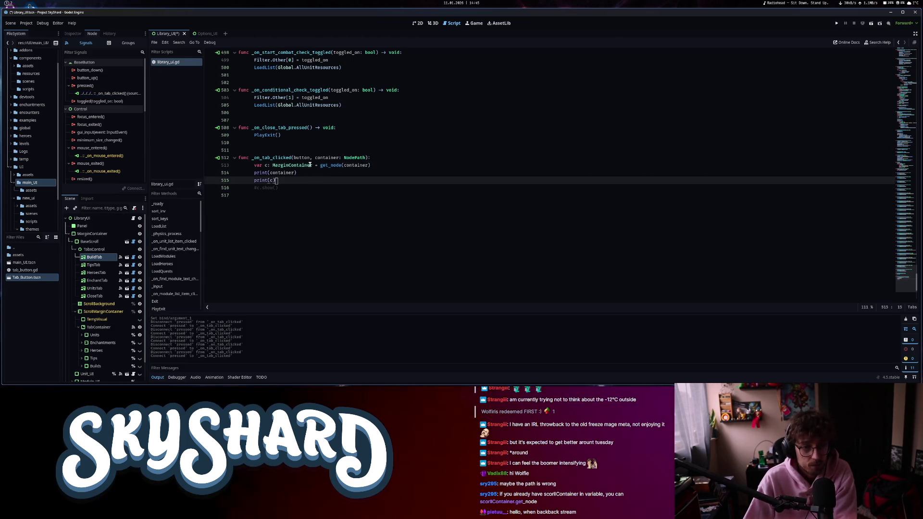
pyautogui.moveTo(294, 158); pyautogui.dragTo(310, 157)
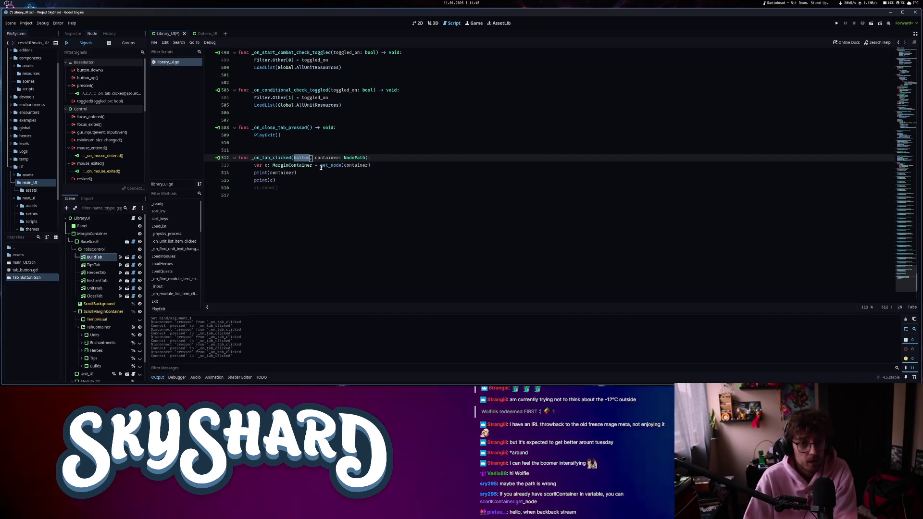
pyautogui.click(321, 165)
pyautogui.click(312, 158)
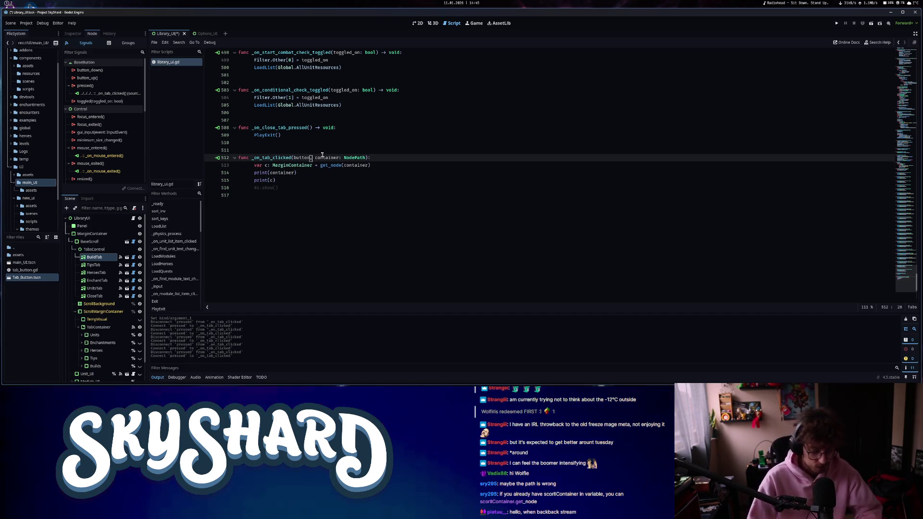
pyautogui.write(': TextureB')
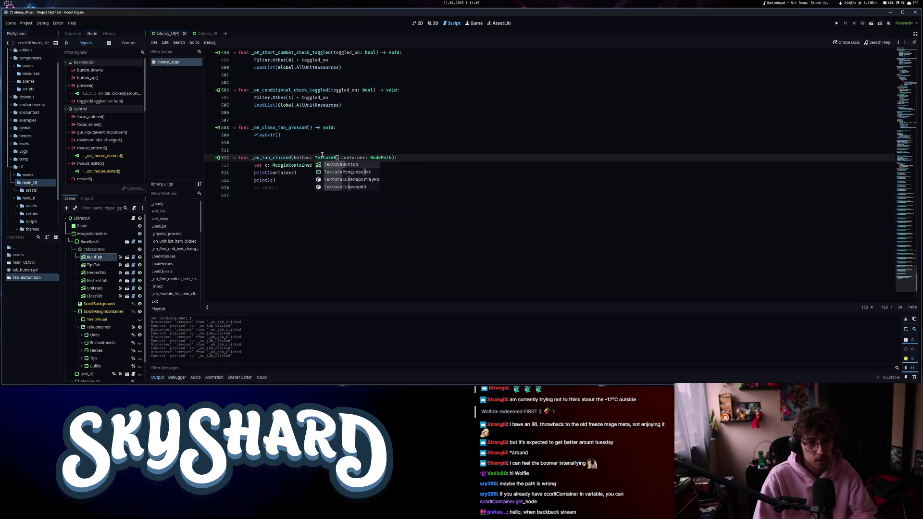
# Fetch the container with button.get_node(container) on line 513 and run the project.
pyautogui.click(321, 165)
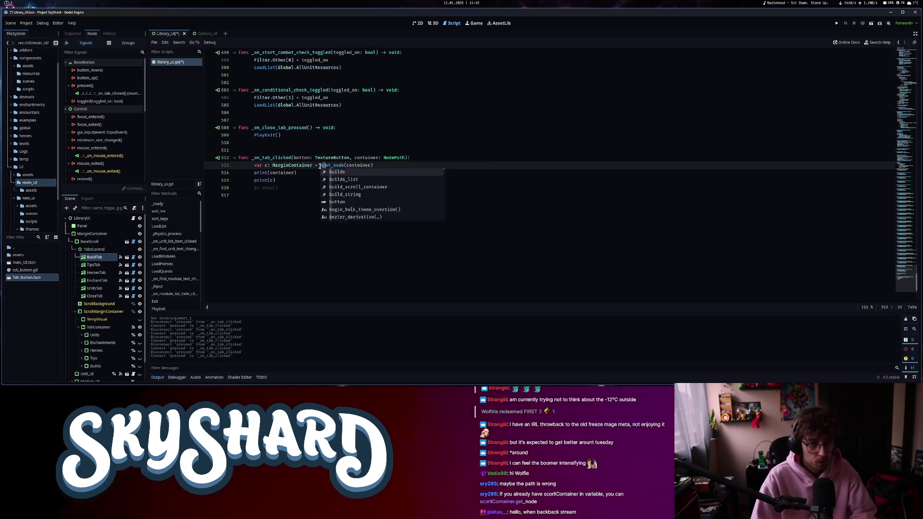
pyautogui.write('utton.get')
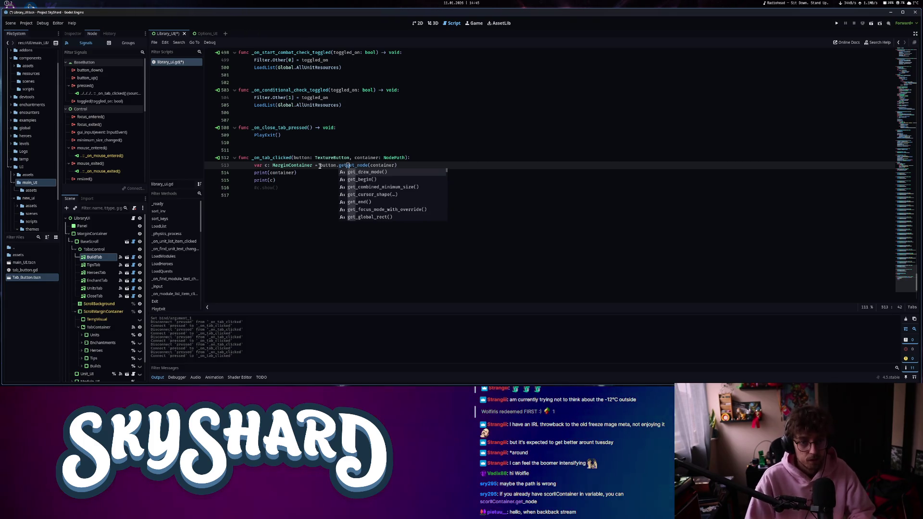
pyautogui.press('BackSpace')
pyautogui.press('BackSpace')
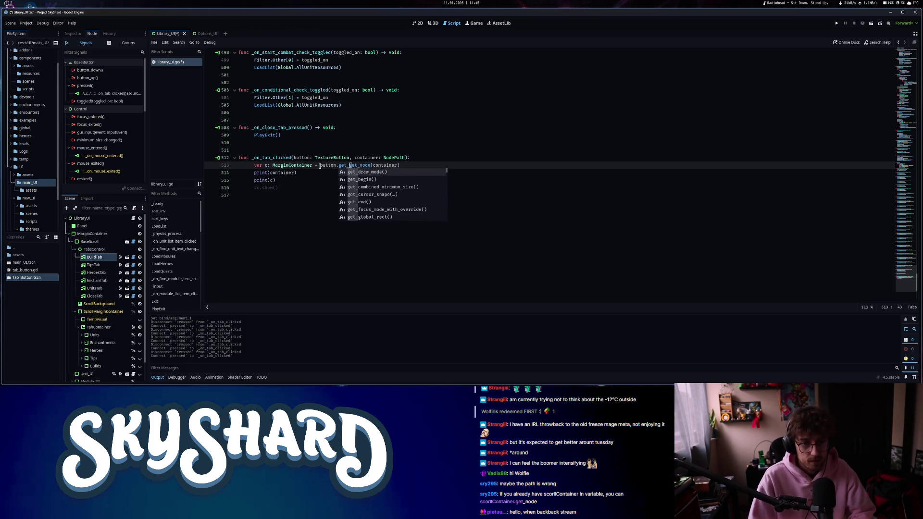
pyautogui.press('BackSpace')
pyautogui.click(361, 165)
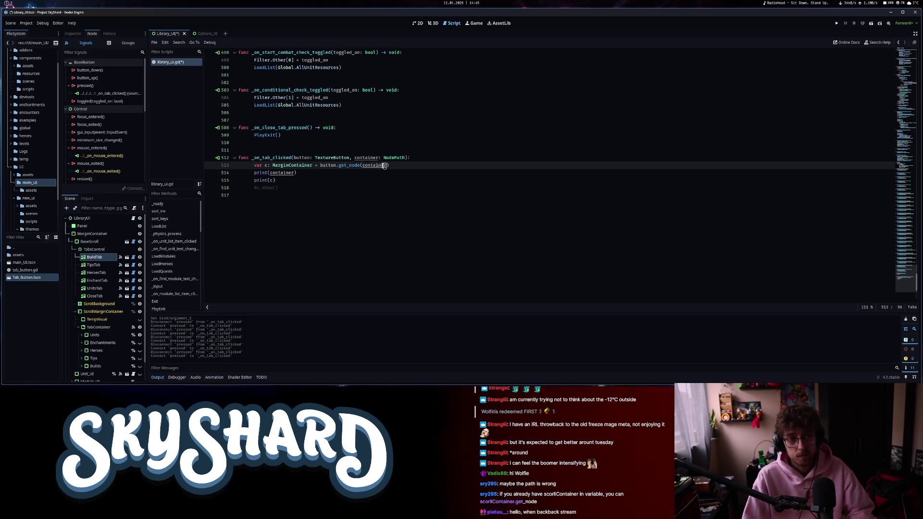
pyautogui.click(839, 25)
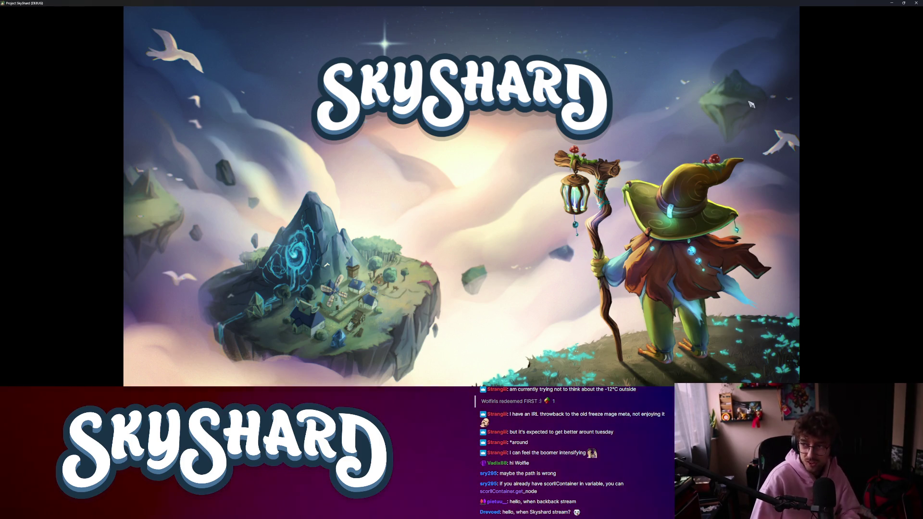
# Snap the game window right, open the Library and try the Enchant and Heroes tabs.
pyautogui.press('super+Right')
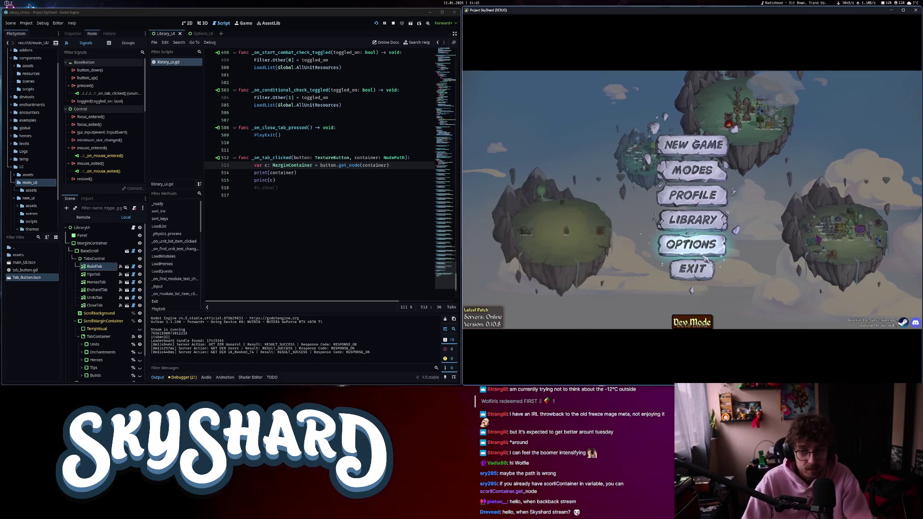
pyautogui.click(697, 226)
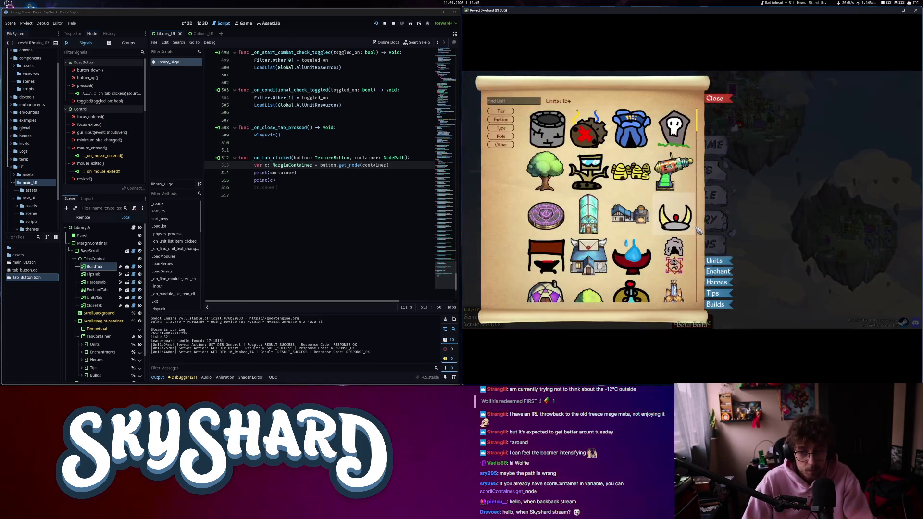
pyautogui.click(724, 271)
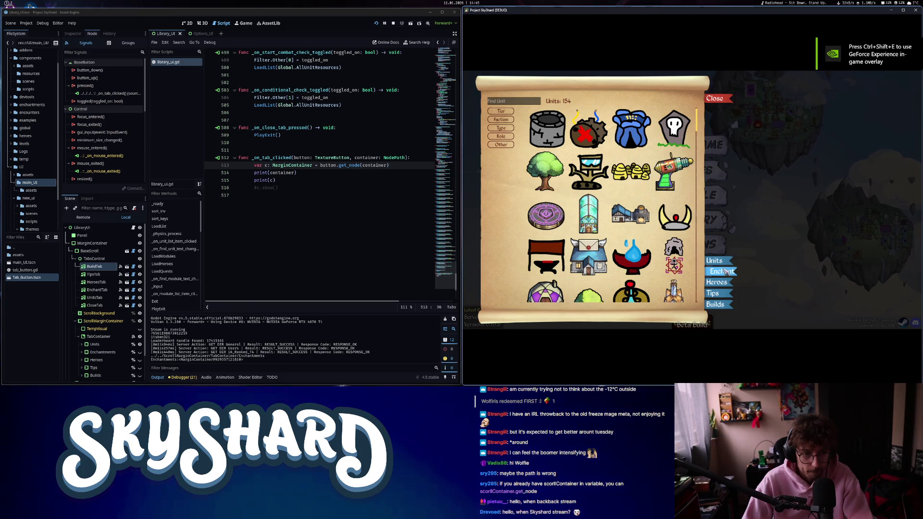
pyautogui.click(721, 283)
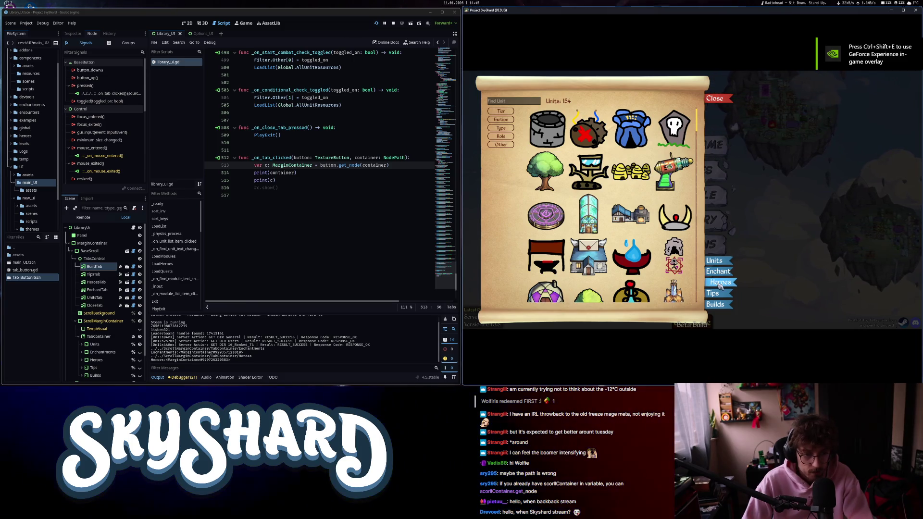
# Uncomment the c.show() line in library_ui.gd and save the script.
pyautogui.click(281, 188)
pyautogui.hotkey('ctrl', 'k')
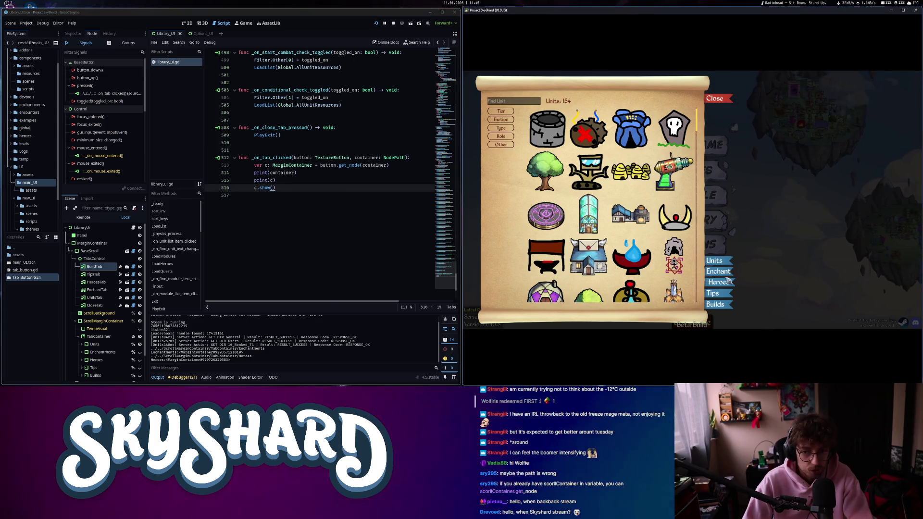
pyautogui.press('Up')
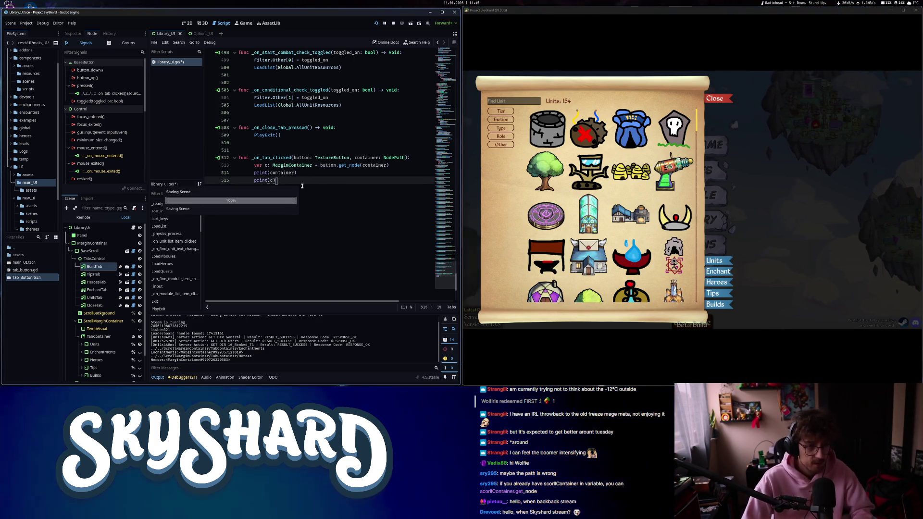
# Cycle through the Units, Enchant, Heroes, Tips and Builds tabs, then exit and stop the game.
pyautogui.click(713, 294)
pyautogui.click(716, 282)
pyautogui.click(718, 271)
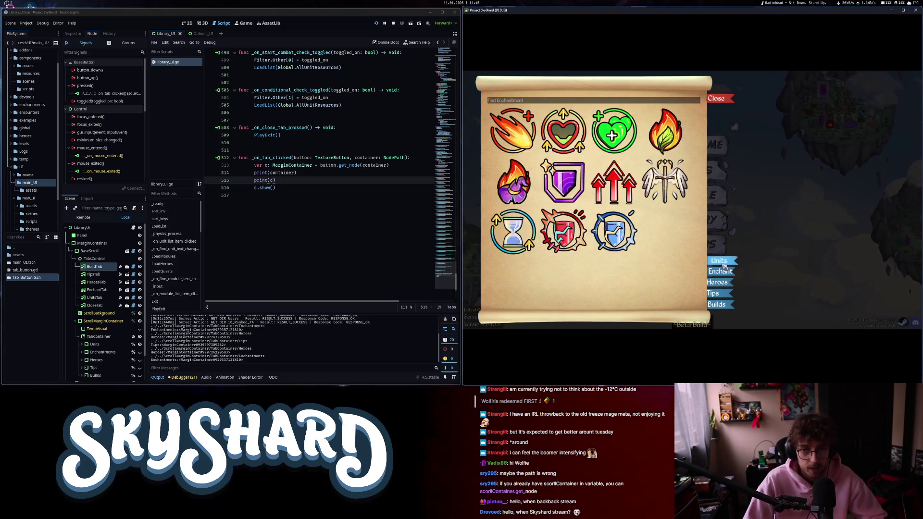
pyautogui.click(721, 262)
pyautogui.click(713, 294)
pyautogui.click(716, 282)
pyautogui.click(720, 261)
pyautogui.click(724, 293)
pyautogui.click(716, 282)
pyautogui.click(720, 271)
pyautogui.click(719, 261)
pyautogui.click(717, 282)
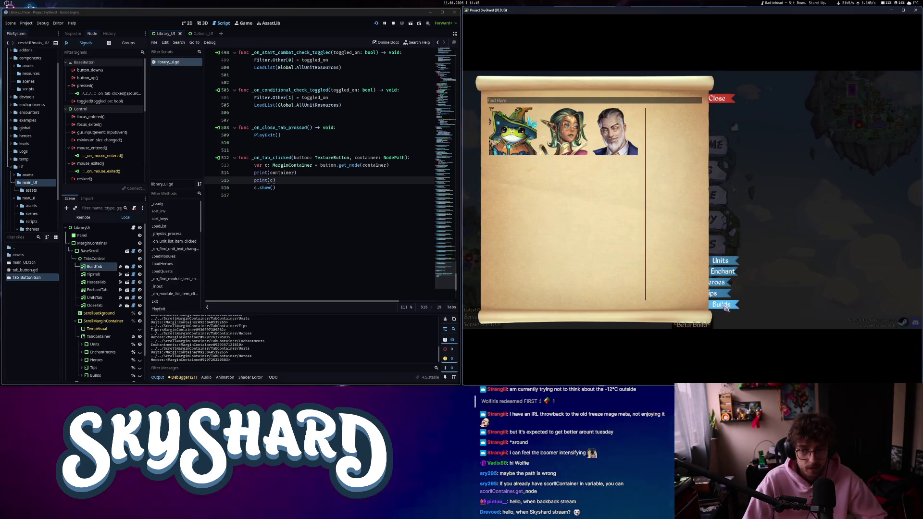
pyautogui.click(721, 293)
pyautogui.click(721, 293)
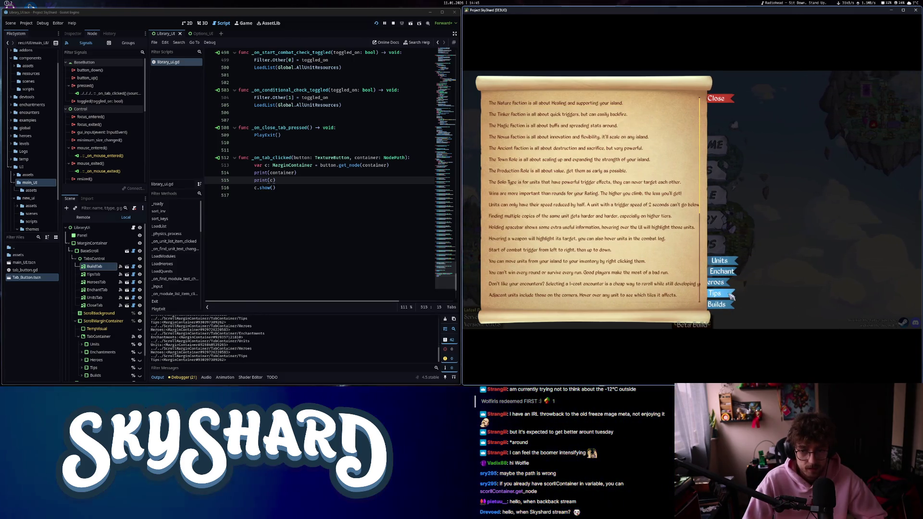
pyautogui.click(716, 282)
pyautogui.click(723, 272)
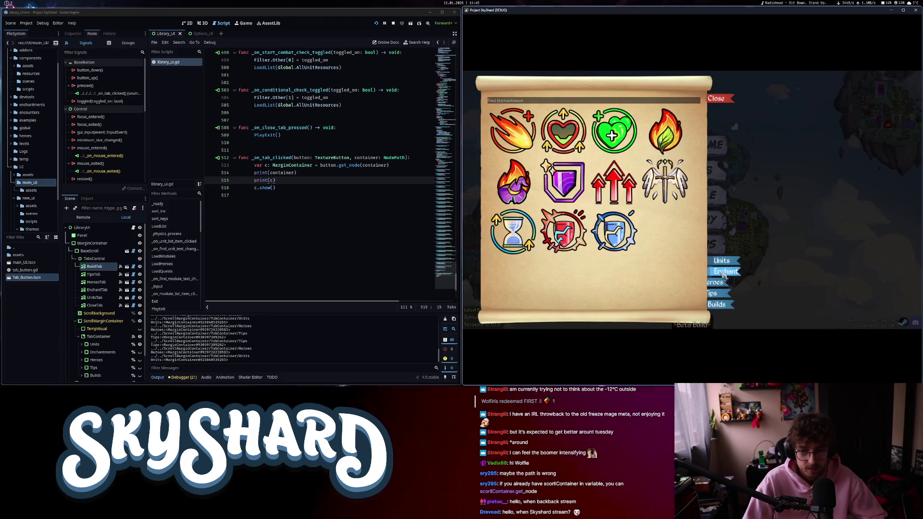
pyautogui.click(719, 304)
pyautogui.click(715, 293)
pyautogui.click(716, 283)
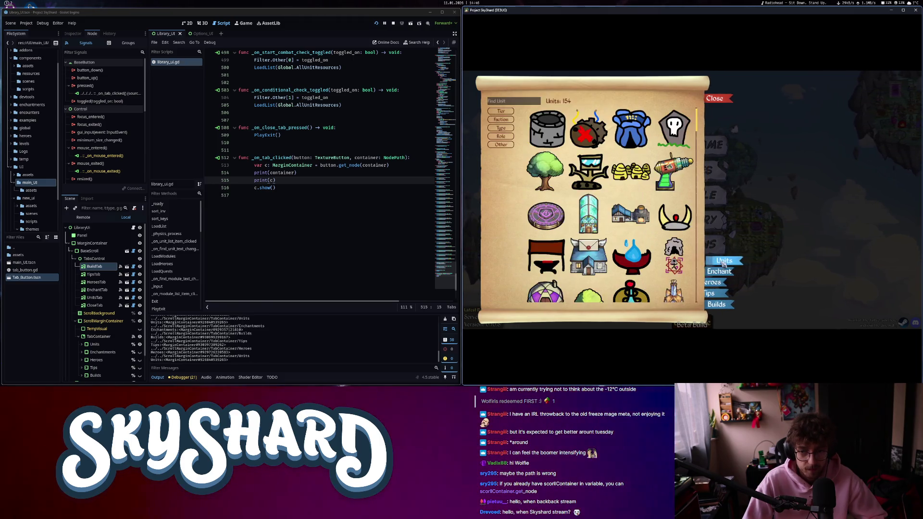
pyautogui.click(721, 261)
pyautogui.click(720, 271)
pyautogui.click(716, 282)
pyautogui.click(718, 304)
pyautogui.click(712, 293)
pyautogui.click(713, 293)
pyautogui.click(724, 260)
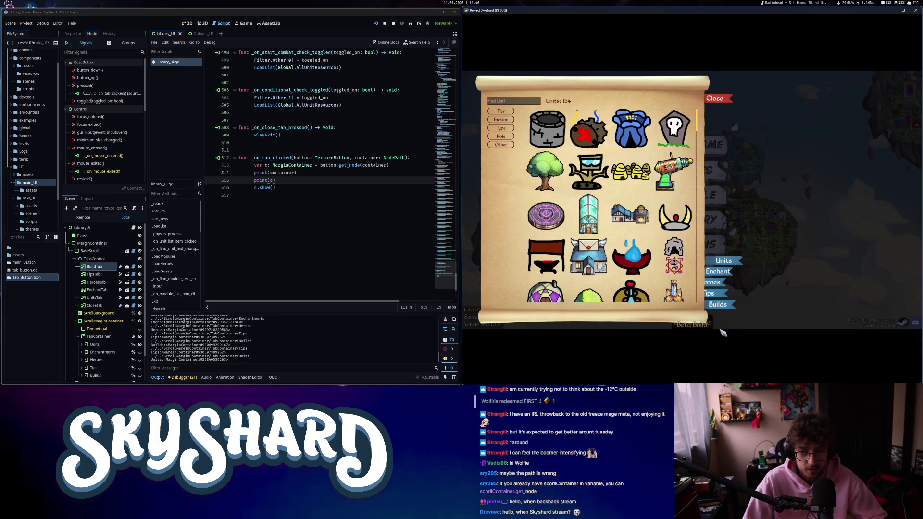
pyautogui.click(726, 261)
pyautogui.press('Escape')
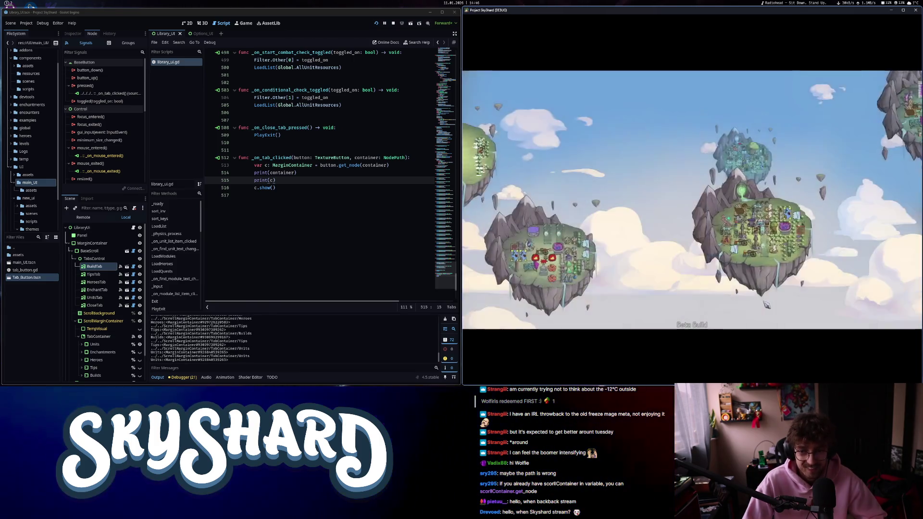
pyautogui.click(689, 270)
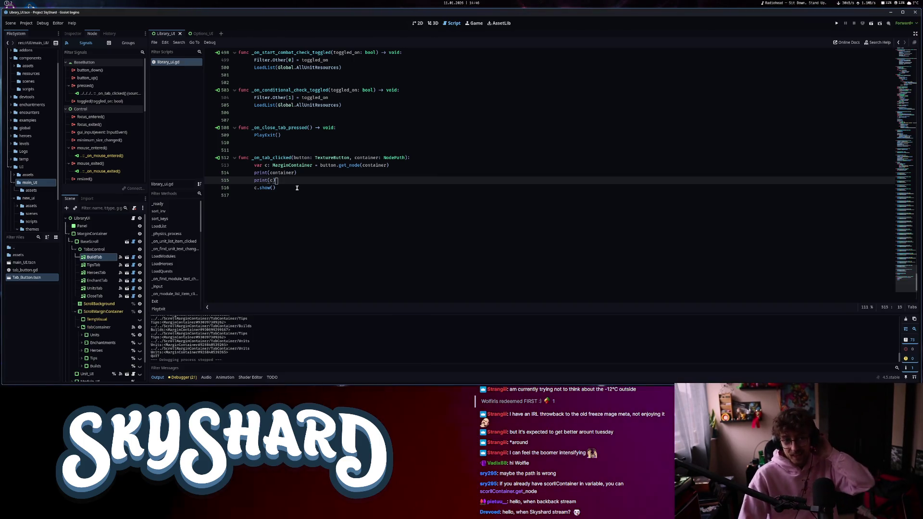
# Delete the debug prints and var c, leaving button.get_node(container).show().
pyautogui.click(295, 188)
pyautogui.moveTo(295, 188); pyautogui.dragTo(390, 165)
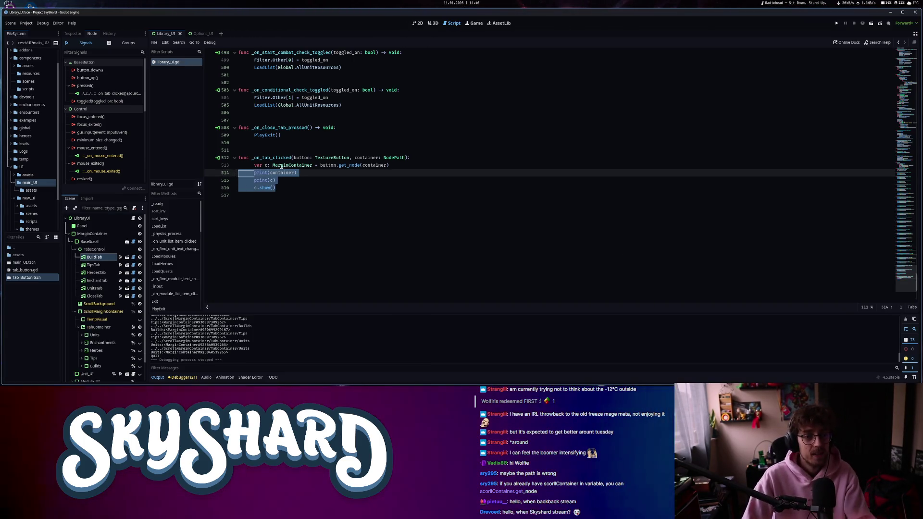
pyautogui.press('BackSpace')
pyautogui.moveTo(319, 165); pyautogui.dragTo(254, 165)
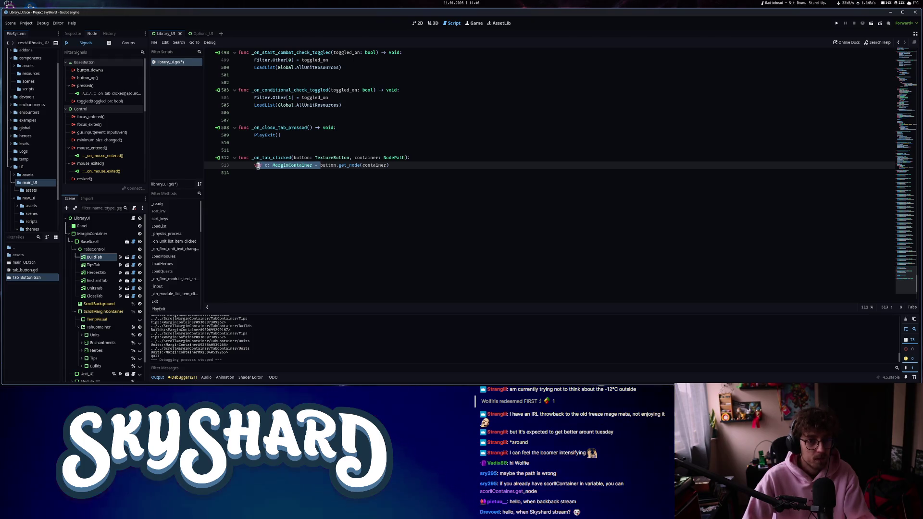
pyautogui.press('BackSpace')
pyautogui.write('.show(')
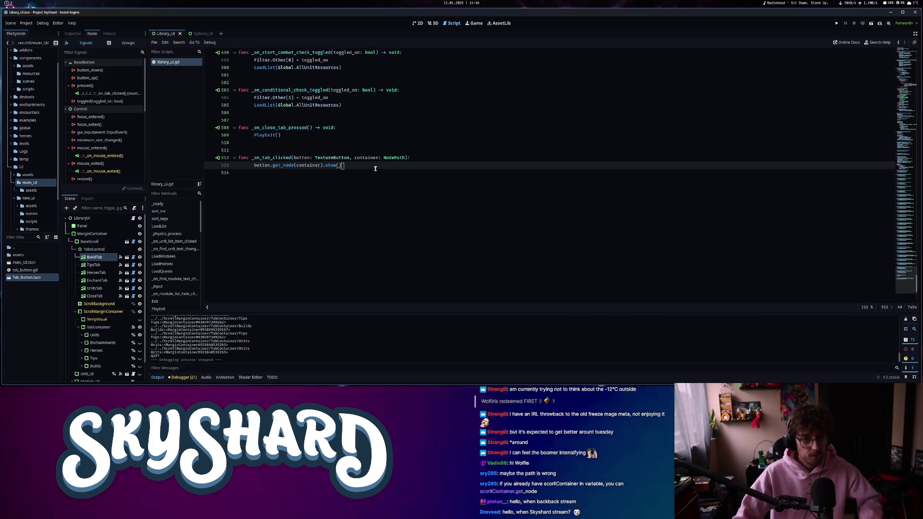
# Review the new show line and the button: TextureButton signature, then select the Units node.
pyautogui.moveTo(374, 165); pyautogui.dragTo(244, 165)
pyautogui.hotkey('shift', 'Home')
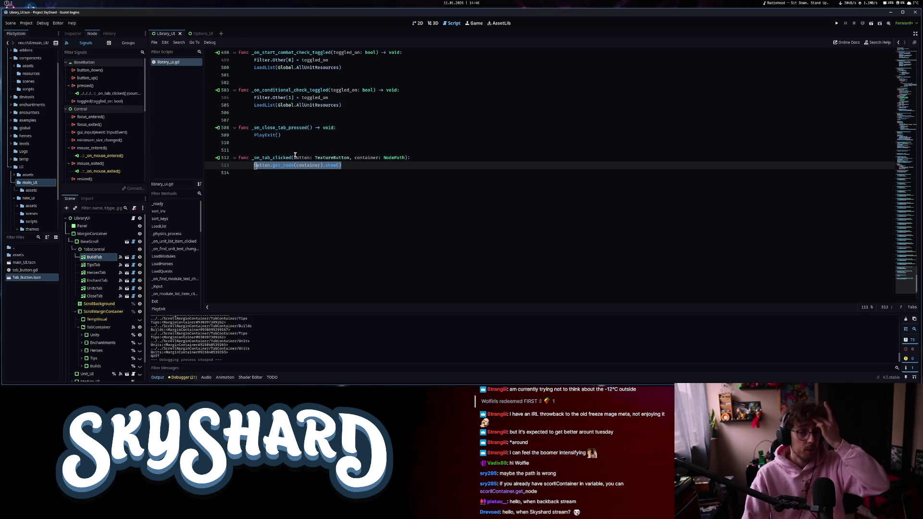
pyautogui.click(350, 165)
pyautogui.moveTo(293, 158); pyautogui.dragTo(346, 158)
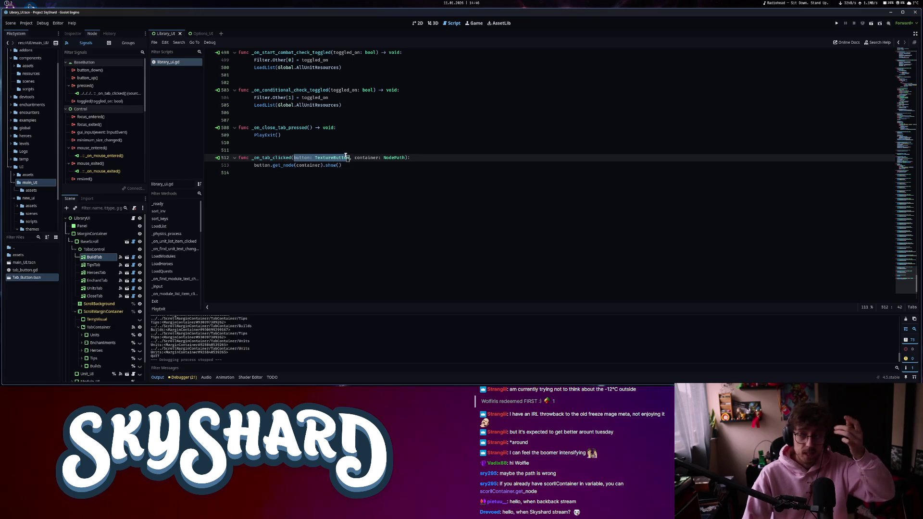
pyautogui.click(383, 167)
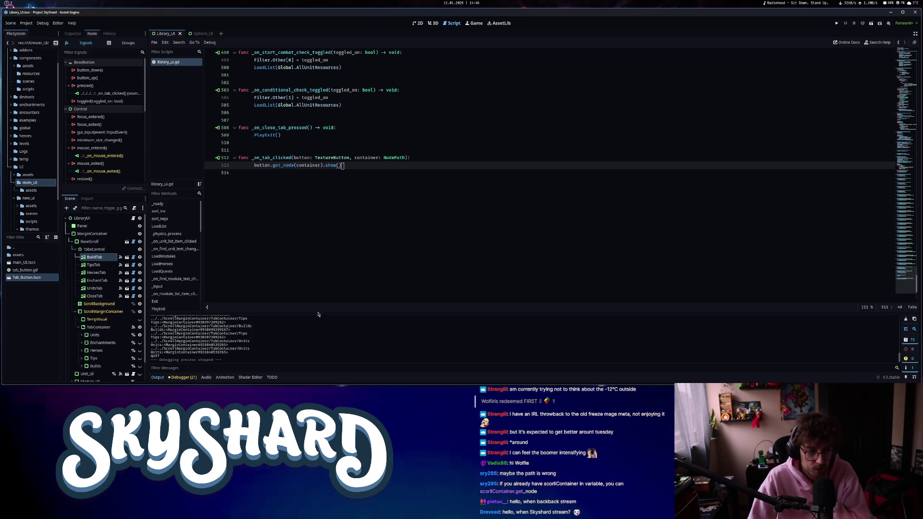
pyautogui.click(96, 335)
pyautogui.click(907, 57)
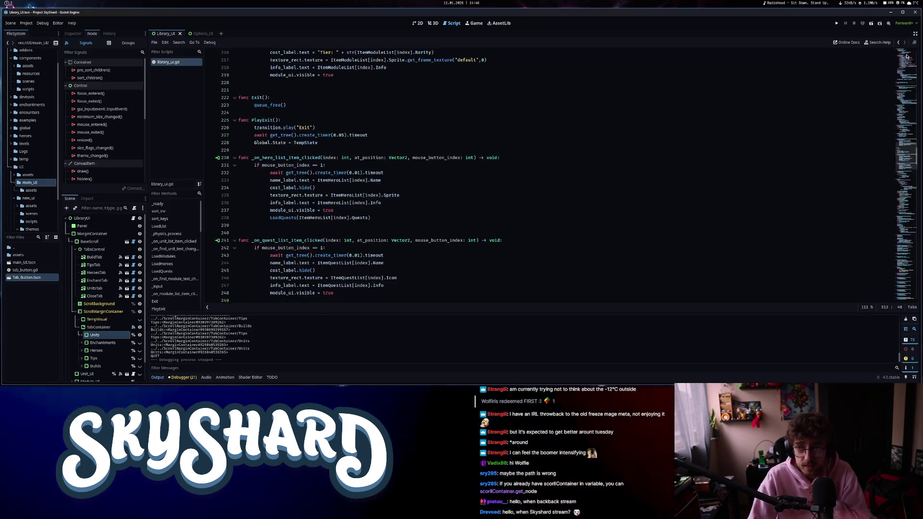
pyautogui.click(905, 57)
pyautogui.scroll(3, 278, 234)
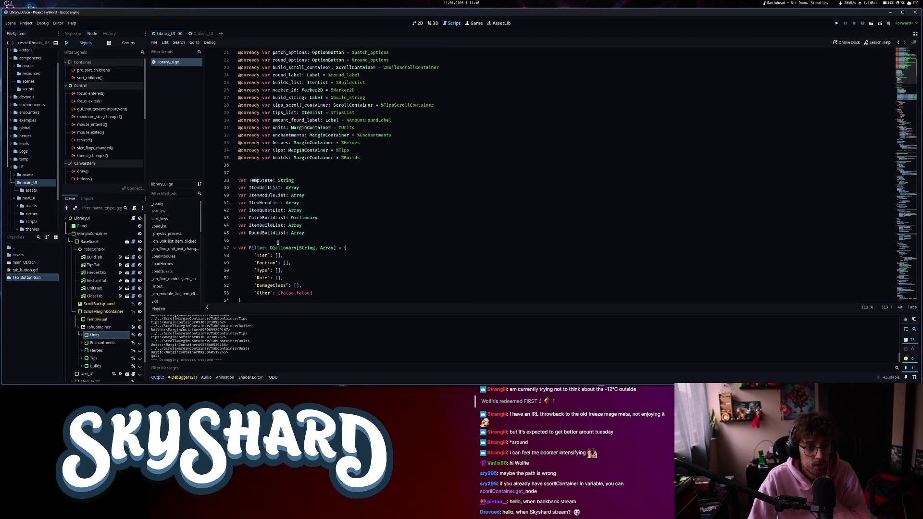
pyautogui.moveTo(387, 154); pyautogui.dragTo(231, 115)
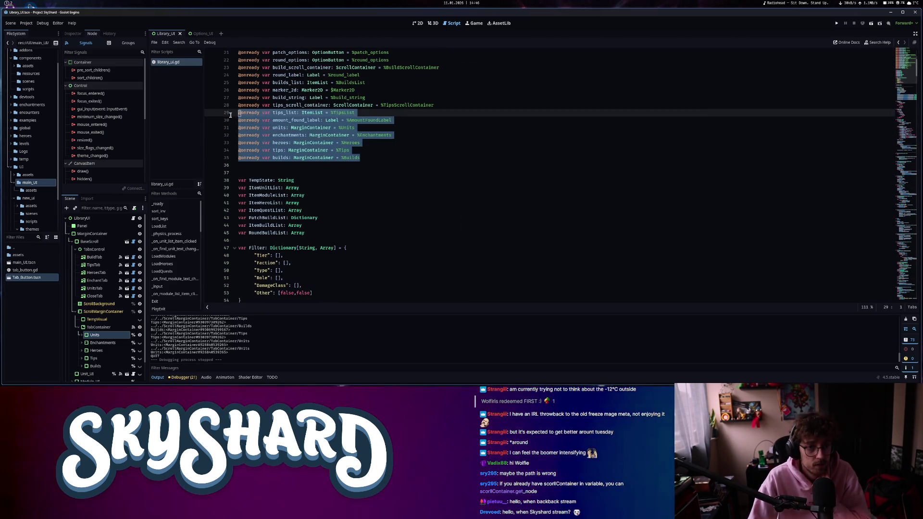
pyautogui.click(495, 149)
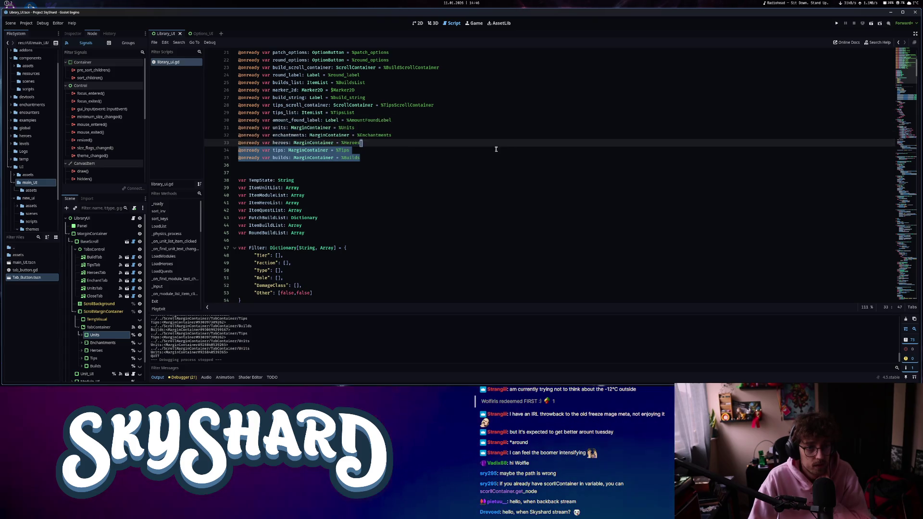
pyautogui.click(909, 295)
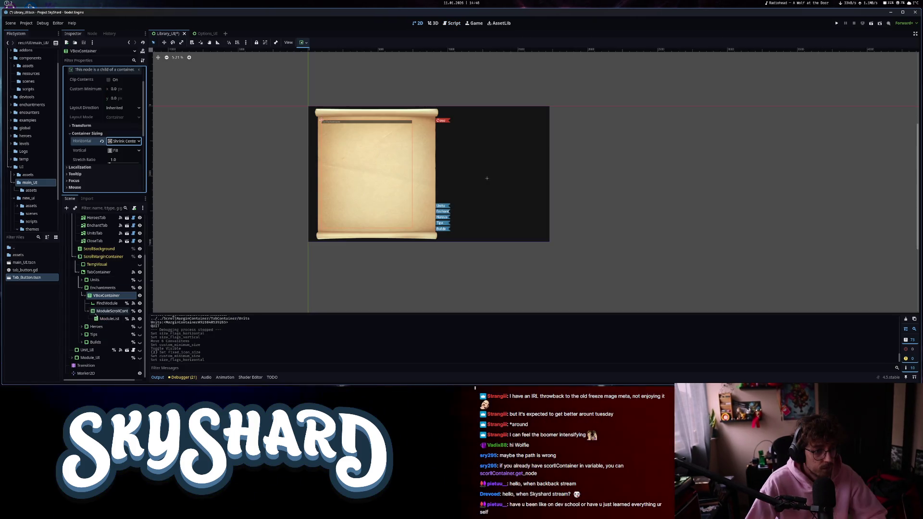
# Inspect the Enchantments, Units, TabContainer and VBoxContainer nodes and their sizing options.
pyautogui.click(102, 288)
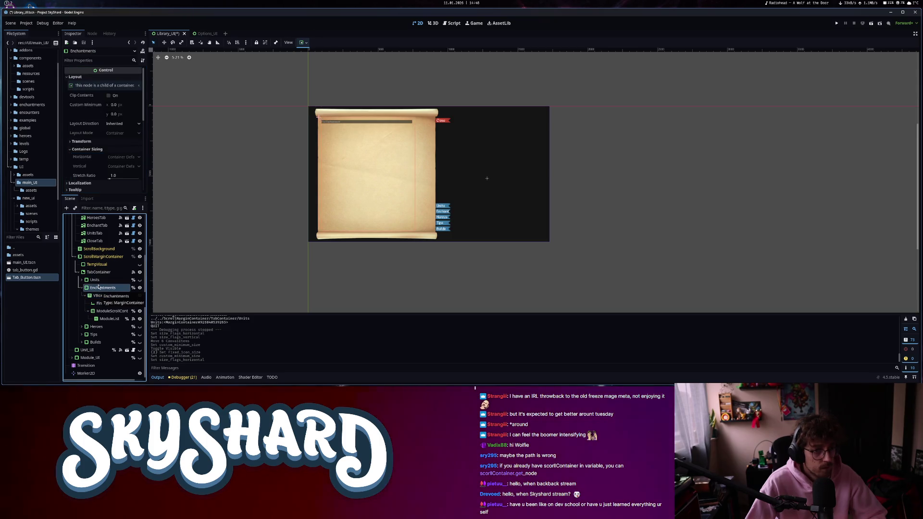
pyautogui.click(98, 281)
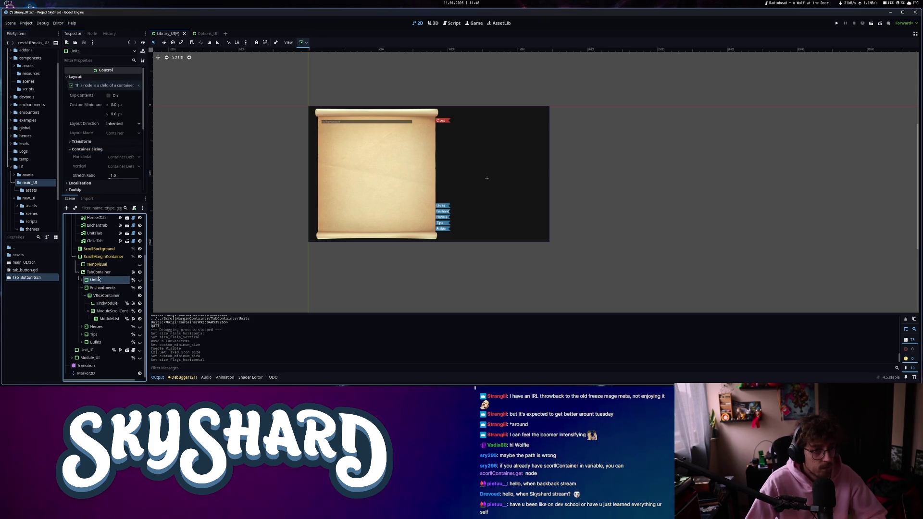
pyautogui.click(98, 272)
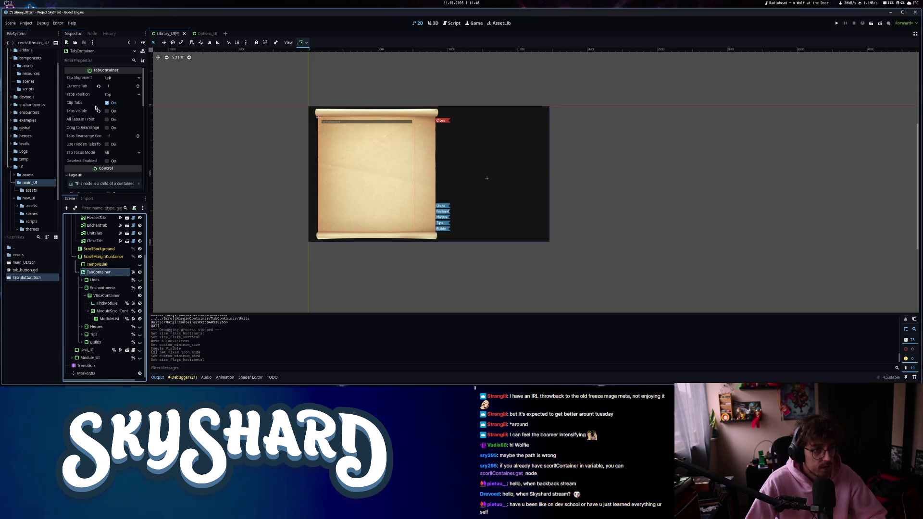
pyautogui.scroll(-3, 81, 127)
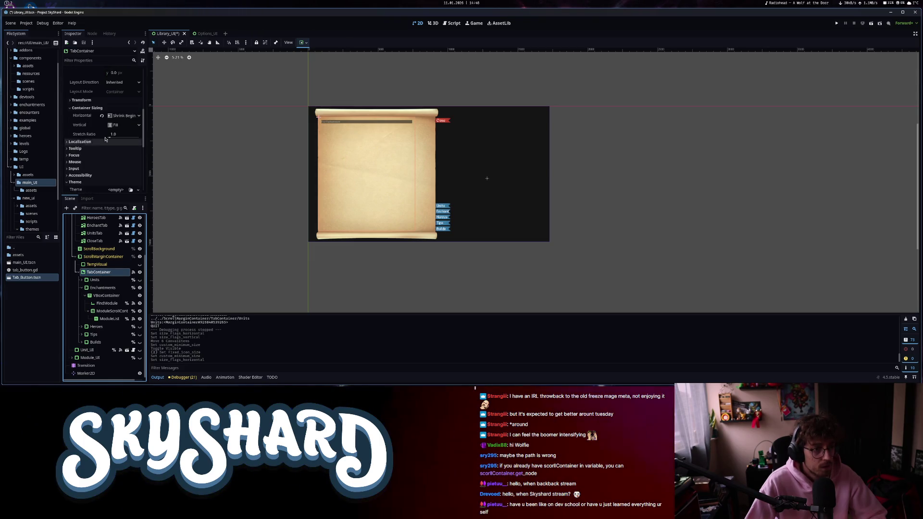
pyautogui.moveTo(101, 117)
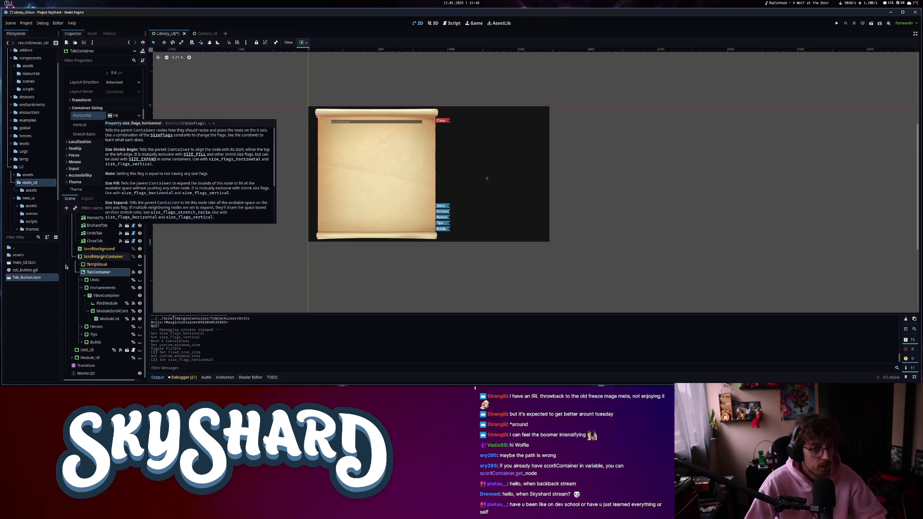
pyautogui.click(105, 295)
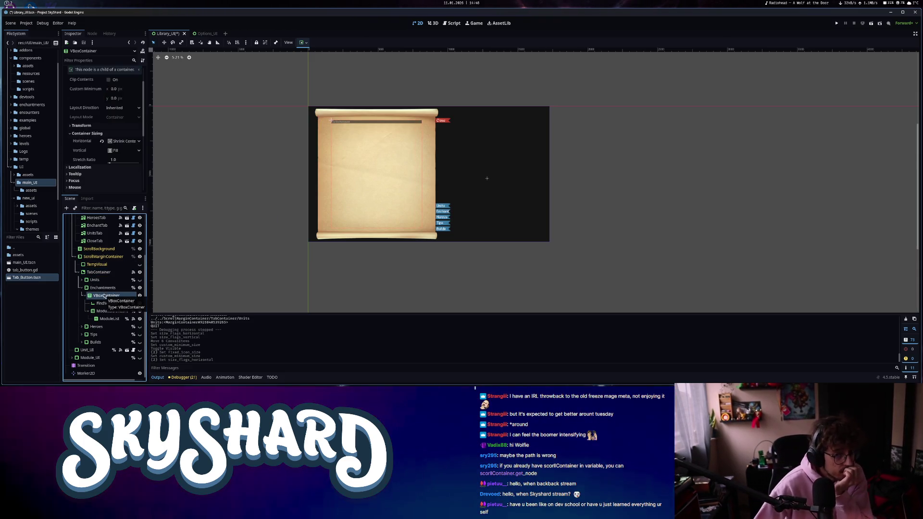
pyautogui.click(126, 151)
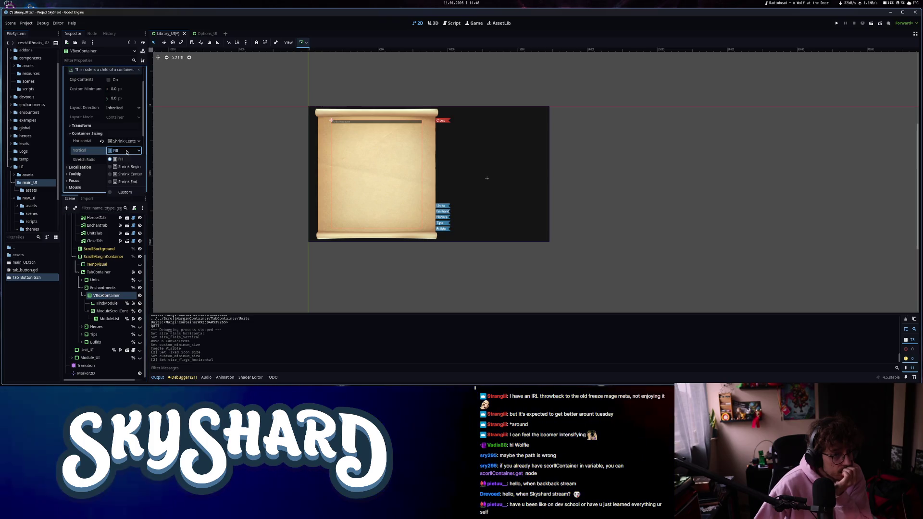
pyautogui.click(124, 141)
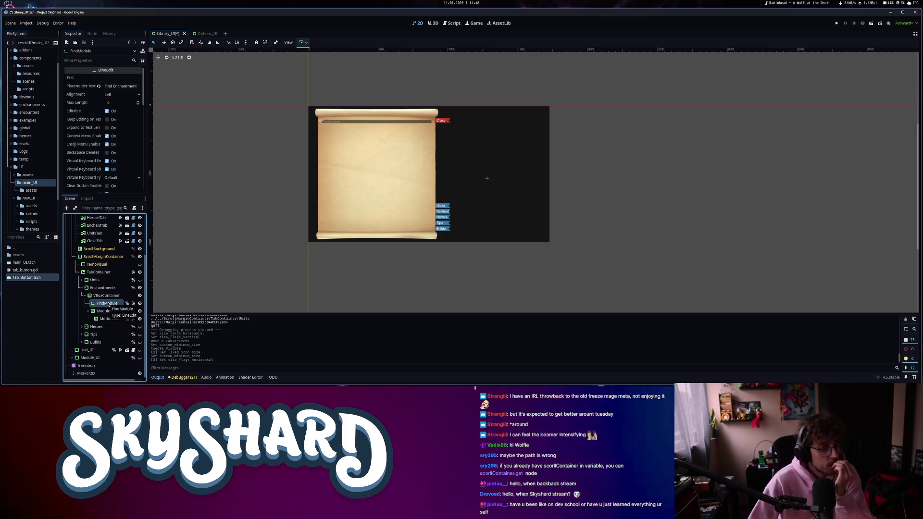
# Compare the ModuleScrollContainer, VBoxContainer, FindModule and FindUnit properties, then collapse Units.
pyautogui.click(110, 311)
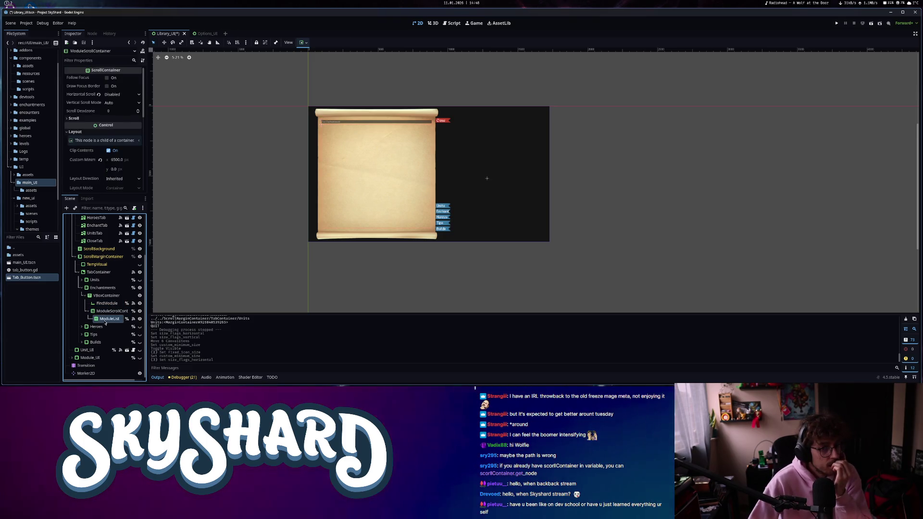
pyautogui.click(111, 297)
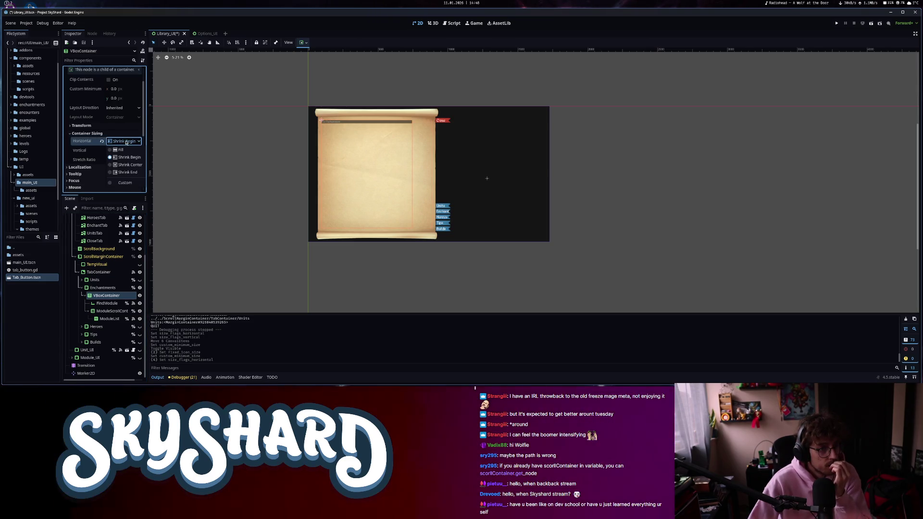
pyautogui.click(101, 303)
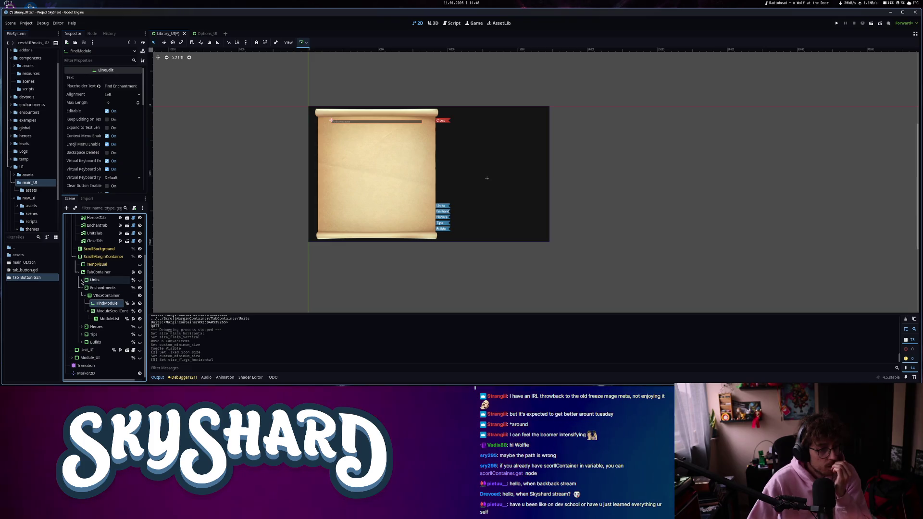
pyautogui.click(106, 303)
pyautogui.scroll(-5, 81, 180)
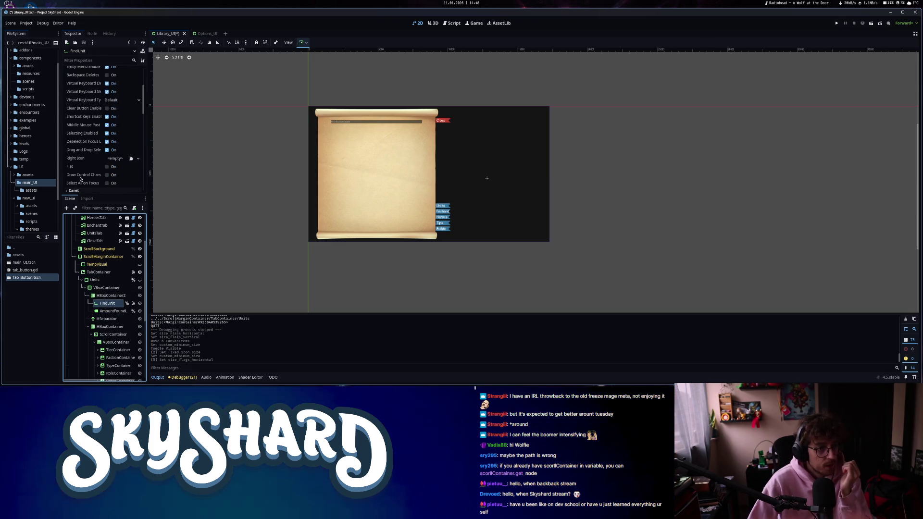
pyautogui.scroll(4, 84, 184)
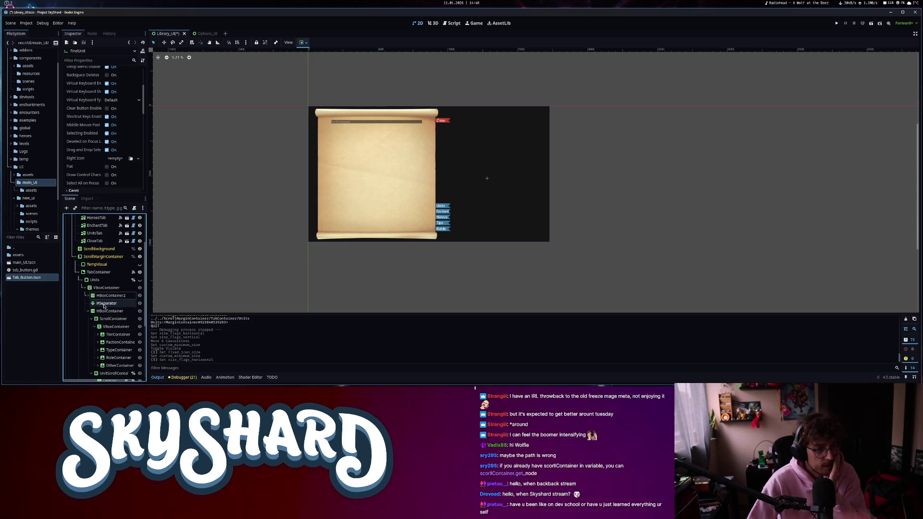
pyautogui.click(80, 280)
# Set FindModule's Custom Minimum Size x to 2000.
pyautogui.click(107, 303)
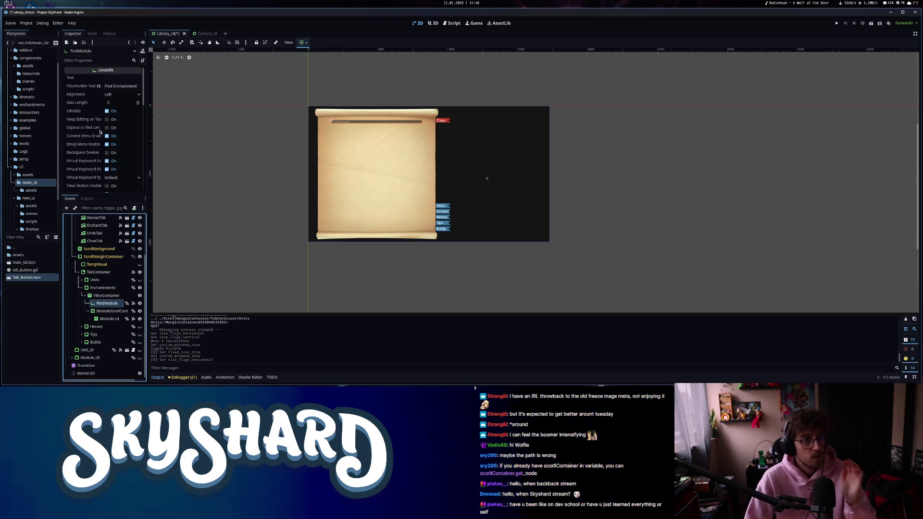
pyautogui.scroll(-7, 96, 132)
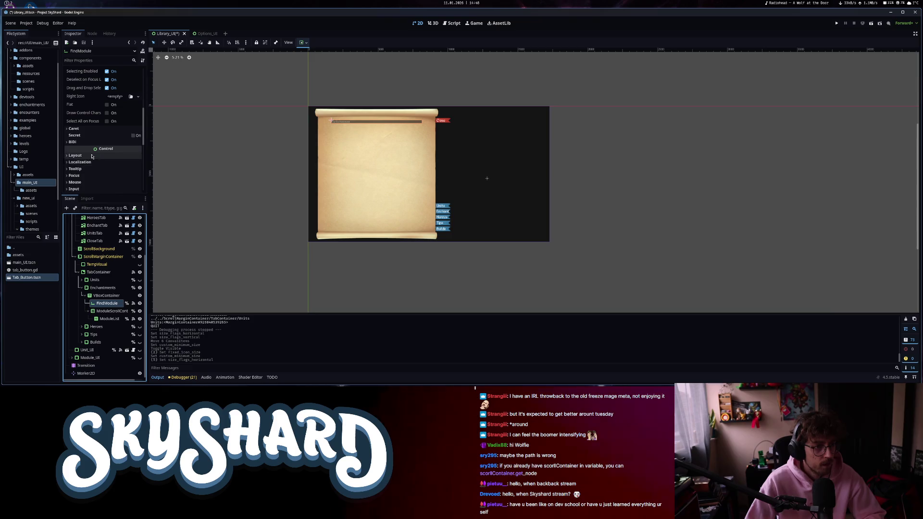
pyautogui.scroll(-3, 92, 177)
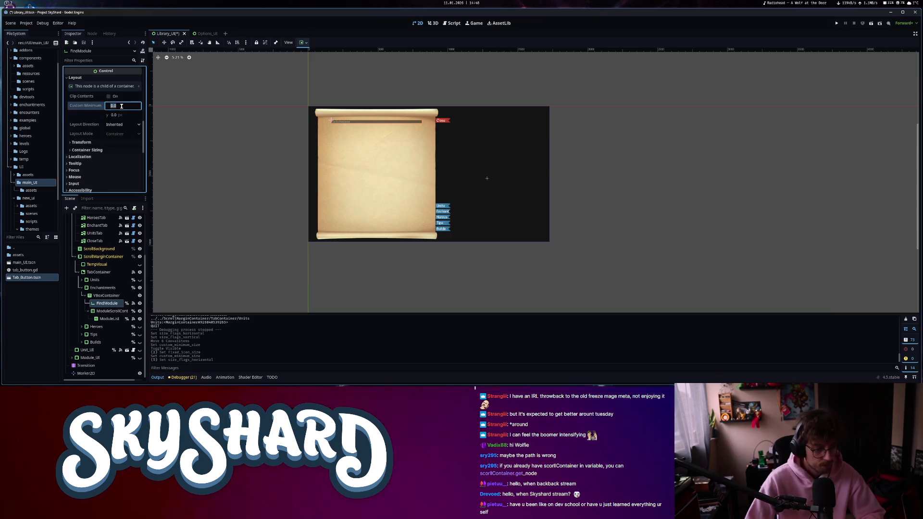
pyautogui.write('000')
pyautogui.press('Return')
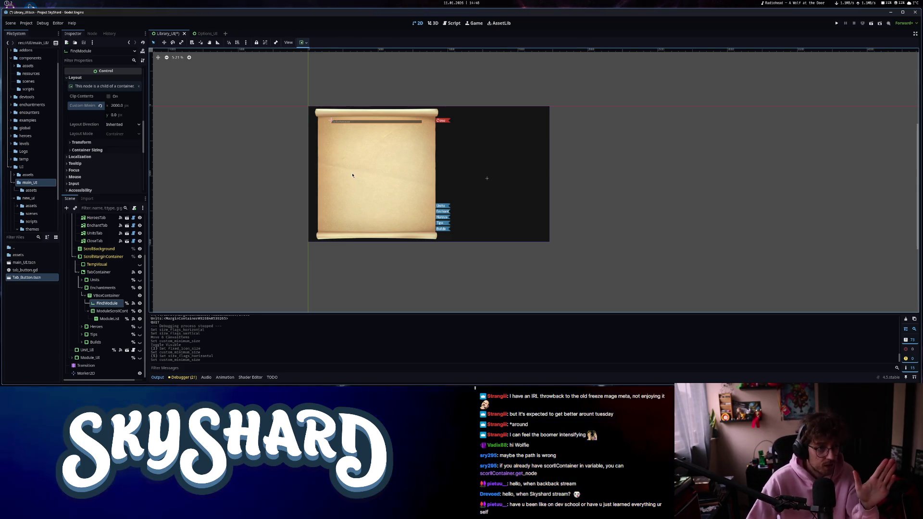
# Set FindModule's horizontal container sizing to Shrink Begin.
pyautogui.click(87, 150)
pyautogui.click(92, 150)
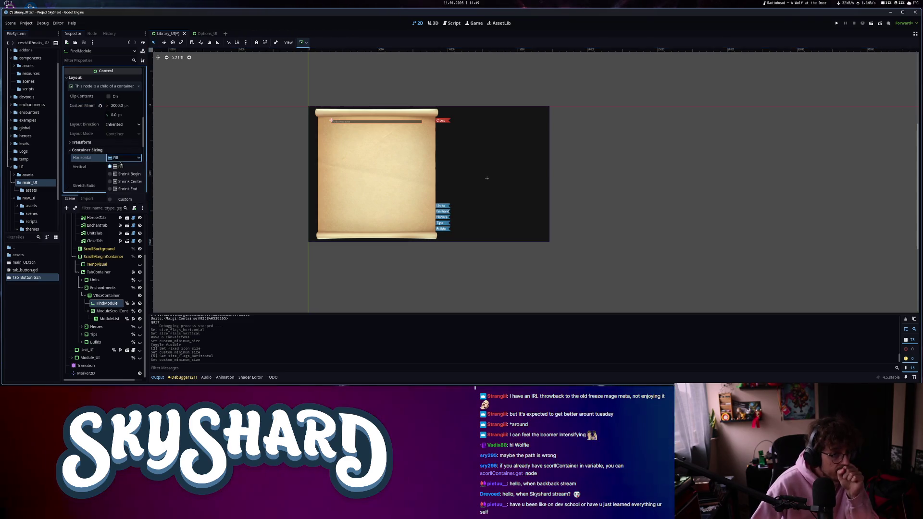
pyautogui.click(124, 158)
pyautogui.click(119, 177)
pyautogui.click(684, 208)
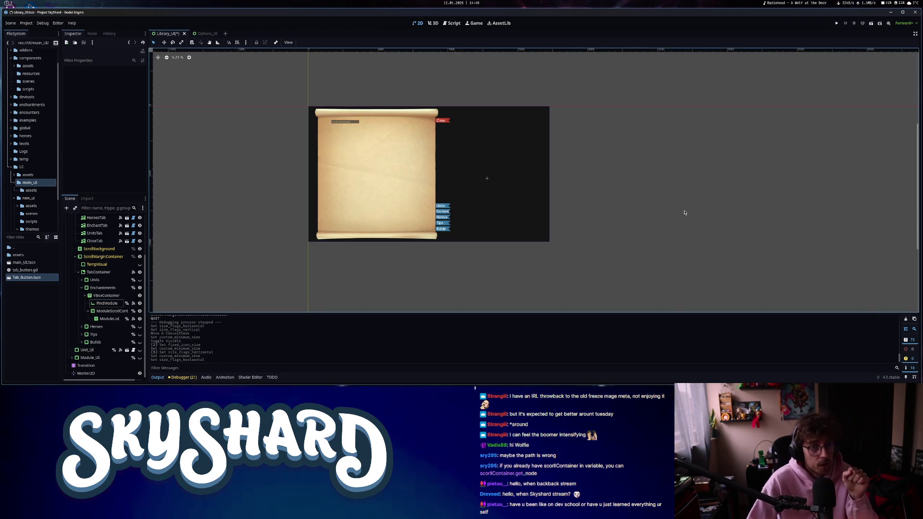
# Inspect the ModuleList and FindModule nodes and toggle the Units tab's visibility.
pyautogui.click(348, 133)
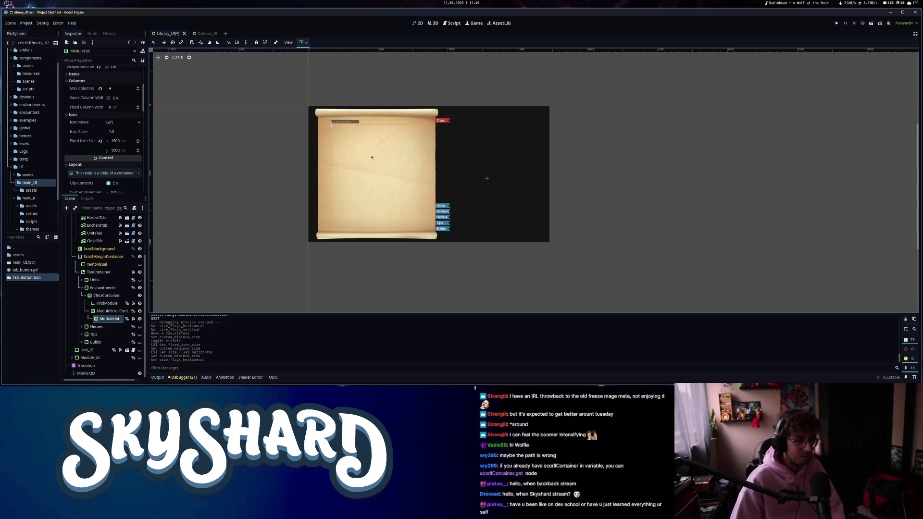
pyautogui.scroll(2, 369, 203)
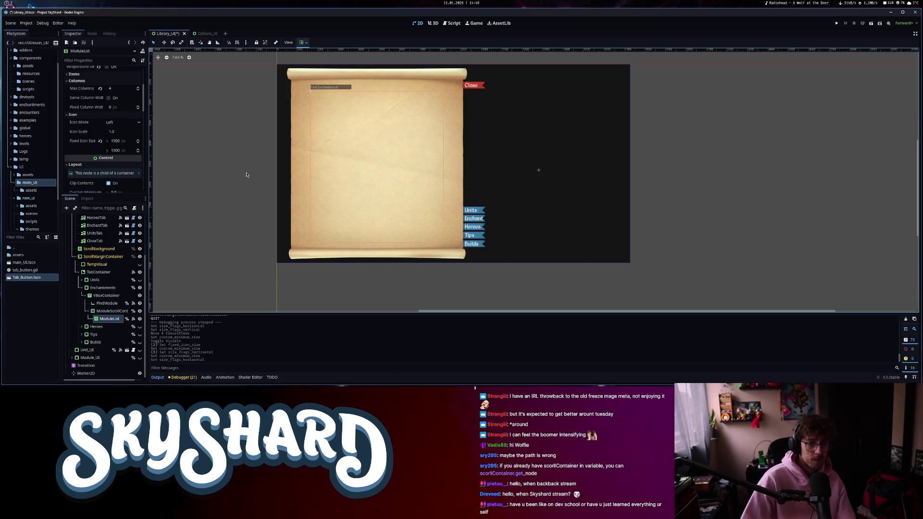
pyautogui.click(331, 89)
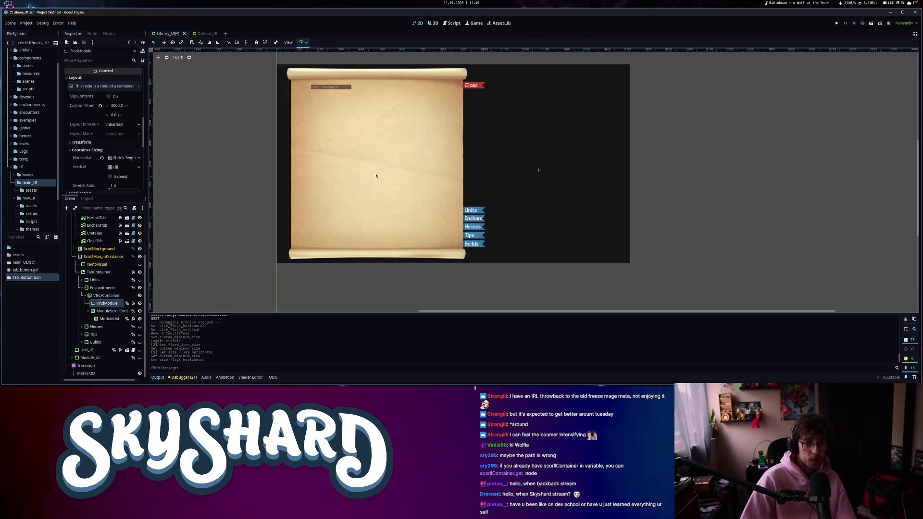
pyautogui.click(140, 280)
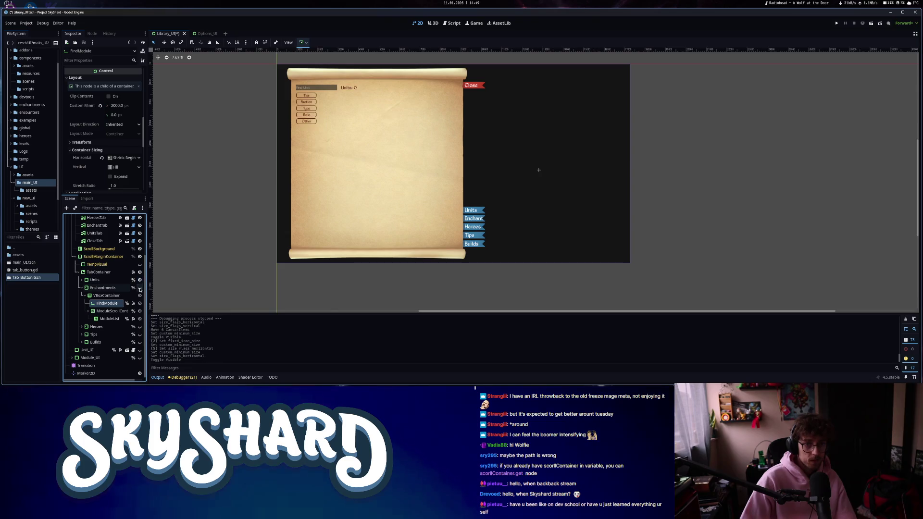
pyautogui.click(140, 280)
pyautogui.click(140, 280)
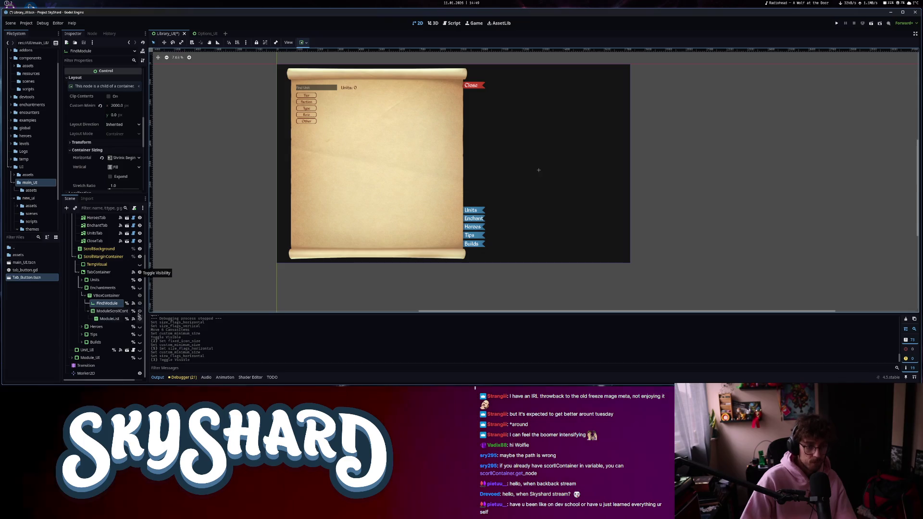
# Show the Enchantments tab and set its VBoxContainer's horizontal sizing to Fill.
pyautogui.click(140, 288)
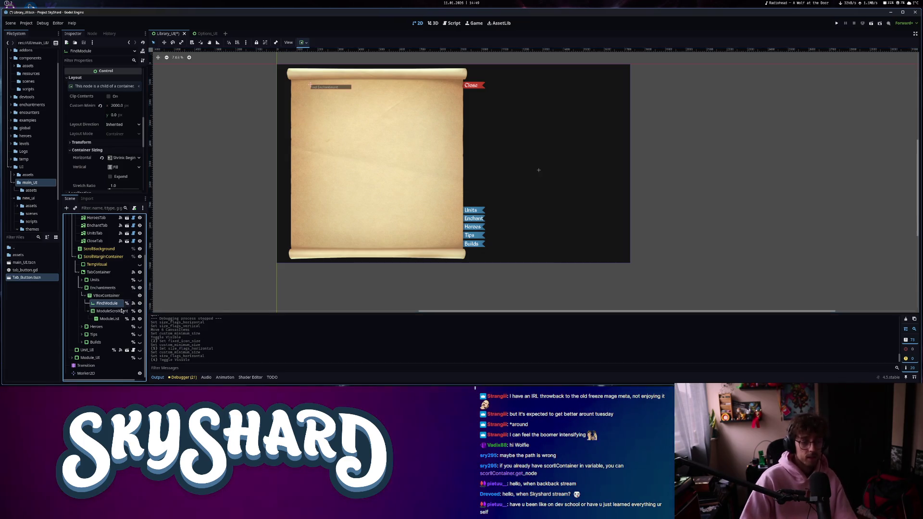
pyautogui.click(106, 311)
pyautogui.click(106, 295)
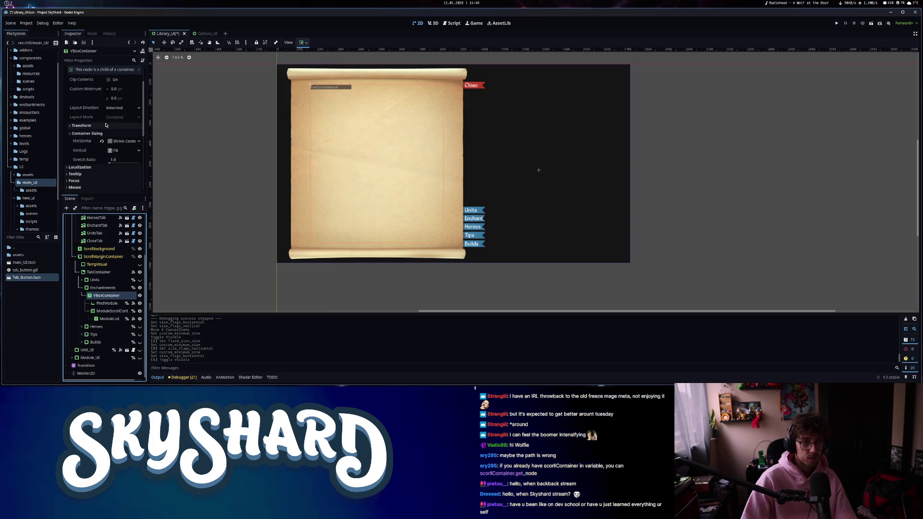
pyautogui.click(110, 141)
pyautogui.click(115, 152)
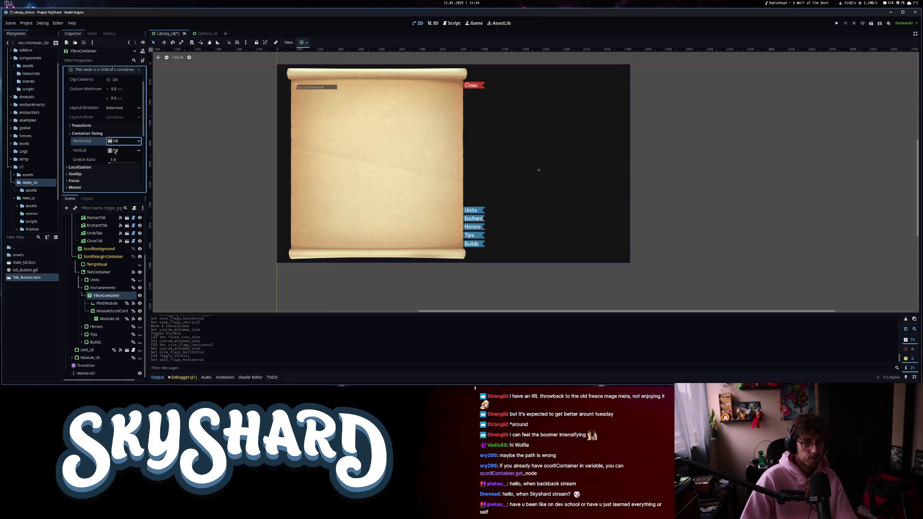
pyautogui.click(140, 280)
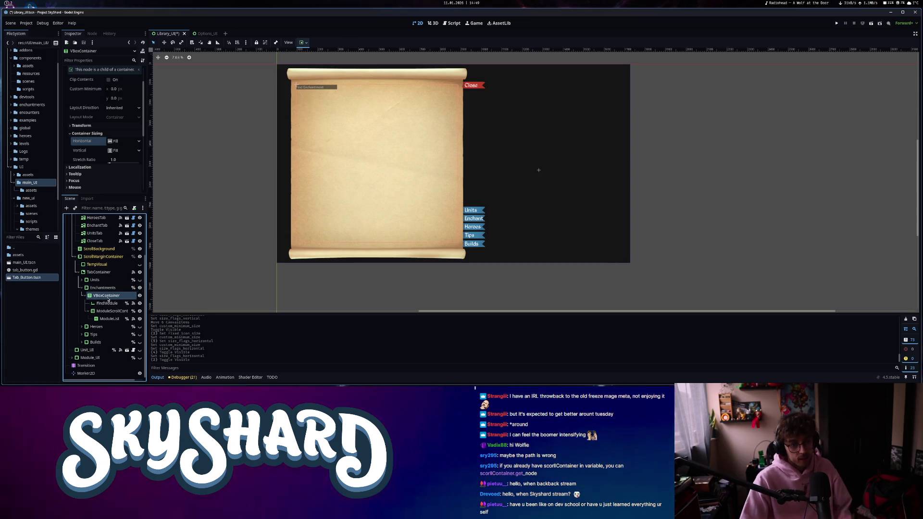
# Add a new Label child node to the Enchantments VBoxContainer.
pyautogui.hotkey('ctrl', 'a')
pyautogui.write('label')
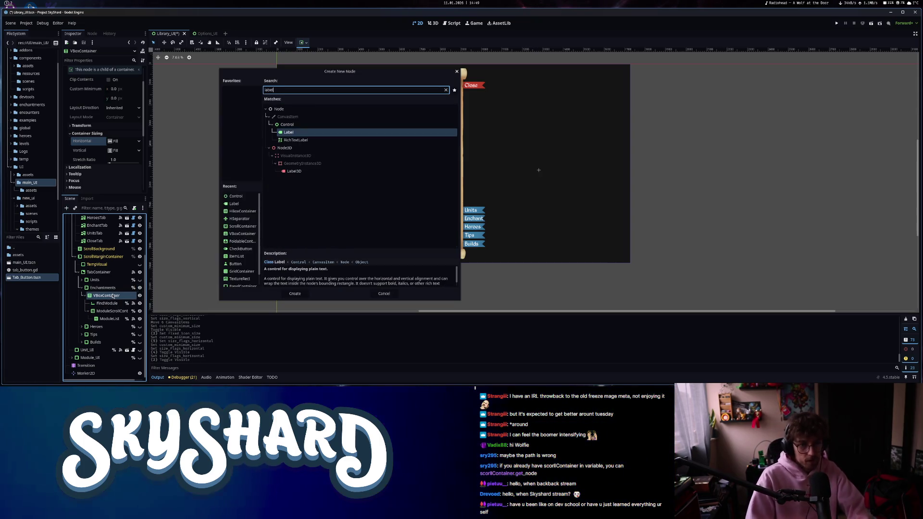
pyautogui.press('Return')
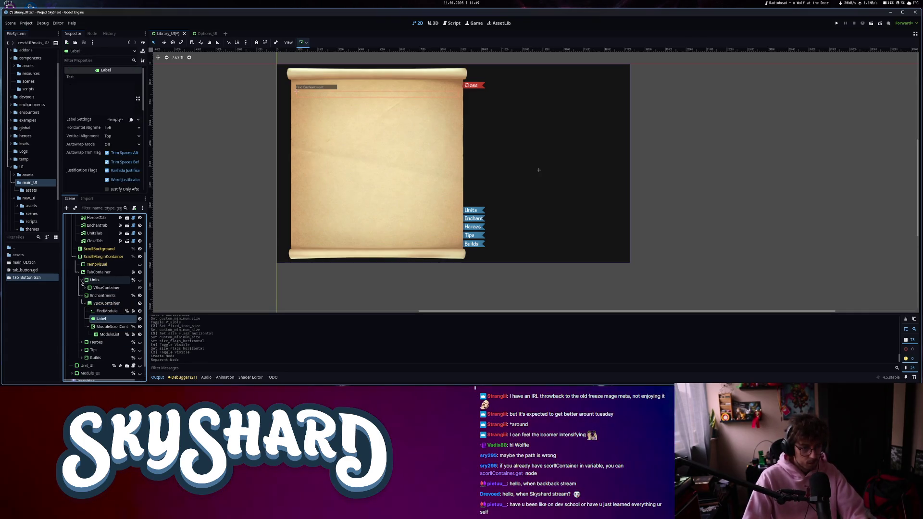
# Inspect the Units tab's HBoxContainer2 and AmountFoundLabel as a reference for the count label.
pyautogui.click(85, 287)
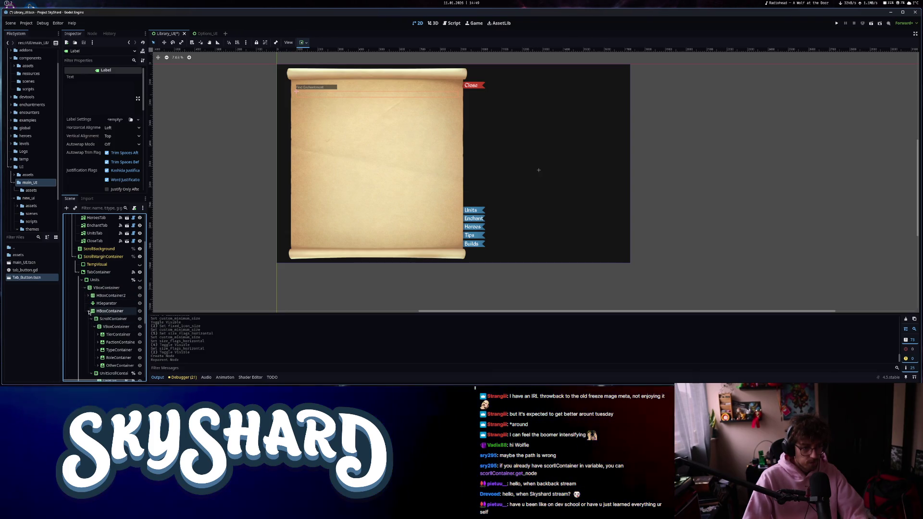
pyautogui.click(96, 289)
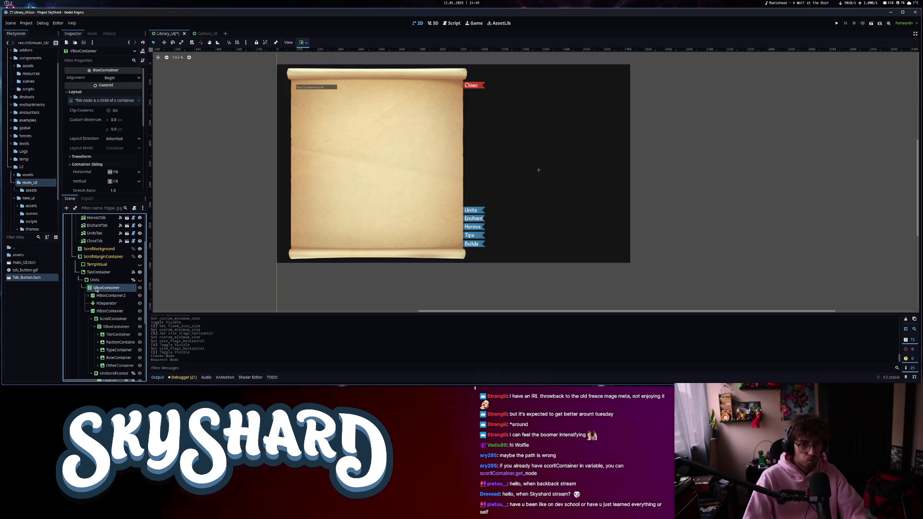
pyautogui.click(102, 295)
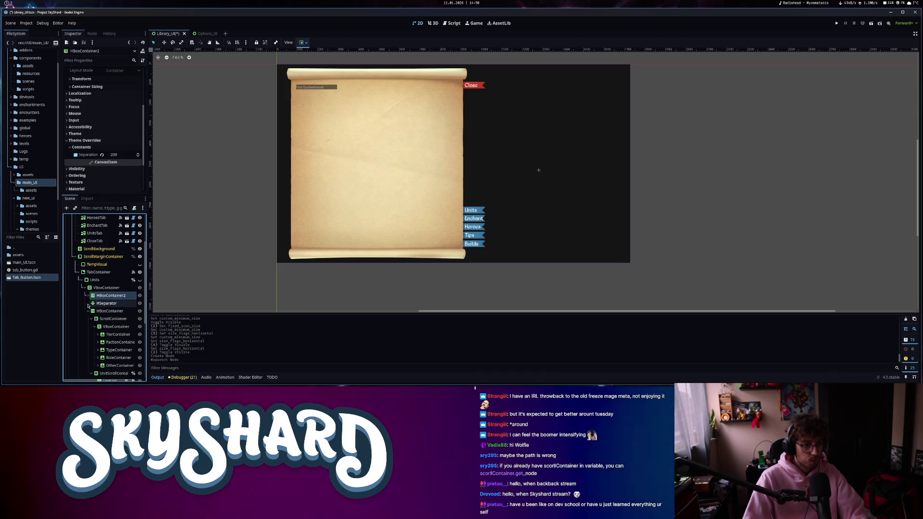
pyautogui.click(104, 303)
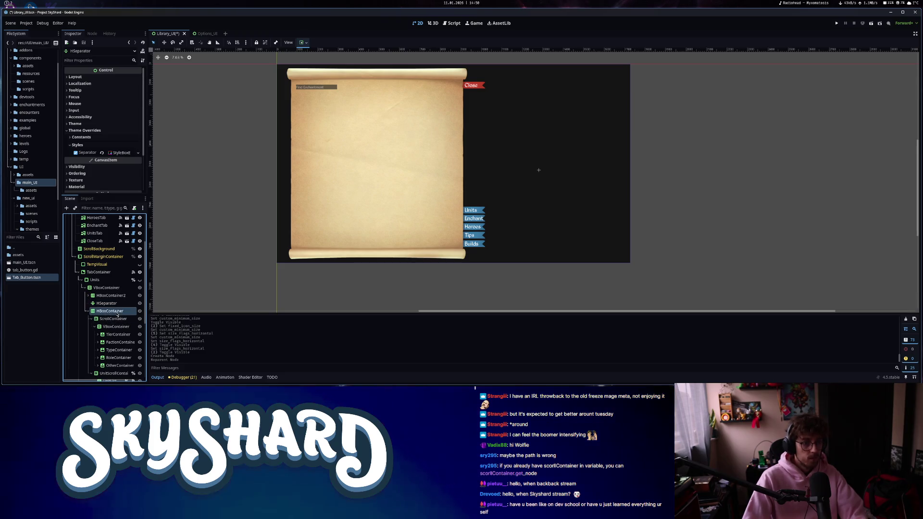
pyautogui.click(104, 312)
pyautogui.click(139, 280)
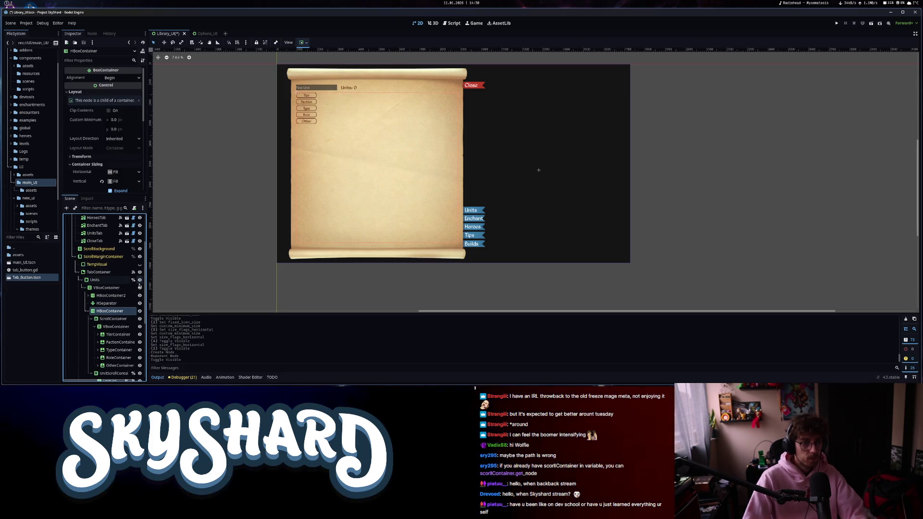
pyautogui.click(114, 296)
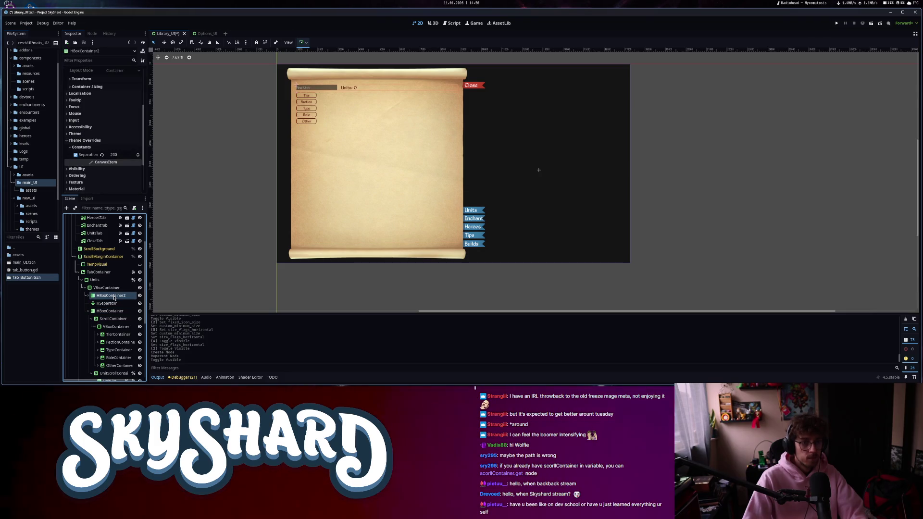
pyautogui.click(89, 295)
pyautogui.click(111, 311)
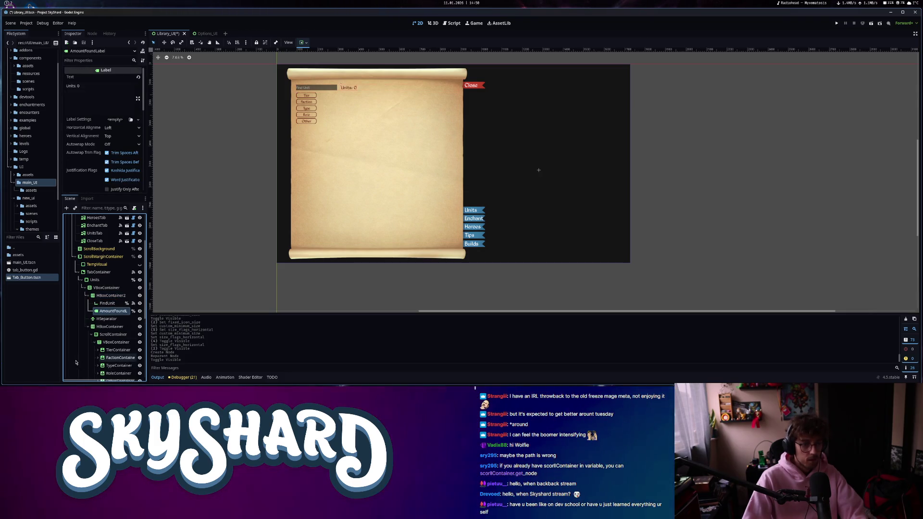
pyautogui.click(79, 280)
pyautogui.click(83, 287)
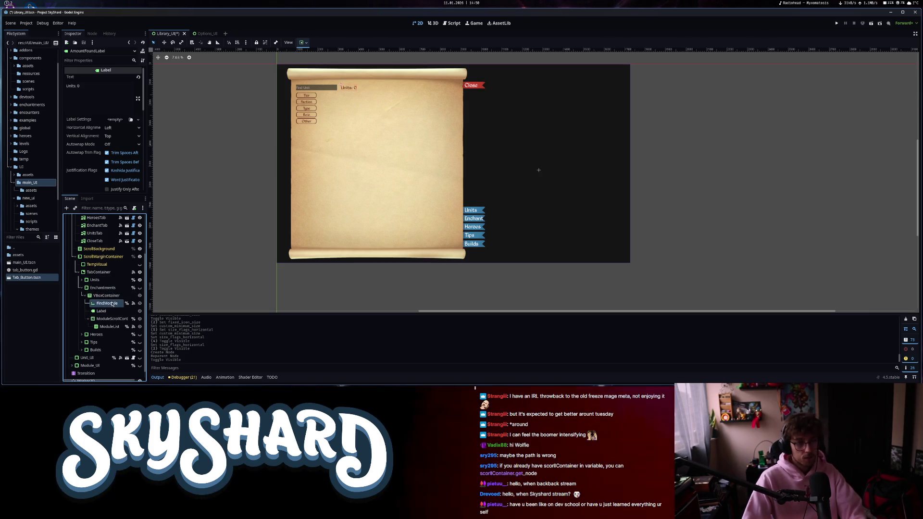
# Set the new Label's text to 'Enchants: 0'.
pyautogui.click(113, 304)
pyautogui.press('Down')
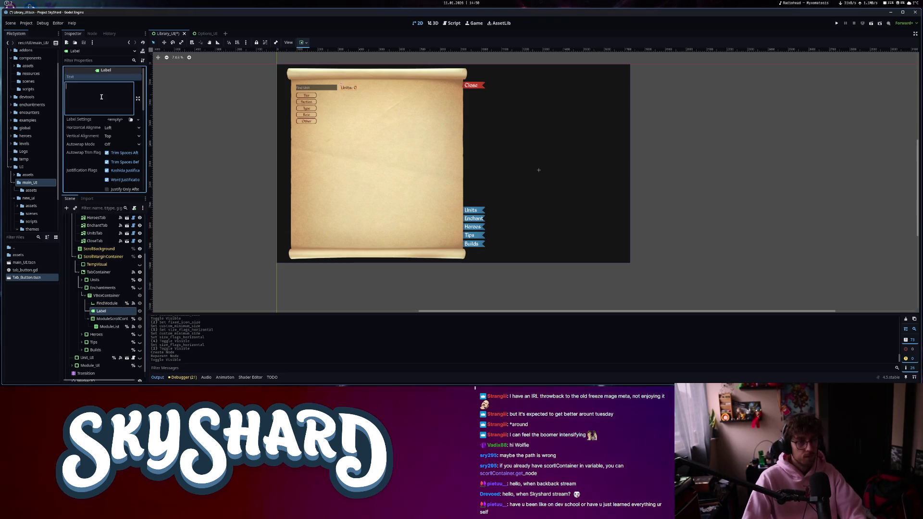
pyautogui.write('nchantFoun')
pyautogui.hotkey('ctrl', 'a')
pyautogui.press('BackSpace')
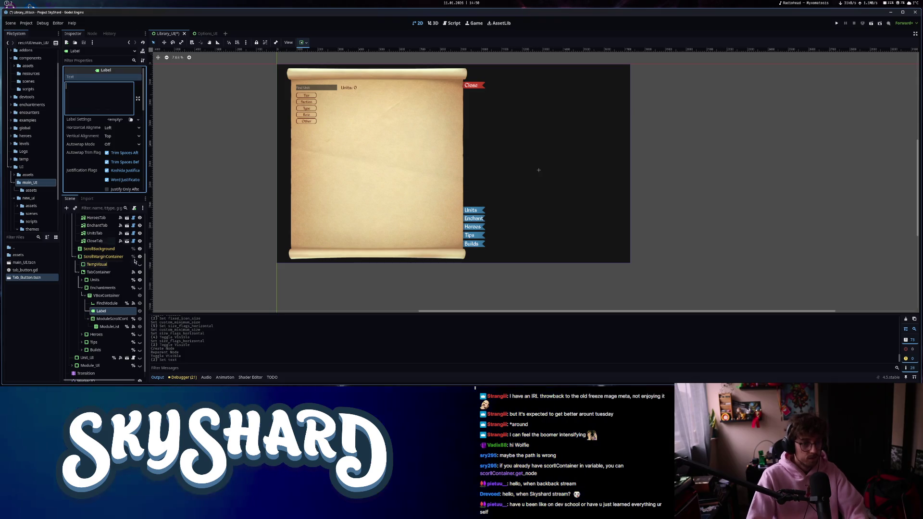
pyautogui.press('Escape')
pyautogui.write('Enchants:')
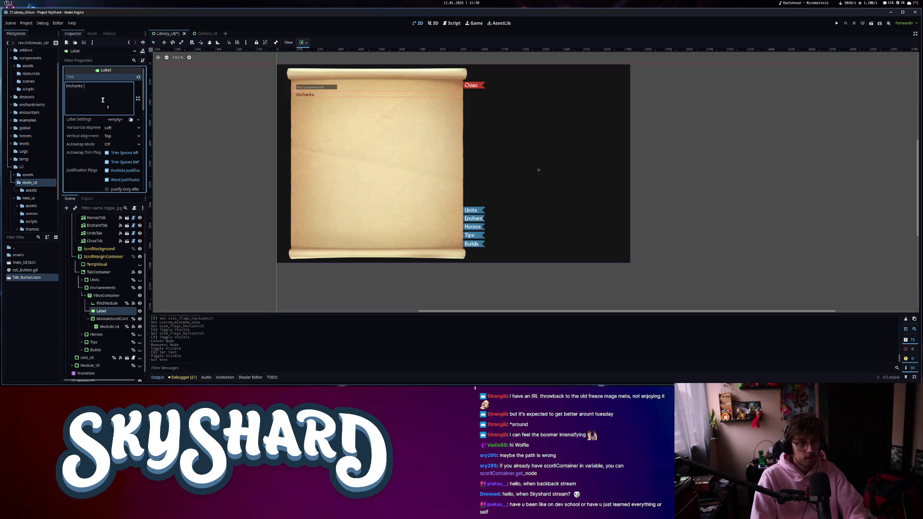
pyautogui.write('0')
pyautogui.rightClick(83, 296)
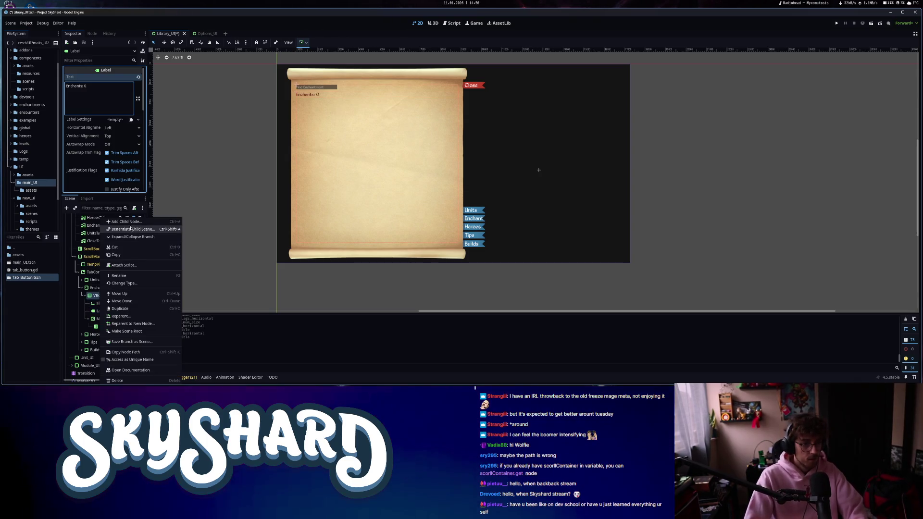
# Add an HBoxContainer under VBoxContainer and move FindModule and the count Label into it.
pyautogui.click(130, 222)
pyautogui.write('hbox')
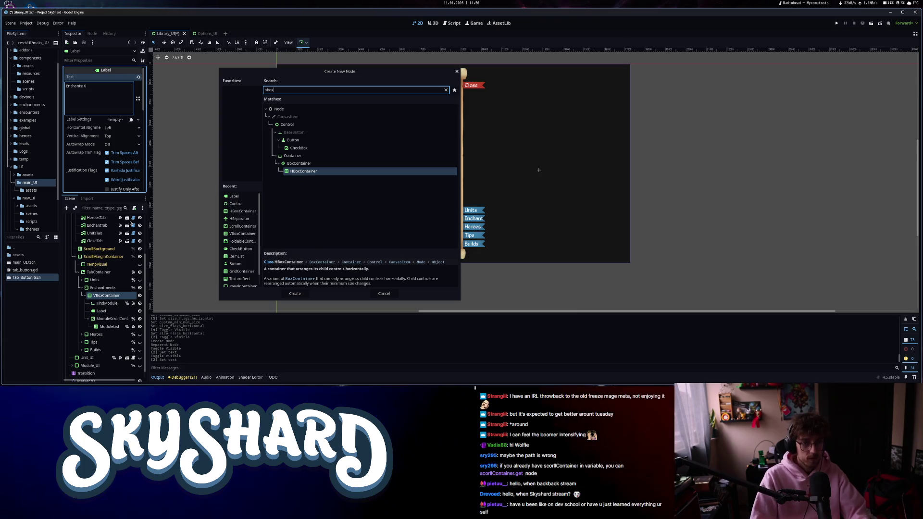
pyautogui.press('Return')
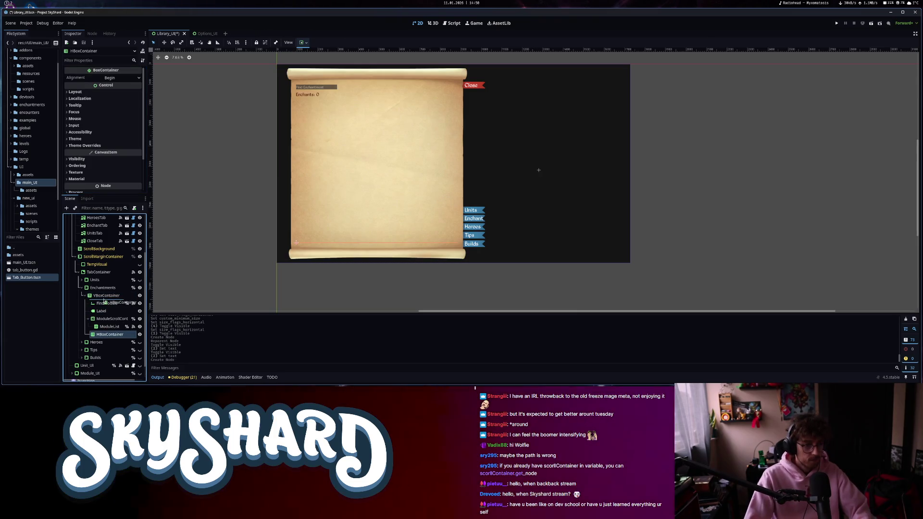
pyautogui.click(102, 319)
pyautogui.keyDown('shift'); pyautogui.click(106, 312); pyautogui.keyUp('shift')
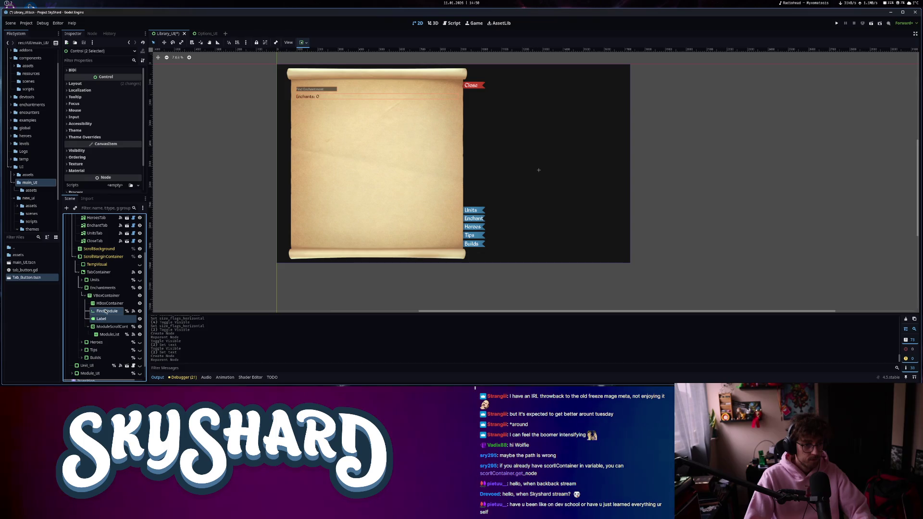
pyautogui.moveTo(107, 305); pyautogui.dragTo(107, 304)
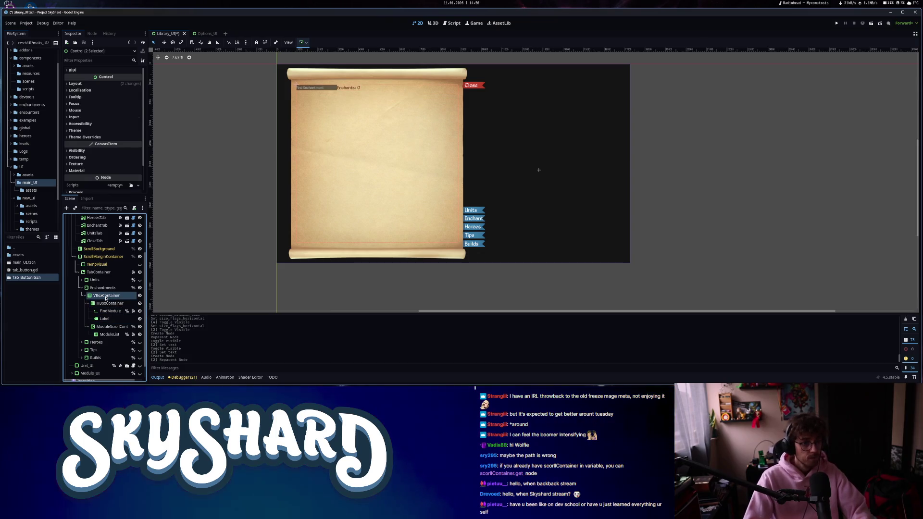
# Rename the count Label inside the new HBoxContainer to EnchantFoundLabel.
pyautogui.click(108, 303)
pyautogui.write('200')
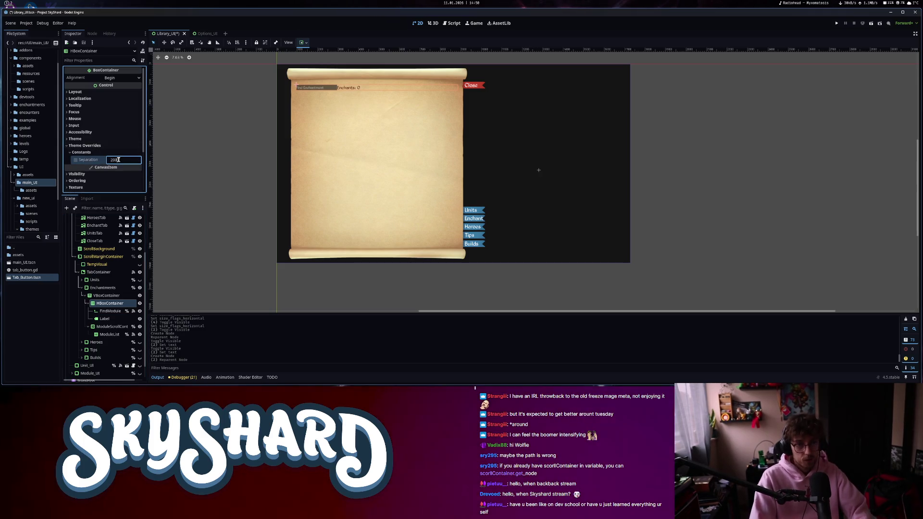
pyautogui.doubleClick(107, 319)
pyautogui.write('Enchant')
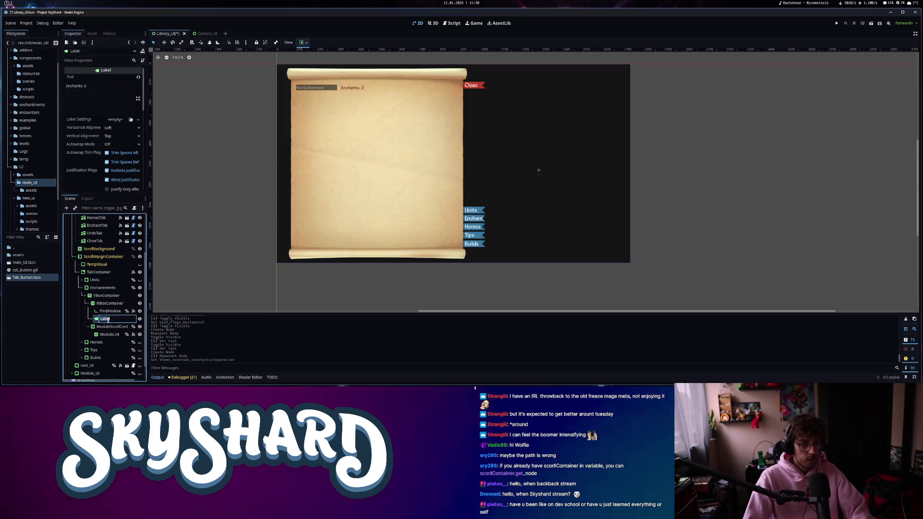
pyautogui.write('FoundLabel')
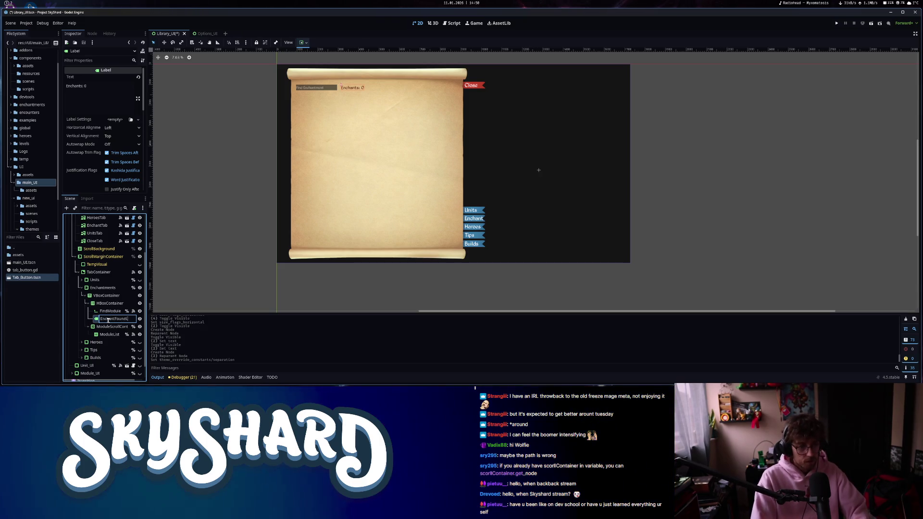
# Confirm the EnchantFoundLabel name, make it accessible by unique name, and save the scene.
pyautogui.press('Return')
pyautogui.rightClick(110, 322)
pyautogui.click(125, 359)
pyautogui.hotkey('ctrl', 's')
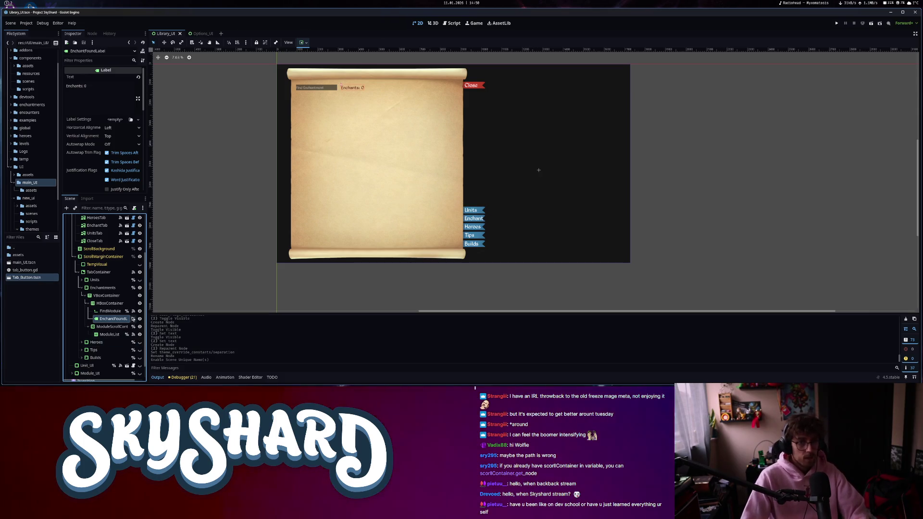
pyautogui.click(134, 311)
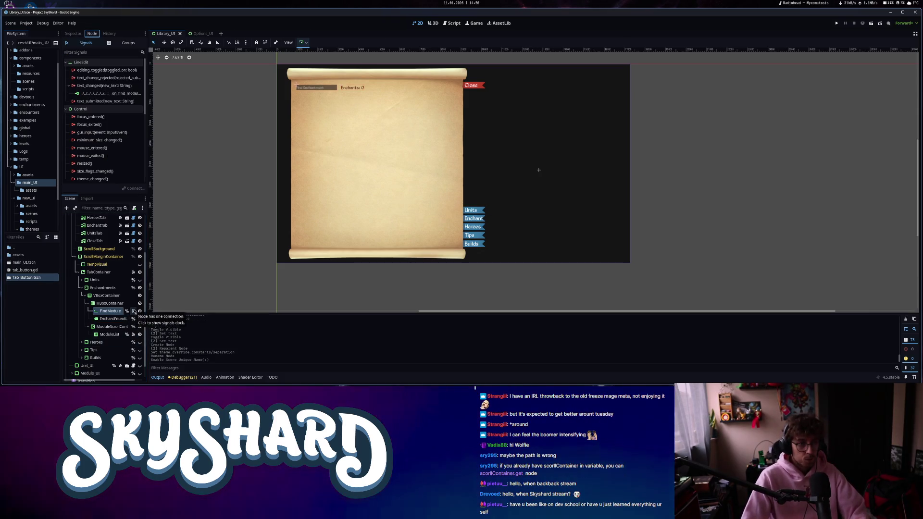
pyautogui.doubleClick(111, 93)
pyautogui.scroll(20, 462, 187)
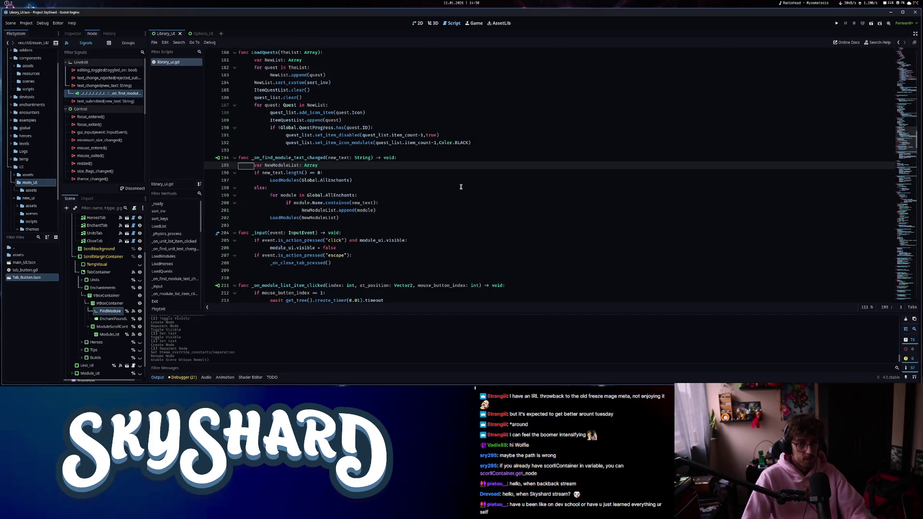
pyautogui.scroll(20, 718, 93)
pyautogui.moveTo(113, 318)
pyautogui.mouseDown()
pyautogui.moveTo(298, 139)
pyautogui.moveTo(336, 150)
pyautogui.mouseUp()
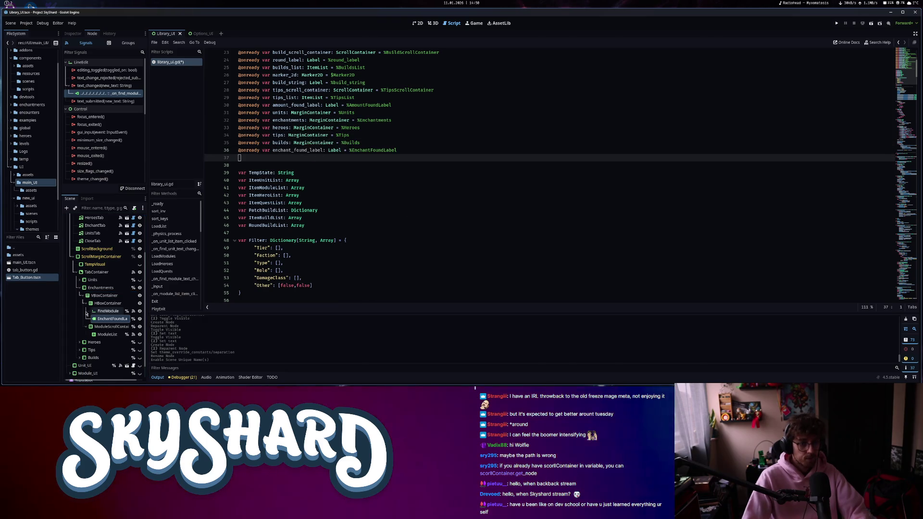
# In the search text_changed handler, add the line enchant_found_label.text = "Enchants: %d" % new.
pyautogui.click(87, 311)
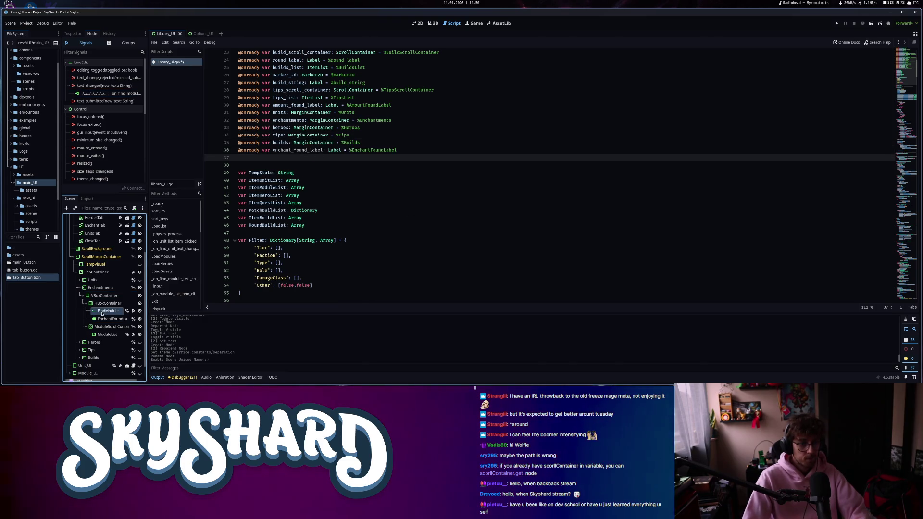
pyautogui.doubleClick(110, 93)
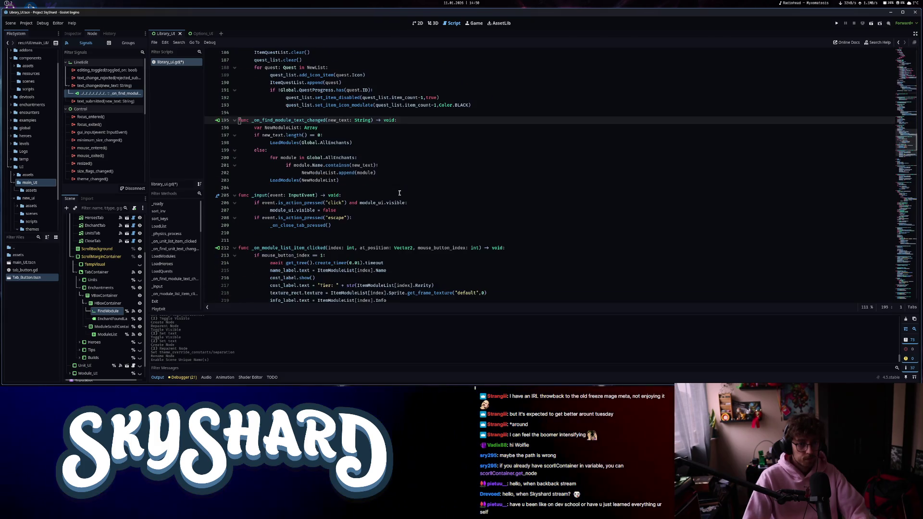
pyautogui.click(395, 178)
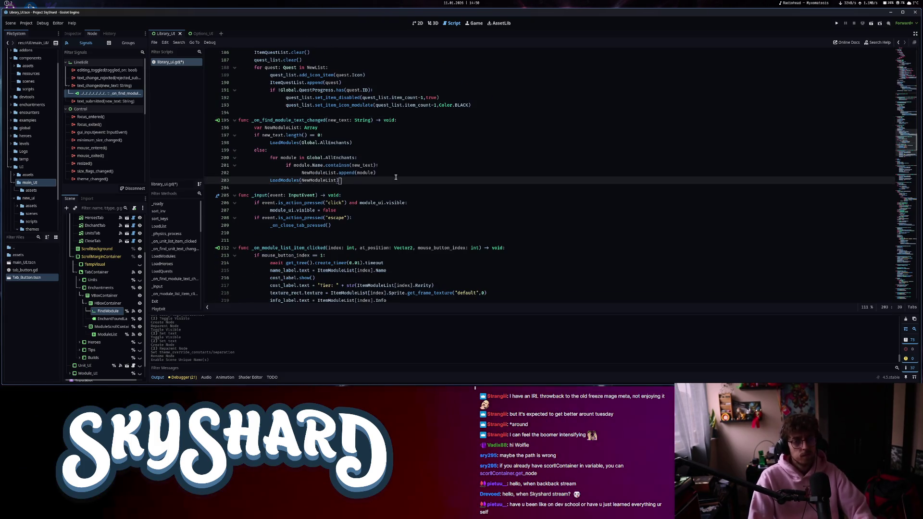
pyautogui.press('Return')
pyautogui.write('enchant_found_label')
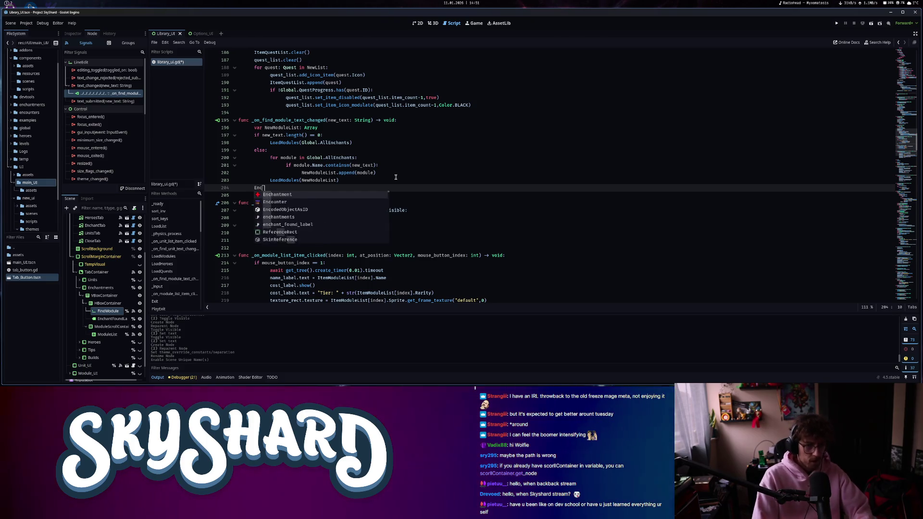
pyautogui.write('.text = "Enchants: ')
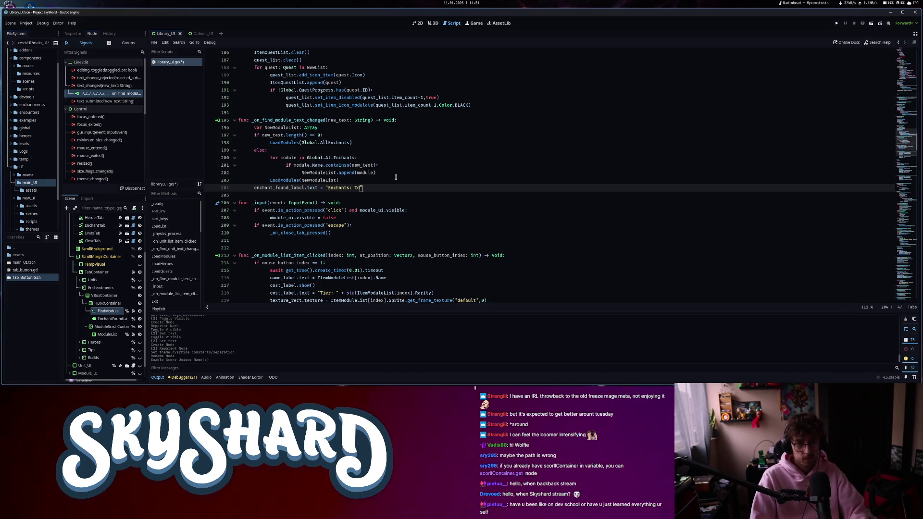
pyautogui.write('%d"')
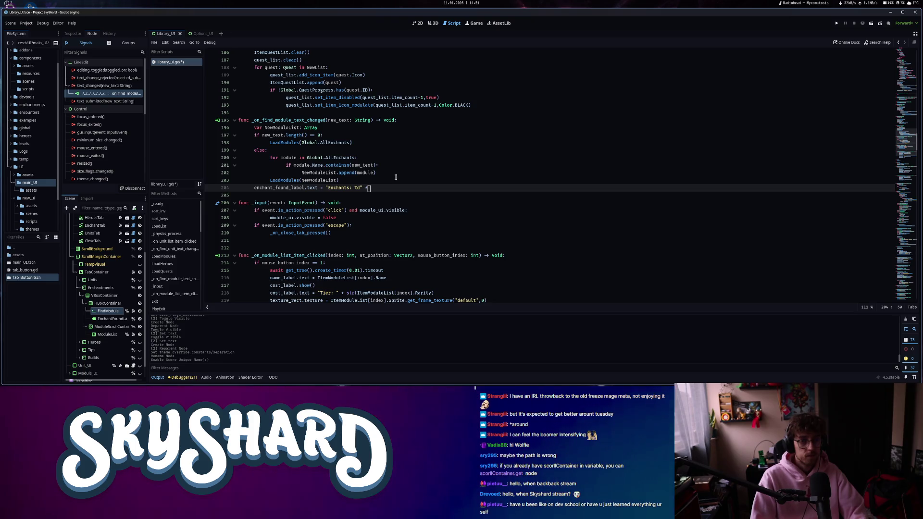
pyautogui.write(' % ')
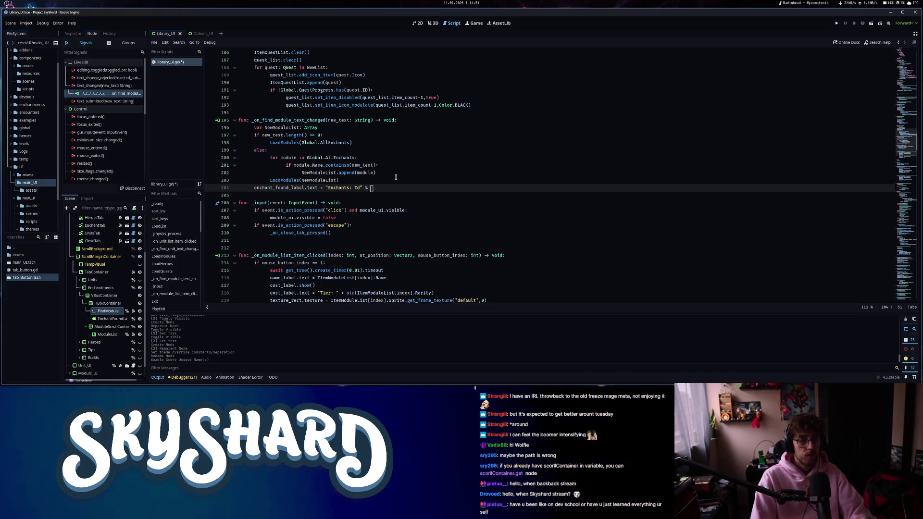
pyautogui.write('new')
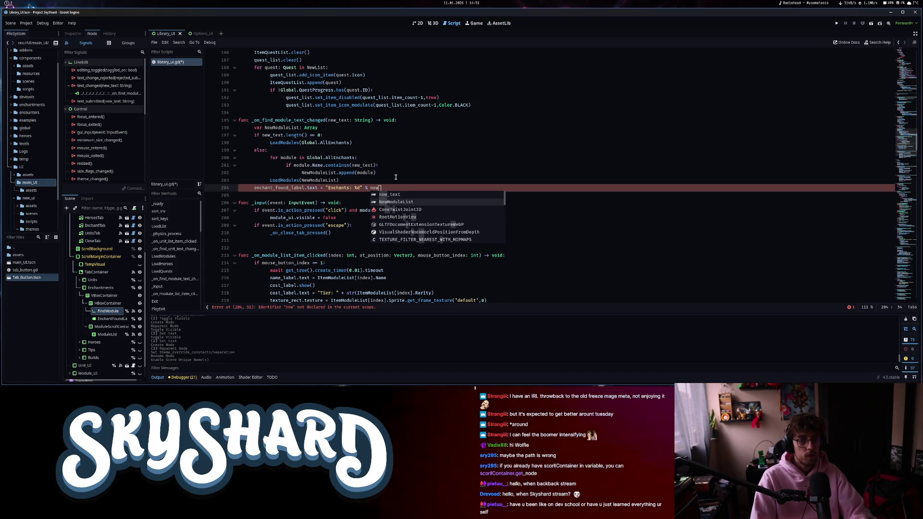
# Finish the label update line with NewModuleList, then remove it from the search handler.
pyautogui.press('Return')
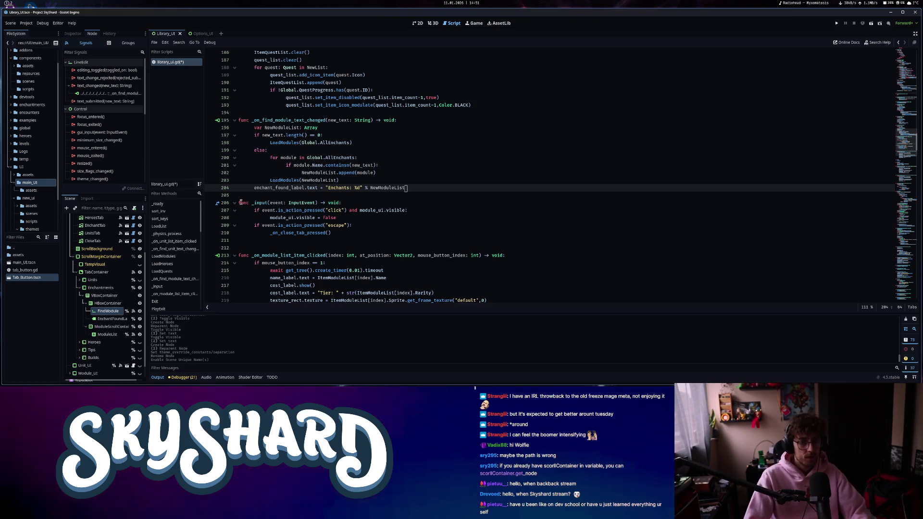
pyautogui.moveTo(406, 187); pyautogui.dragTo(254, 188)
pyautogui.press('BackSpace')
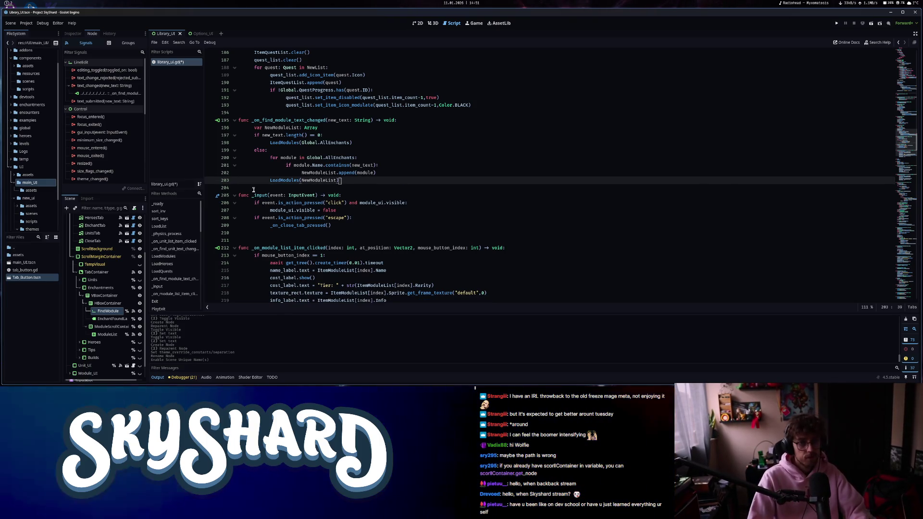
# Paste the label update at the end of LoadModules, counting with NewList.size(), and return to 2D.
pyautogui.keyDown('ctrl'); pyautogui.click(282, 180); pyautogui.keyUp('ctrl')
pyautogui.click(531, 203)
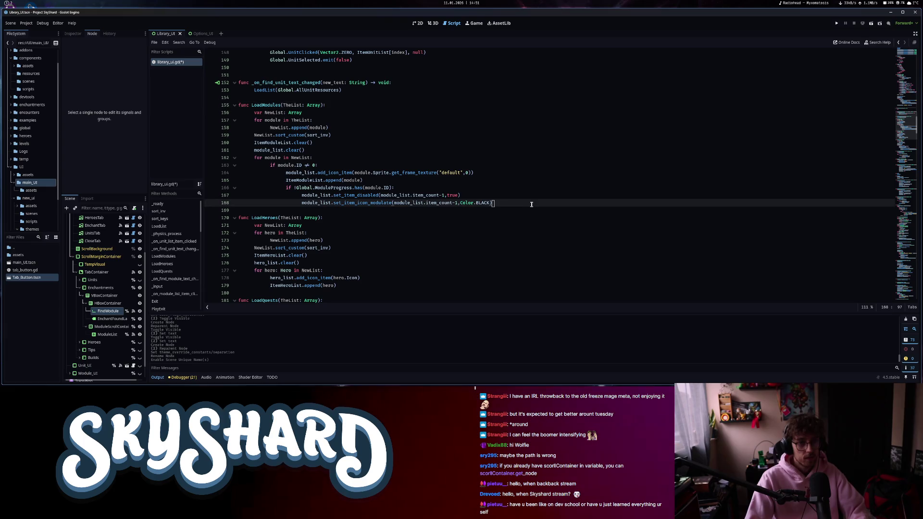
pyautogui.press('Return')
pyautogui.write('enchant_found_label.text = "Enchants: %d" % NewModuleList')
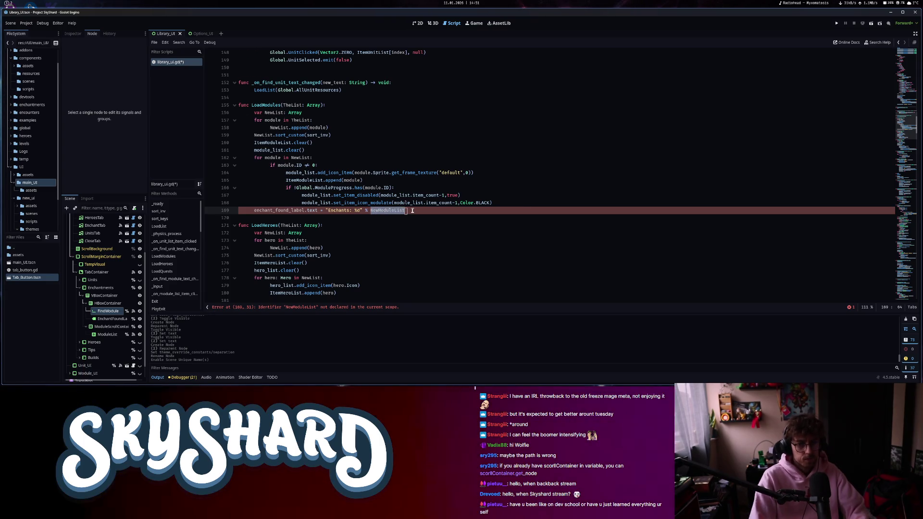
pyautogui.write('NewLi')
pyautogui.press('Return')
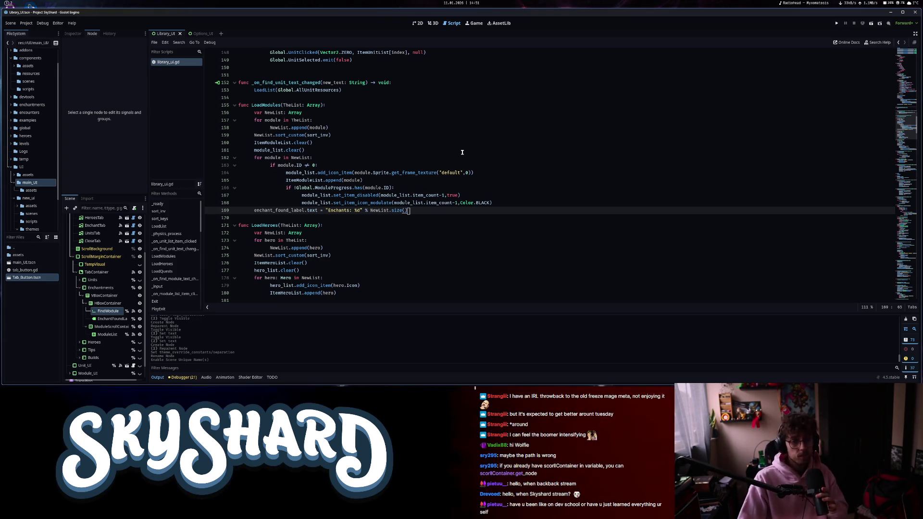
pyautogui.click(418, 23)
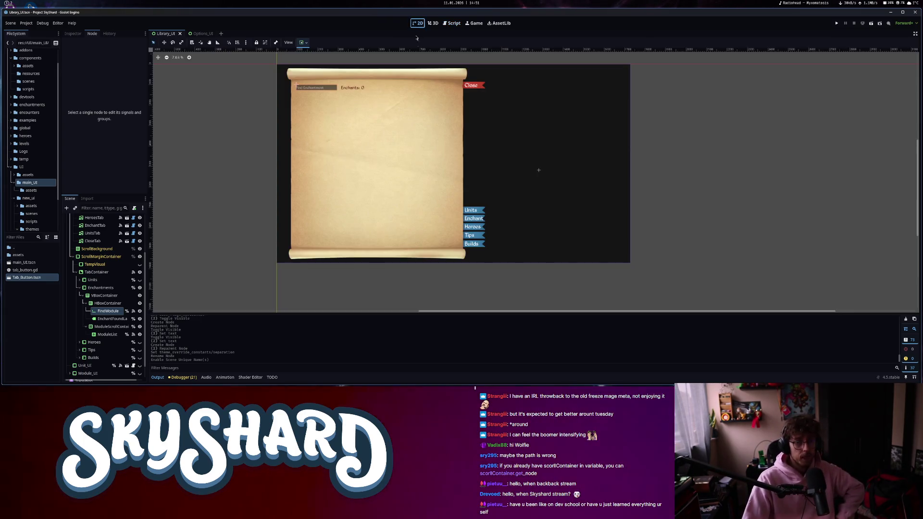
# Collapse Enchantments, then make the Heroes page visible and expand its child nodes.
pyautogui.click(383, 178)
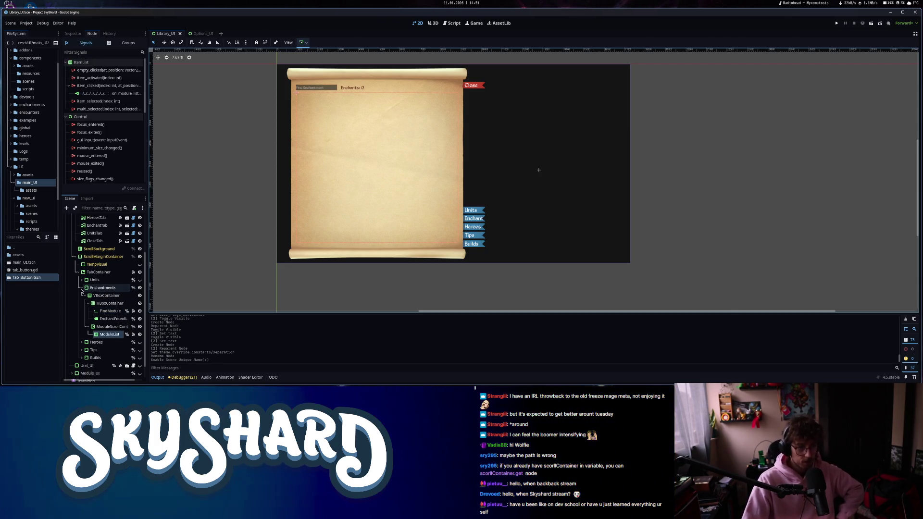
pyautogui.click(100, 287)
pyautogui.click(82, 288)
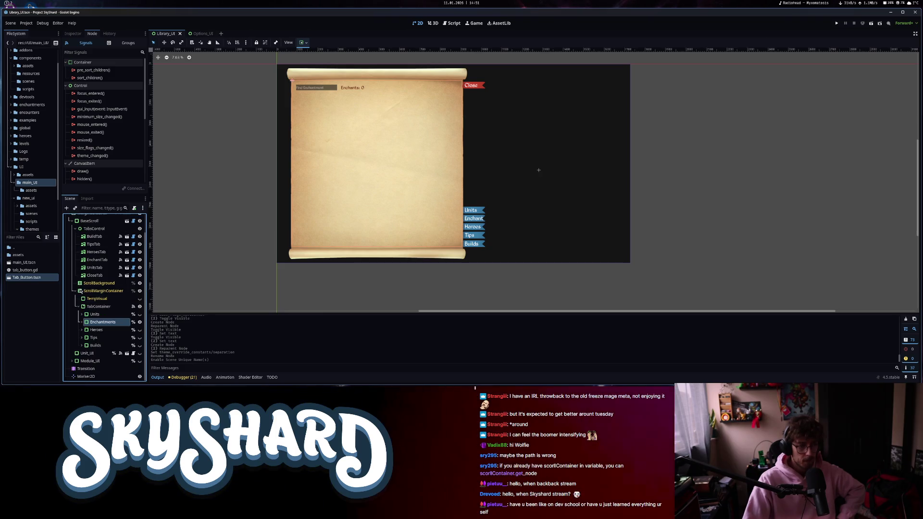
pyautogui.click(110, 332)
pyautogui.click(139, 332)
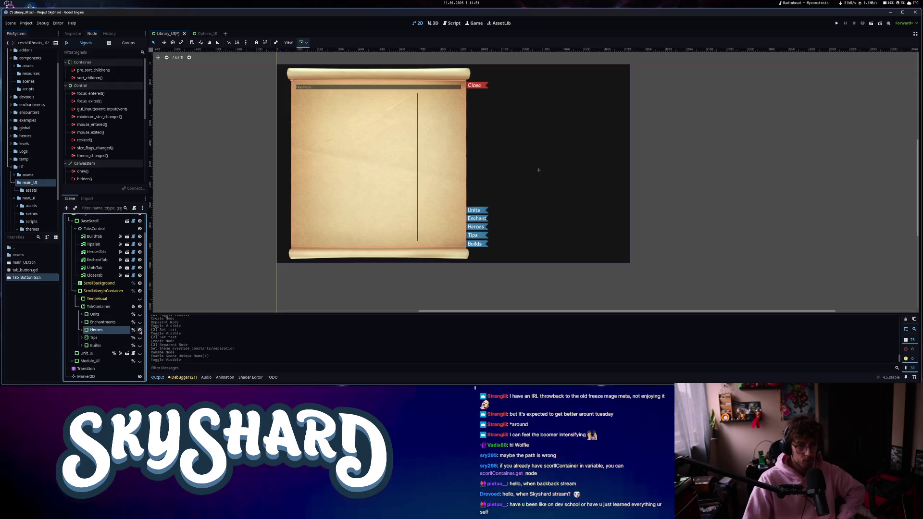
pyautogui.click(81, 330)
pyautogui.scroll(-2, 104, 338)
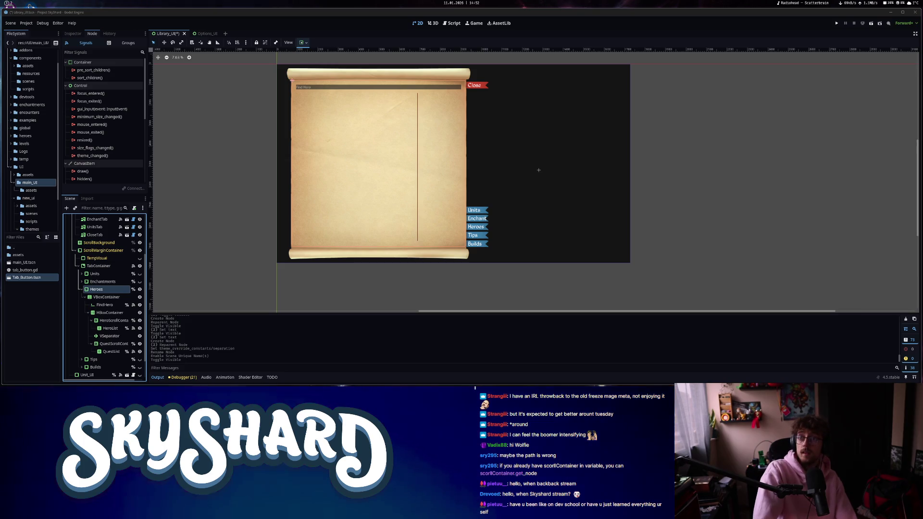
# Move HeroScrollContainer through QuestList out of the HBoxContainer, directly under the Heroes VBoxContainer.
pyautogui.click(102, 312)
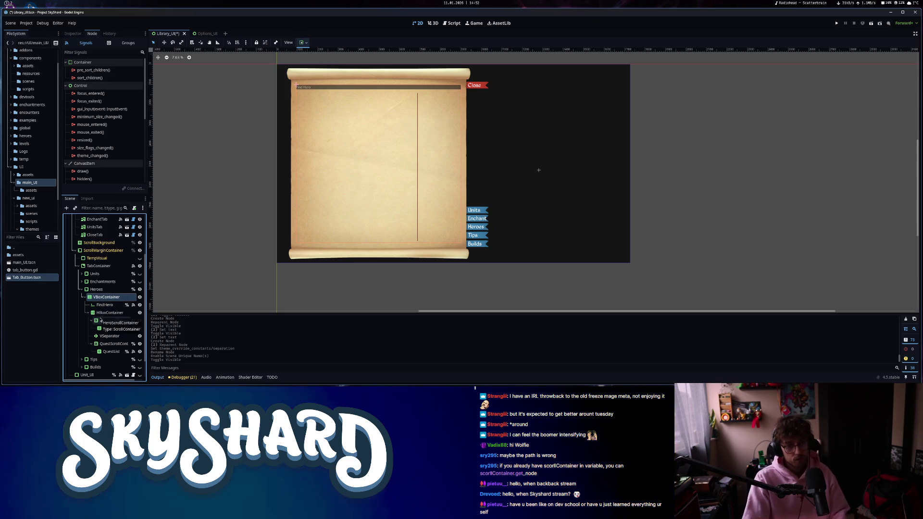
pyautogui.click(105, 320)
pyautogui.keyDown('shift'); pyautogui.click(111, 352); pyautogui.keyUp('shift')
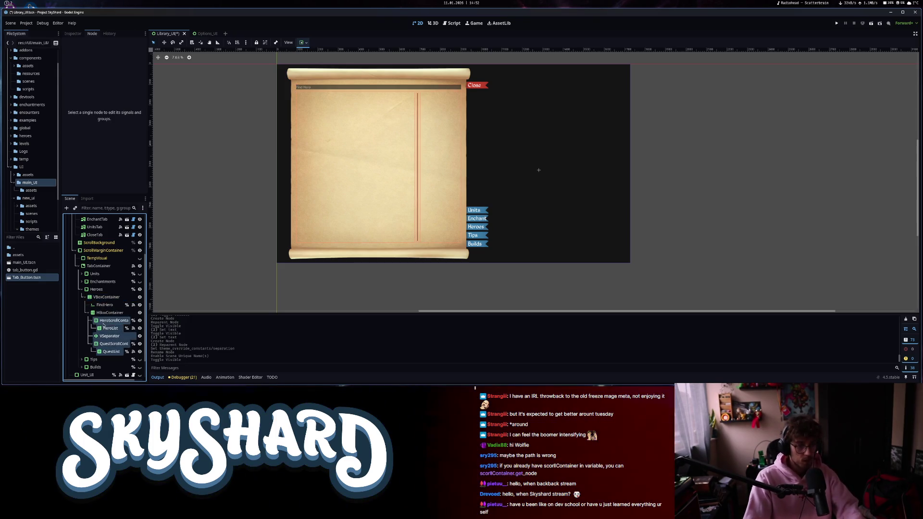
pyautogui.moveTo(101, 311); pyautogui.dragTo(102, 312)
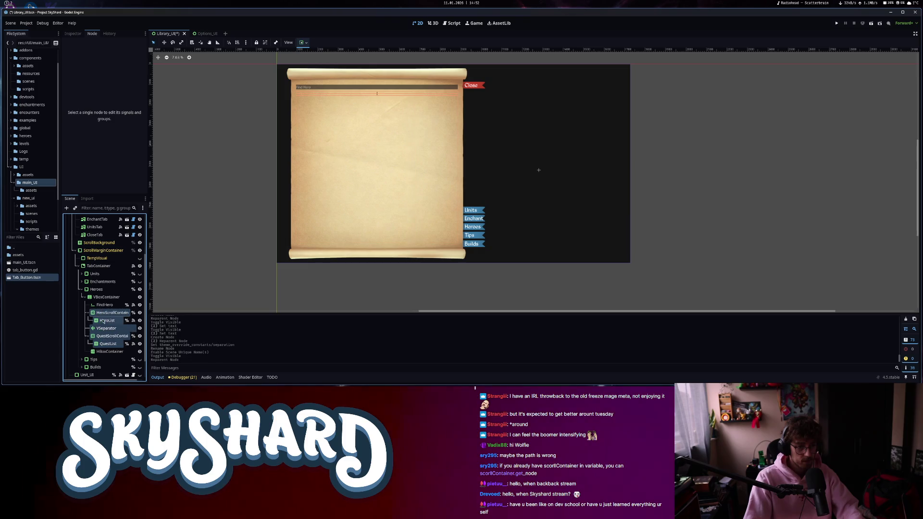
# Delete the now-empty HBoxContainer and the VSeparator, then check the hero and quest scroll containers.
pyautogui.rightClick(99, 352)
pyautogui.click(122, 380)
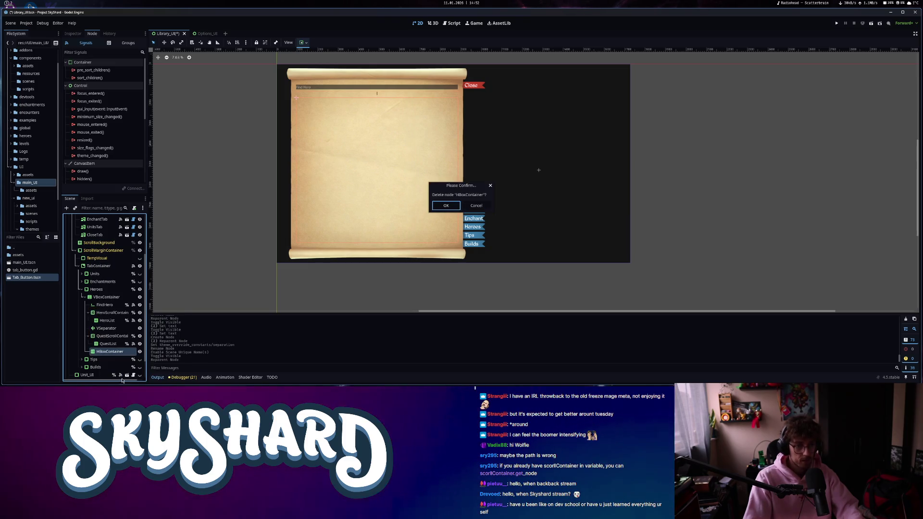
pyautogui.press('Return')
pyautogui.click(107, 320)
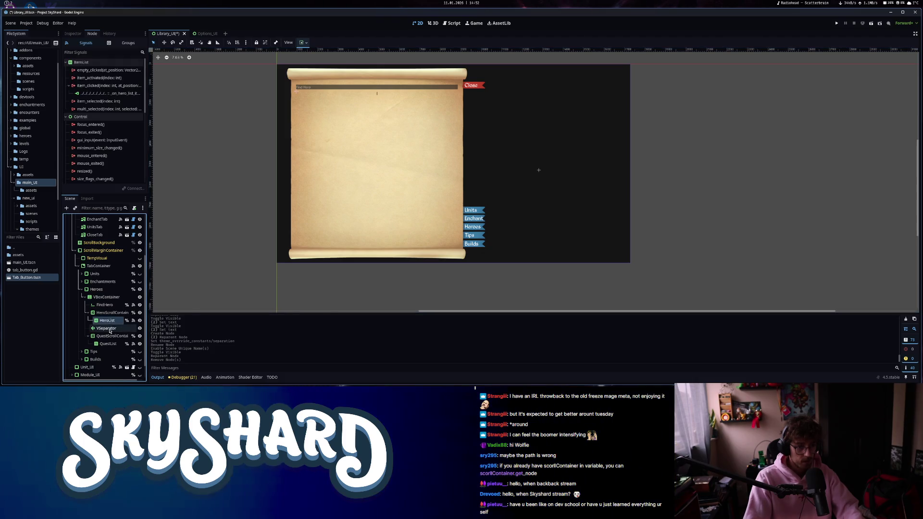
pyautogui.rightClick(110, 330)
pyautogui.click(133, 380)
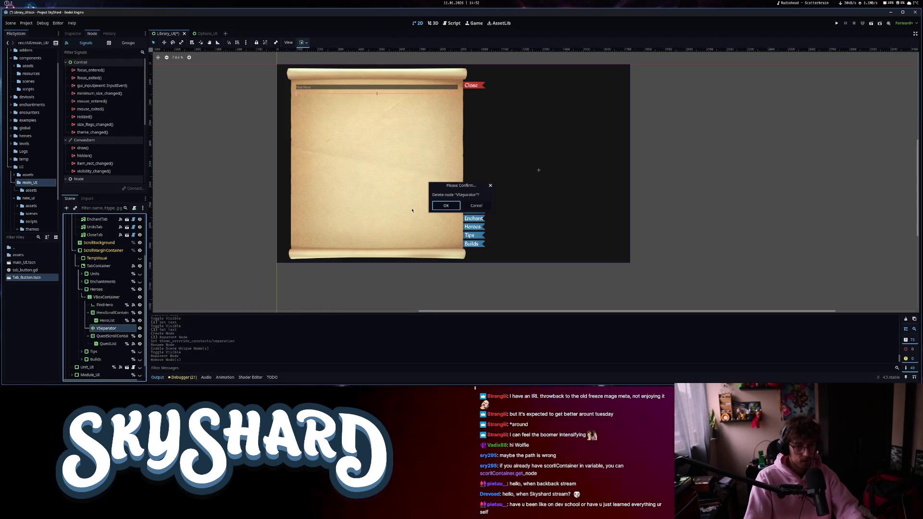
pyautogui.click(447, 206)
pyautogui.click(109, 314)
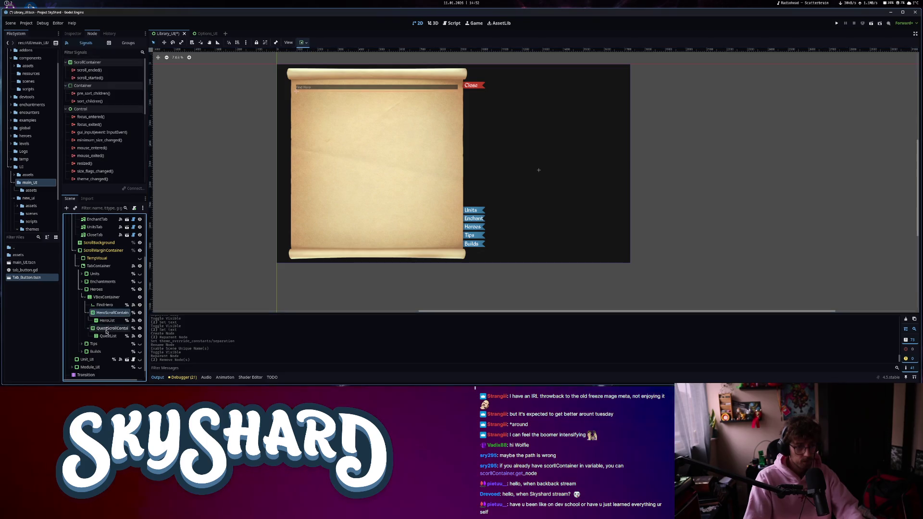
pyautogui.click(106, 329)
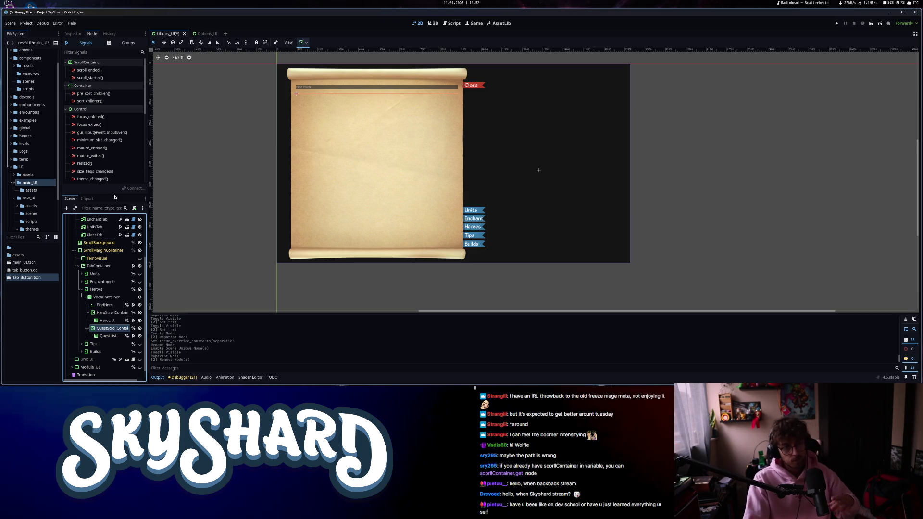
pyautogui.click(112, 312)
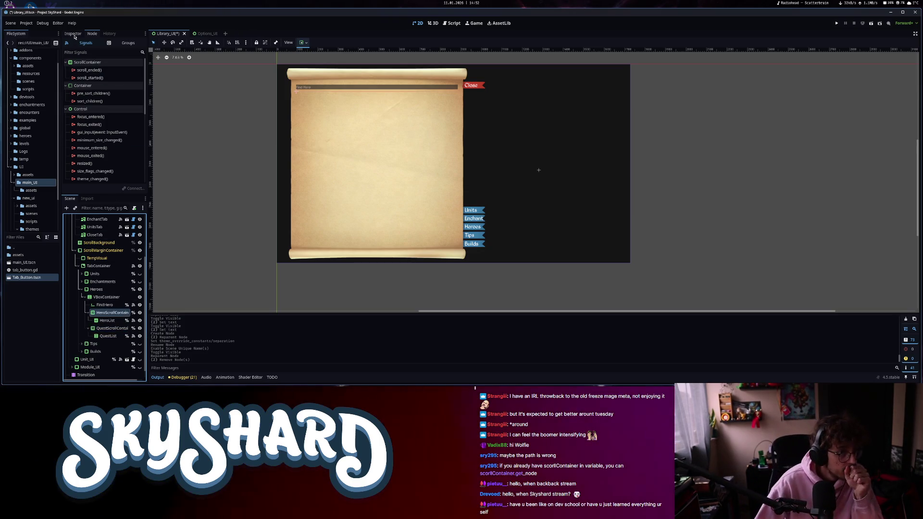
# Make HeroScrollContainer expand vertically with a 650 custom minimum width.
pyautogui.click(73, 34)
pyautogui.scroll(-3, 95, 181)
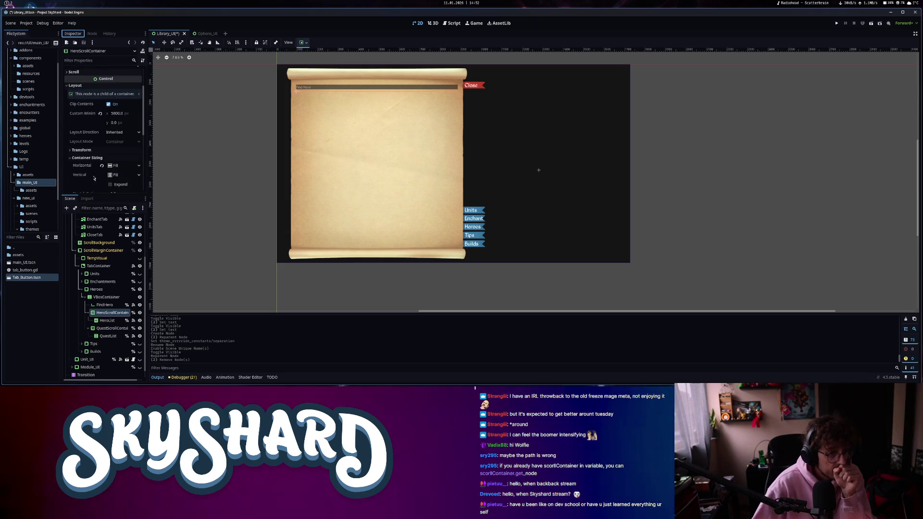
pyautogui.click(111, 185)
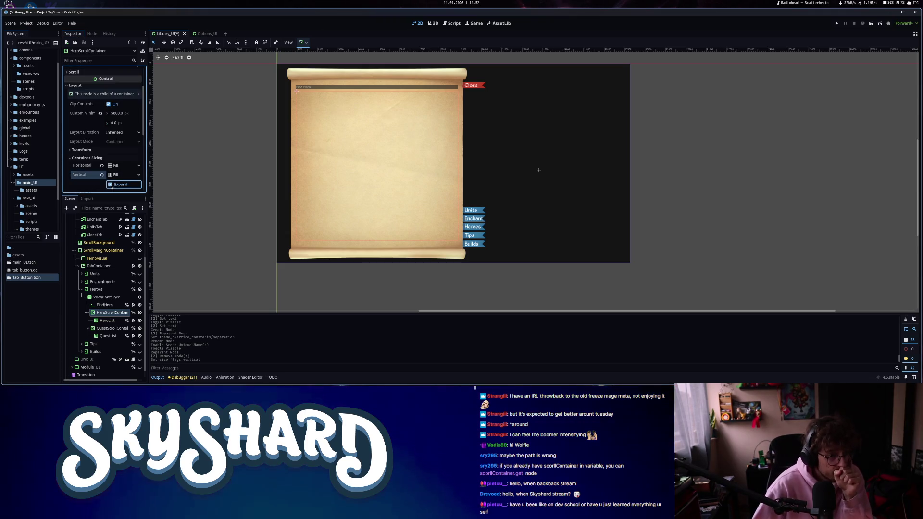
pyautogui.click(100, 112)
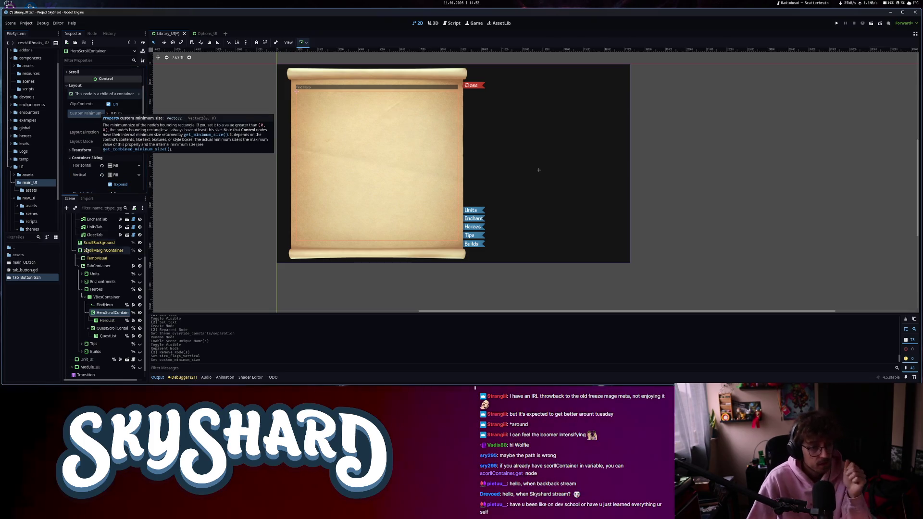
pyautogui.click(104, 320)
pyautogui.click(112, 313)
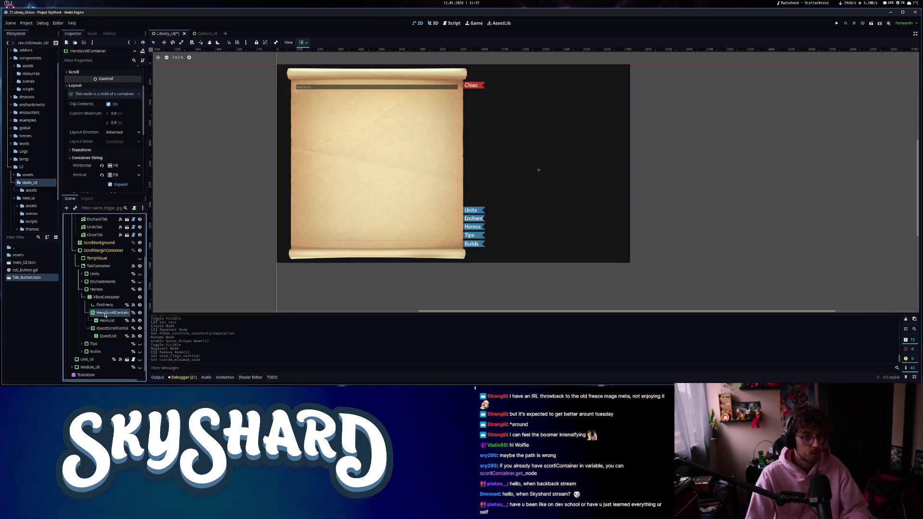
pyautogui.scroll(2, 118, 135)
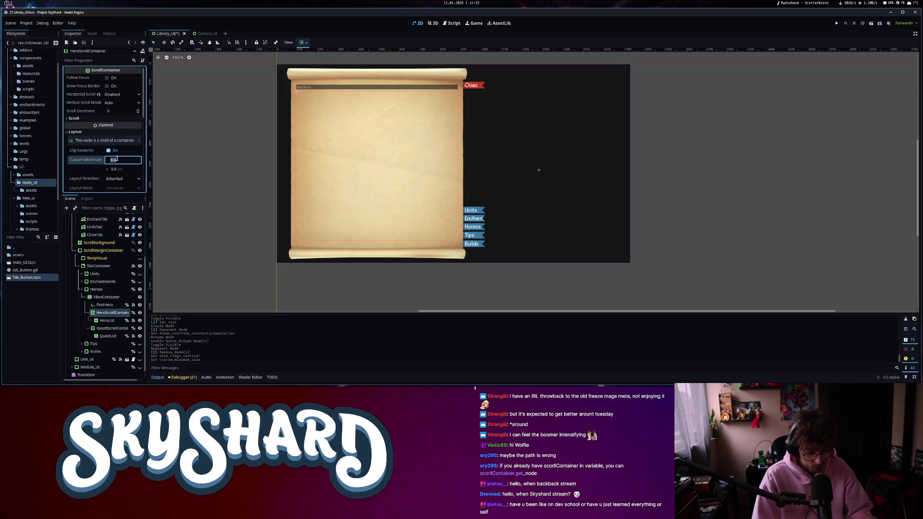
pyautogui.write('650')
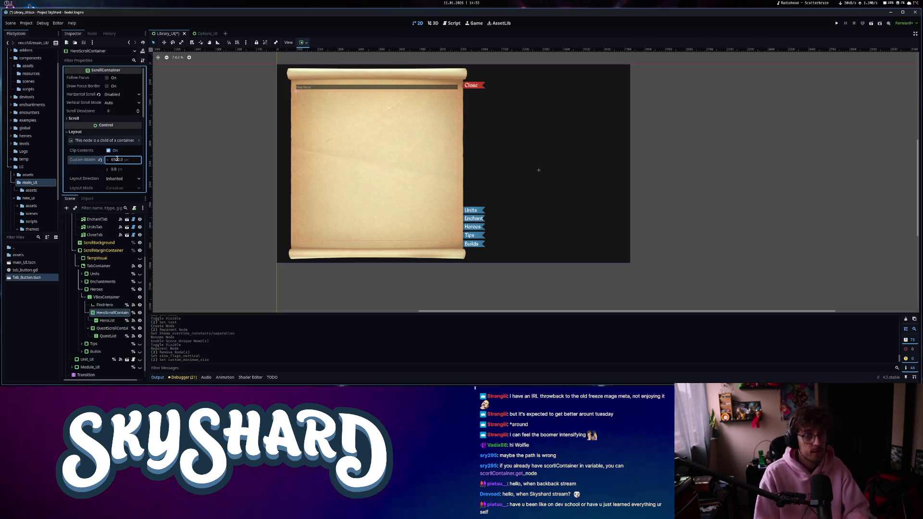
pyautogui.click(106, 328)
# Turn on Horizontal and Vertical Expand in HeroList's Container Sizing.
pyautogui.click(106, 320)
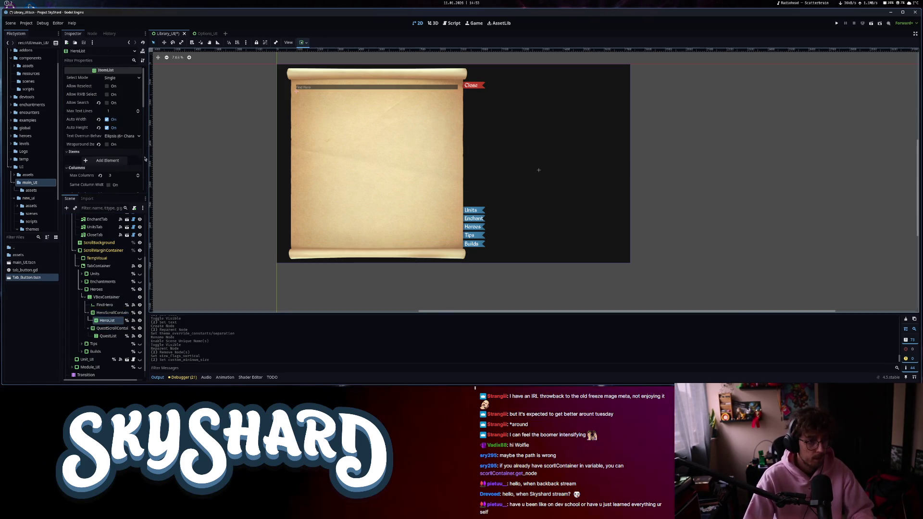
pyautogui.scroll(-8, 92, 130)
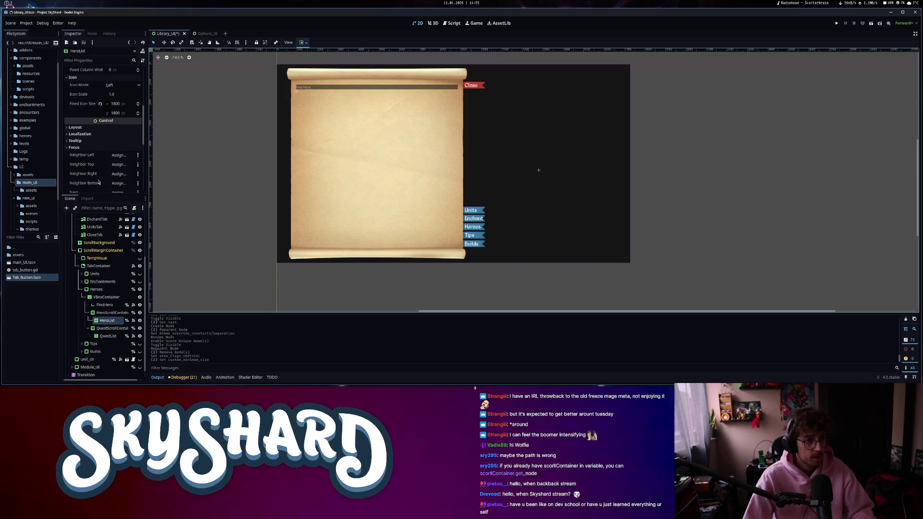
pyautogui.click(100, 127)
pyautogui.scroll(-2, 100, 126)
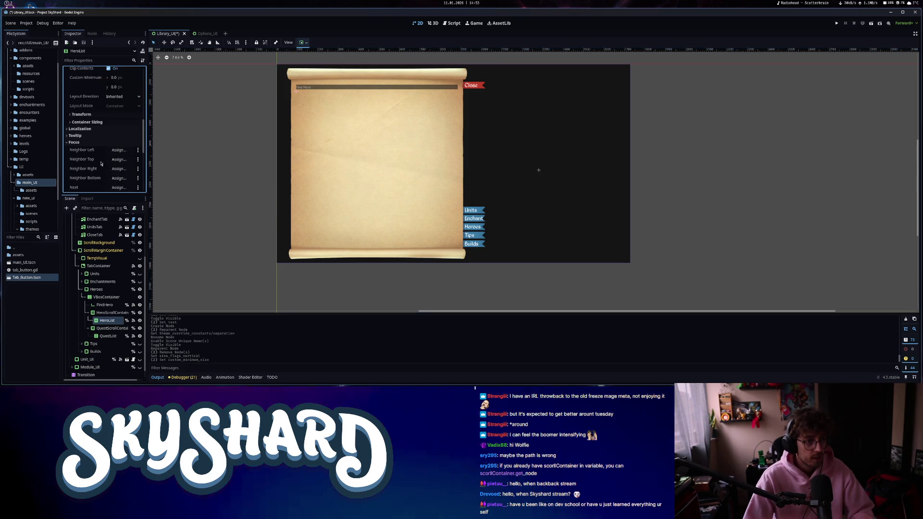
pyautogui.click(96, 123)
pyautogui.click(117, 139)
pyautogui.click(117, 159)
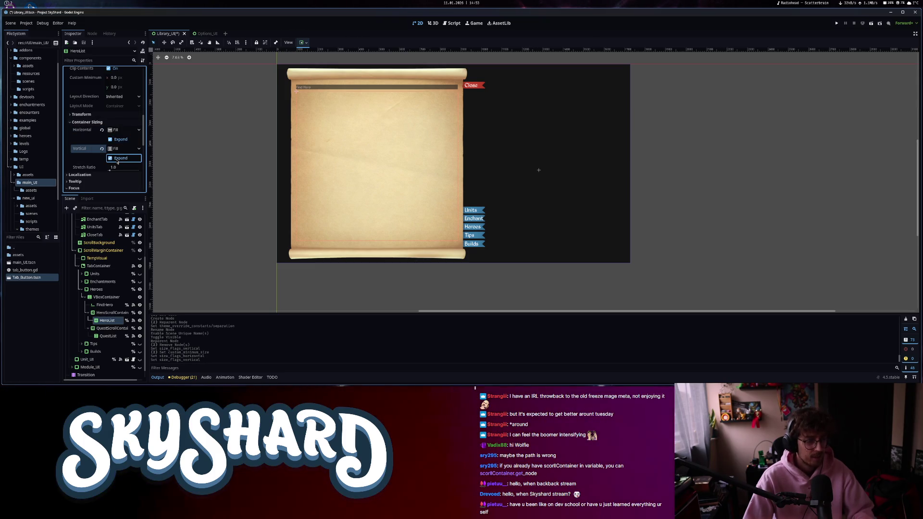
pyautogui.scroll(5, 99, 159)
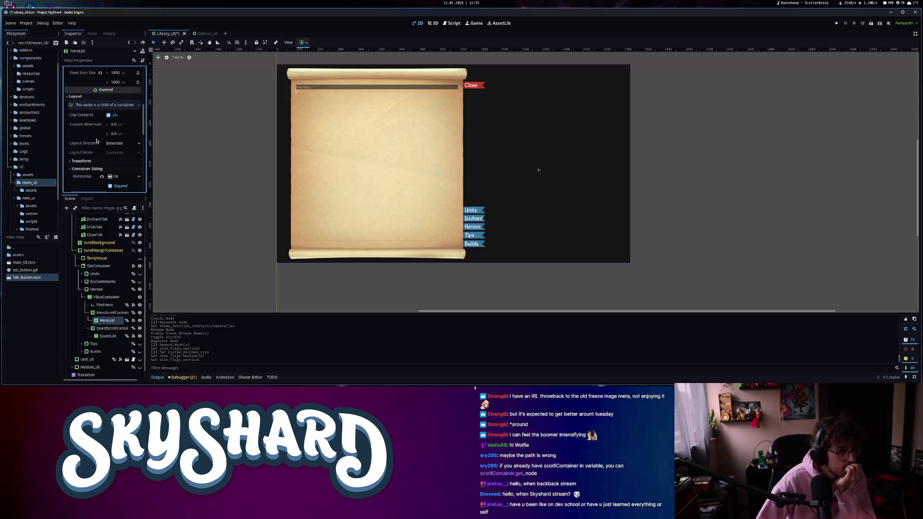
# Change HeroList's Fixed Icon Size from 1800 to 1500 × 1500.
pyautogui.click(124, 135)
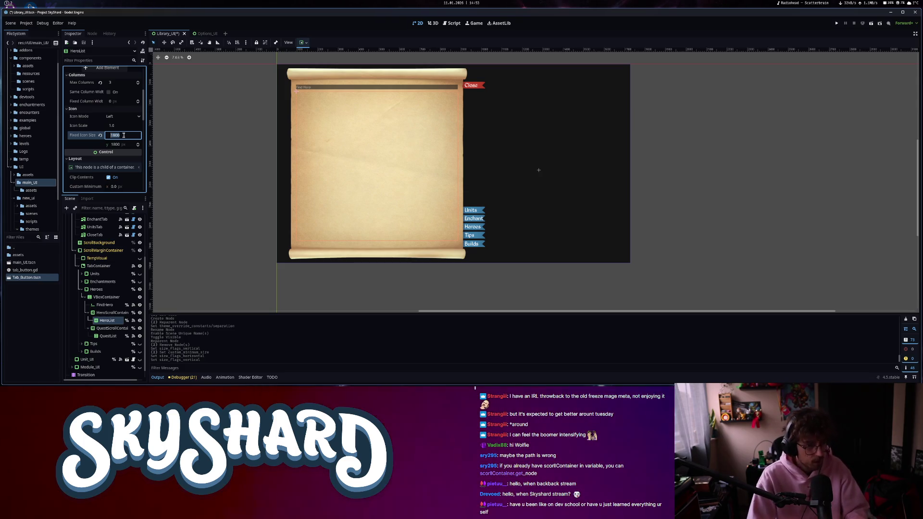
pyautogui.write('50')
pyautogui.click(119, 144)
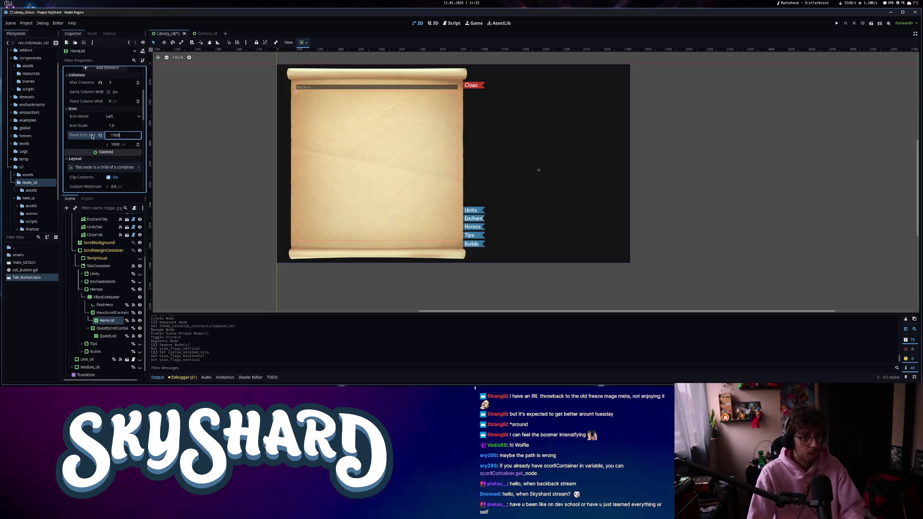
pyautogui.write('1500')
pyautogui.press('Return')
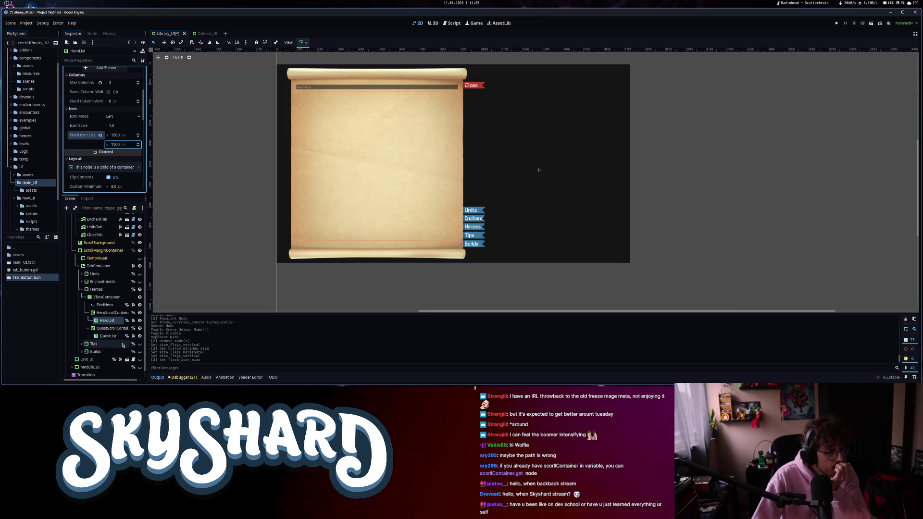
pyautogui.click(118, 330)
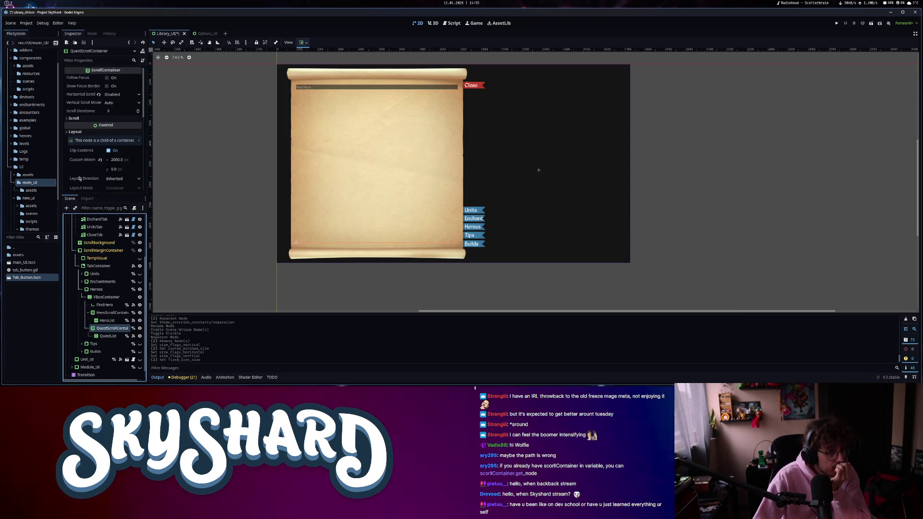
# Enable Vertical Expand on QuestScrollContainer's container sizing.
pyautogui.scroll(-2, 96, 178)
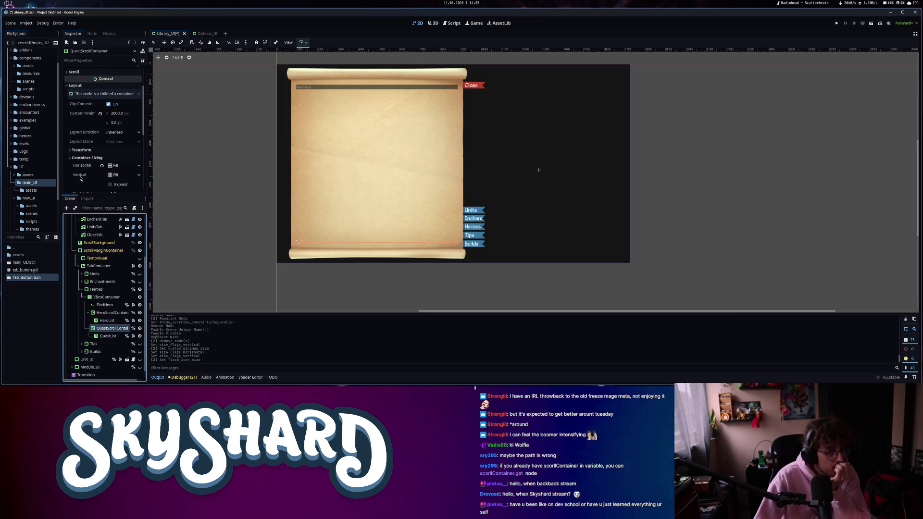
pyautogui.click(118, 185)
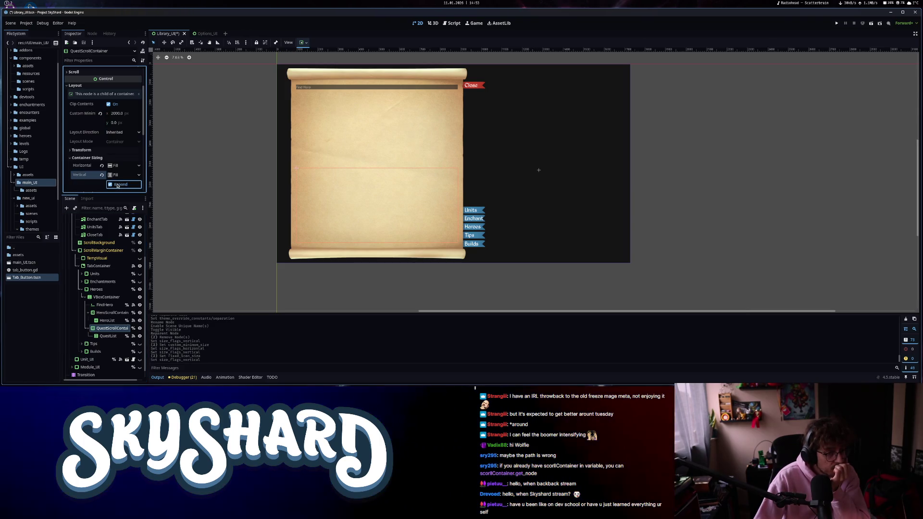
pyautogui.scroll(-2, 89, 167)
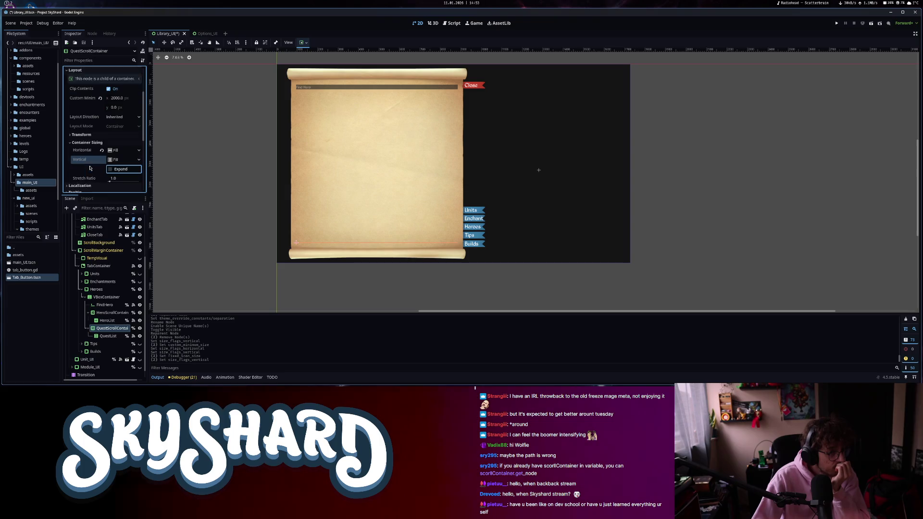
# Set QuestList's Fixed Icon Size to 1500 × 1500 to match HeroList.
pyautogui.click(107, 336)
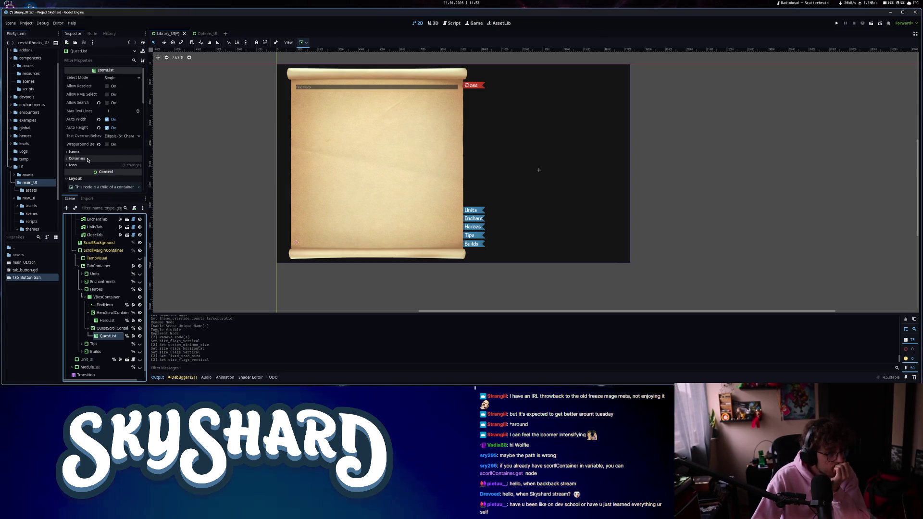
pyautogui.click(75, 151)
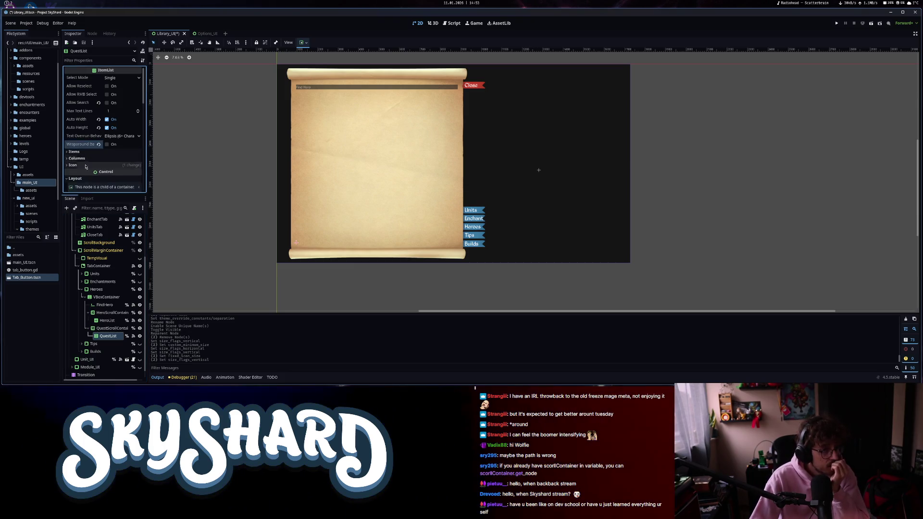
pyautogui.scroll(-3, 106, 174)
pyautogui.write('15')
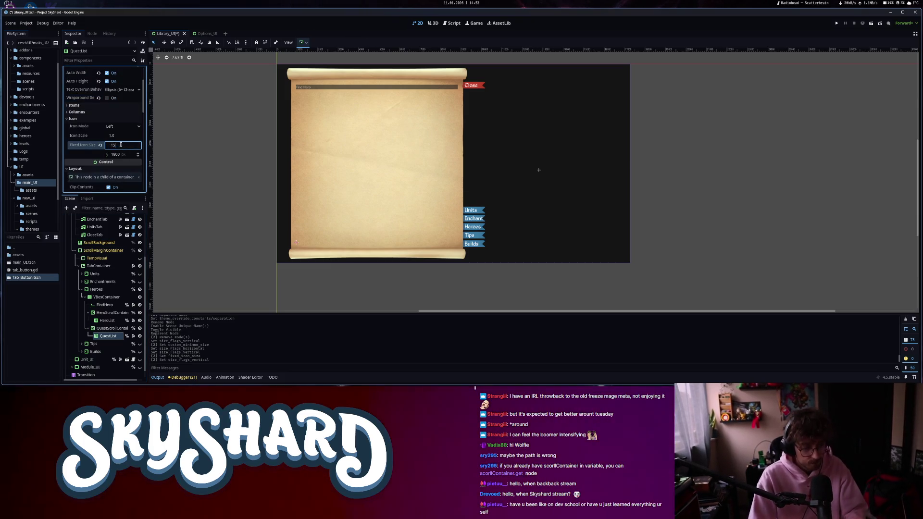
pyautogui.write('00')
pyautogui.press('Return')
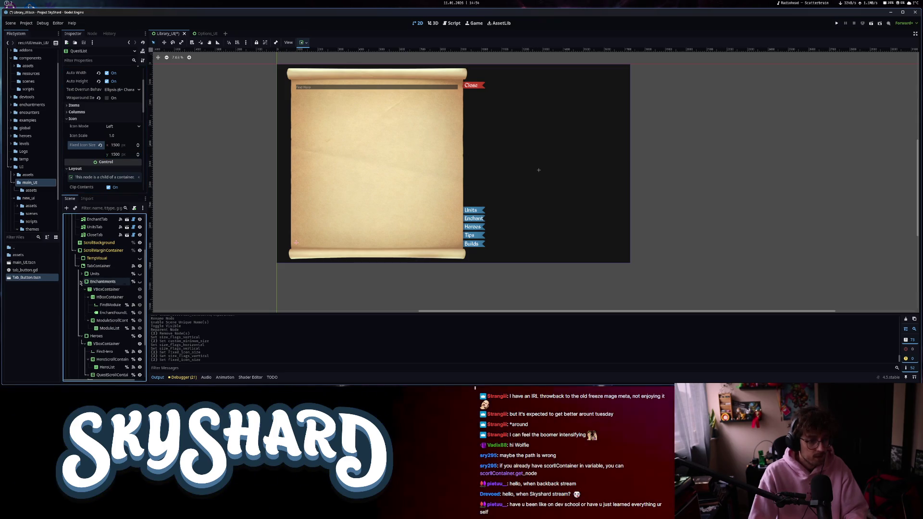
pyautogui.click(106, 328)
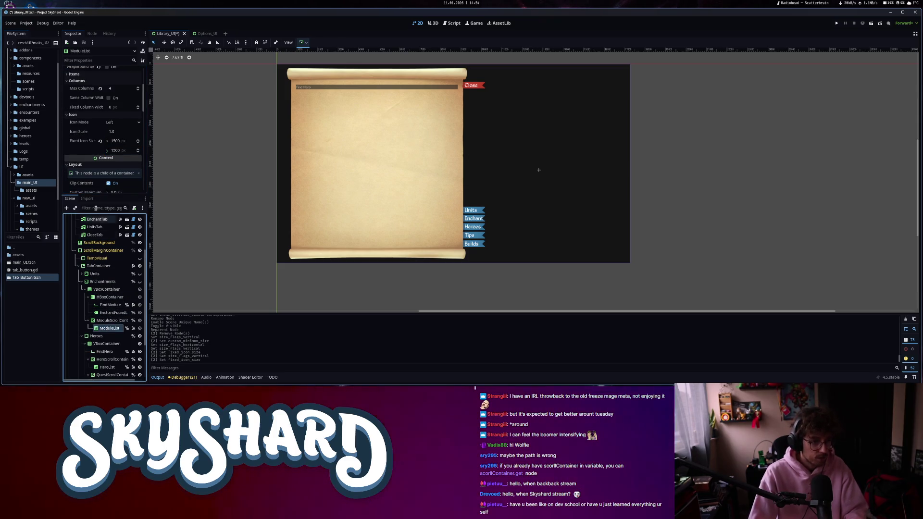
# Review ModuleList's theme constant overrides in the Inspector.
pyautogui.scroll(-5, 94, 160)
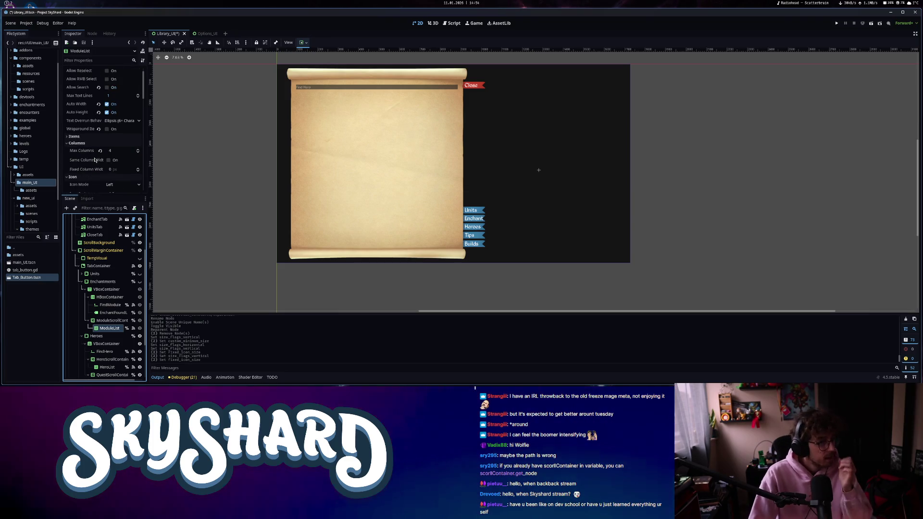
pyautogui.scroll(-5, 99, 164)
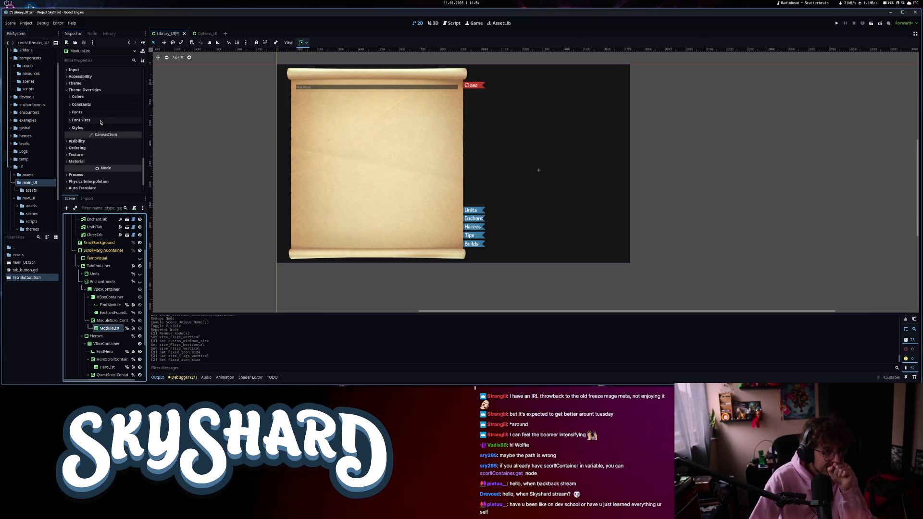
pyautogui.click(103, 104)
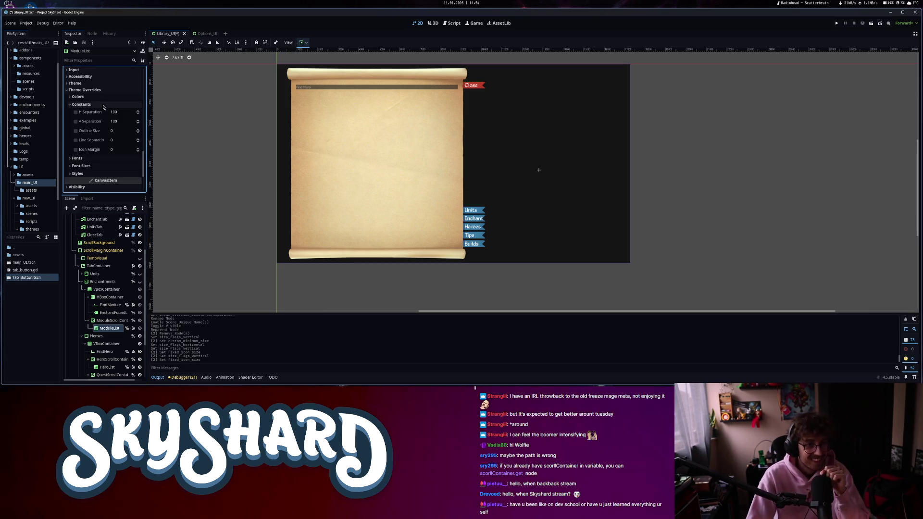
pyautogui.click(85, 90)
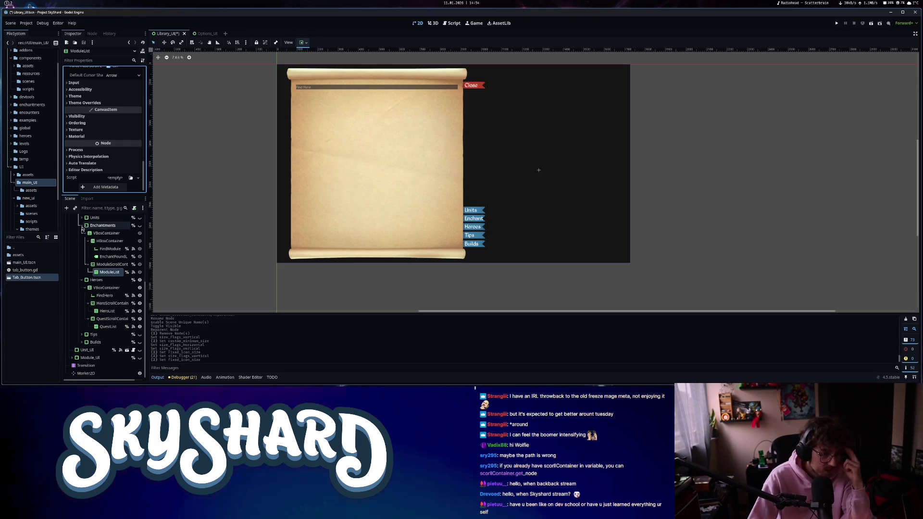
# Collapse Enchantments and inspect Heroes, HeroScrollContainer, HeroList and QuestScrollContainer in turn.
pyautogui.click(83, 281)
pyautogui.click(107, 281)
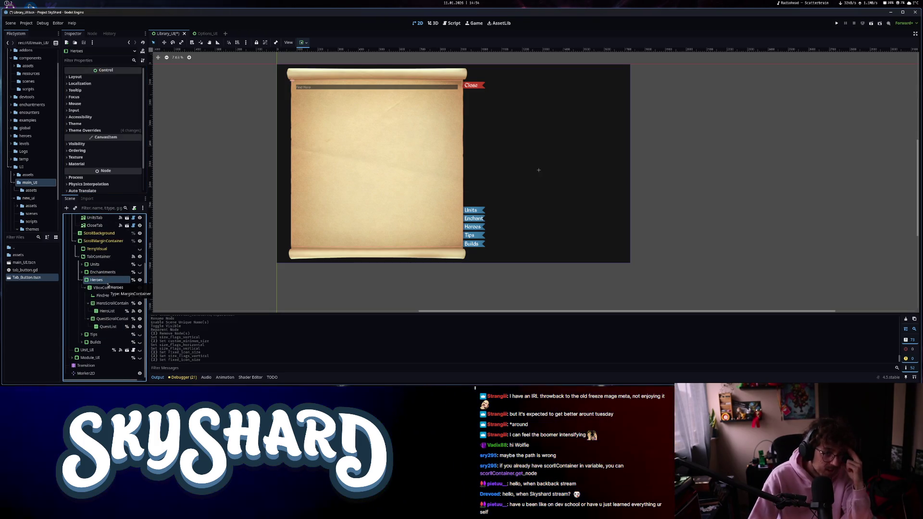
pyautogui.click(112, 303)
pyautogui.click(108, 312)
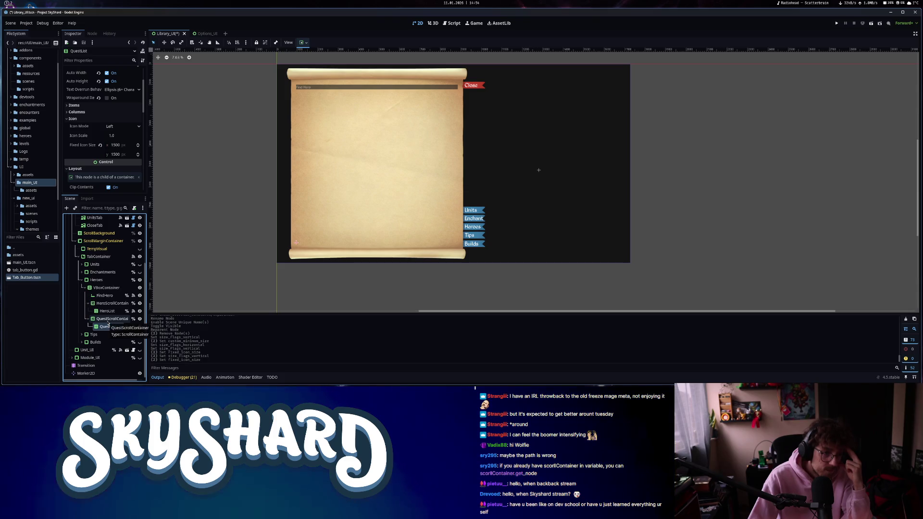
pyautogui.click(108, 319)
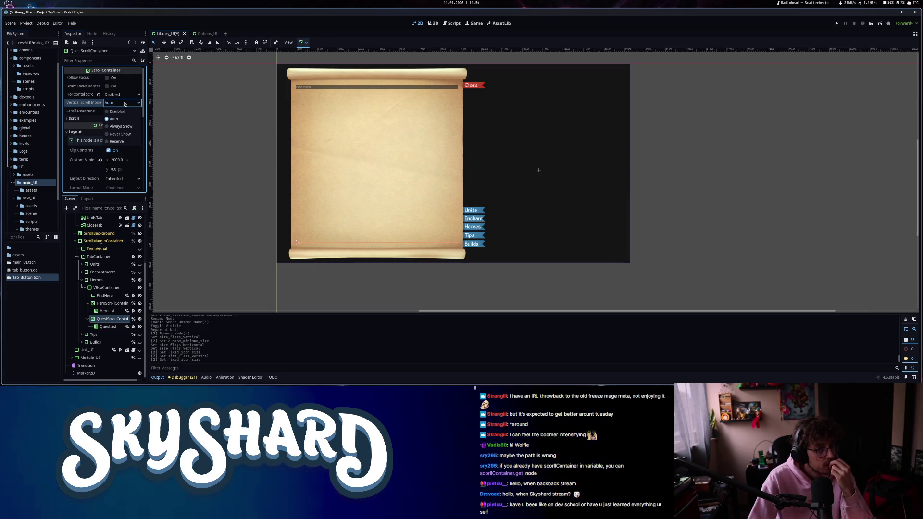
# Leave QuestScrollContainer's vertical scrolling on Auto and compare it with QuestList's properties.
pyautogui.click(124, 103)
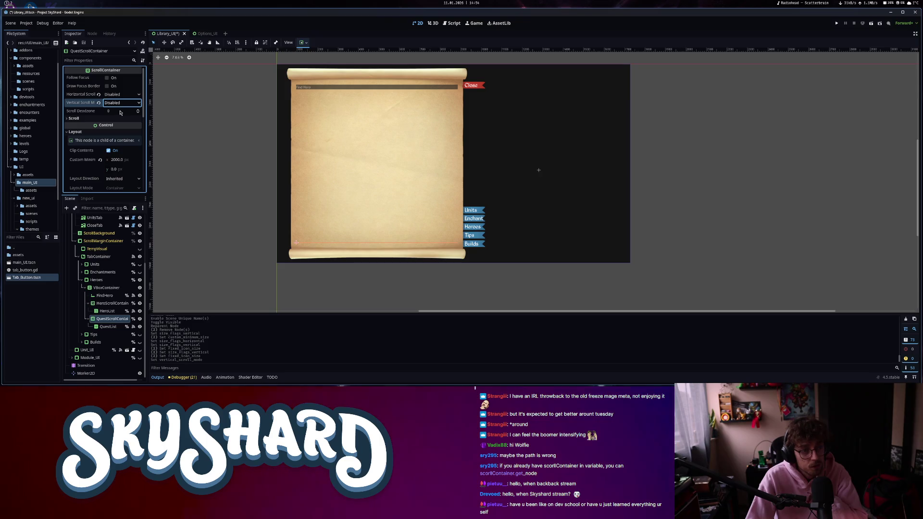
pyautogui.click(110, 327)
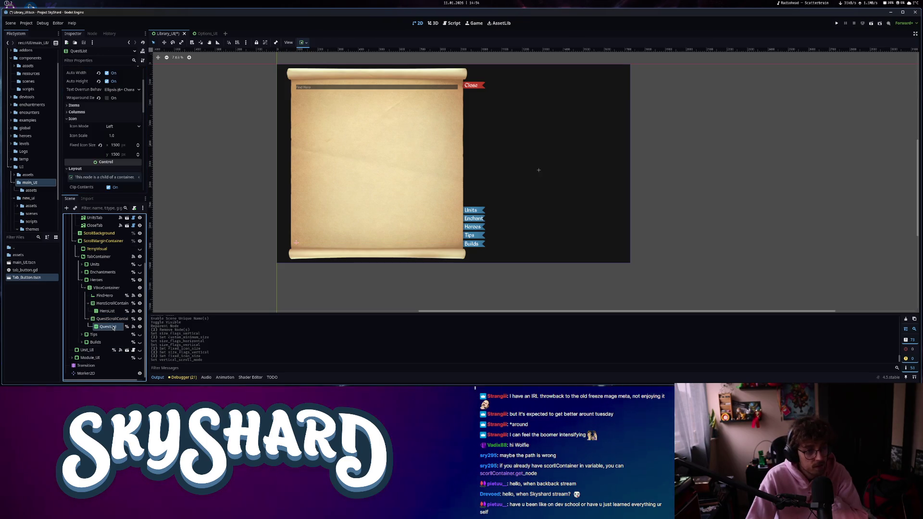
pyautogui.click(112, 319)
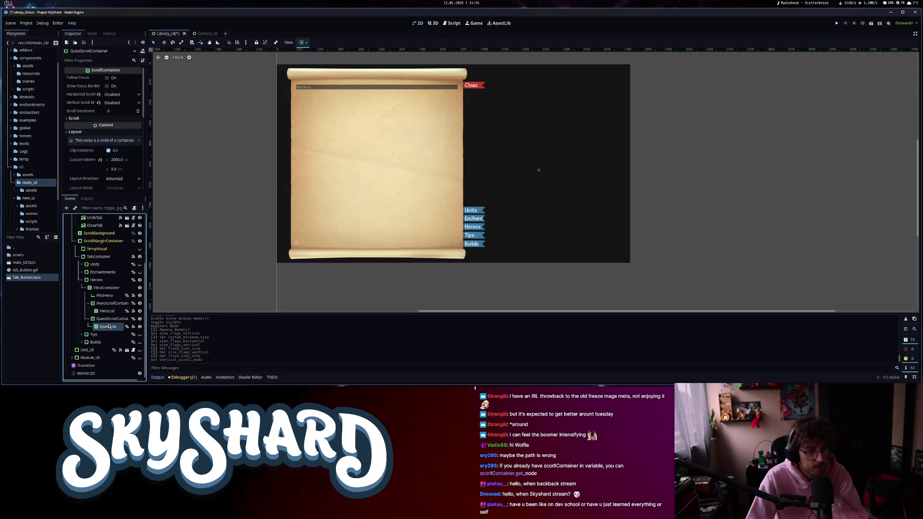
pyautogui.click(109, 326)
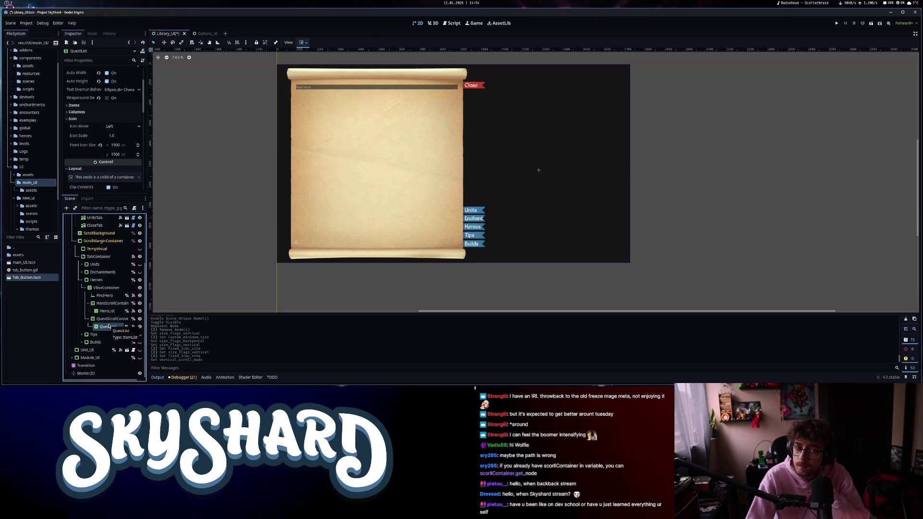
pyautogui.click(108, 320)
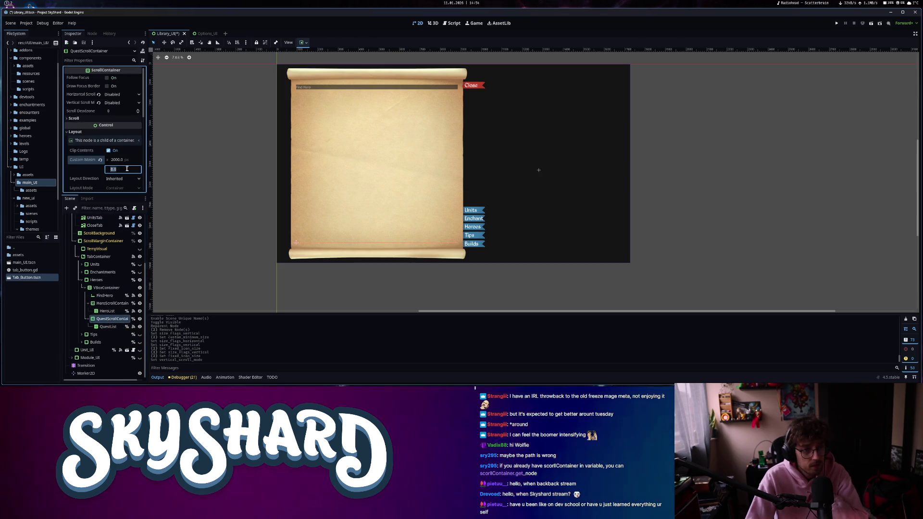
# Reset QuestScrollContainer's custom minimum size and set its minimum height to 3200.
pyautogui.click(100, 161)
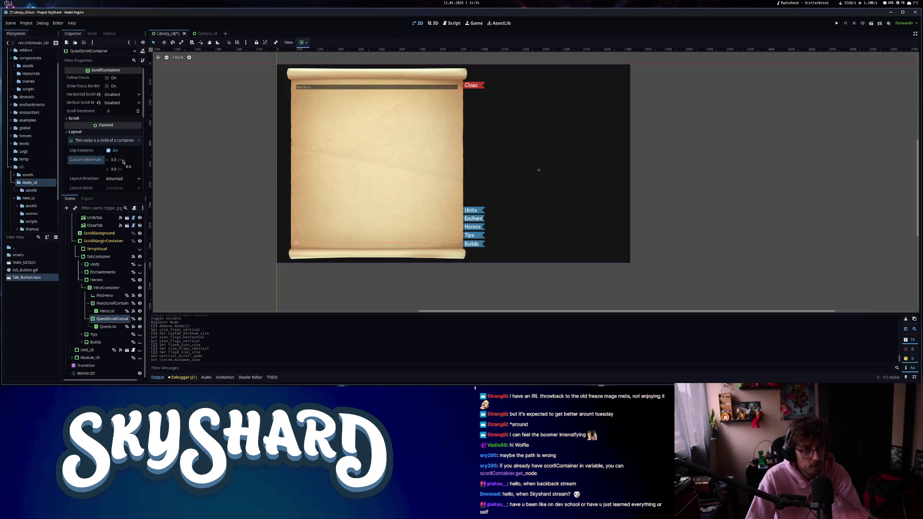
pyautogui.click(123, 161)
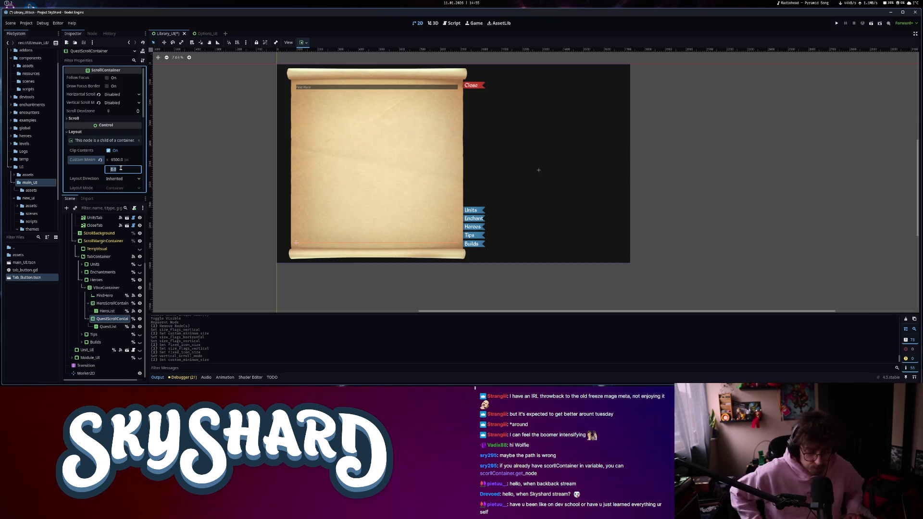
pyautogui.write('3200')
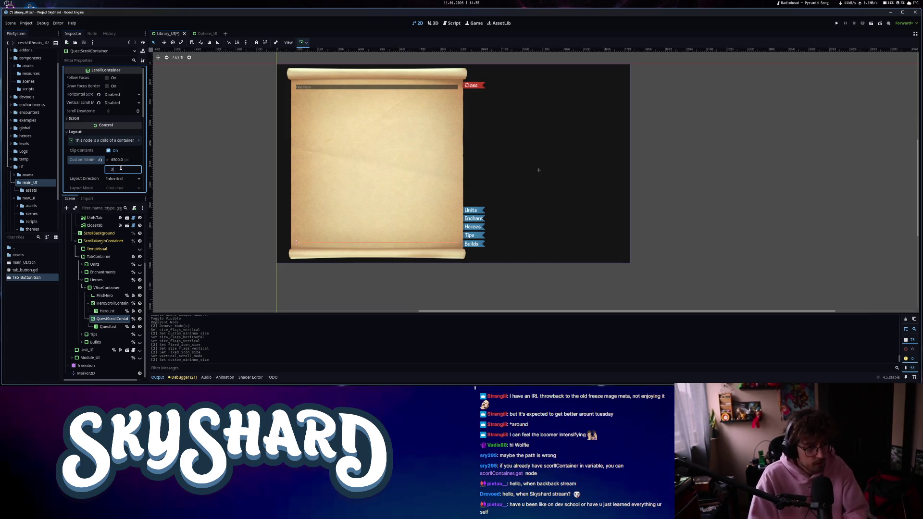
pyautogui.press('Return')
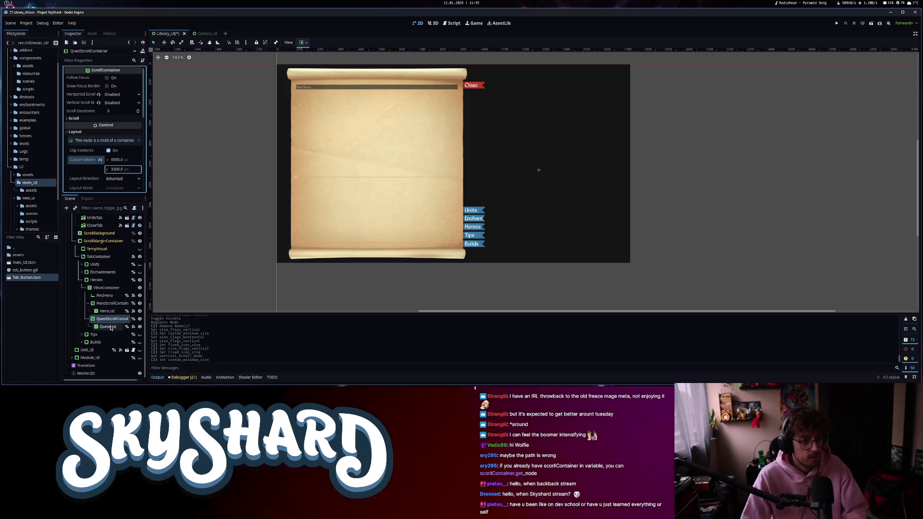
pyautogui.click(109, 303)
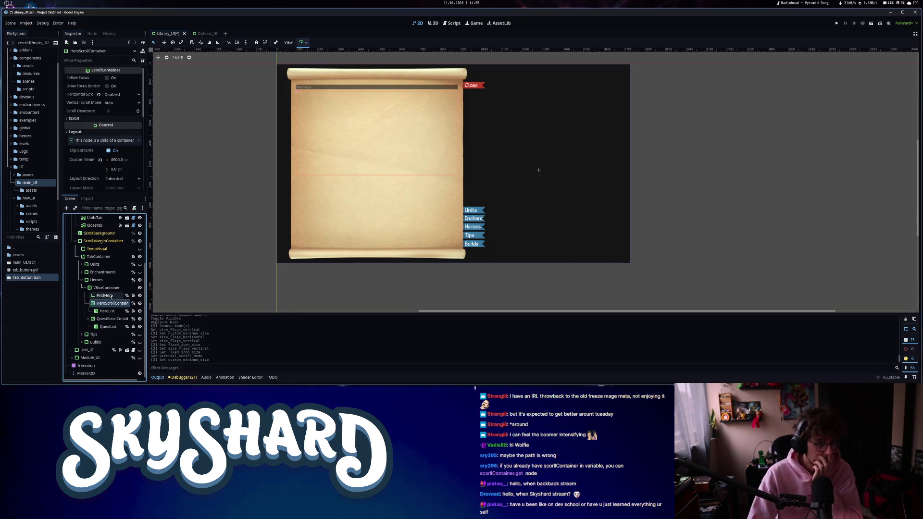
pyautogui.click(109, 292)
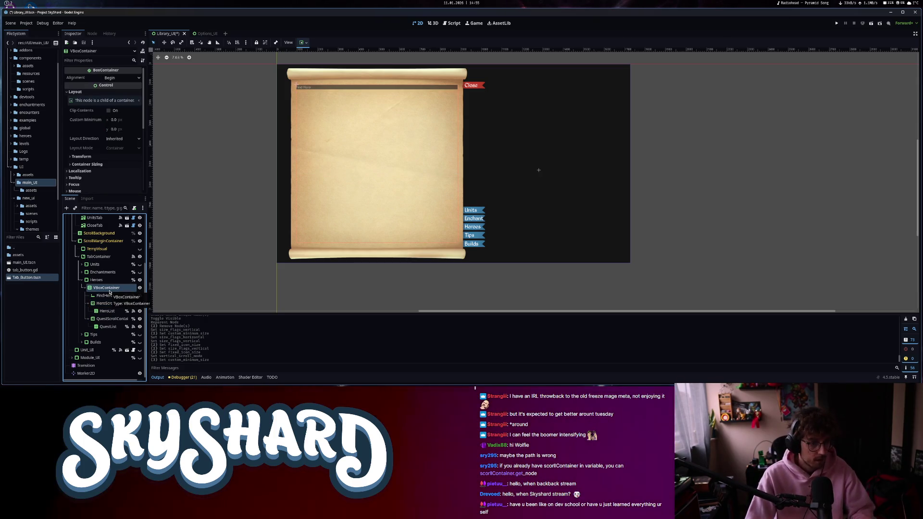
# Create an HSeparator under VBoxContainer and position it between HeroList and QuestScrollContainer.
pyautogui.hotkey('ctrl', 'a')
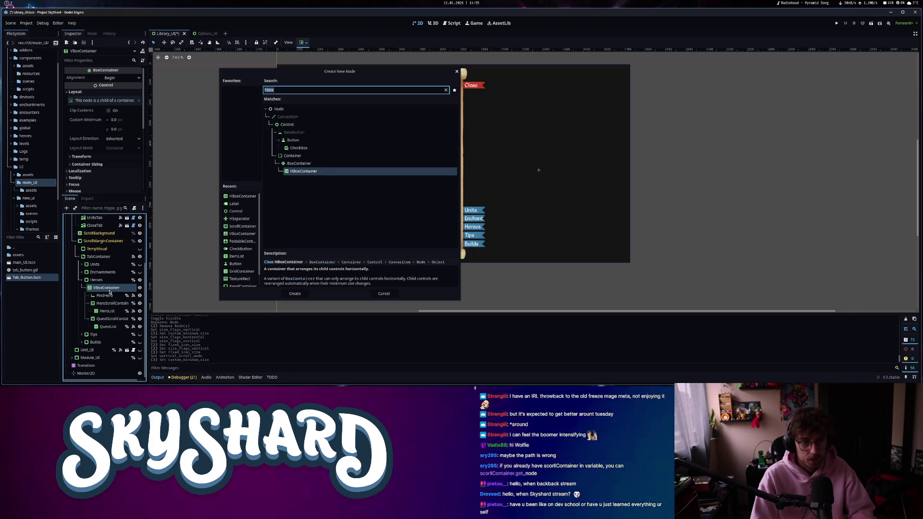
pyautogui.write('sepa')
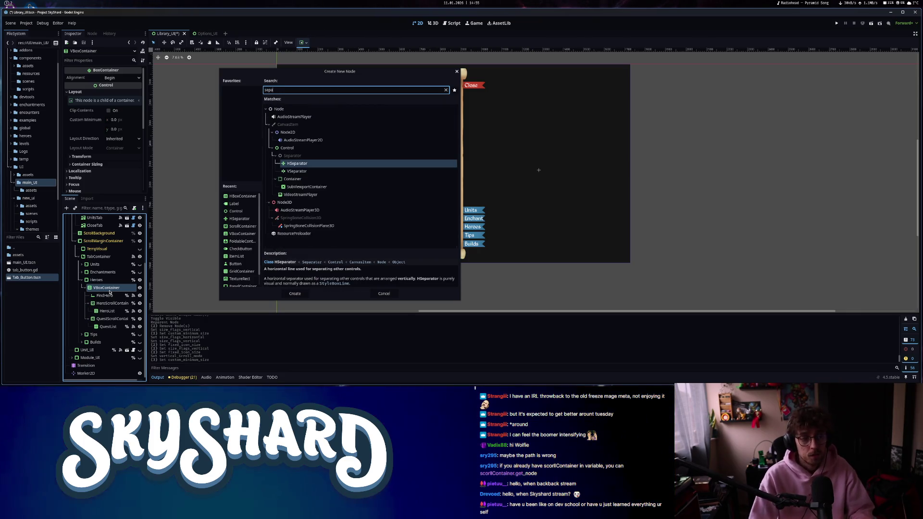
pyautogui.click(296, 293)
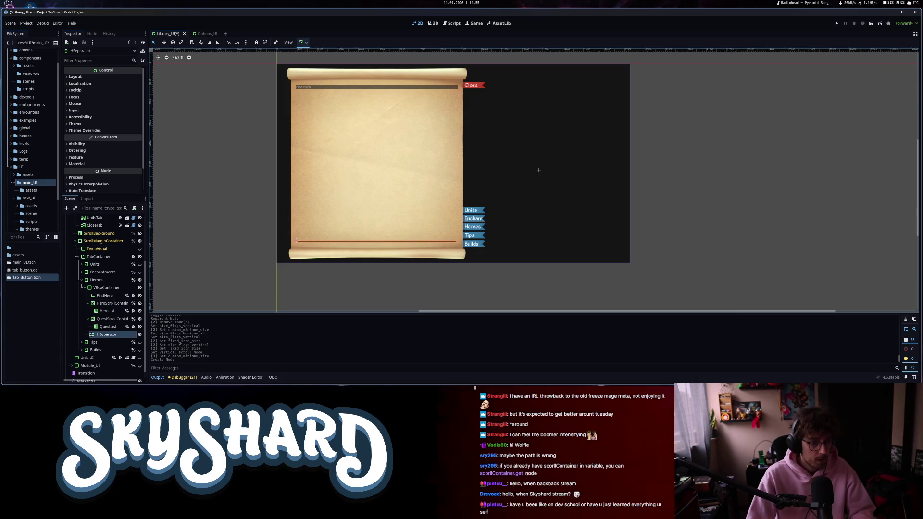
pyautogui.moveTo(101, 333); pyautogui.dragTo(98, 319)
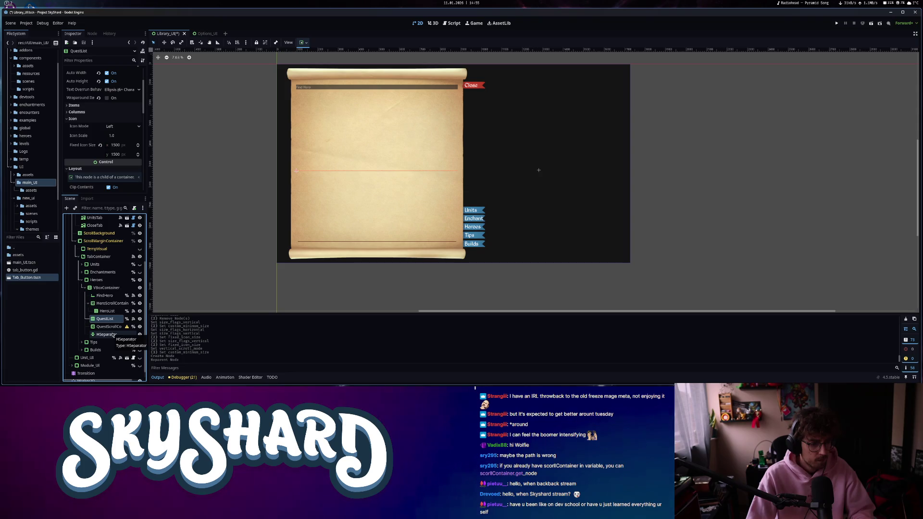
pyautogui.hotkey('ctrl', 'z')
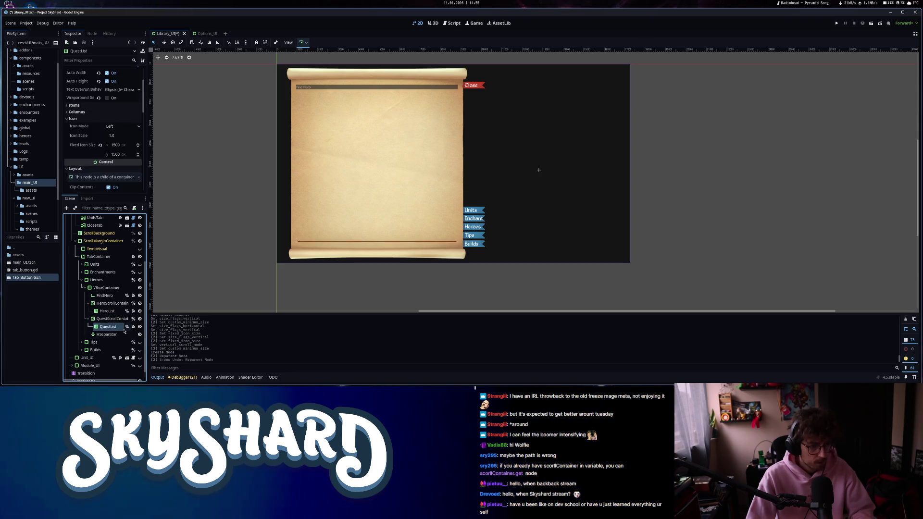
pyautogui.click(105, 335)
pyautogui.moveTo(100, 315); pyautogui.dragTo(101, 317)
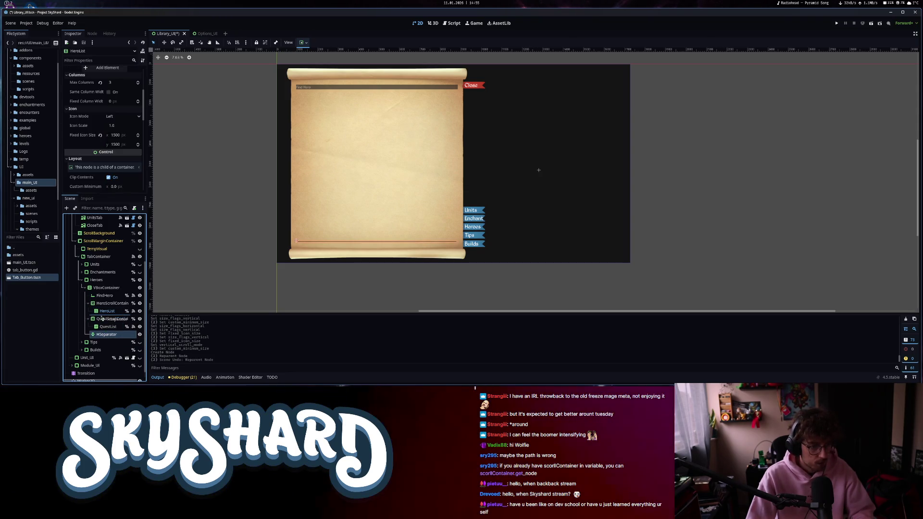
pyautogui.scroll(3, 408, 183)
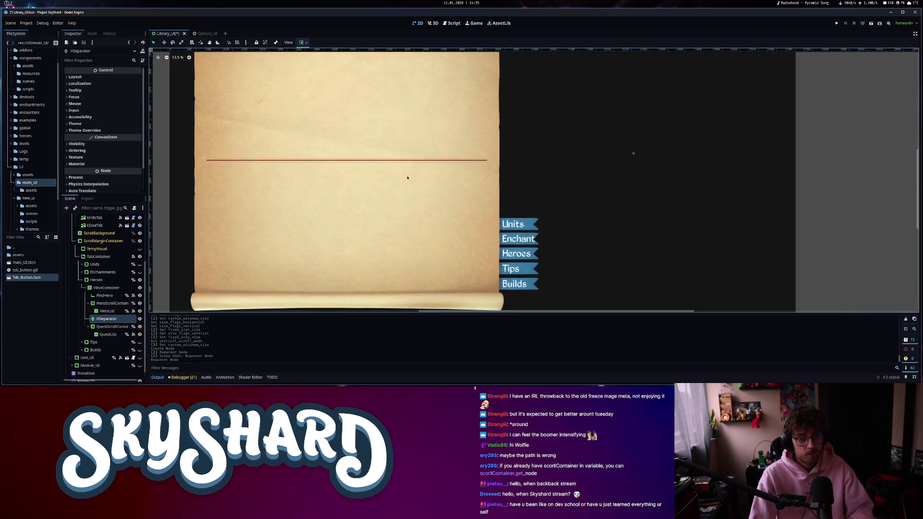
# Give the HSeparator a new StyleBoxTexture in its Theme Overrides > Styles.
pyautogui.click(85, 130)
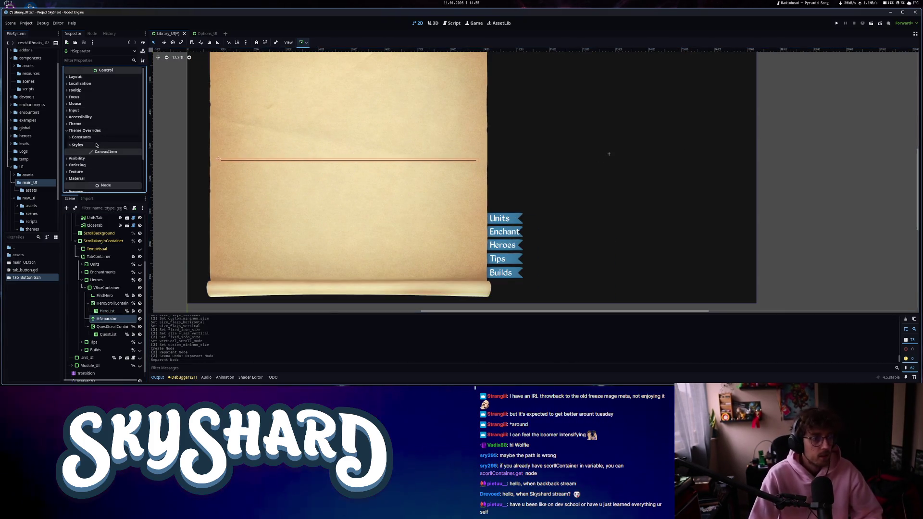
pyautogui.click(91, 138)
pyautogui.click(82, 137)
pyautogui.click(77, 145)
pyautogui.click(138, 152)
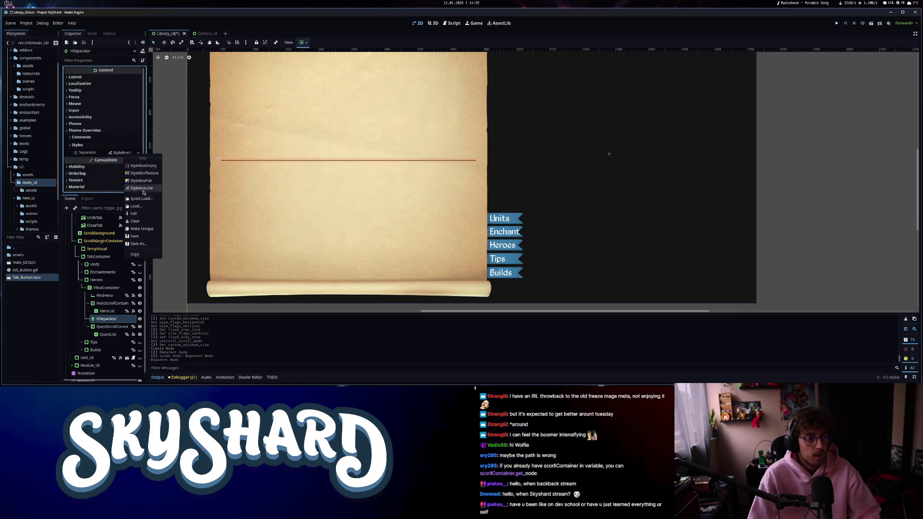
pyautogui.click(142, 175)
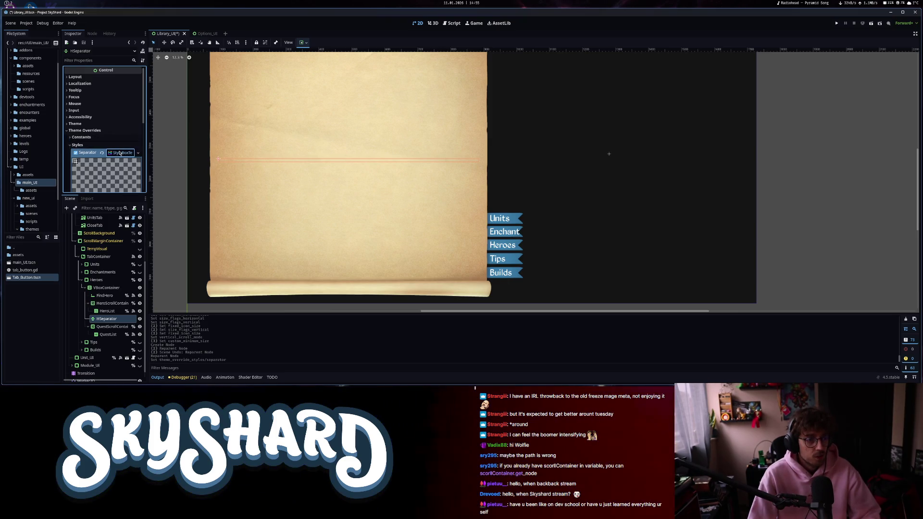
# Use separator_4.png from the new_ui separators folder as the texture, with top texture margin 40.
pyautogui.click(35, 192)
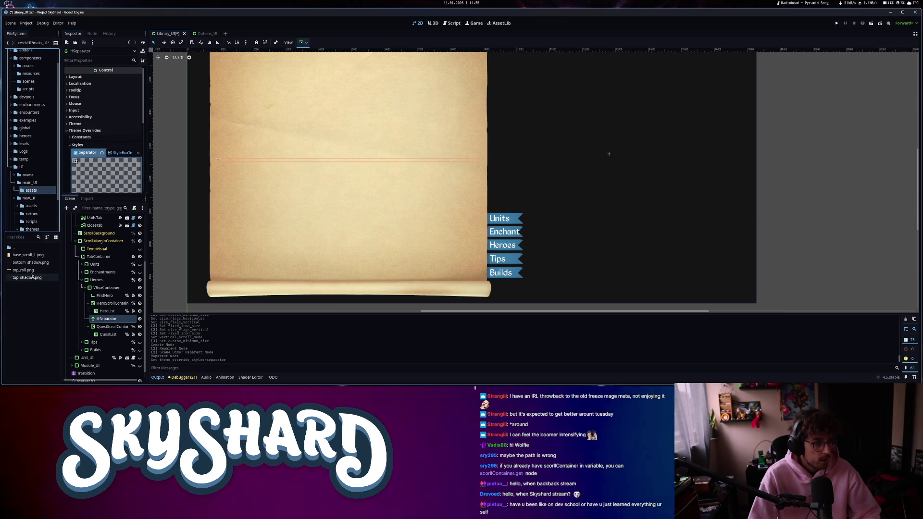
pyautogui.click(30, 199)
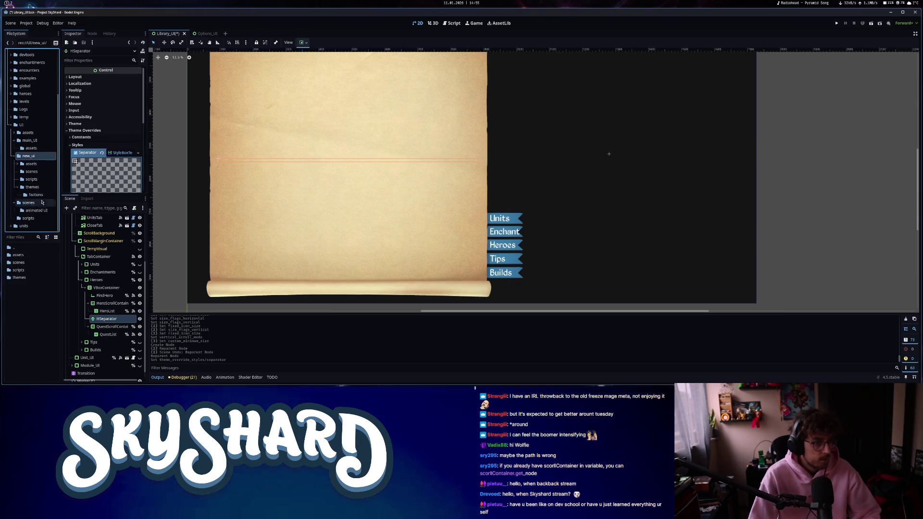
pyautogui.scroll(-3, 36, 202)
pyautogui.click(32, 164)
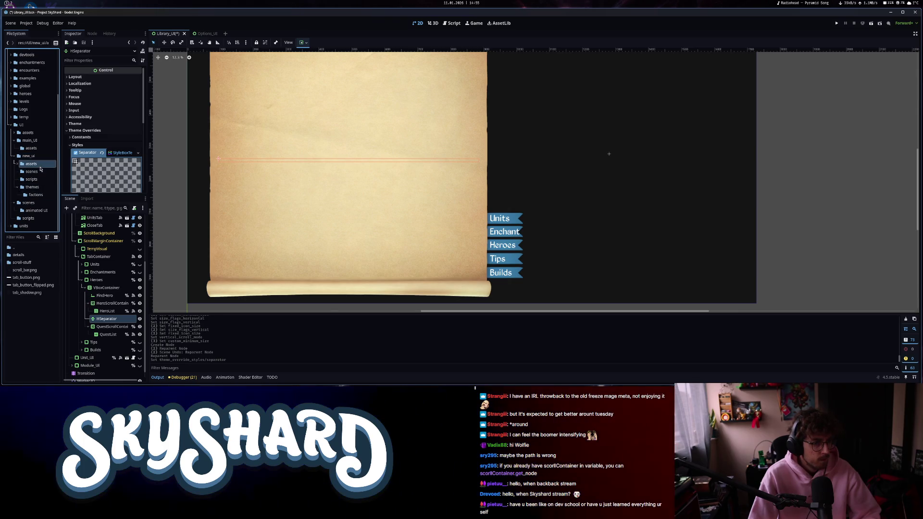
pyautogui.doubleClick(25, 248)
pyautogui.doubleClick(22, 254)
pyautogui.doubleClick(29, 301)
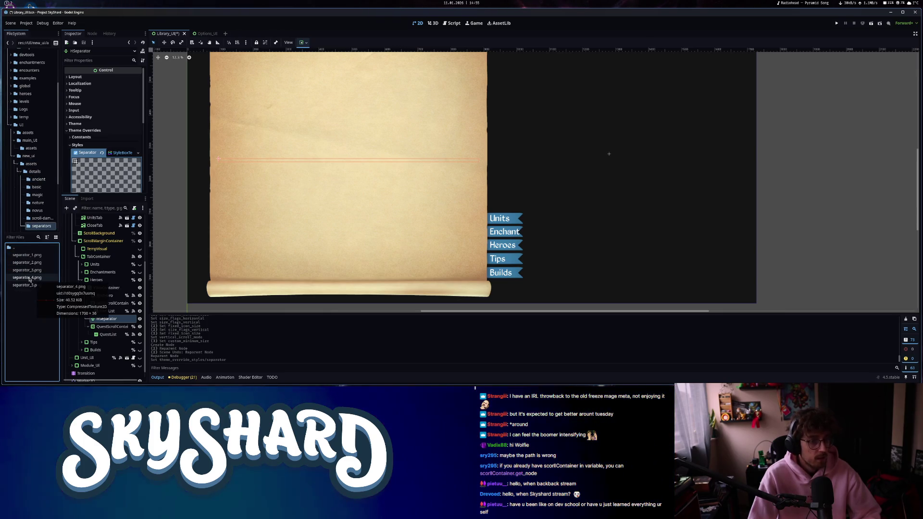
pyautogui.moveTo(27, 277); pyautogui.dragTo(117, 125)
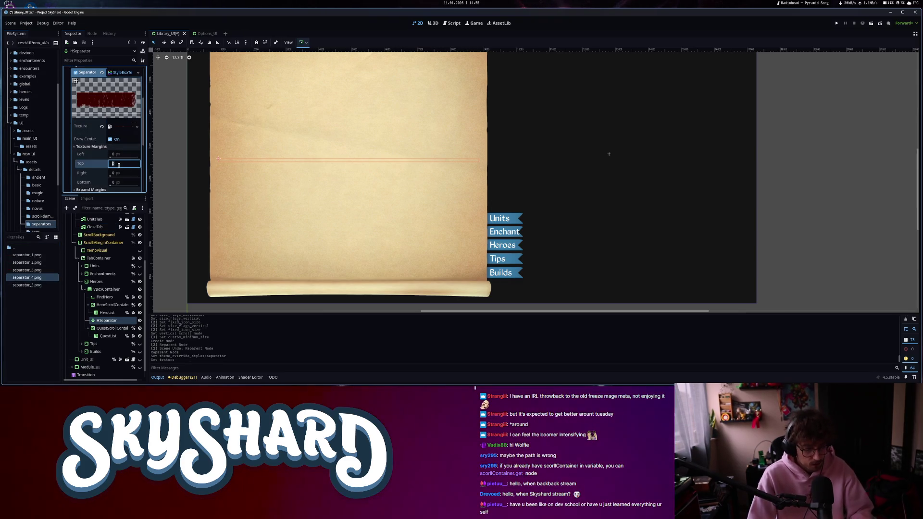
pyautogui.write('40')
pyautogui.press('Return')
pyautogui.scroll(2, 395, 164)
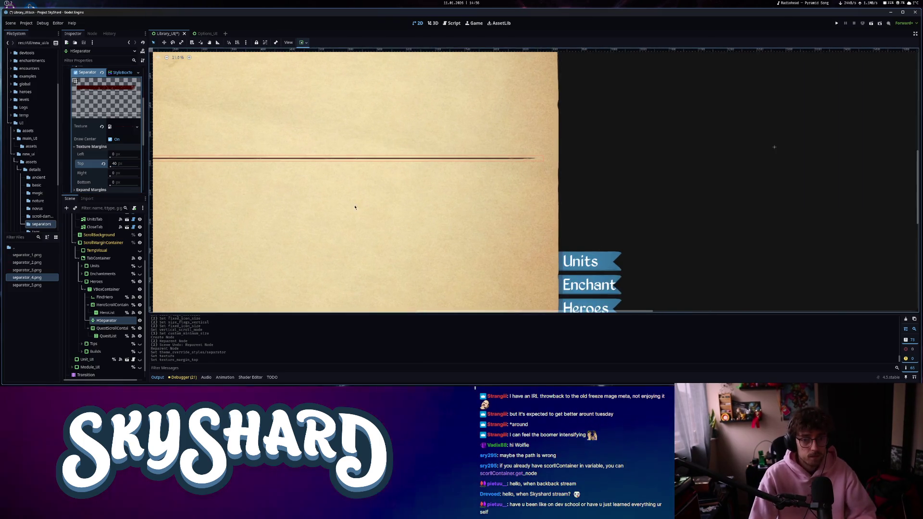
pyautogui.scroll(-3, 322, 214)
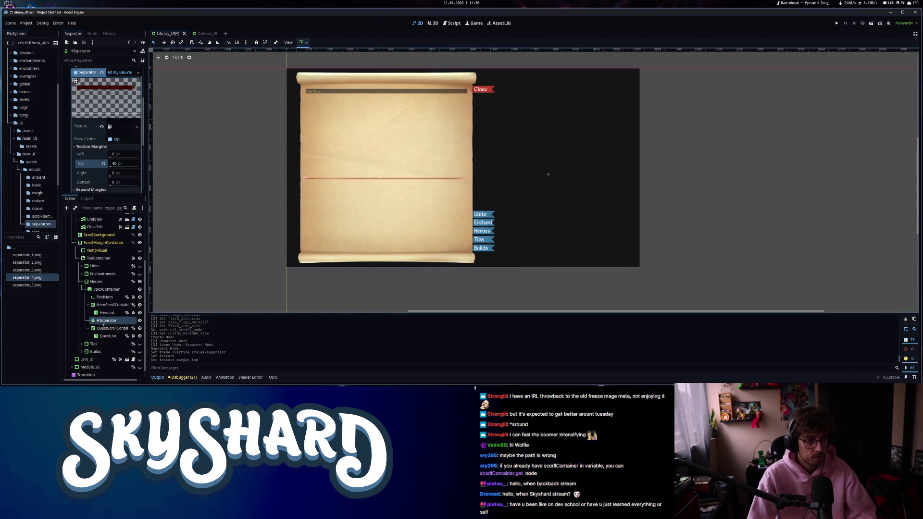
# Select the FindHero search field to inspect its settings.
pyautogui.click(101, 313)
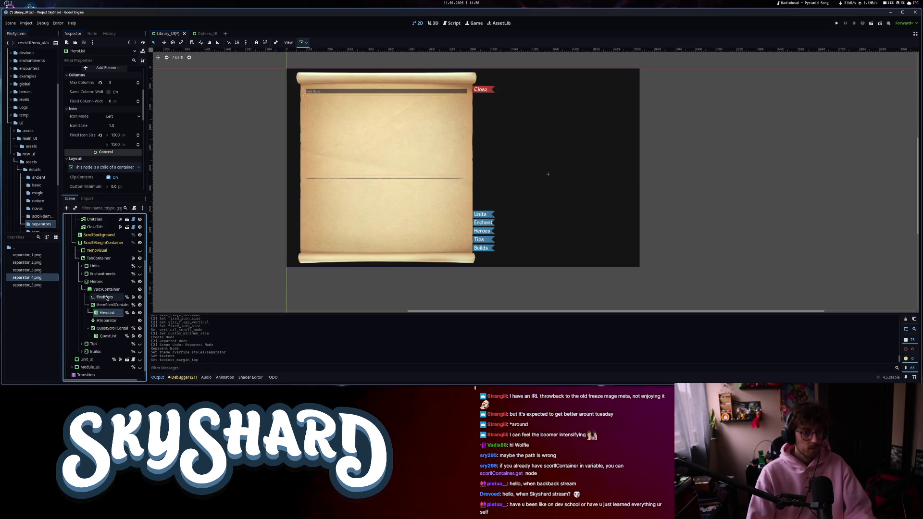
pyautogui.click(105, 298)
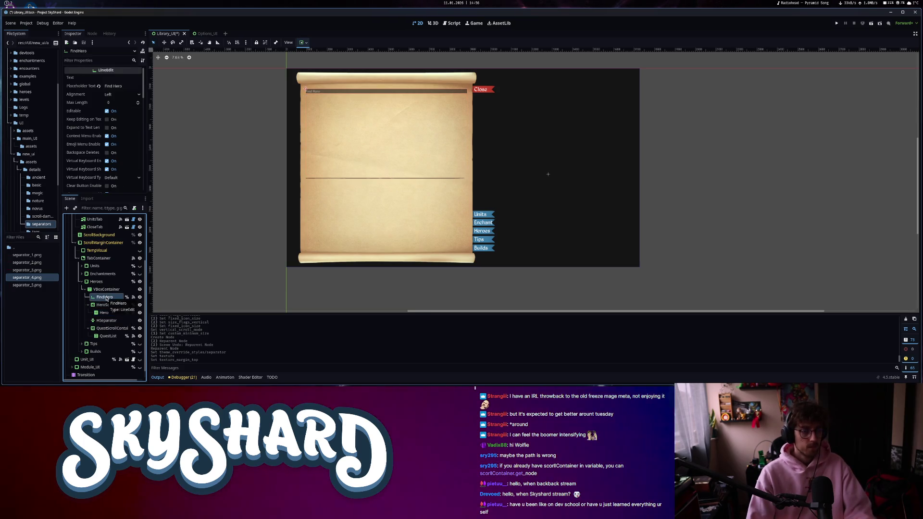
pyautogui.scroll(-2, 80, 171)
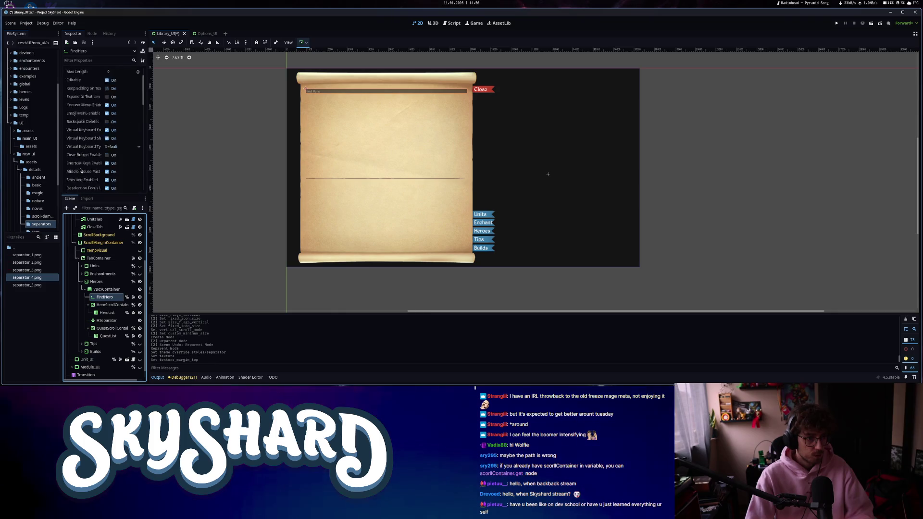
# Set FindHero's horizontal container sizing to Shrink Begin and its minimum width to 2000.
pyautogui.scroll(1, 81, 165)
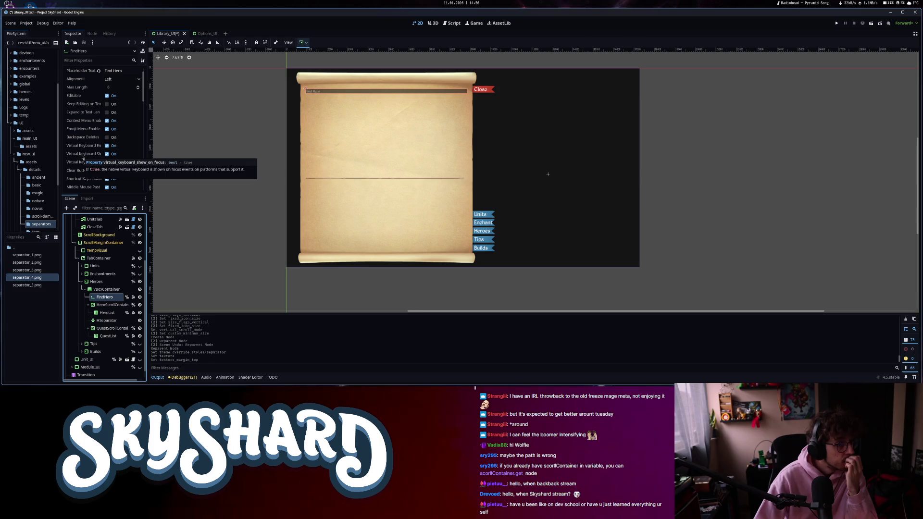
pyautogui.scroll(-10, 96, 140)
pyautogui.click(122, 111)
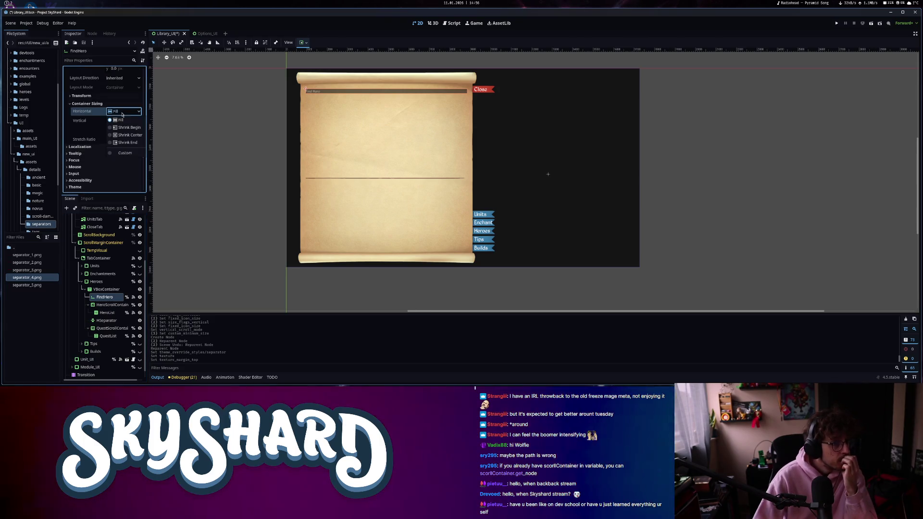
pyautogui.click(128, 127)
pyautogui.scroll(3, 121, 125)
pyautogui.click(120, 136)
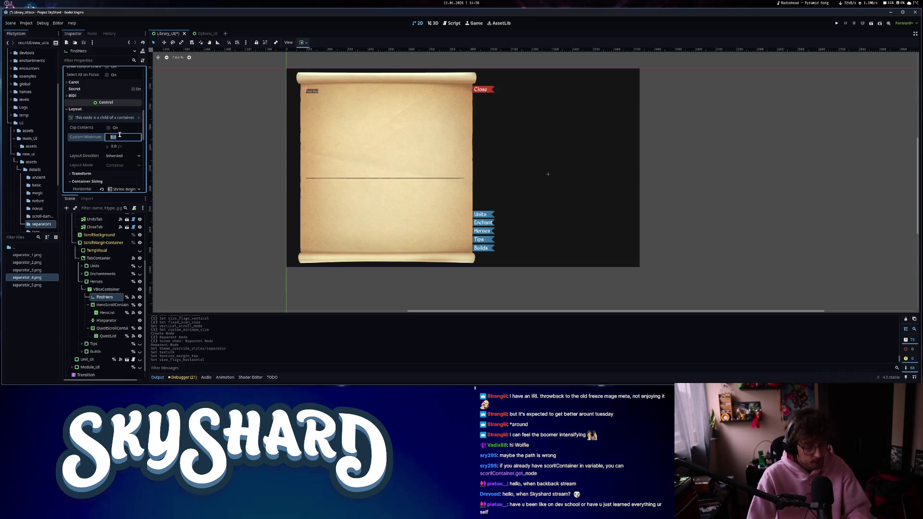
pyautogui.write('2000')
pyautogui.press('Return')
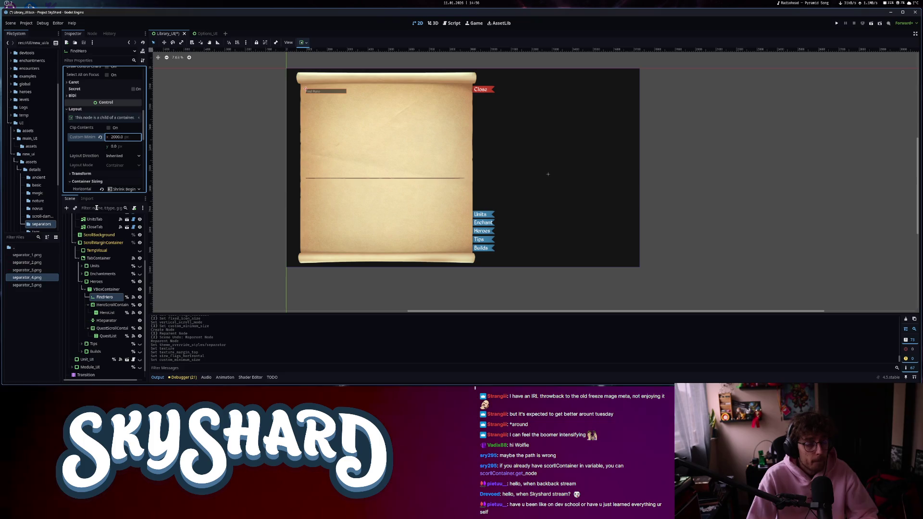
pyautogui.click(112, 290)
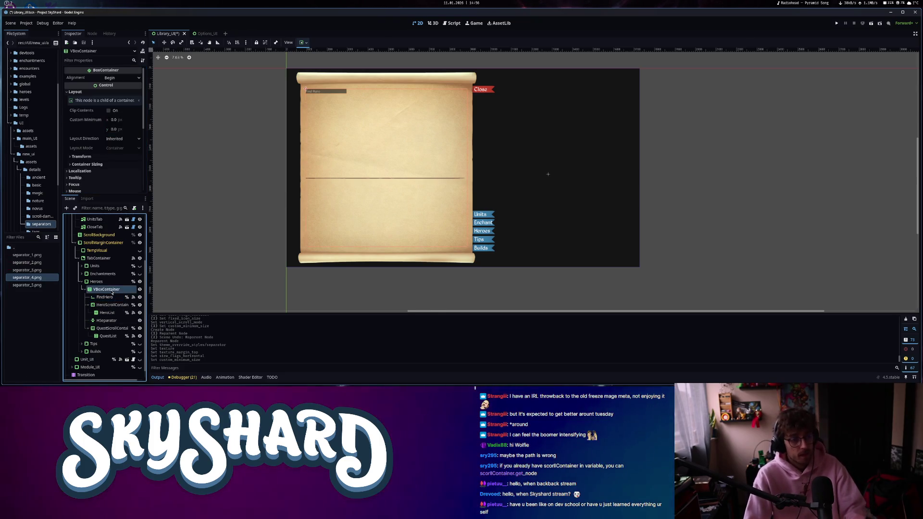
pyautogui.hotkey('ctrl', 'a')
# Add an HBoxContainer at the top of VBoxContainer holding FindHero, with Separation override 200.
pyautogui.write('hbo')
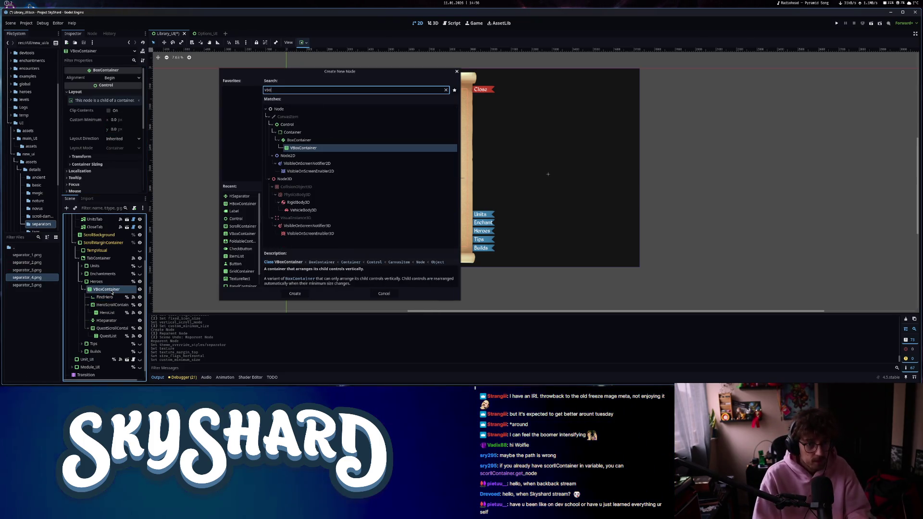
pyautogui.press('Return')
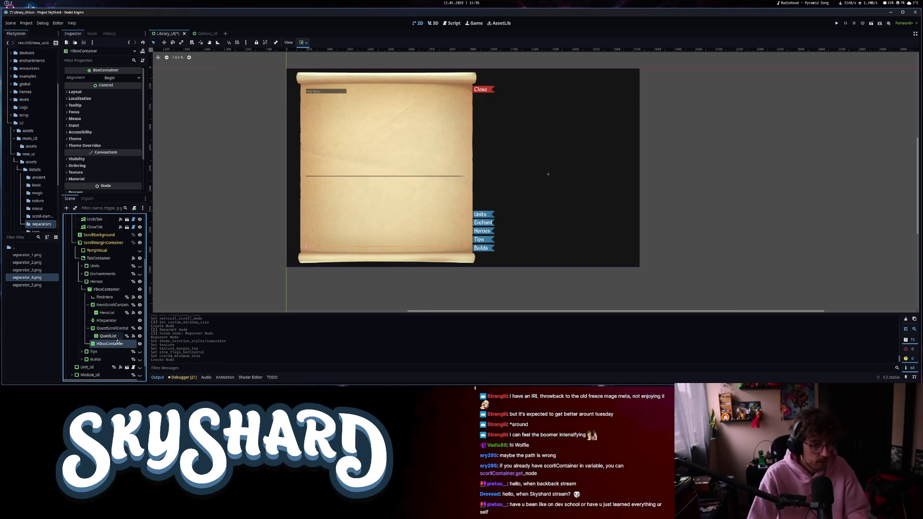
pyautogui.moveTo(110, 299); pyautogui.dragTo(109, 300)
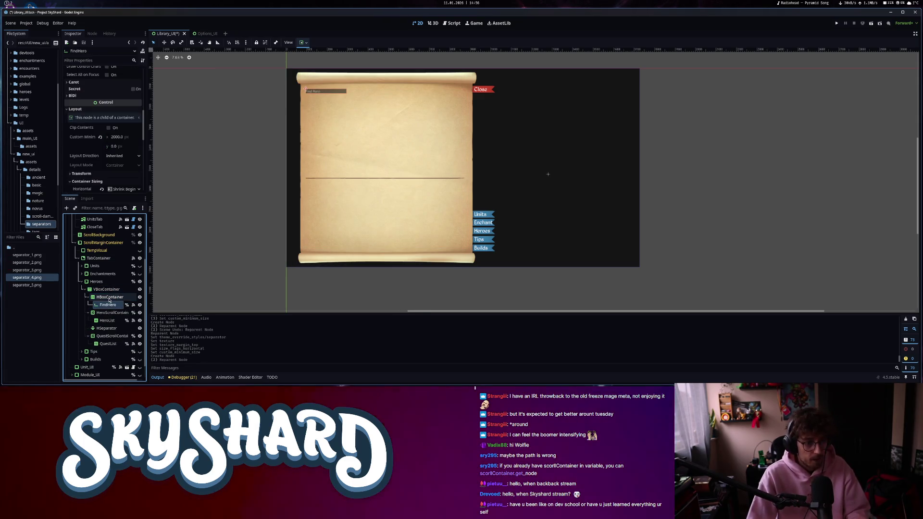
pyautogui.click(110, 297)
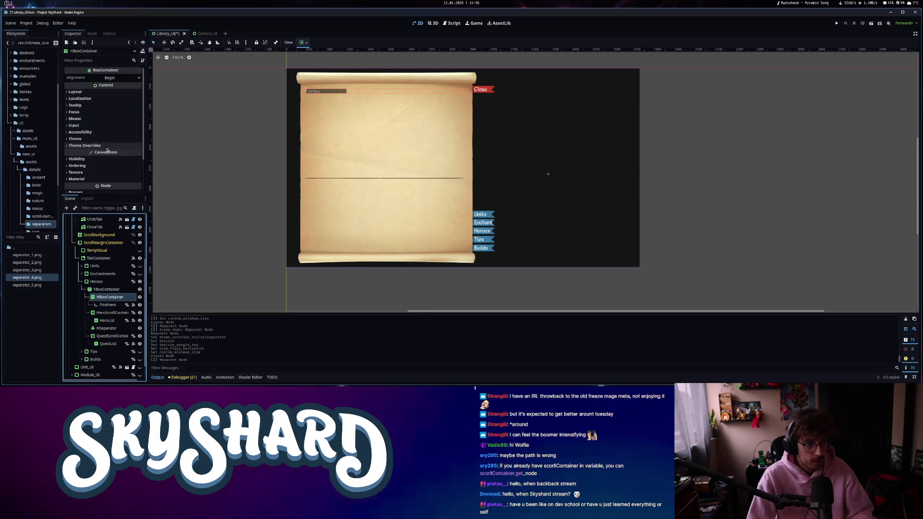
pyautogui.click(85, 146)
pyautogui.click(81, 152)
pyautogui.click(124, 159)
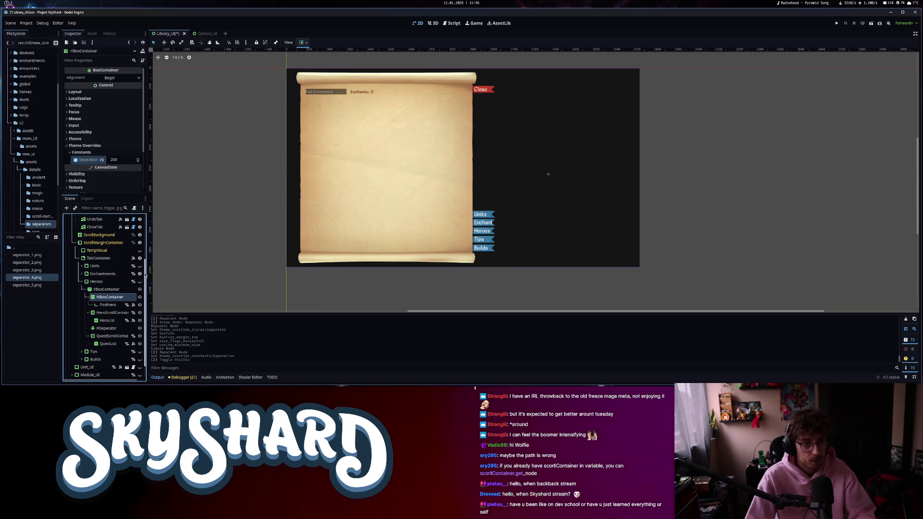
# Add a Label named HeroFoundLabel in the HBoxContainer with text "Heroes: 0".
pyautogui.hotkey('ctrl', 'a')
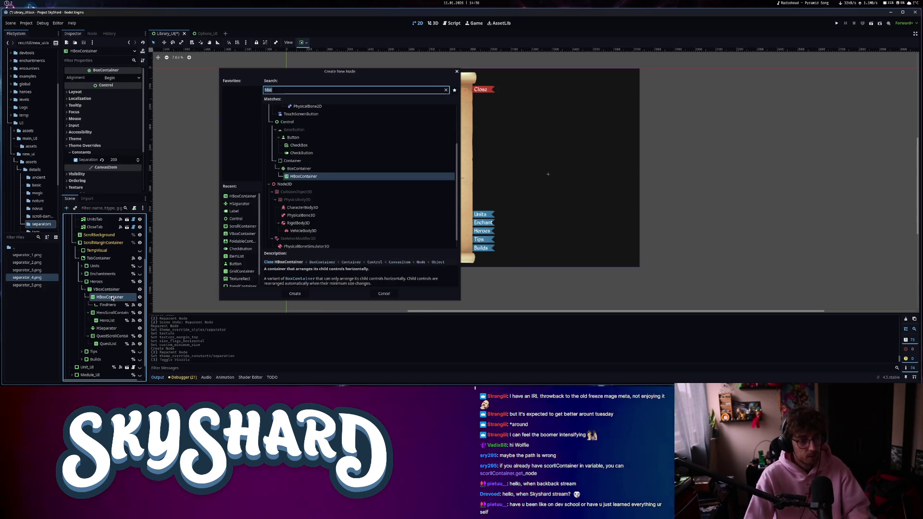
pyautogui.write('label')
pyautogui.press('Return')
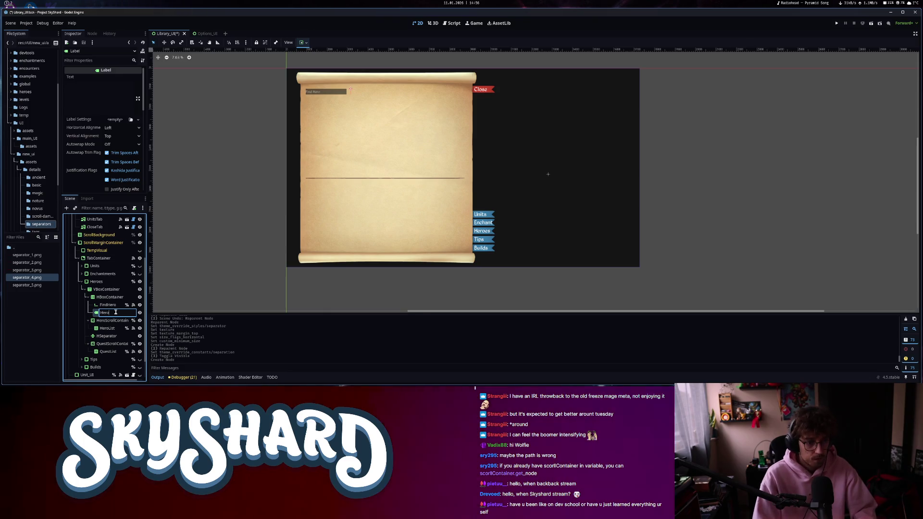
pyautogui.press('Return')
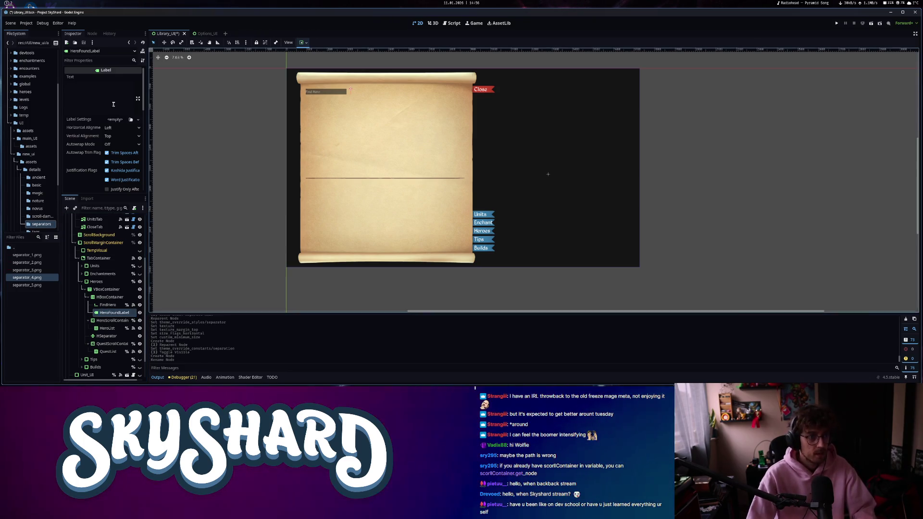
pyautogui.click(109, 103)
pyautogui.write('Heroes: 0')
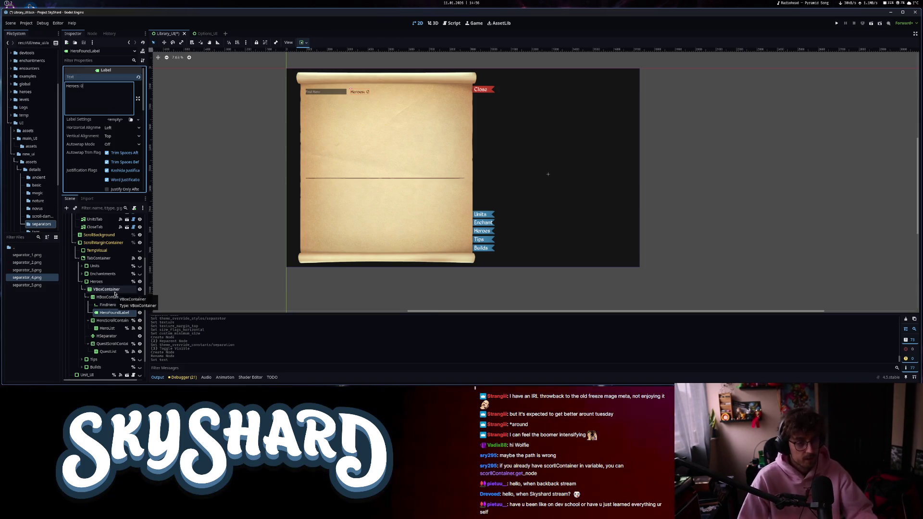
# Make HeroFoundLabel accessible as a scene-unique name.
pyautogui.click(115, 290)
pyautogui.click(115, 297)
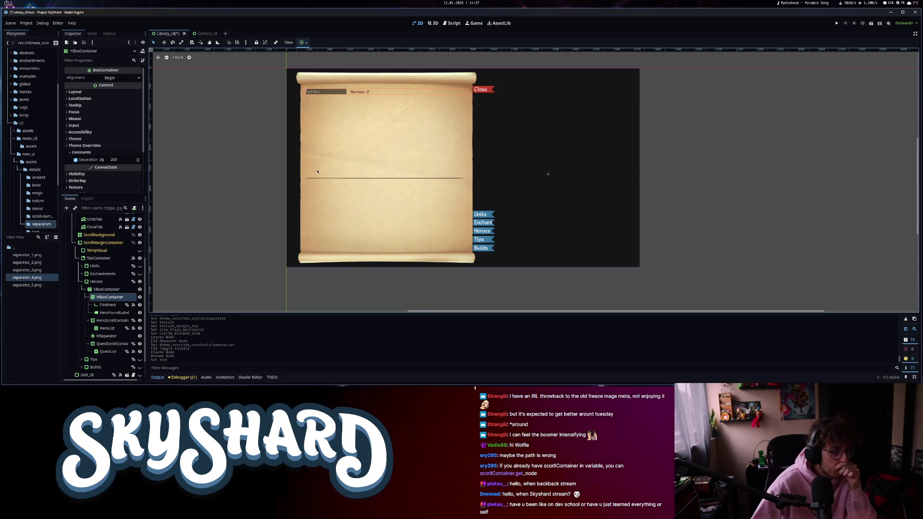
pyautogui.rightClick(110, 313)
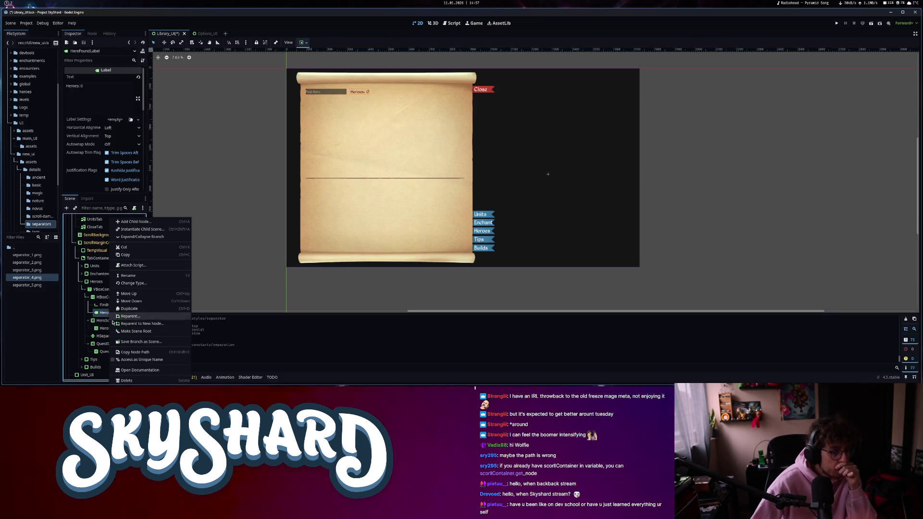
pyautogui.click(131, 361)
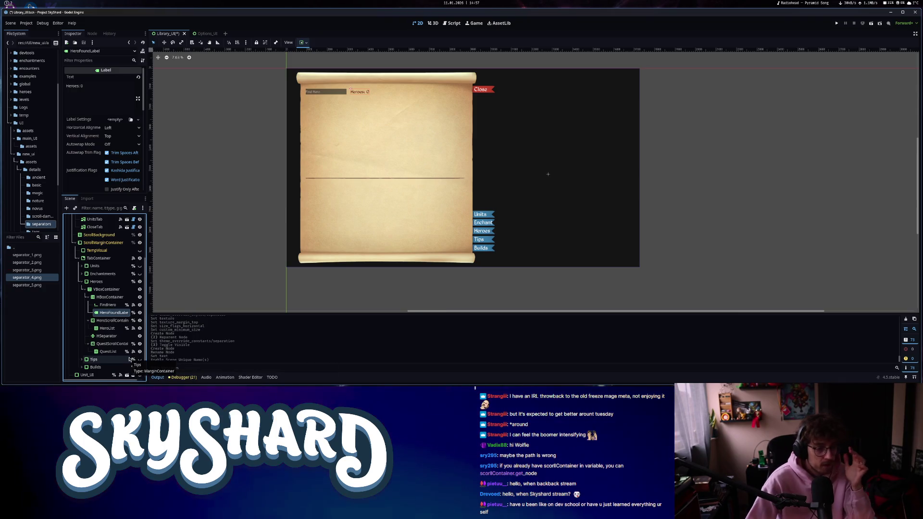
pyautogui.click(452, 23)
pyautogui.scroll(20, 863, 62)
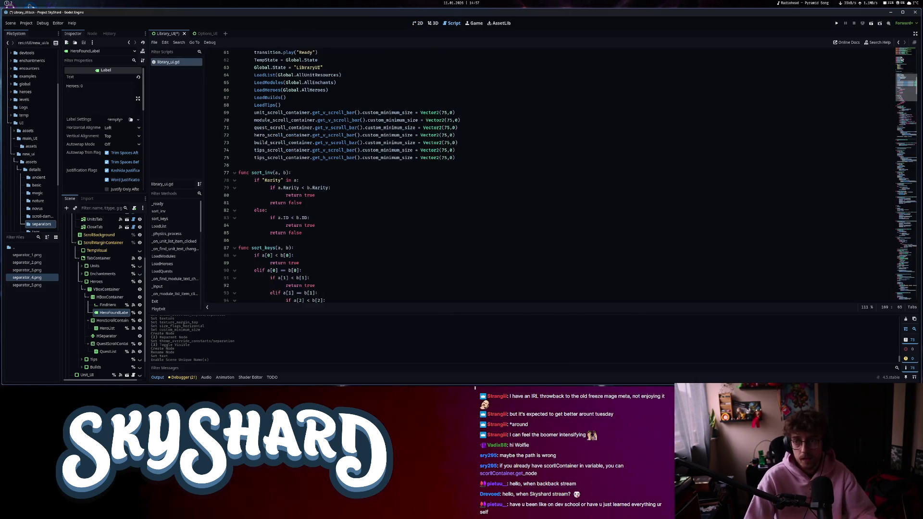
pyautogui.moveTo(102, 315)
pyautogui.mouseDown()
pyautogui.moveTo(200, 212)
pyautogui.moveTo(337, 172)
pyautogui.mouseUp()
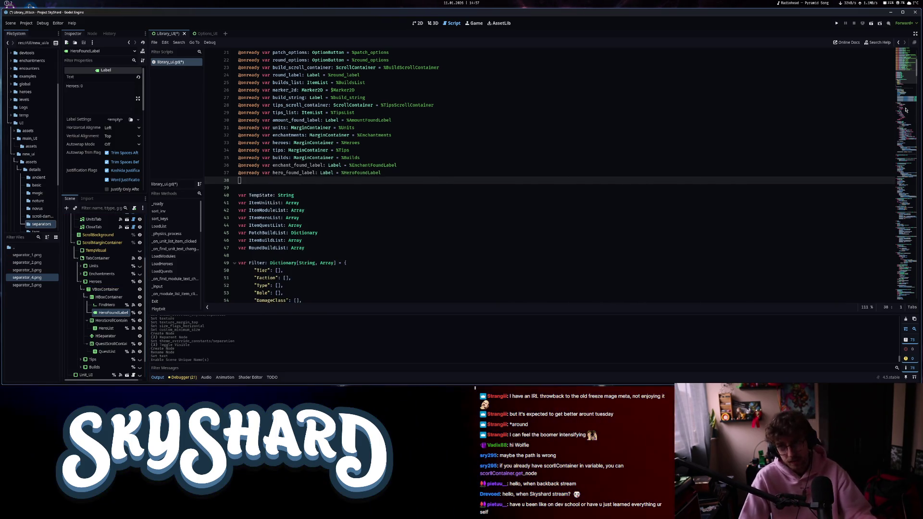
pyautogui.scroll(-1, 916, 76)
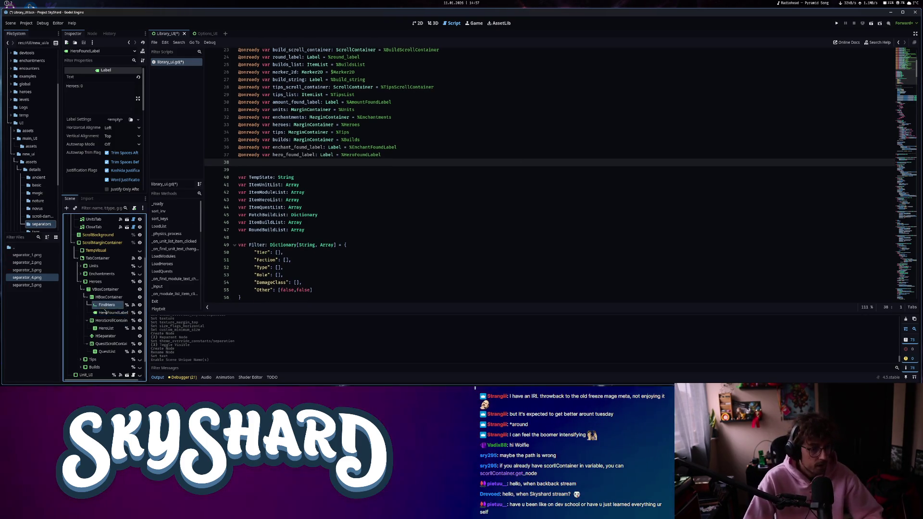
# Jump to the hero search text-changed handler in the script.
pyautogui.click(106, 312)
pyautogui.click(92, 33)
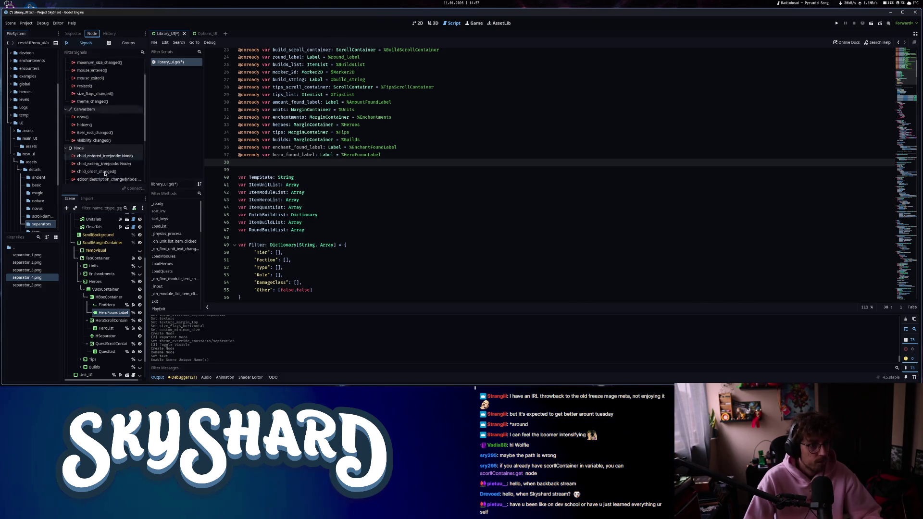
pyautogui.scroll(2, 104, 174)
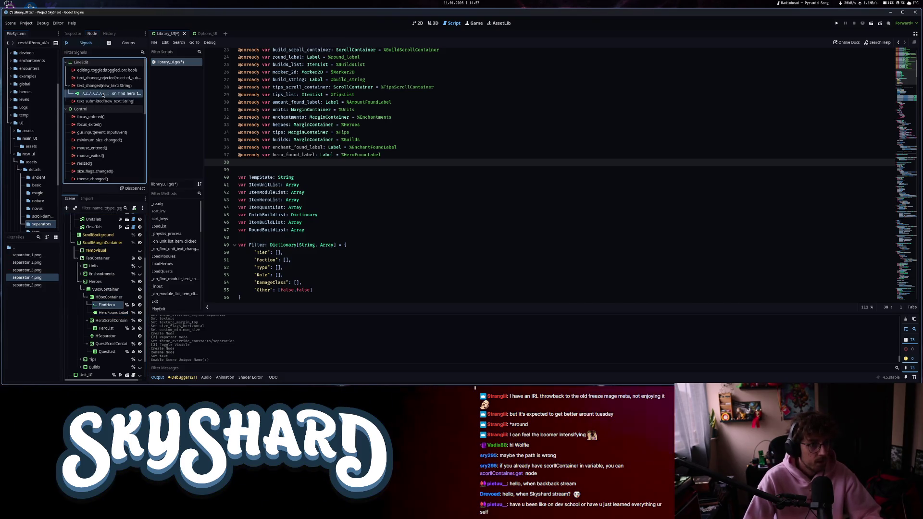
pyautogui.doubleClick(103, 95)
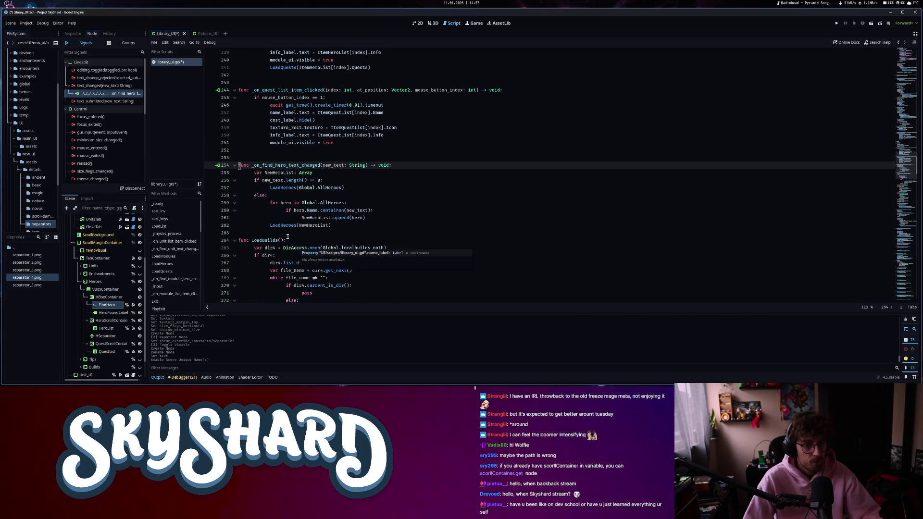
# End LoadHeroes with hero_found_label.text = "Heroes: %d" % NewList.size().
pyautogui.keyDown('ctrl'); pyautogui.click(283, 225); pyautogui.keyUp('ctrl')
pyautogui.click(352, 239)
pyautogui.press('Return')
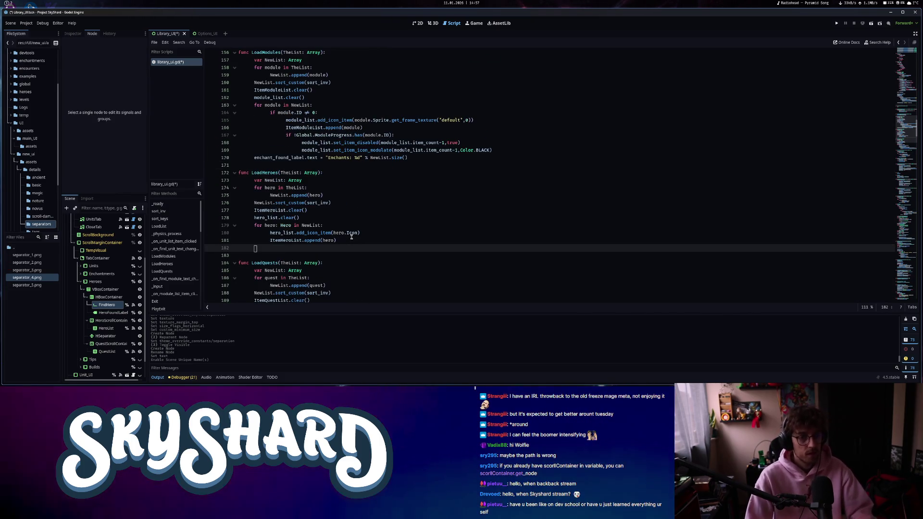
pyautogui.write('find')
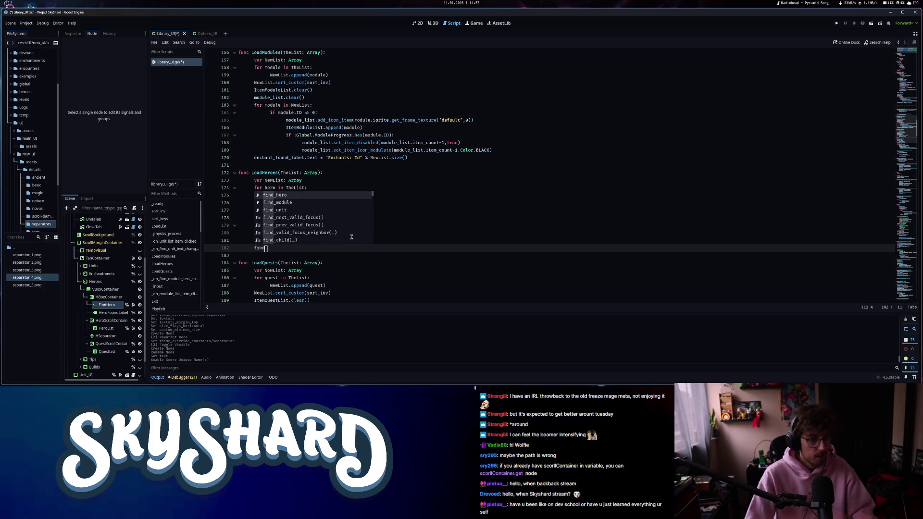
pyautogui.press('Escape')
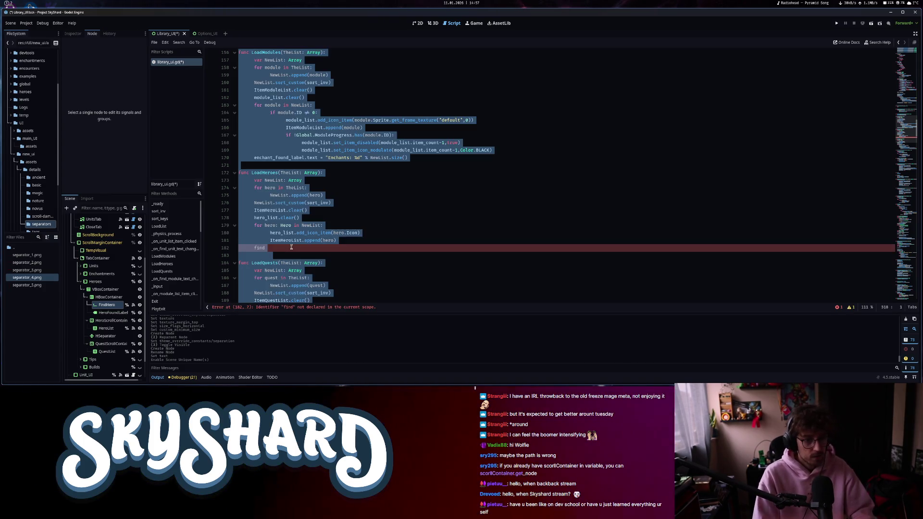
pyautogui.write('hero')
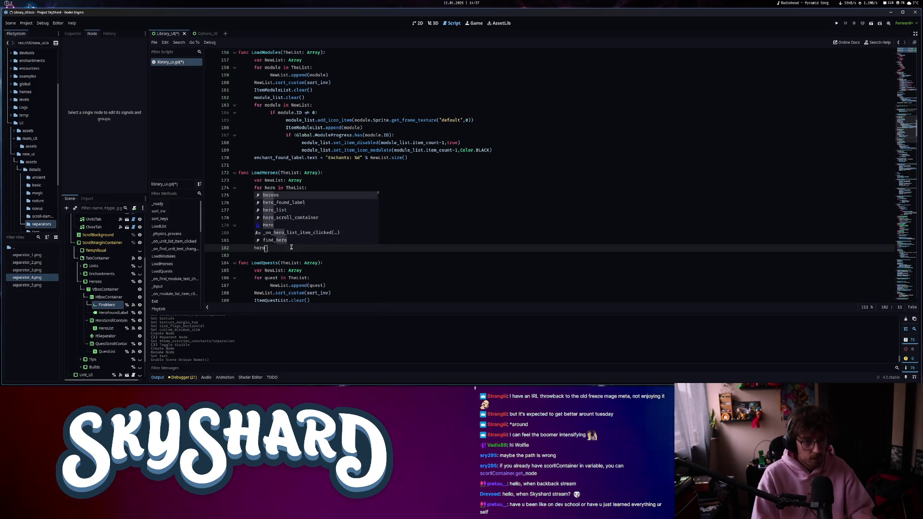
pyautogui.write('_found_label.text ')
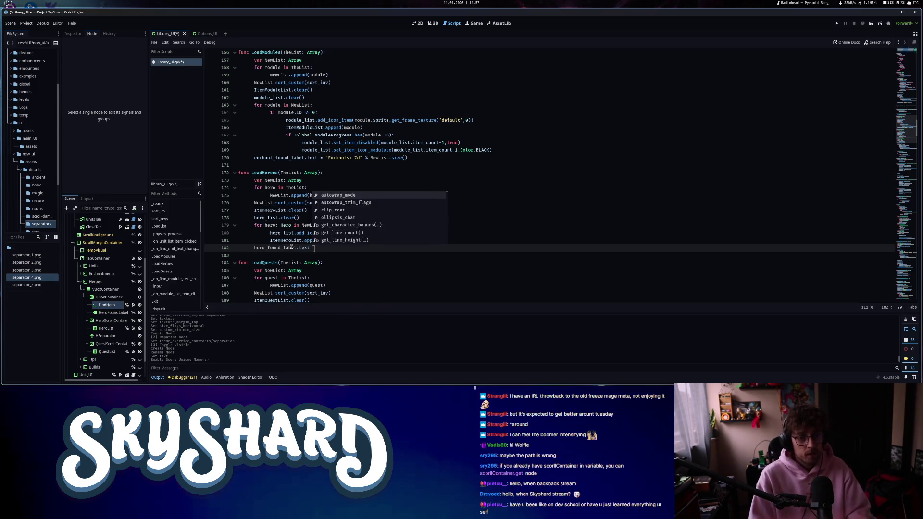
pyautogui.write('= "Heroes: %d')
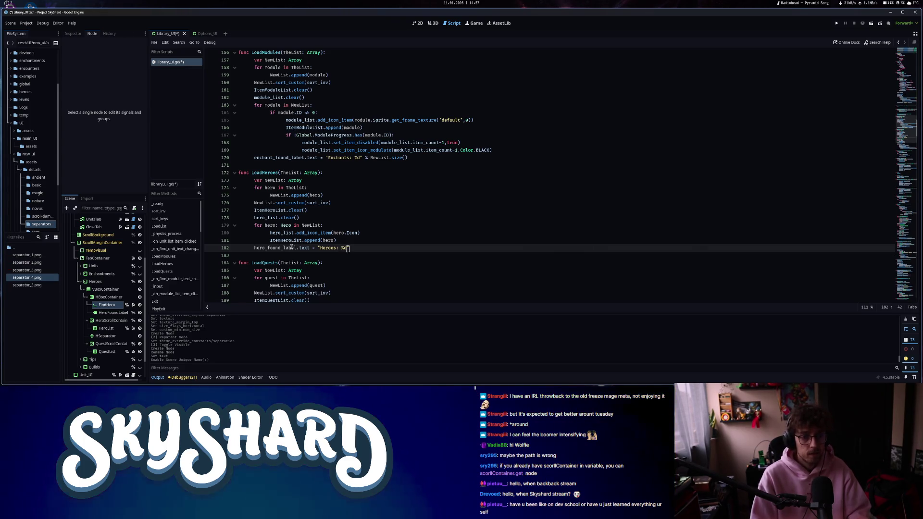
pyautogui.write('" %')
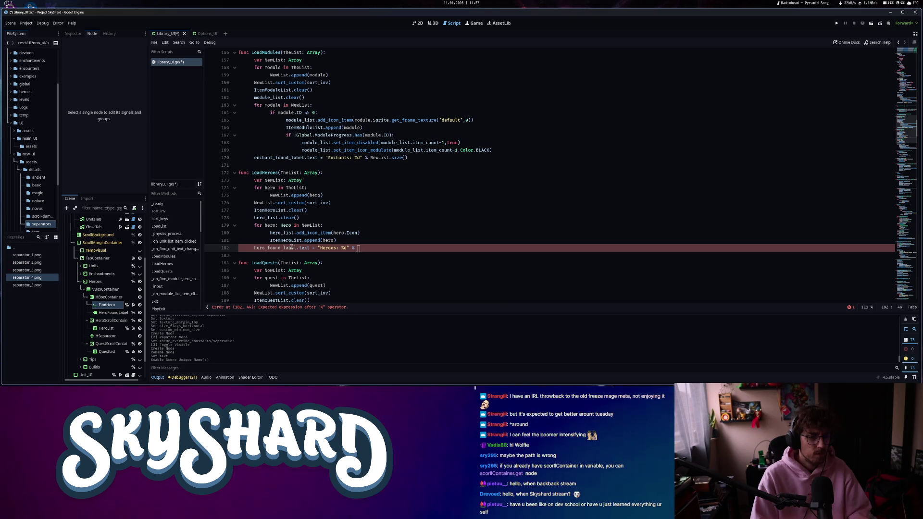
pyautogui.write('NewList.')
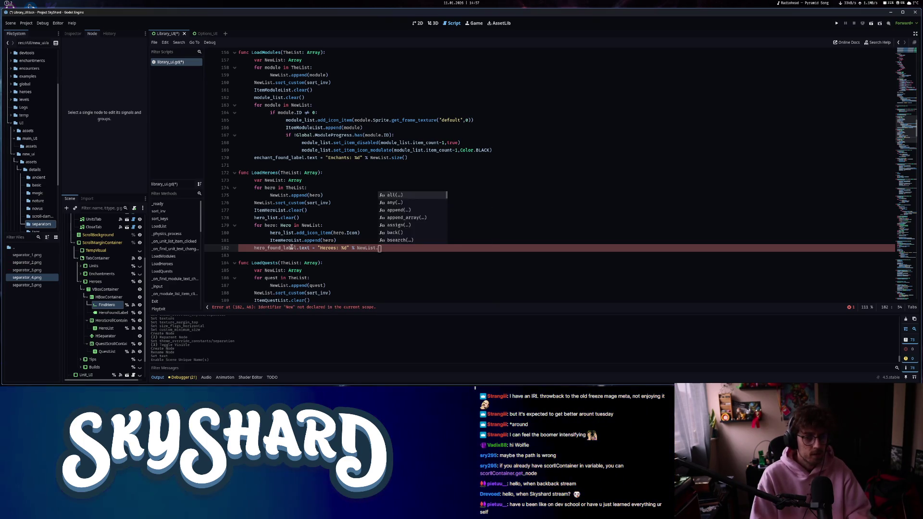
pyautogui.write('size()')
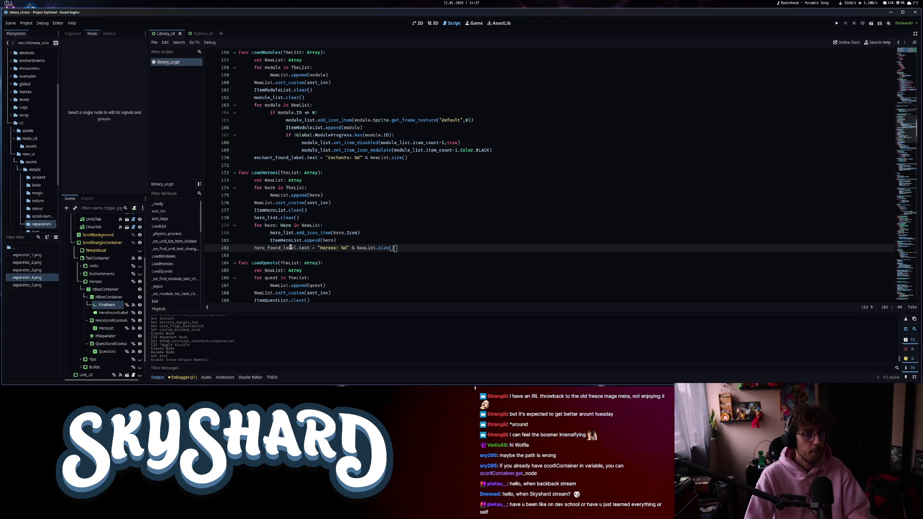
pyautogui.click(73, 34)
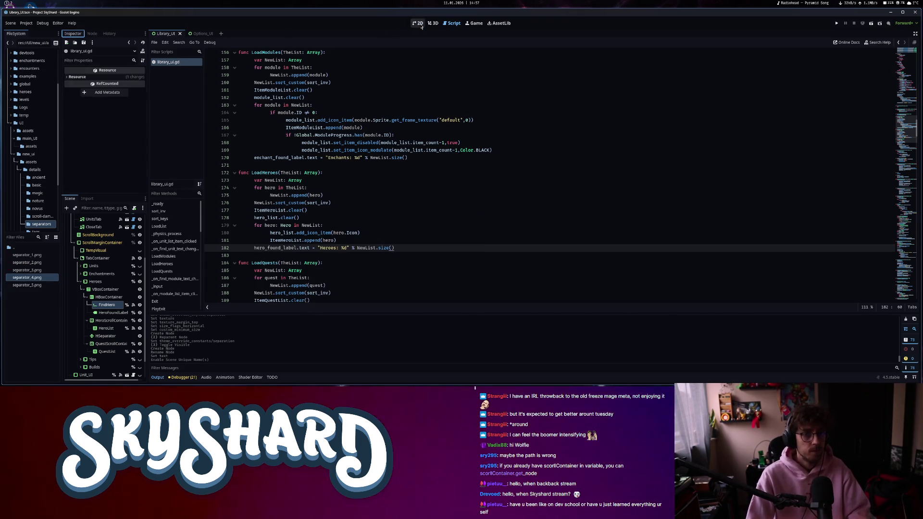
# In the 2D view, set QuestScrollContainer's Vertical Scroll Mode to Auto.
pyautogui.click(421, 25)
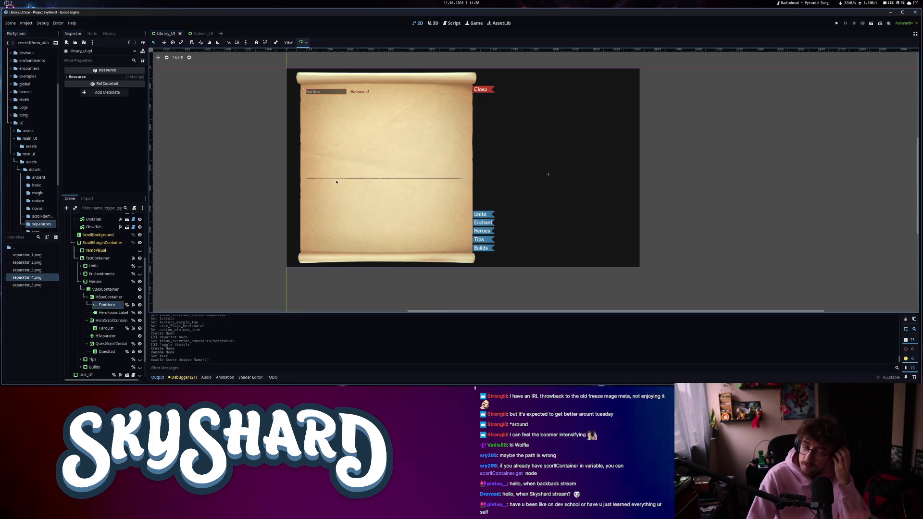
pyautogui.click(110, 344)
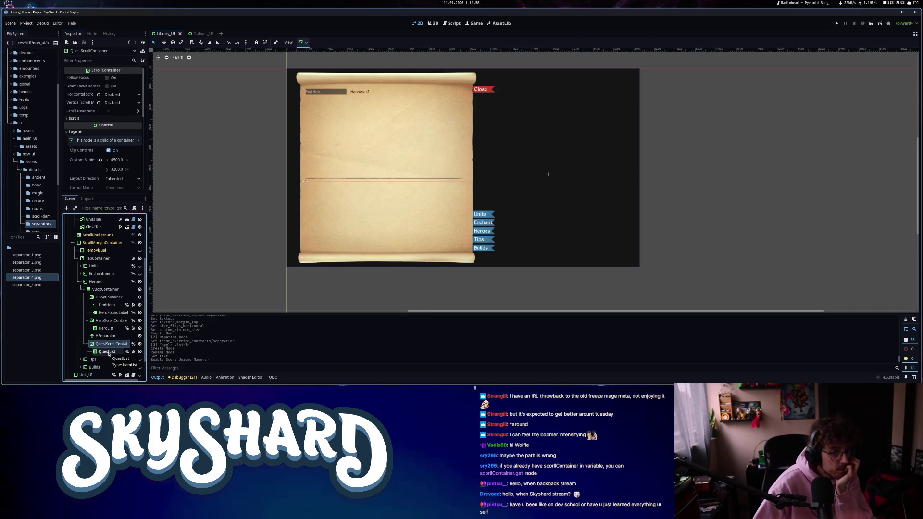
pyautogui.click(106, 351)
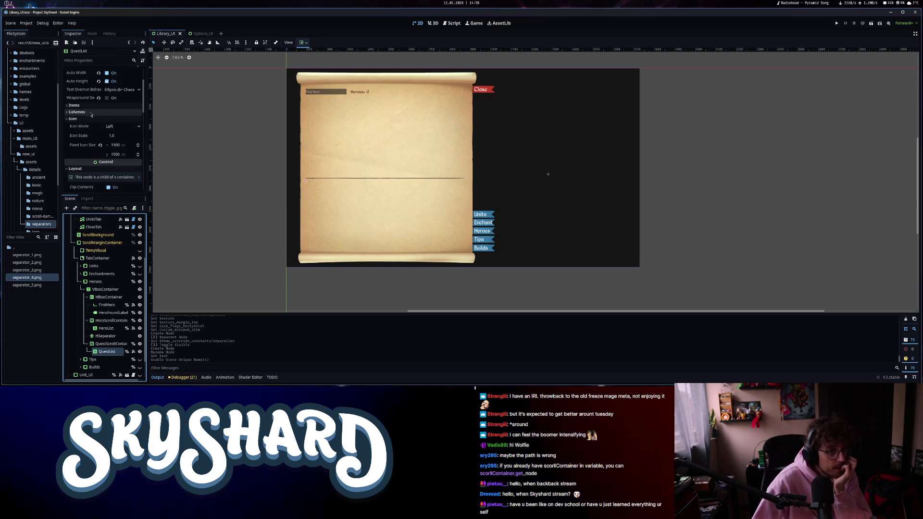
pyautogui.scroll(2, 101, 143)
pyautogui.scroll(-2, 88, 166)
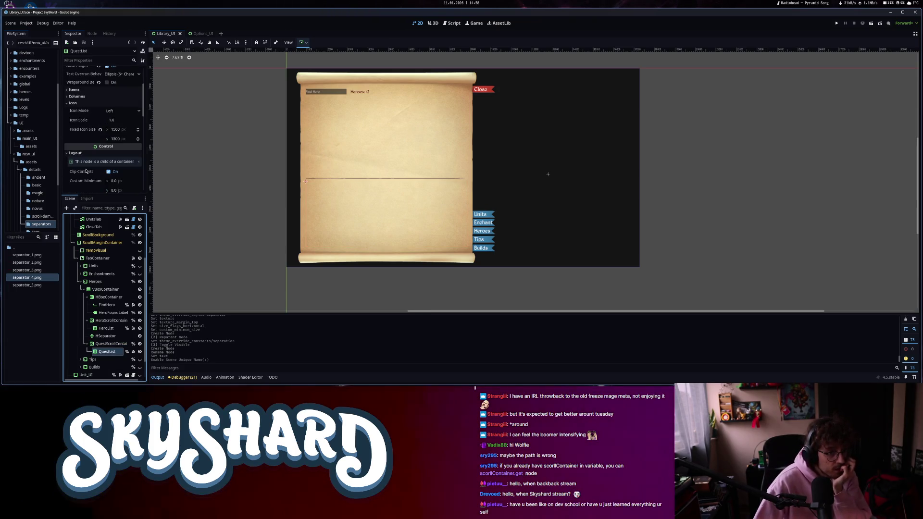
pyautogui.click(111, 343)
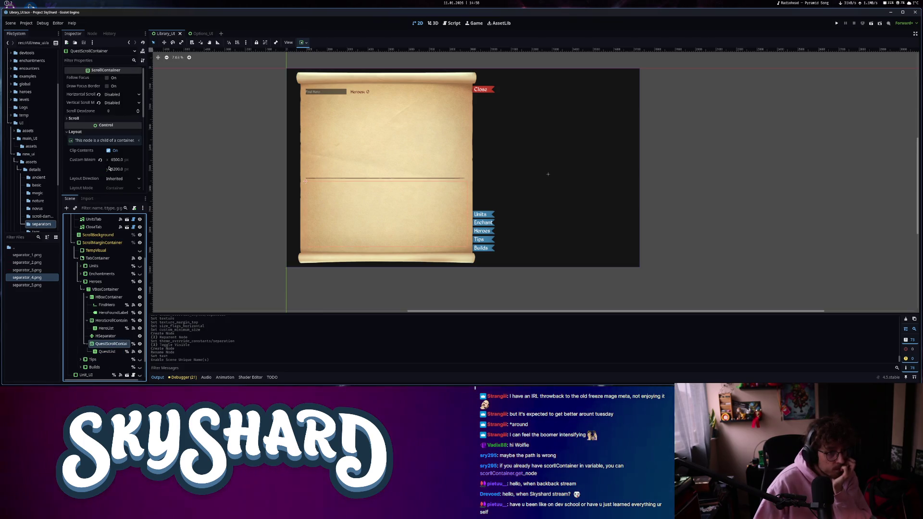
pyautogui.scroll(-2, 88, 182)
pyautogui.scroll(-5, 89, 183)
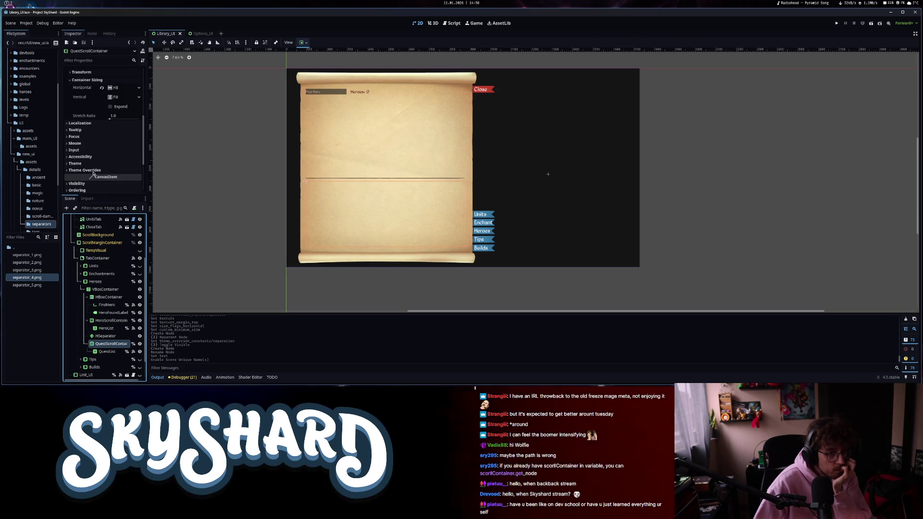
pyautogui.scroll(3, 95, 177)
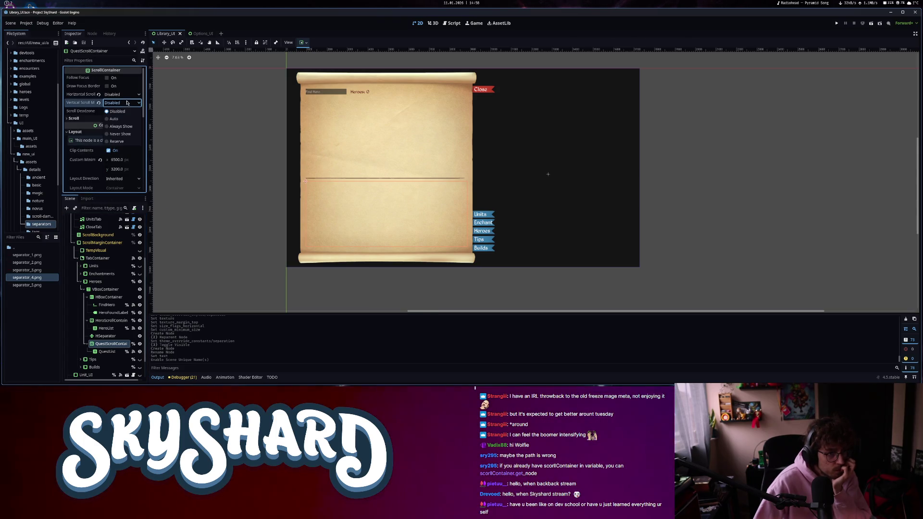
pyautogui.click(123, 119)
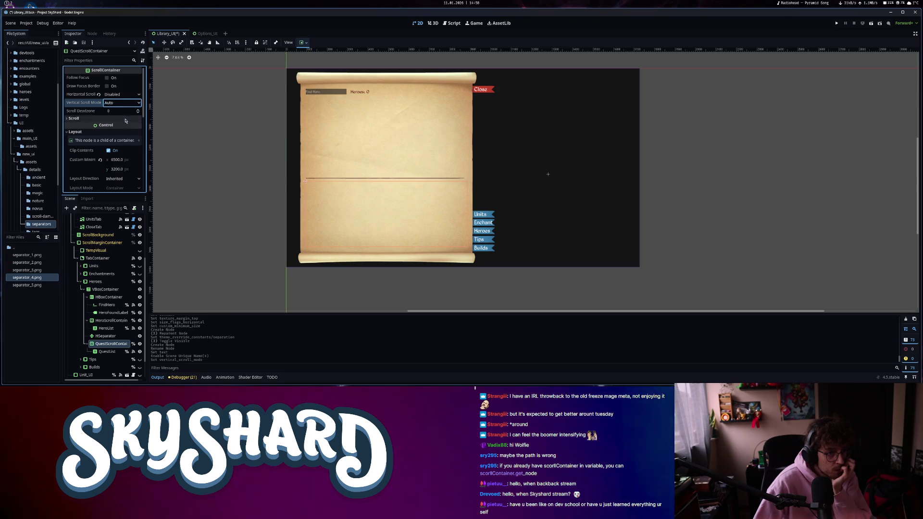
pyautogui.click(107, 351)
# Set QuestList's horizontal and vertical container sizing to Shrink Center.
pyautogui.scroll(-2, 94, 157)
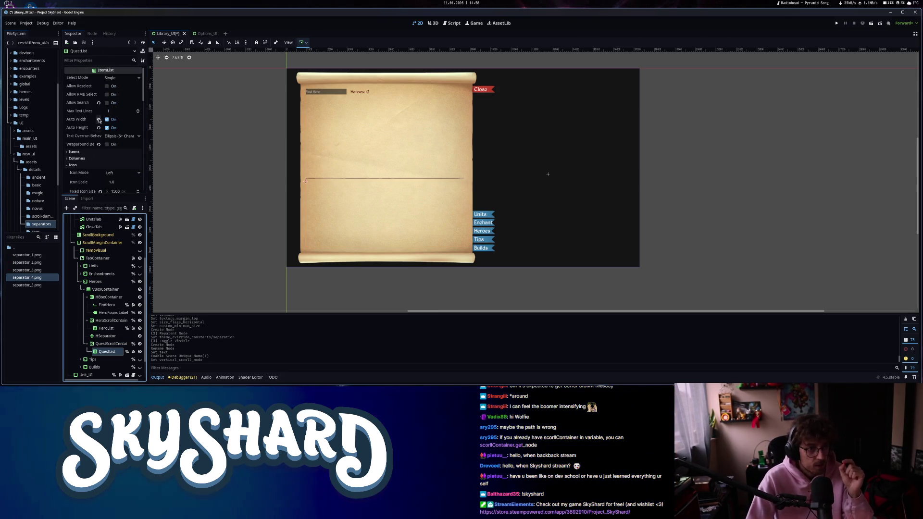
pyautogui.scroll(-3, 94, 158)
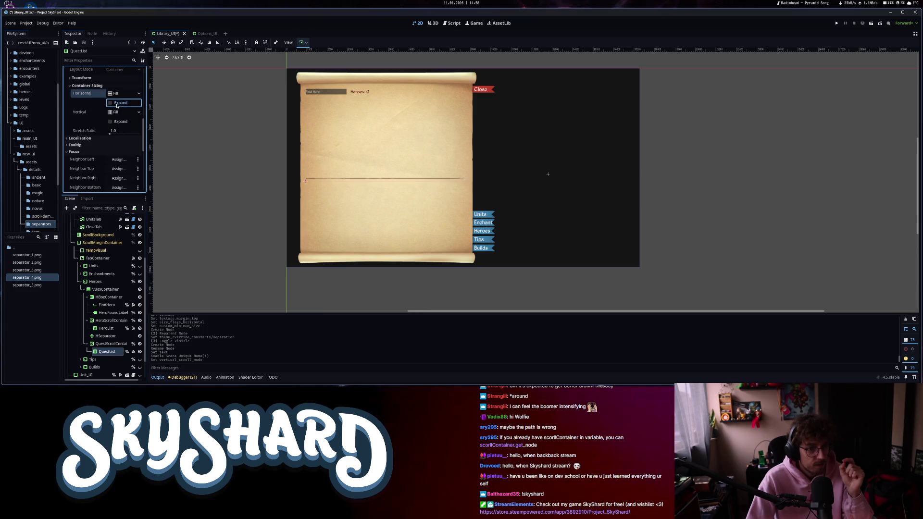
pyautogui.click(127, 117)
pyautogui.click(124, 111)
pyautogui.click(124, 136)
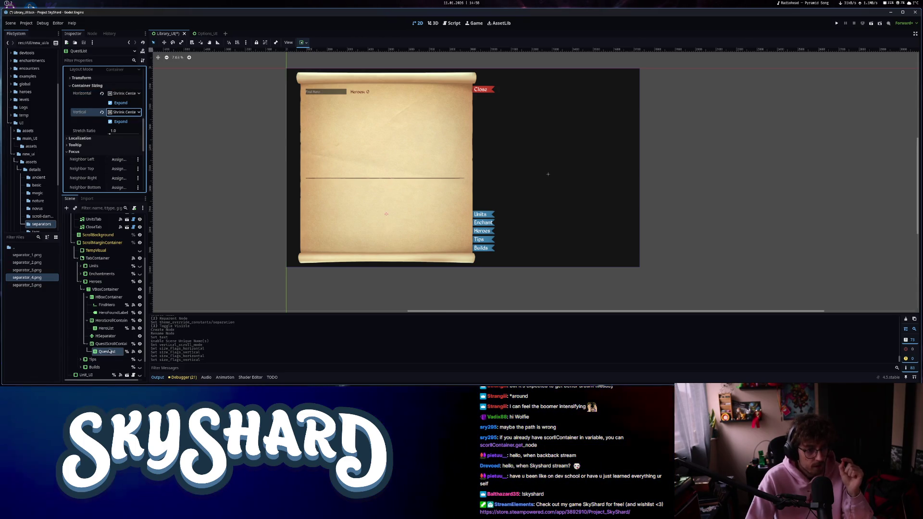
# Set HeroList to Shrink Center with Expand both horizontally and vertically.
pyautogui.click(106, 328)
pyautogui.scroll(5, 102, 185)
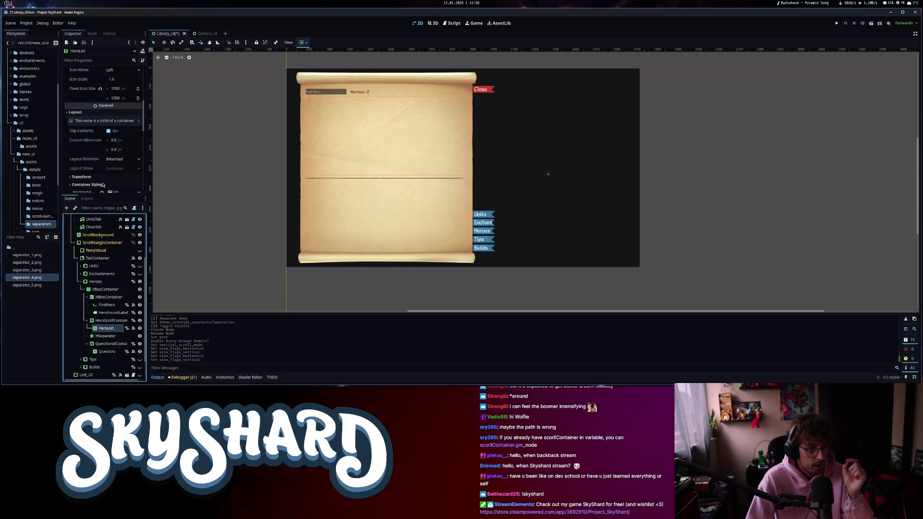
pyautogui.scroll(-10, 102, 185)
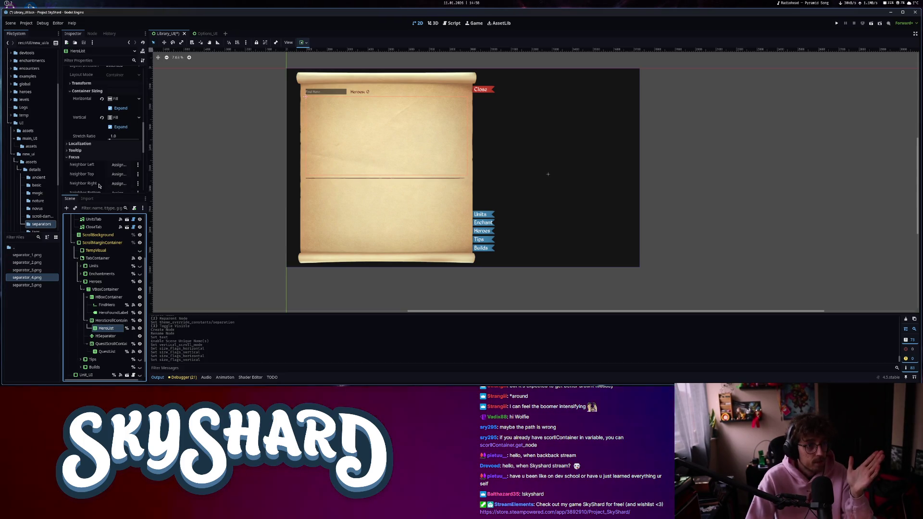
pyautogui.click(124, 99)
pyautogui.click(123, 116)
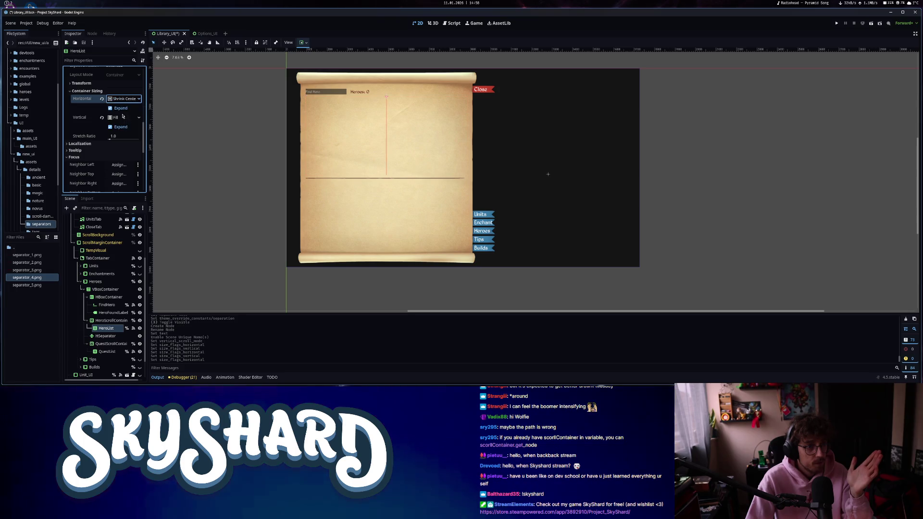
pyautogui.click(123, 117)
pyautogui.click(134, 134)
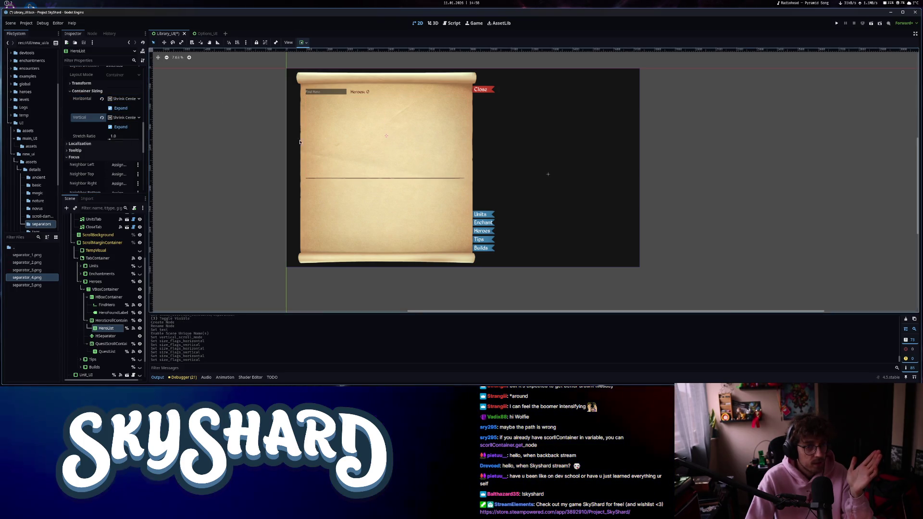
pyautogui.click(129, 127)
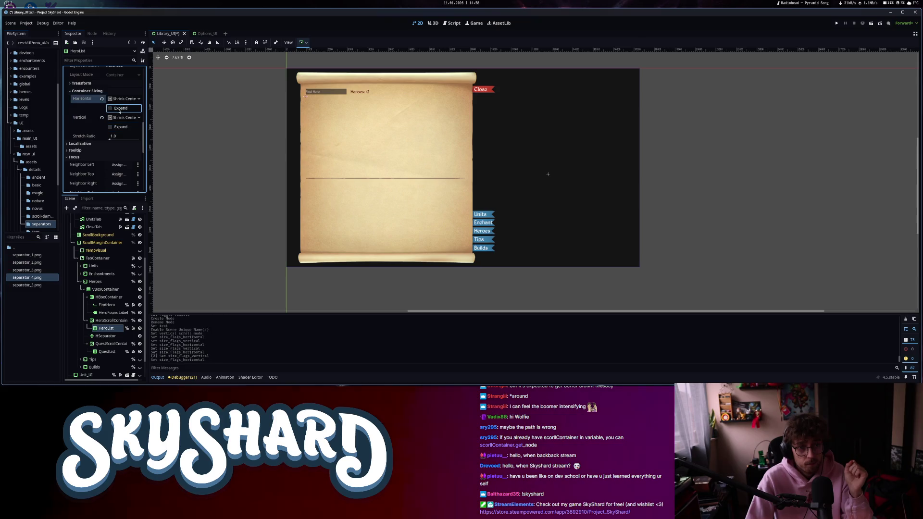
pyautogui.click(120, 108)
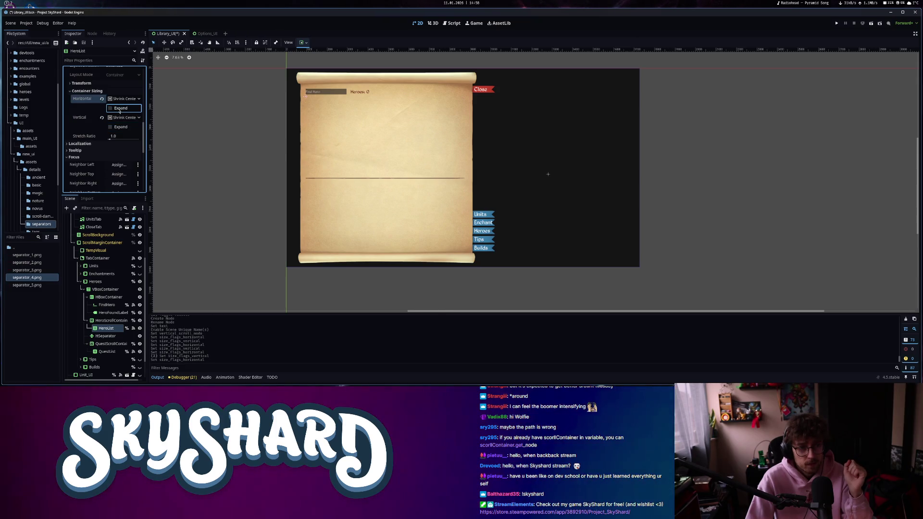
pyautogui.click(121, 126)
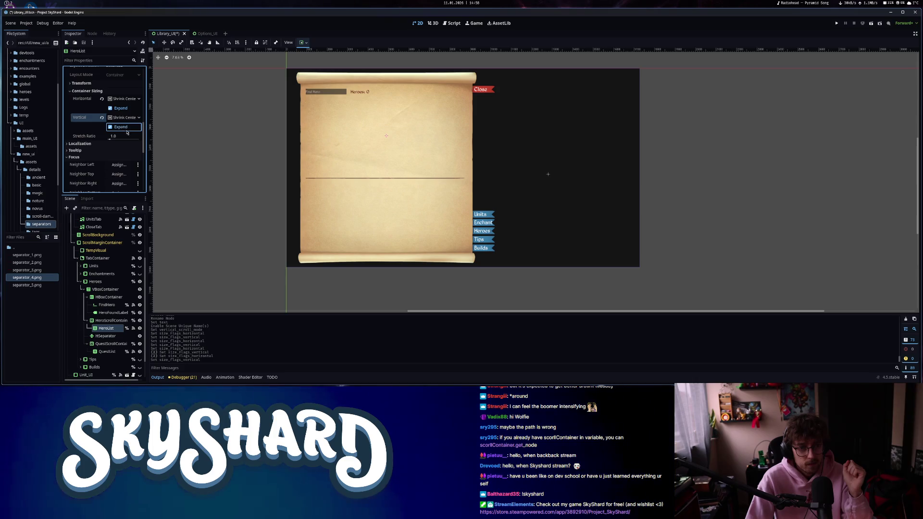
pyautogui.click(107, 352)
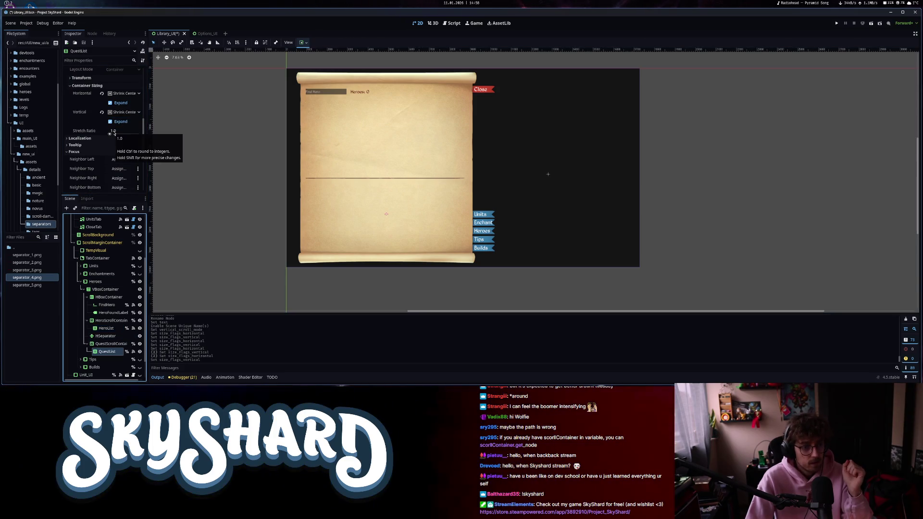
pyautogui.scroll(3, 97, 146)
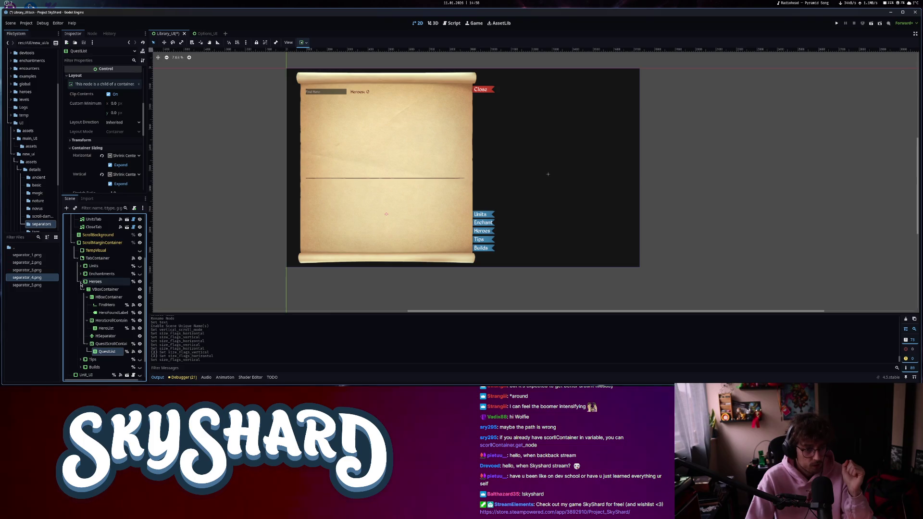
pyautogui.click(81, 281)
# Select ModuleList in the Enchantments tab and show that tab on the canvas.
pyautogui.click(80, 274)
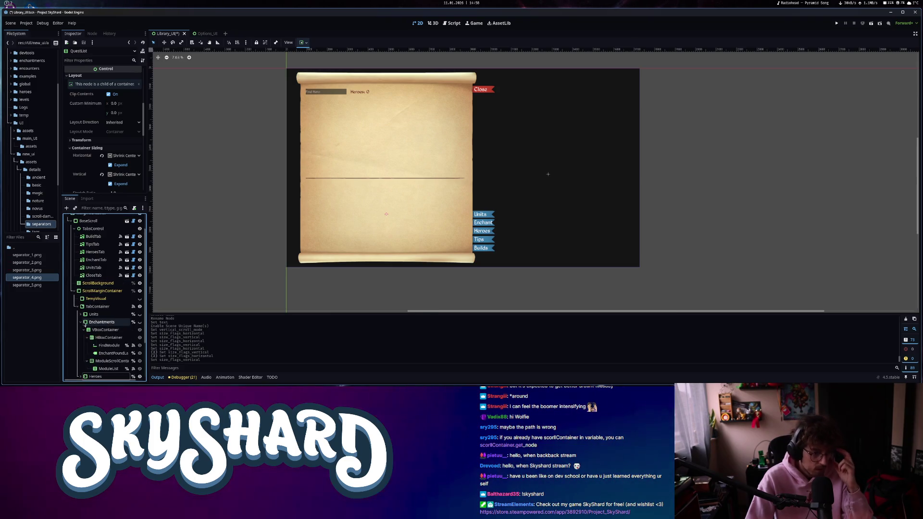
pyautogui.click(111, 319)
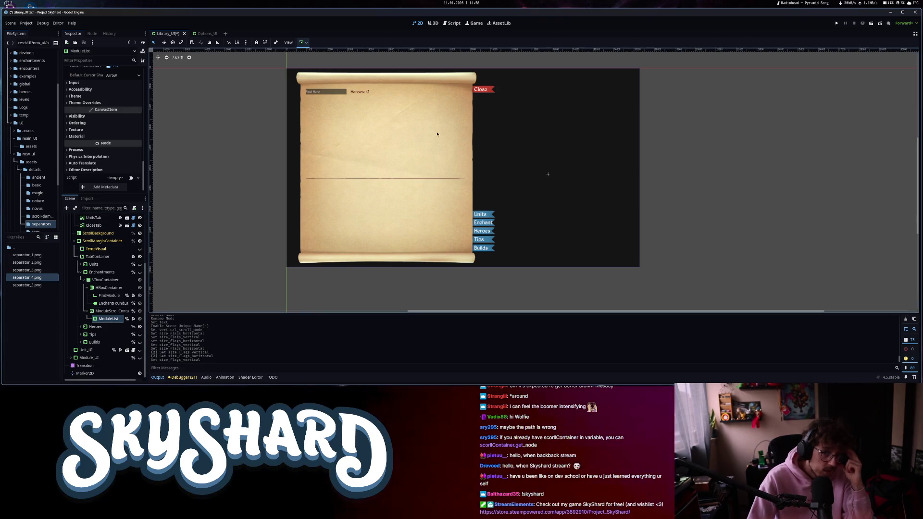
pyautogui.click(140, 272)
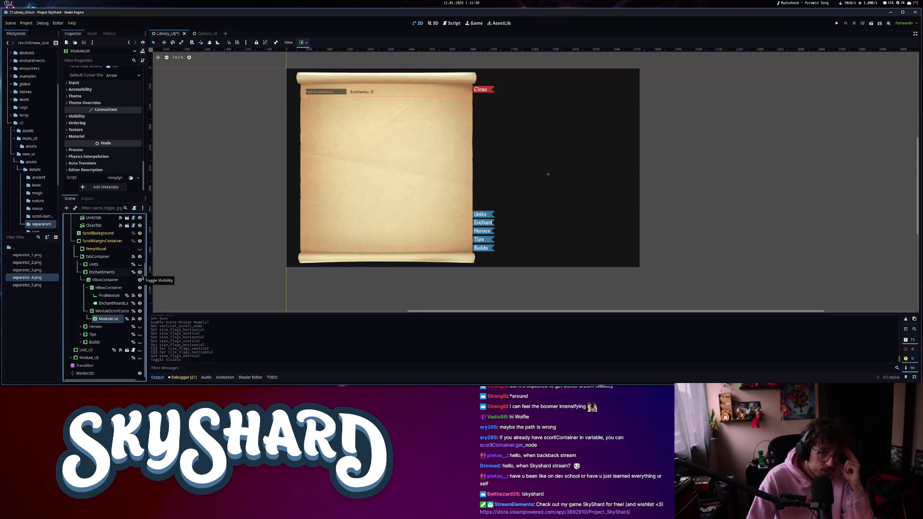
pyautogui.moveTo(101, 113)
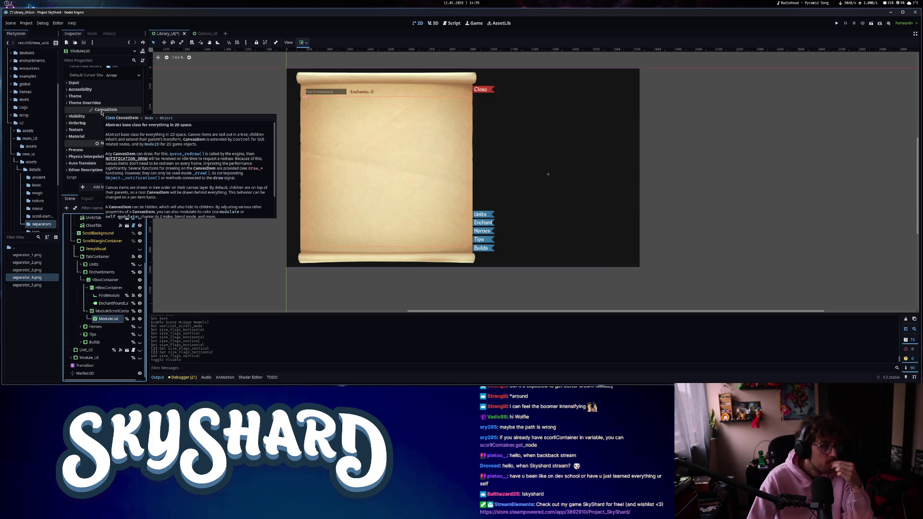
pyautogui.click(100, 103)
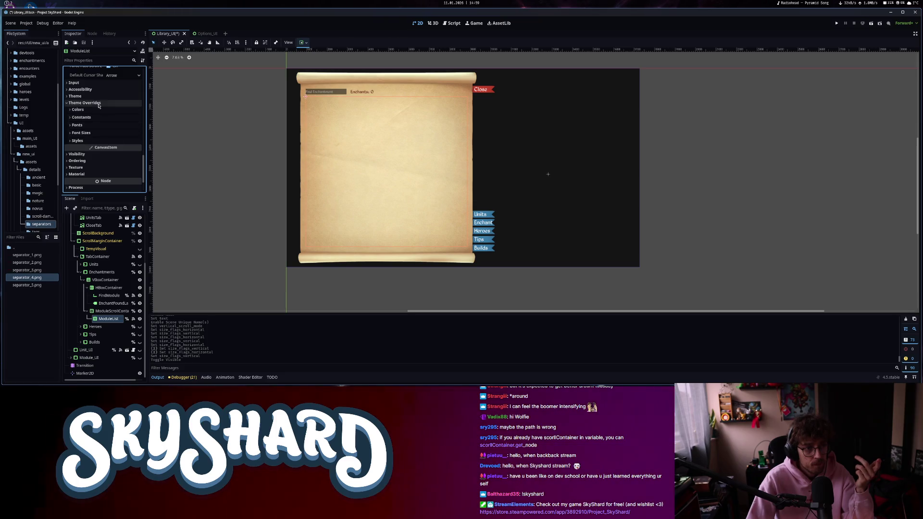
pyautogui.scroll(5, 99, 120)
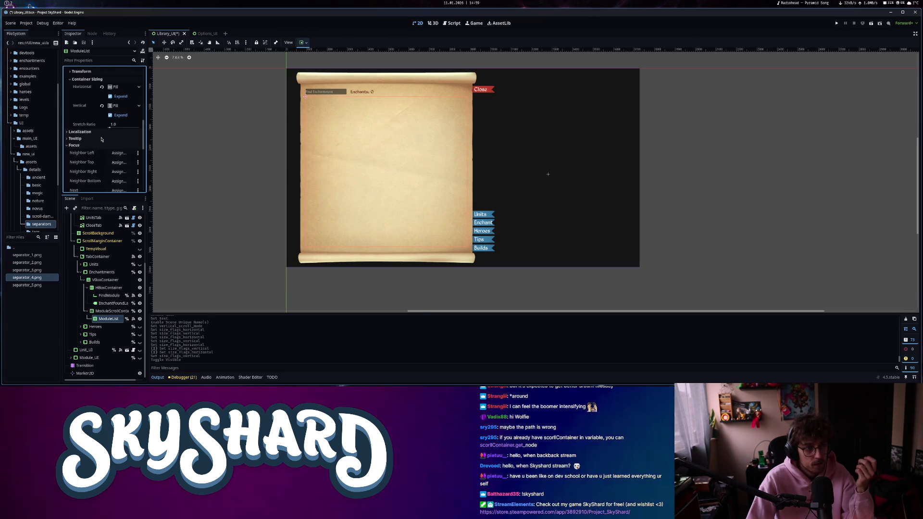
pyautogui.scroll(-2, 104, 137)
# Set ModuleList to Shrink Center horizontally and Shrink Begin vertically, then show the Heroes page.
pyautogui.click(117, 119)
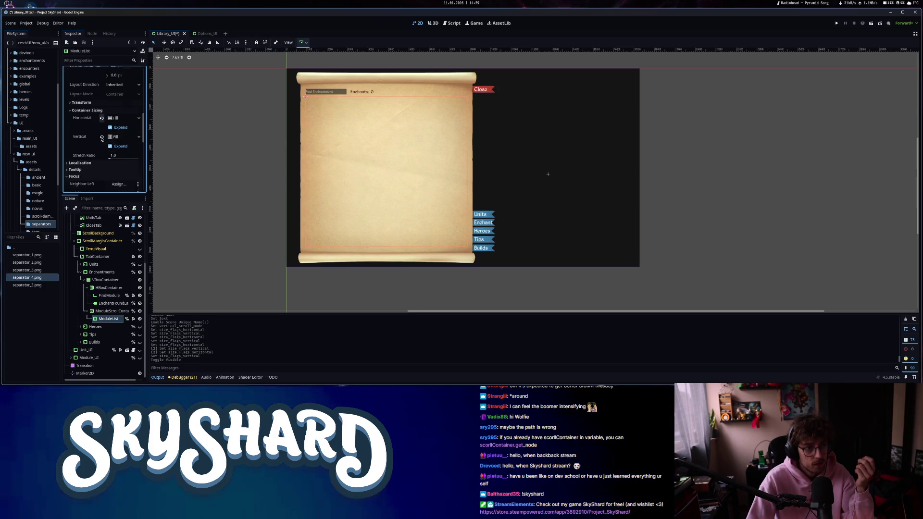
pyautogui.click(128, 142)
pyautogui.click(120, 138)
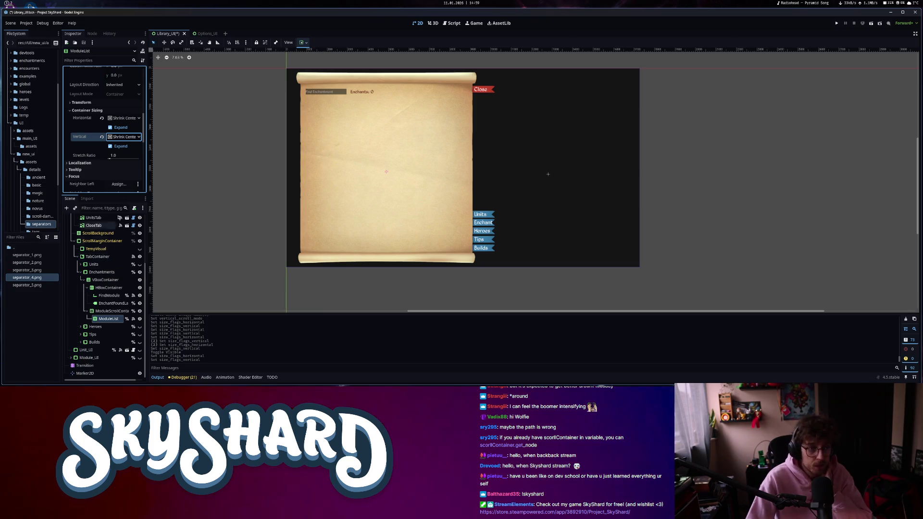
pyautogui.click(117, 111)
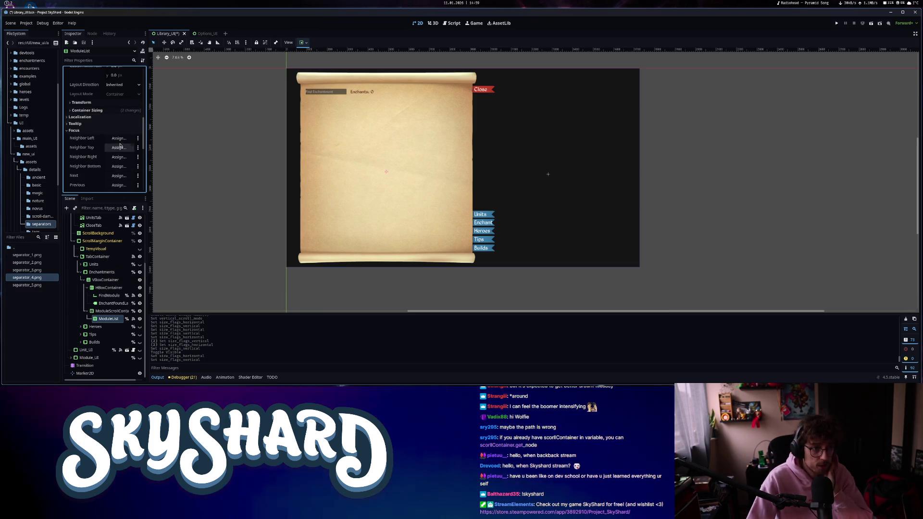
pyautogui.click(124, 138)
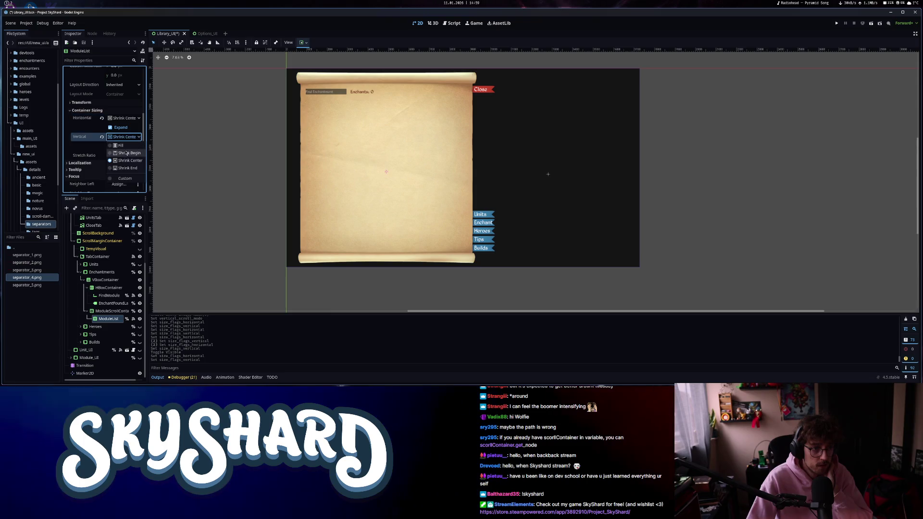
pyautogui.click(126, 156)
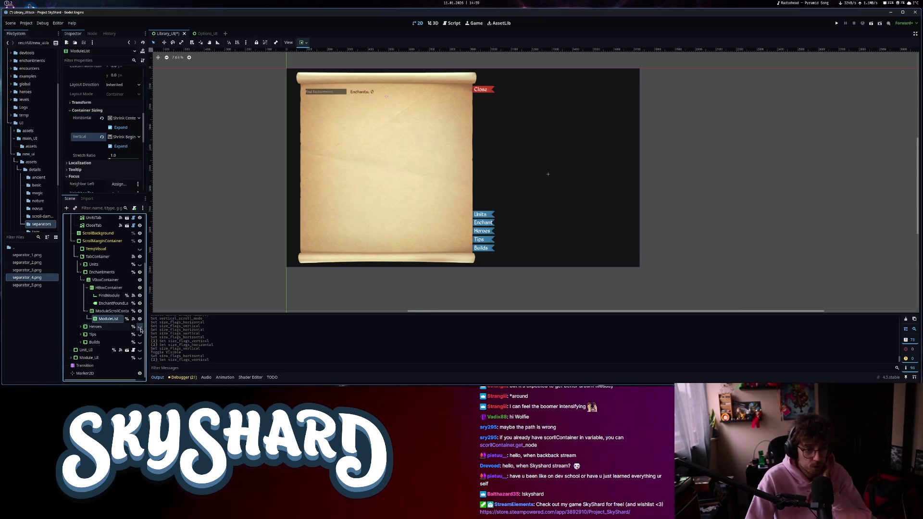
pyautogui.click(115, 330)
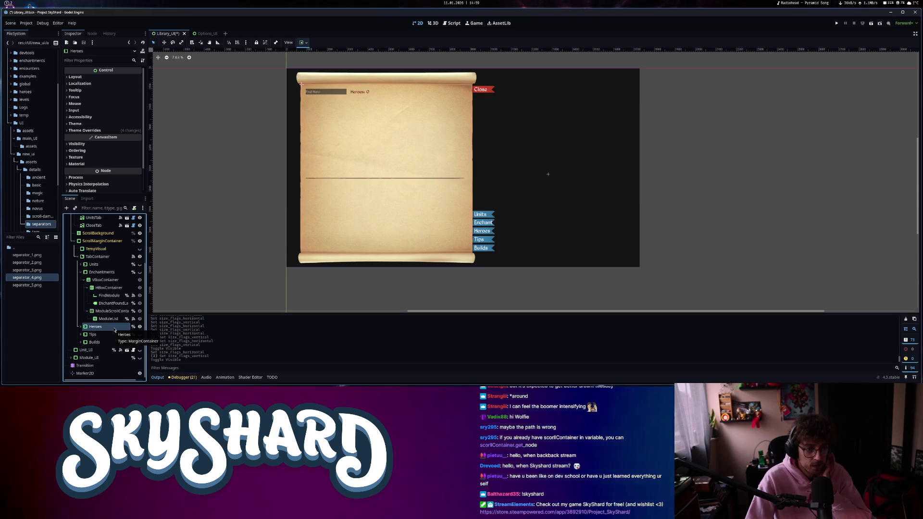
# Set UnitList's vertical container sizing to Shrink Begin.
pyautogui.click(81, 265)
pyautogui.scroll(-3, 118, 329)
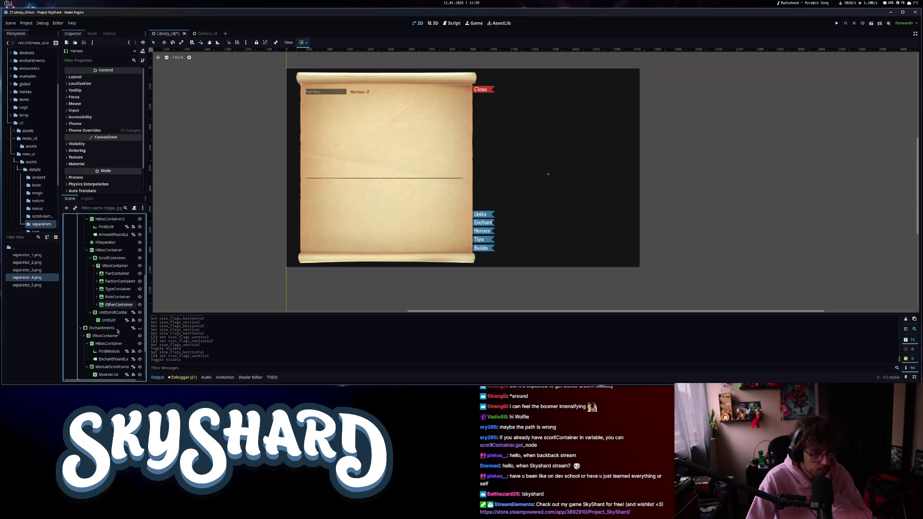
pyautogui.click(116, 321)
pyautogui.scroll(-3, 101, 185)
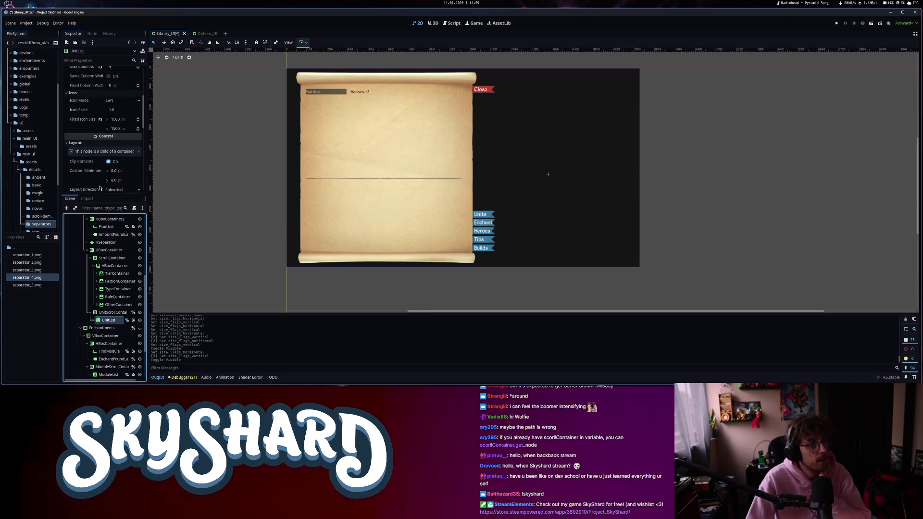
pyautogui.click(123, 132)
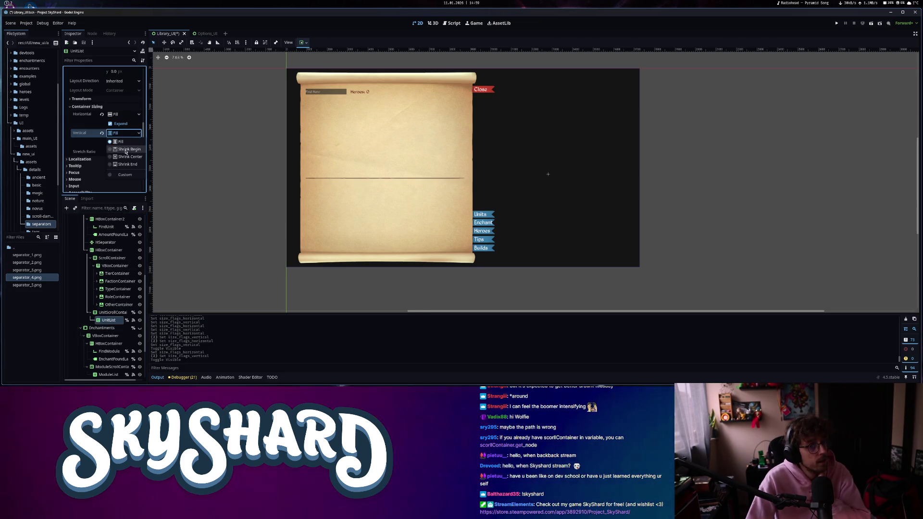
pyautogui.click(126, 152)
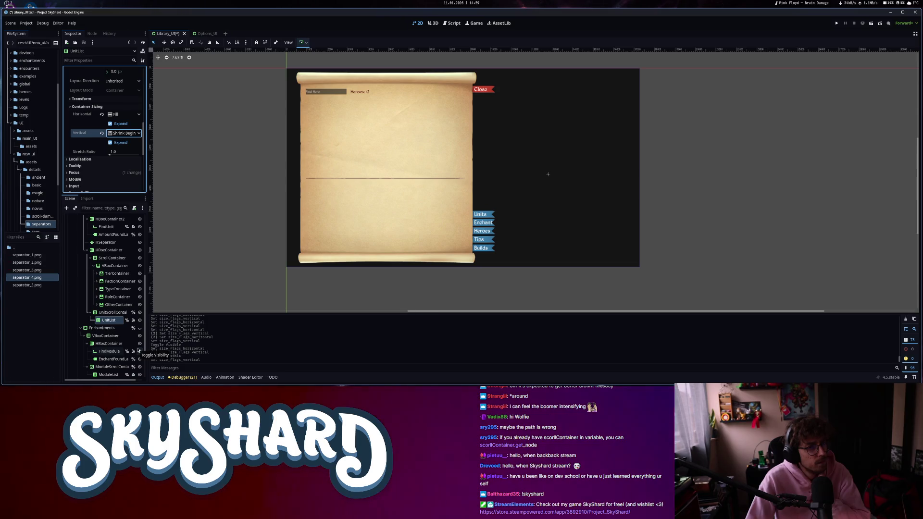
pyautogui.scroll(5, 111, 317)
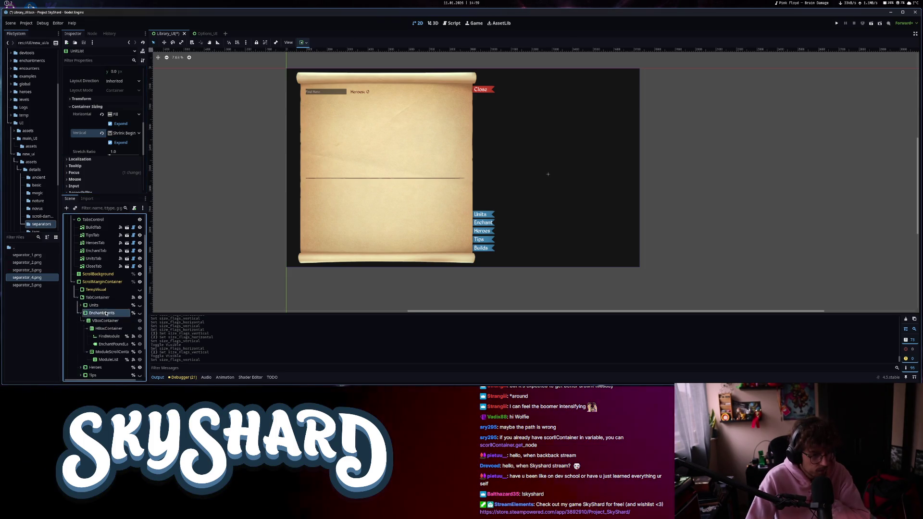
# Set QuestList's vertical sizing to Shrink Begin and run the project.
pyautogui.click(106, 314)
pyautogui.click(80, 312)
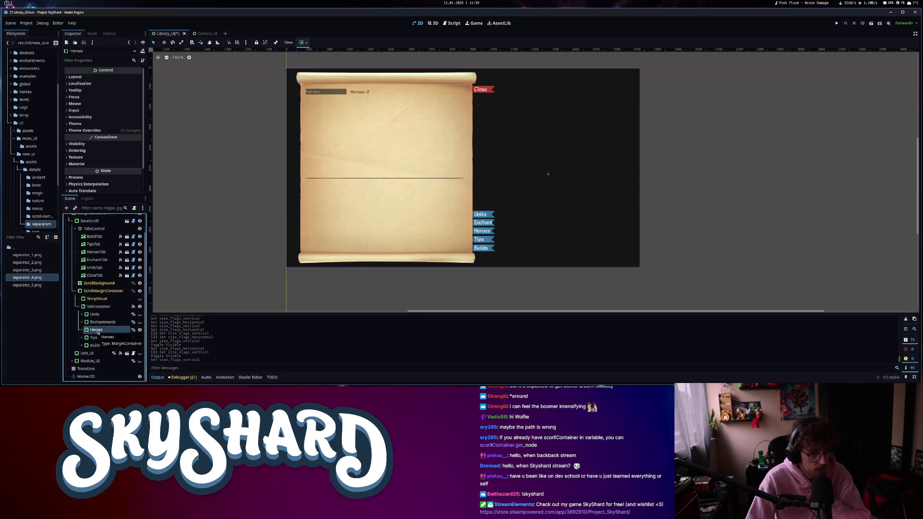
pyautogui.click(81, 330)
pyautogui.scroll(-3, 106, 336)
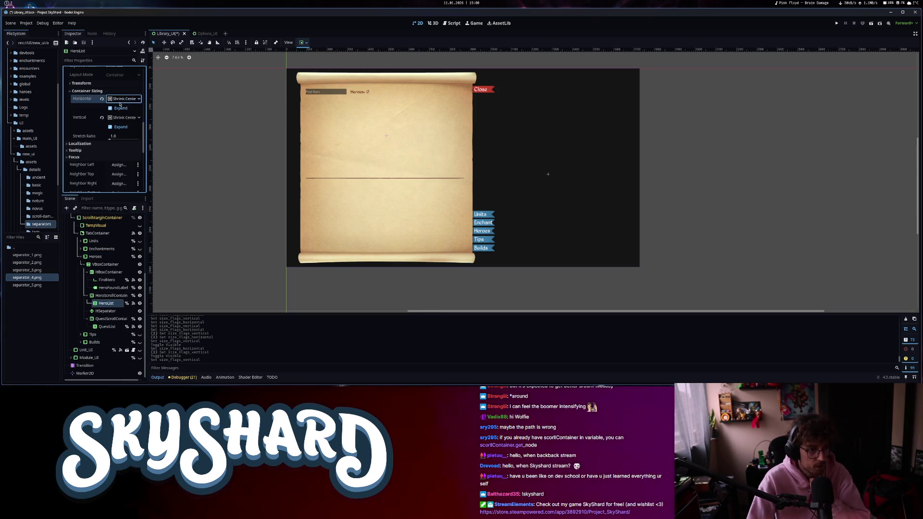
pyautogui.click(105, 326)
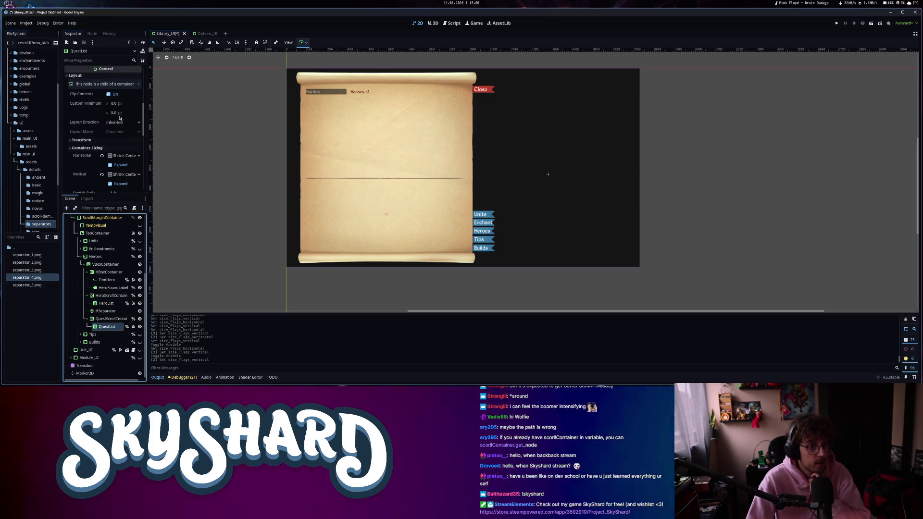
pyautogui.click(124, 174)
pyautogui.click(125, 191)
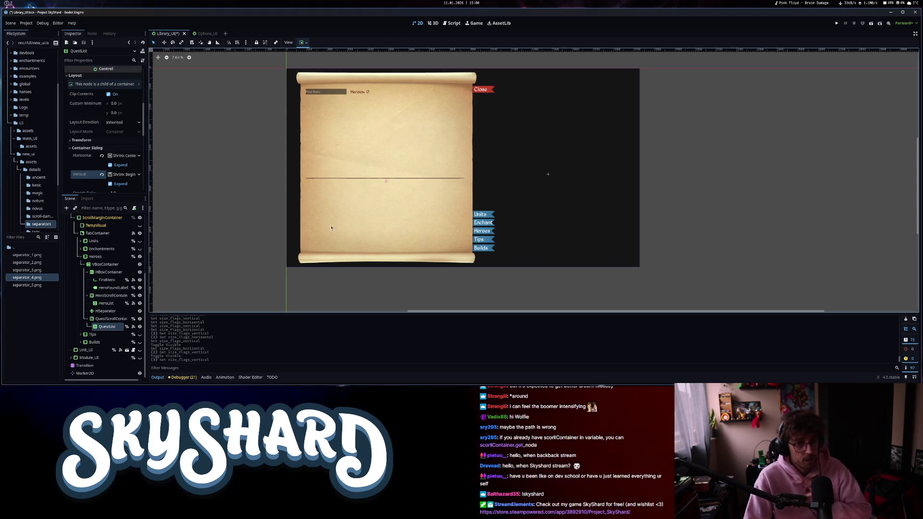
pyautogui.click(836, 22)
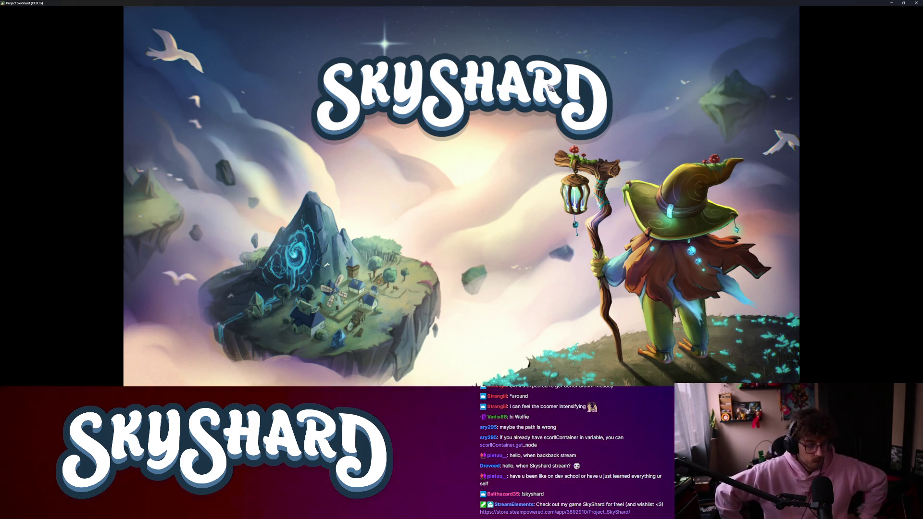
# Dock the game window to half the screen, close the Reddit thread, and open YouTube Studio.
pyautogui.press('super+Right')
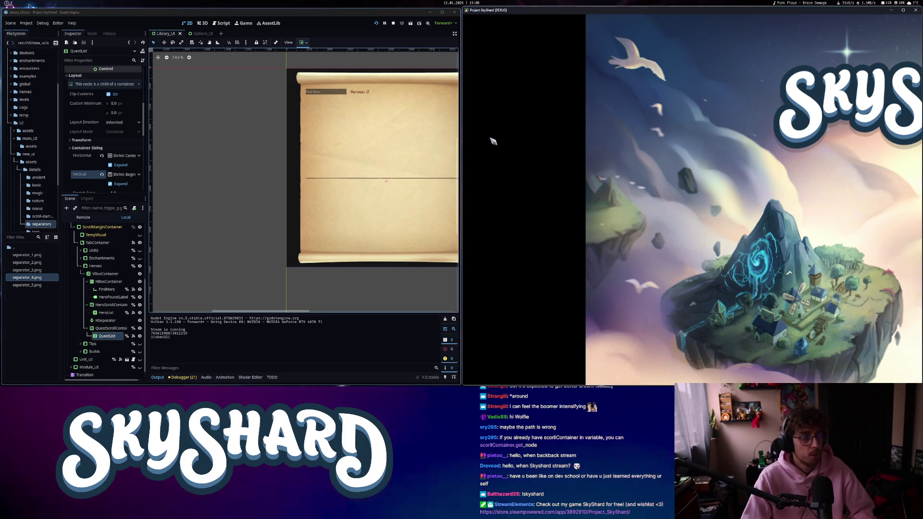
pyautogui.hotkey('alt', 'Tab')
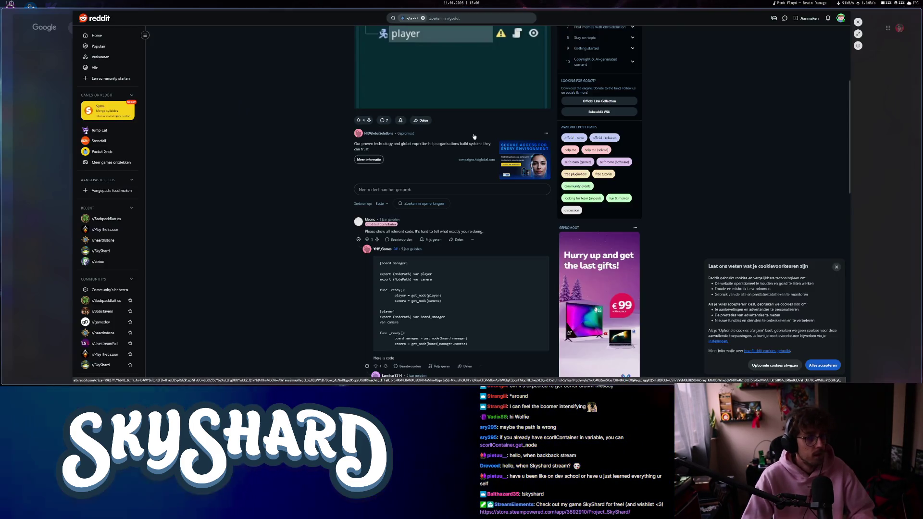
pyautogui.click(858, 22)
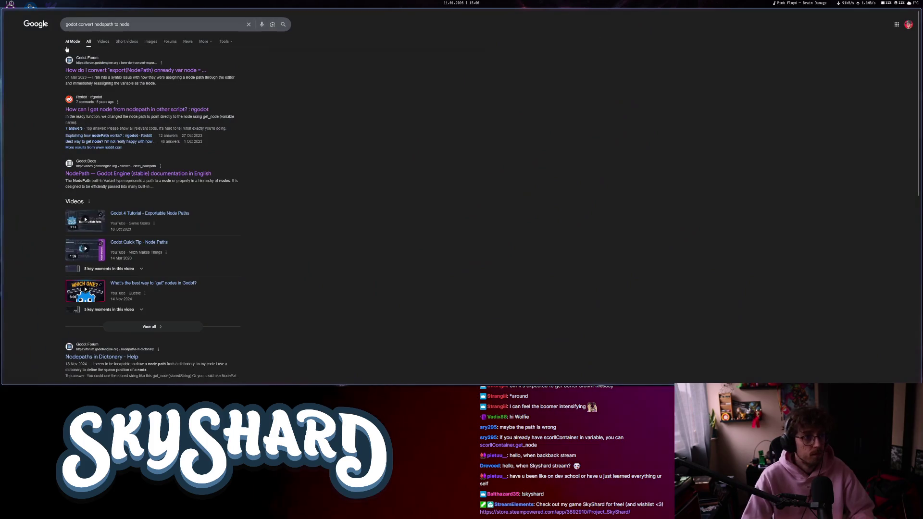
pyautogui.click(31, 40)
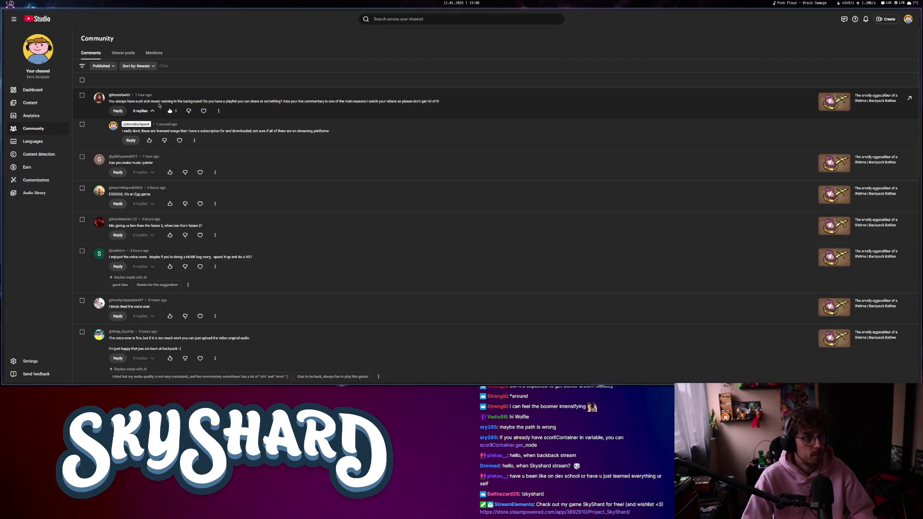
# Open the channel Dashboard, then Content > Videos, and return to the editor.
pyautogui.click(34, 93)
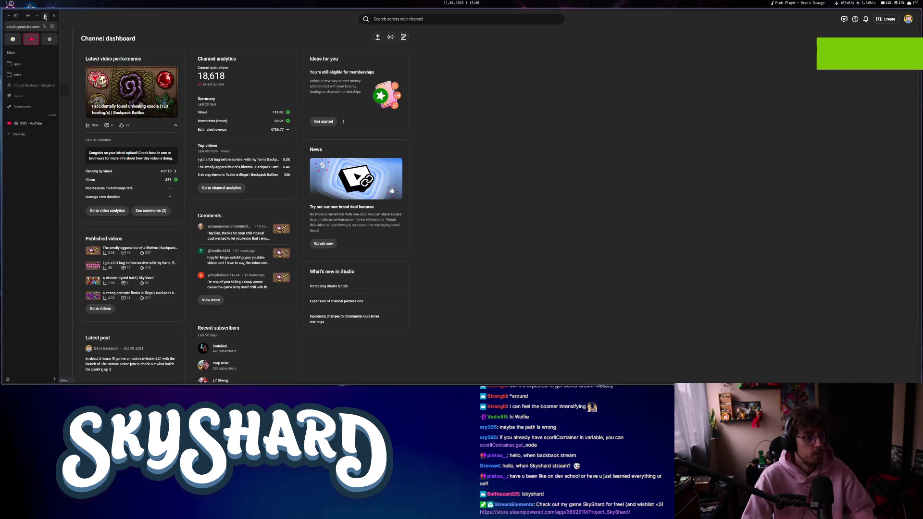
pyautogui.click(45, 16)
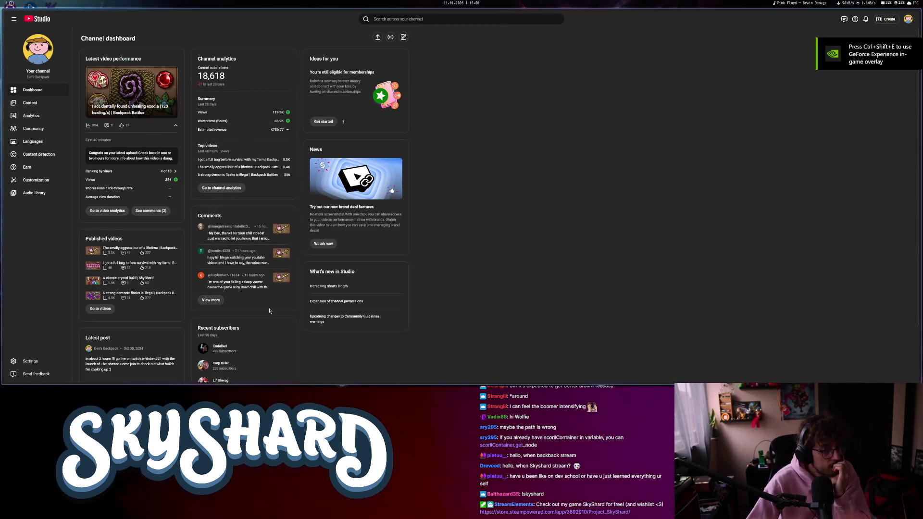
pyautogui.click(30, 103)
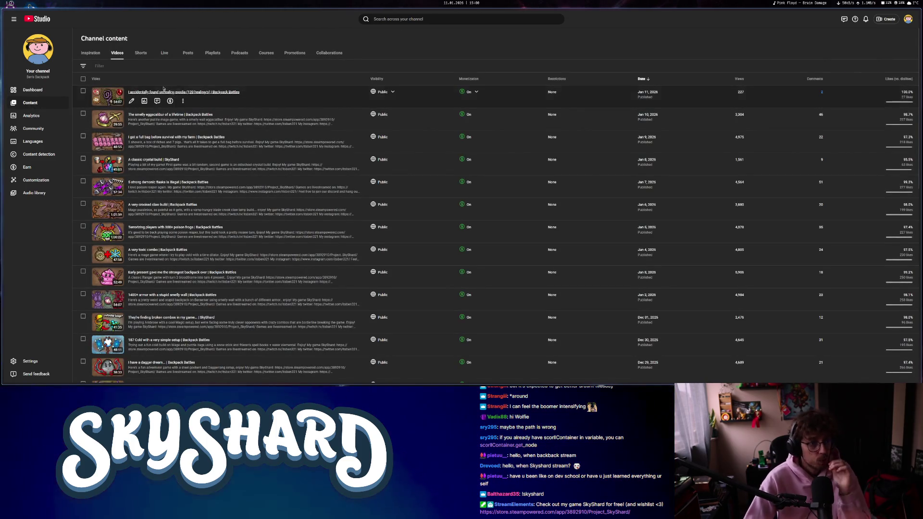
pyautogui.press('super+2')
# Run SkyShard, confirm the Library Heroes page shows three heroes with 'Heroes: 3', then stop it.
pyautogui.press('super+v')
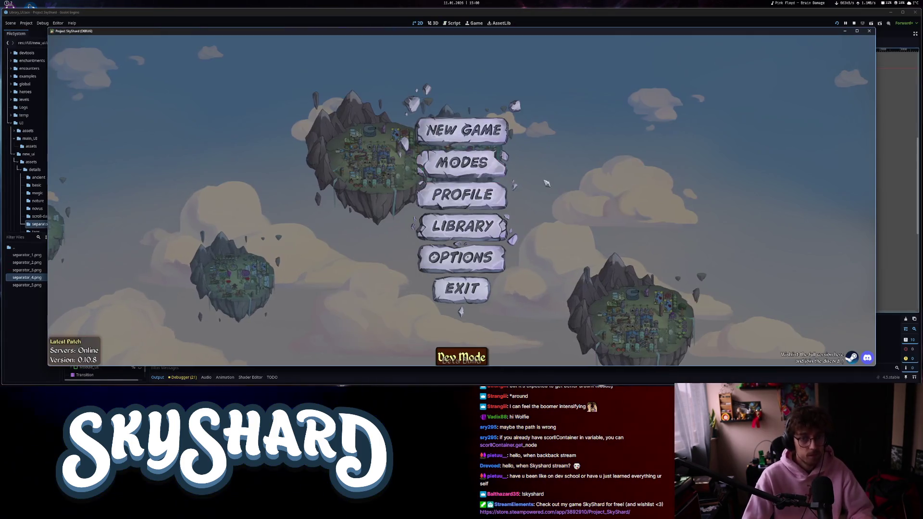
pyautogui.click(473, 226)
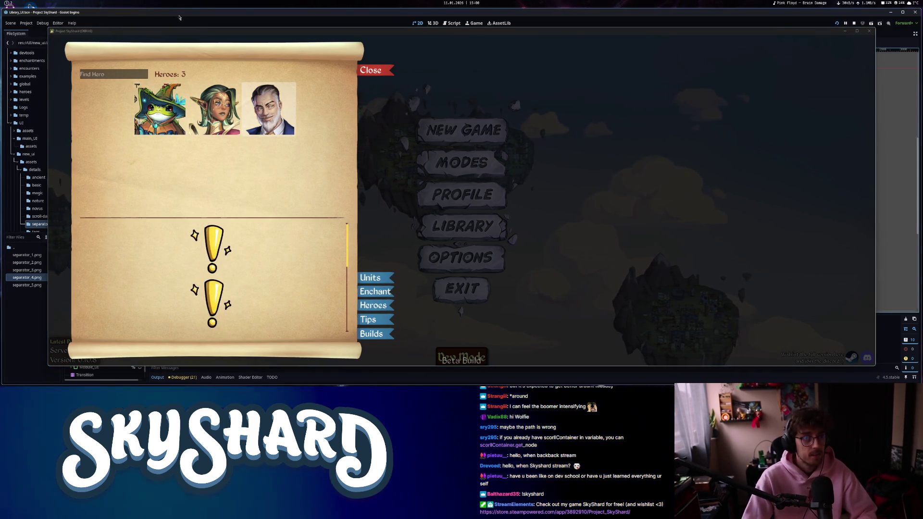
pyautogui.press('F8')
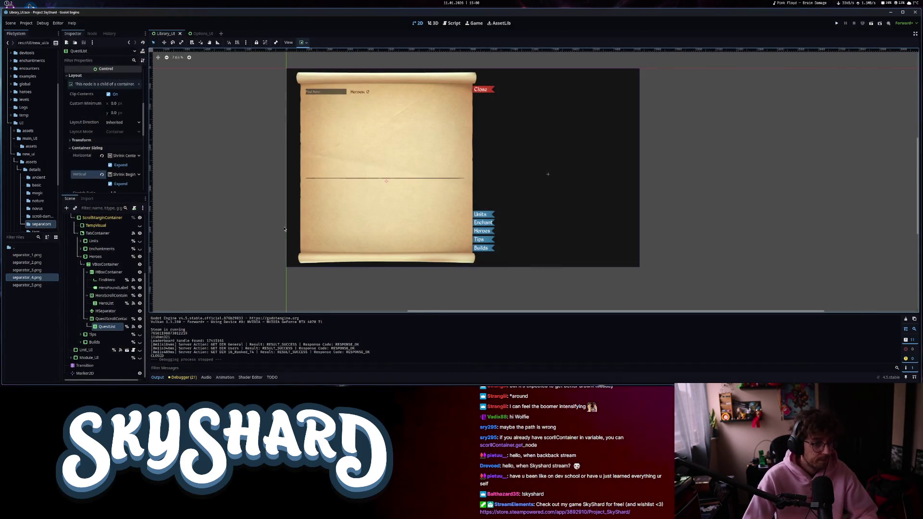
# Set QuestList's Max Columns to 3 in the Inspector's Columns section.
pyautogui.click(101, 327)
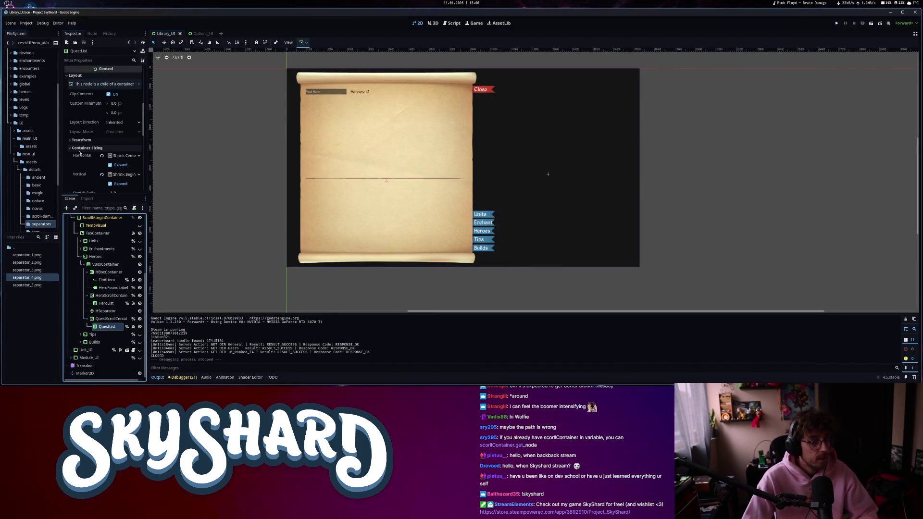
pyautogui.scroll(-4, 80, 155)
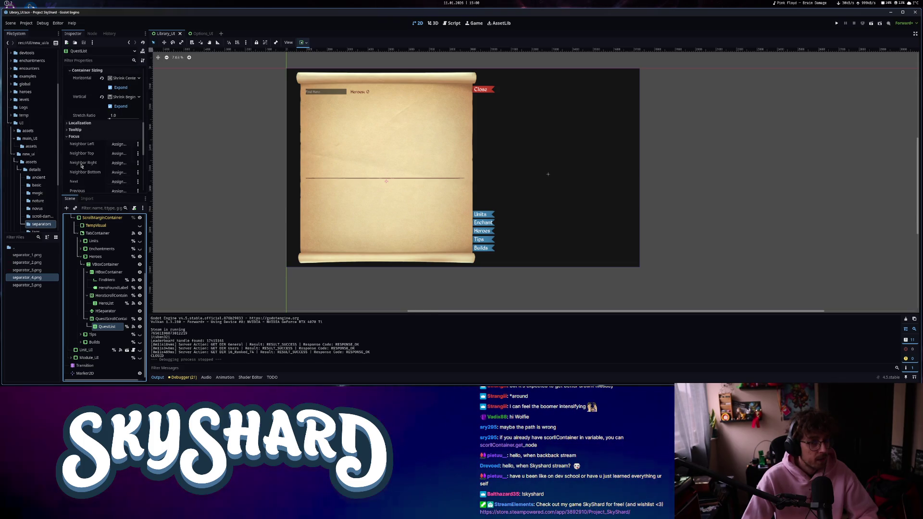
pyautogui.scroll(-5, 100, 125)
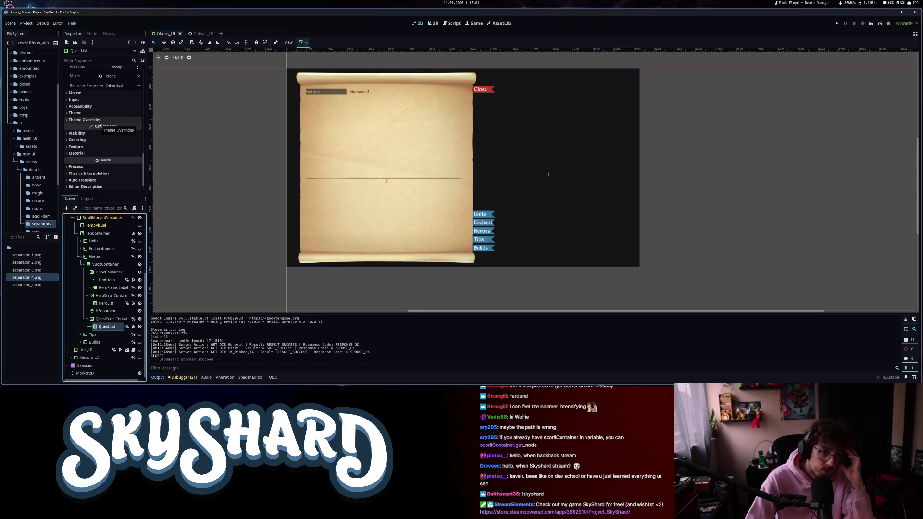
pyautogui.scroll(10, 78, 134)
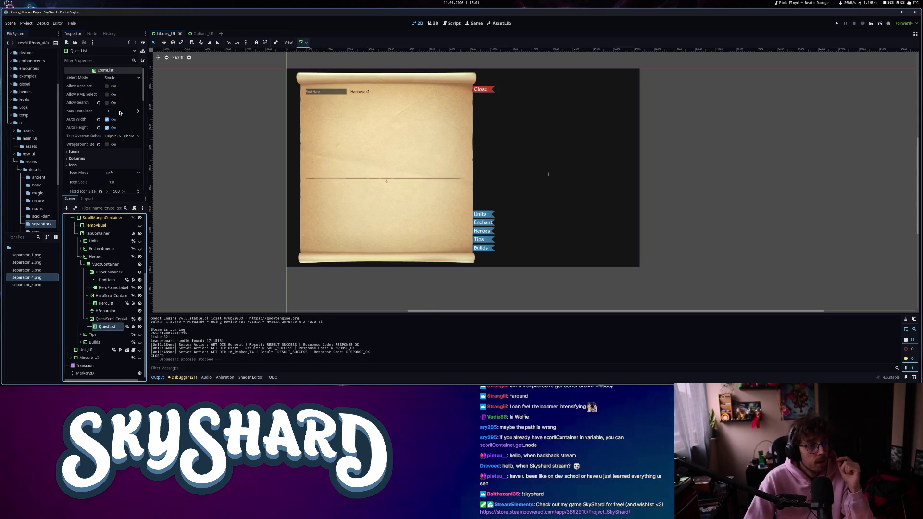
pyautogui.scroll(-2, 111, 120)
pyautogui.click(90, 122)
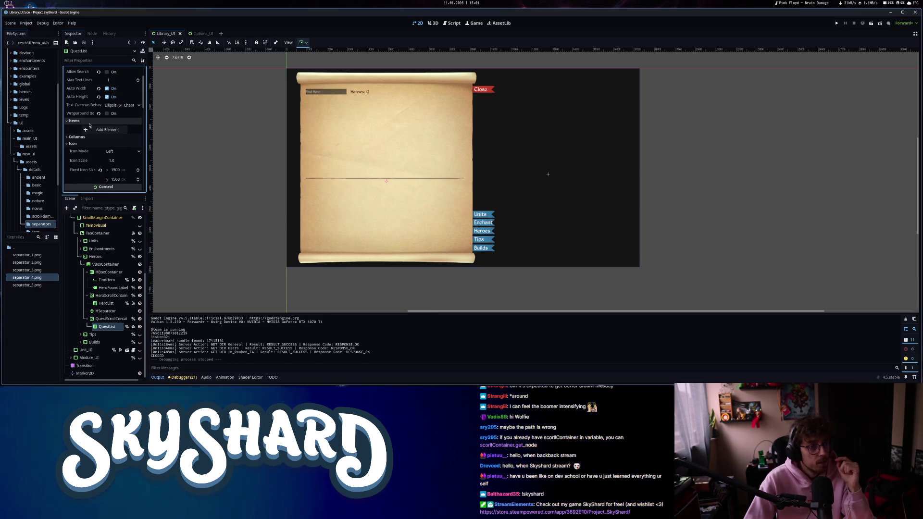
pyautogui.click(89, 122)
pyautogui.click(100, 128)
pyautogui.click(139, 134)
pyautogui.click(138, 135)
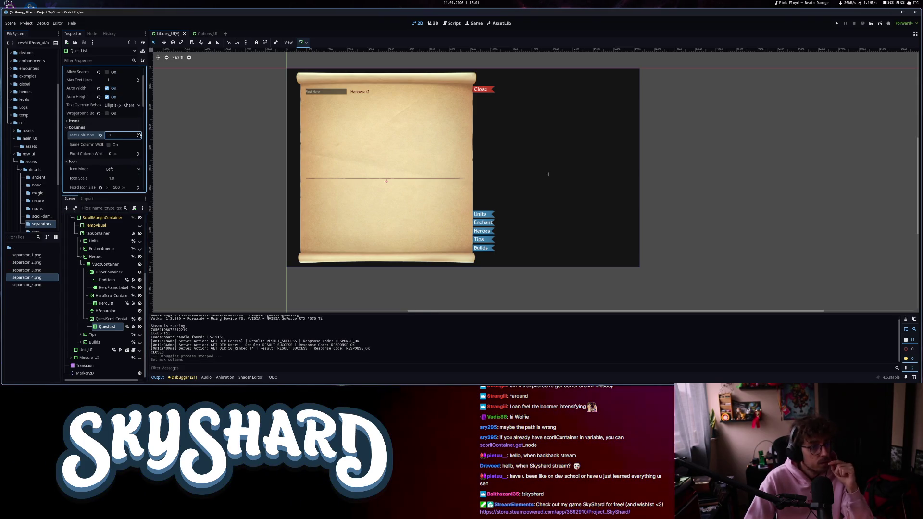
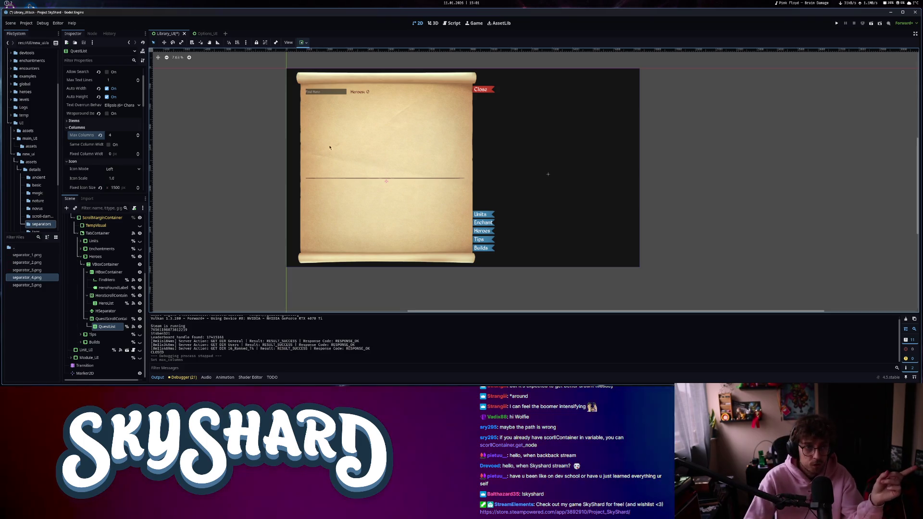
# Set QuestList Max Columns to 5, then try an 8000 QuestScrollContainer minimum width and undo it.
pyautogui.click(137, 135)
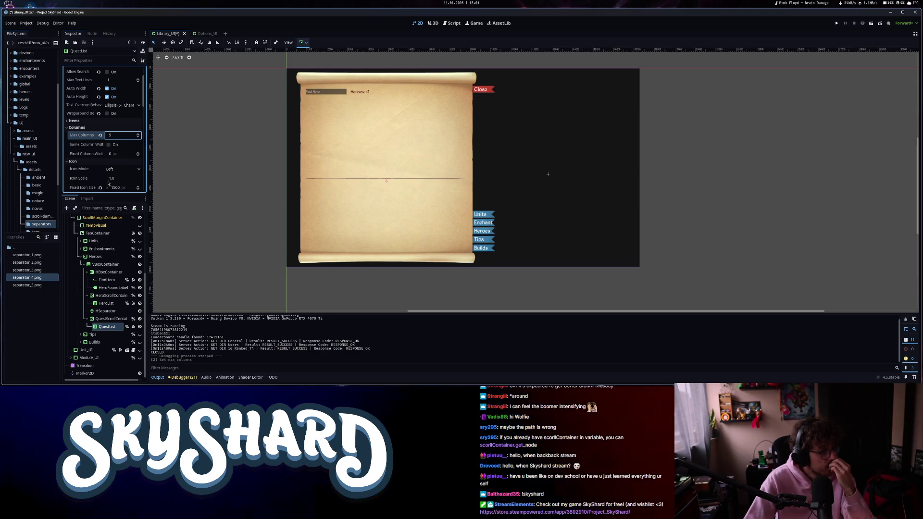
pyautogui.scroll(-2, 116, 162)
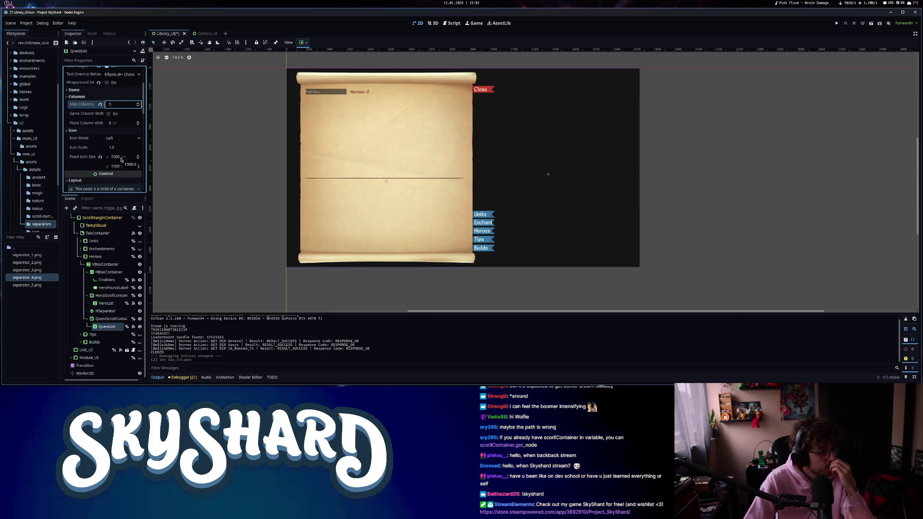
pyautogui.click(106, 320)
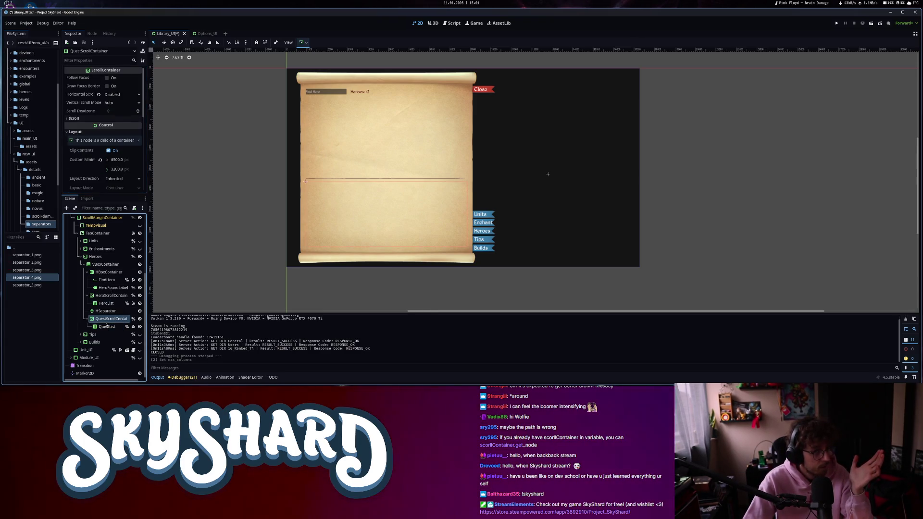
pyautogui.click(128, 160)
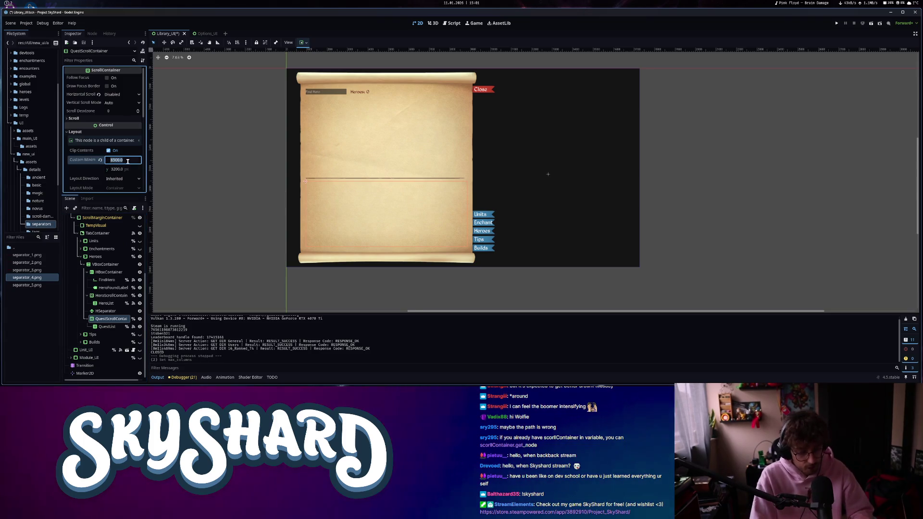
pyautogui.write('8000')
pyautogui.press('Return')
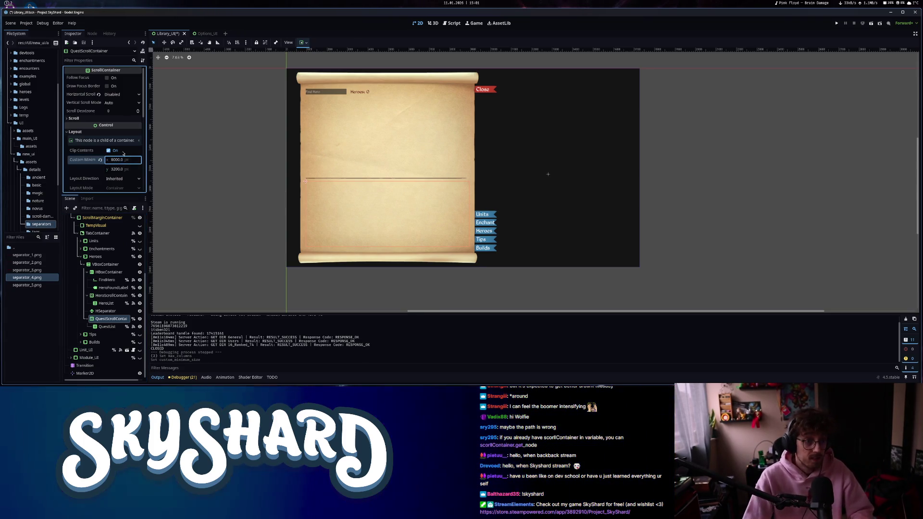
pyautogui.hotkey('ctrl', 'z')
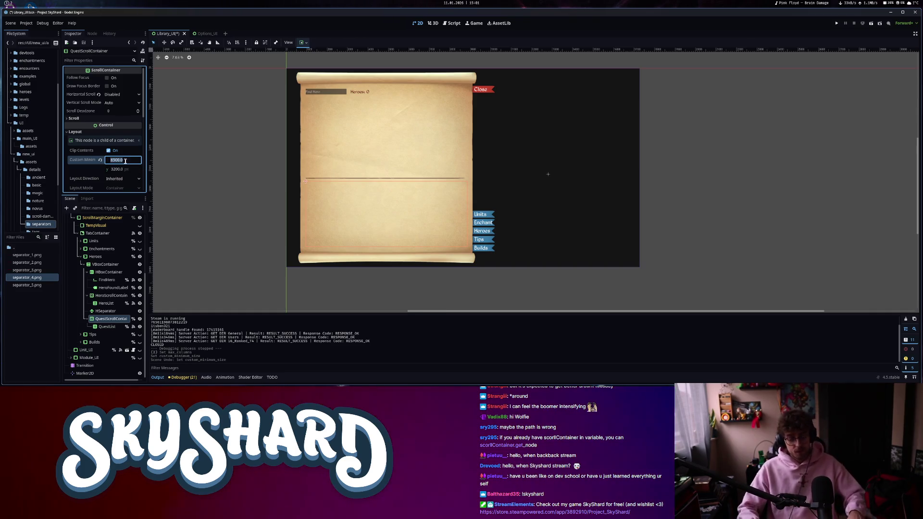
# Try a 7900 minimum width on QuestScrollContainer and undo it back to 6500.
pyautogui.write('7900')
pyautogui.press('Return')
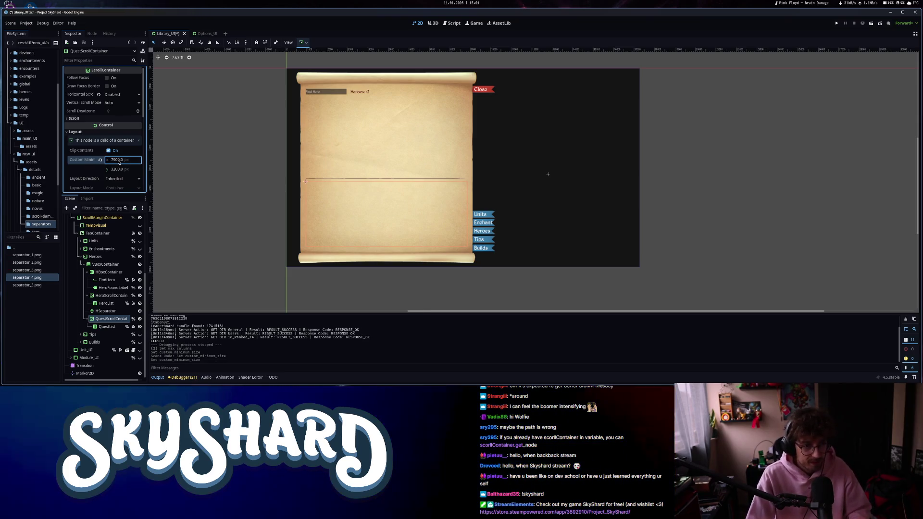
pyautogui.hotkey('ctrl', 'z')
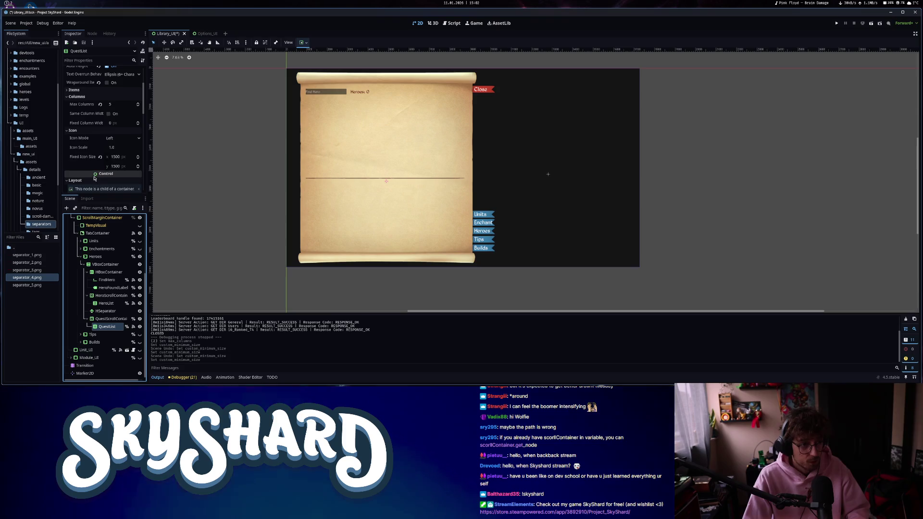
# Widen HeroScrollContainer's custom minimum width to 7000.
pyautogui.click(106, 327)
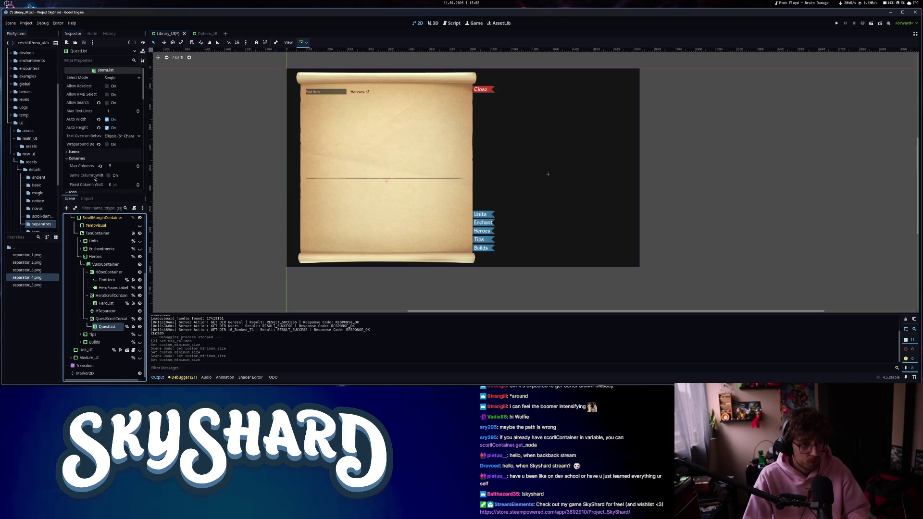
pyautogui.click(107, 304)
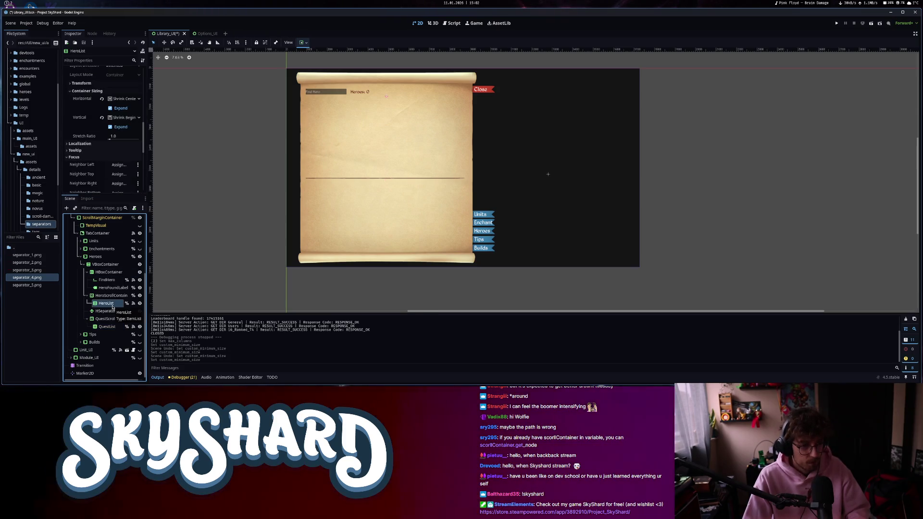
pyautogui.click(117, 159)
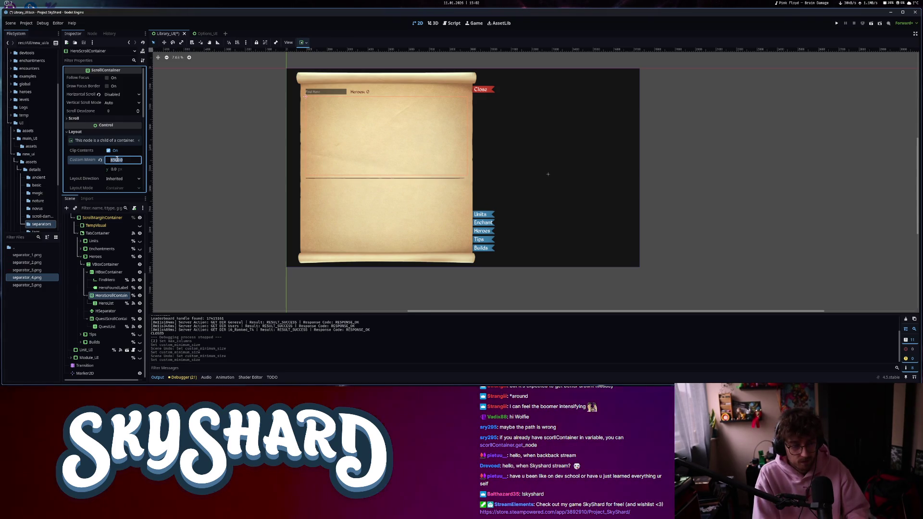
pyautogui.write('90')
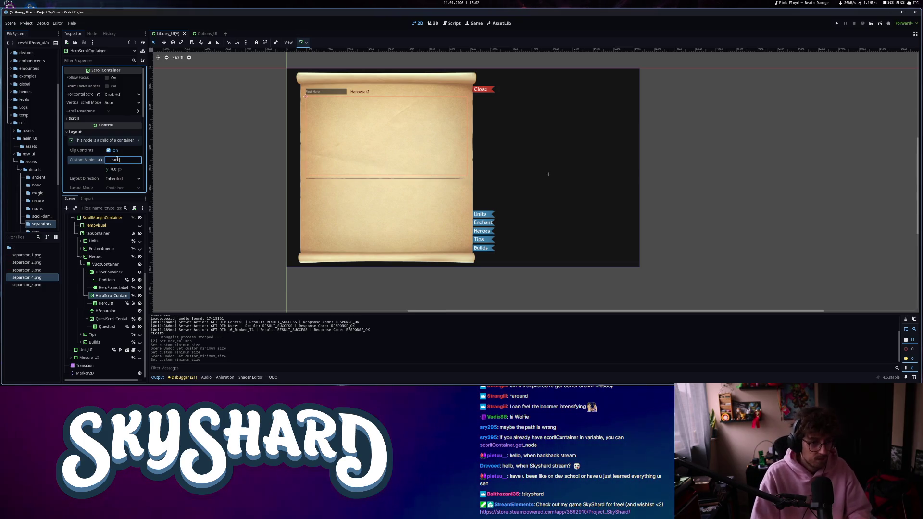
pyautogui.press('Return')
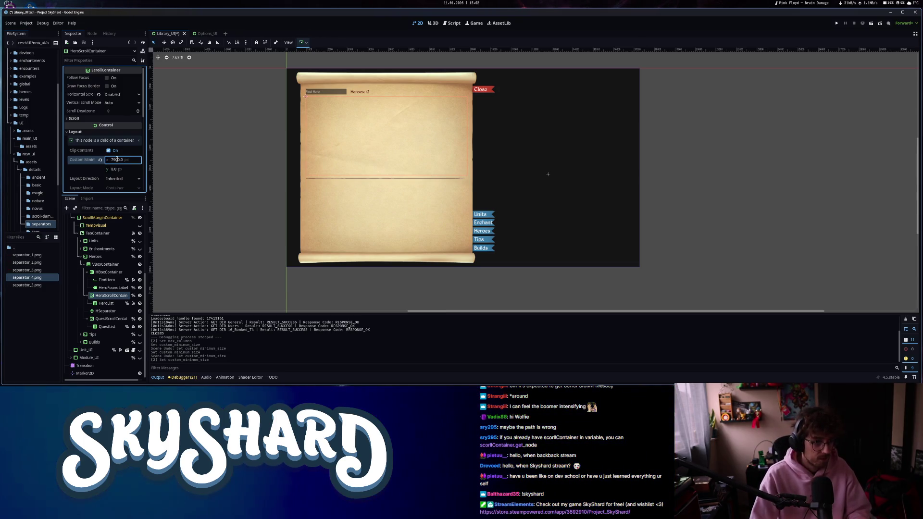
# Set HeroList Max Columns to 5 and save the Library scene.
pyautogui.click(106, 302)
pyautogui.scroll(2, 106, 151)
pyautogui.scroll(3, 116, 151)
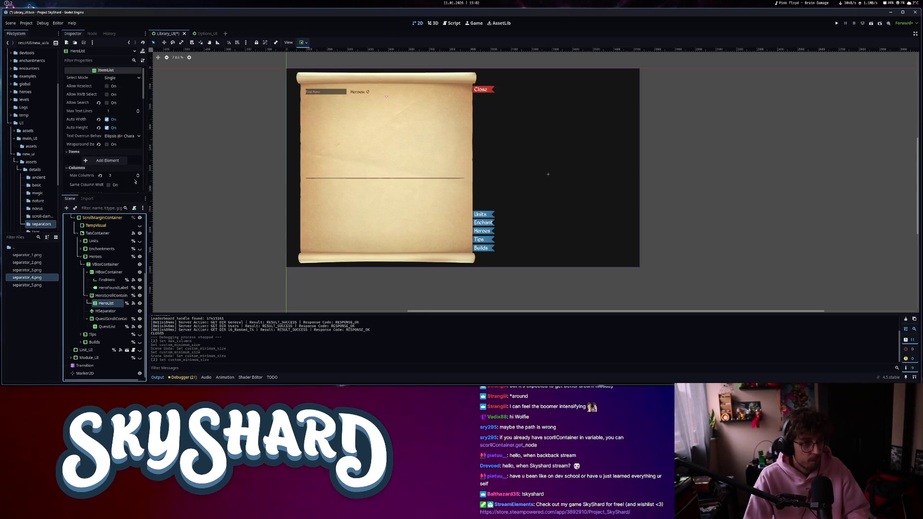
pyautogui.scroll(-2, 135, 181)
pyautogui.click(137, 143)
pyautogui.click(138, 143)
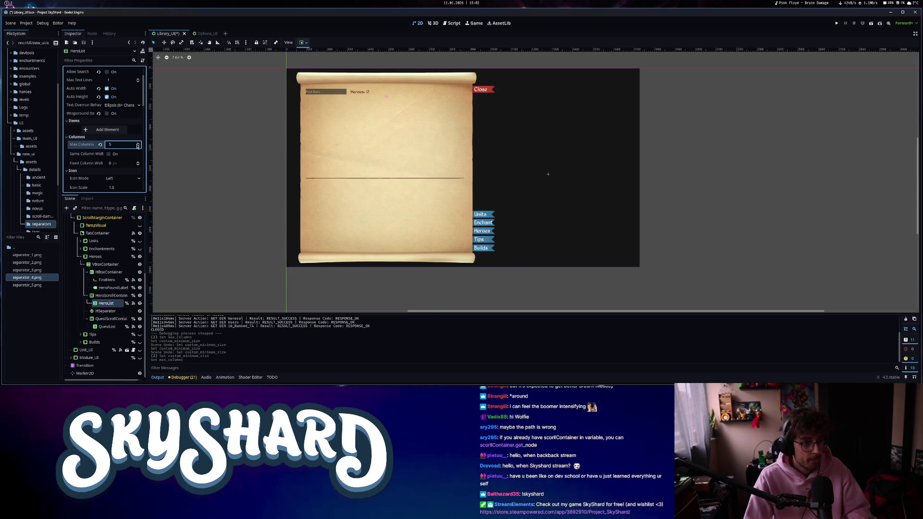
pyautogui.hotkey('ctrl', 's')
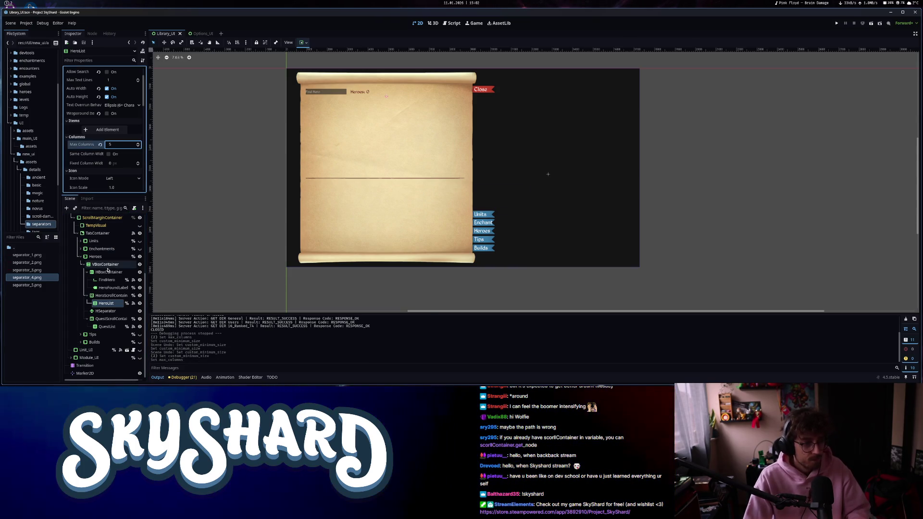
# Expand Enchantments and give ModuleScrollContainer the same minimum width as HeroScrollContainer.
pyautogui.click(81, 249)
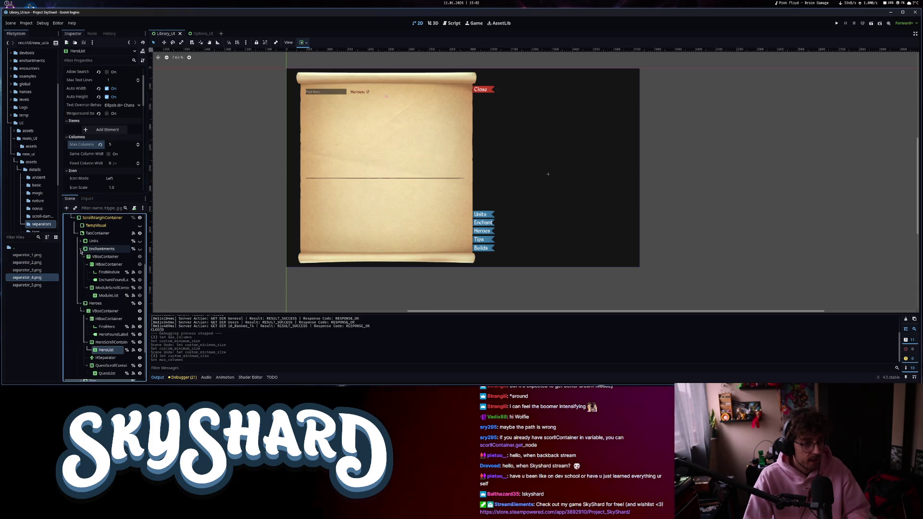
pyautogui.click(108, 249)
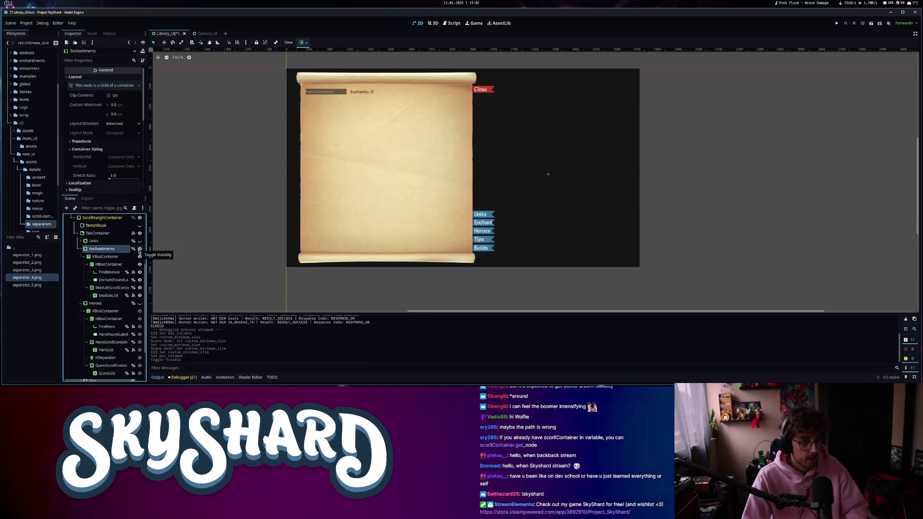
pyautogui.click(80, 303)
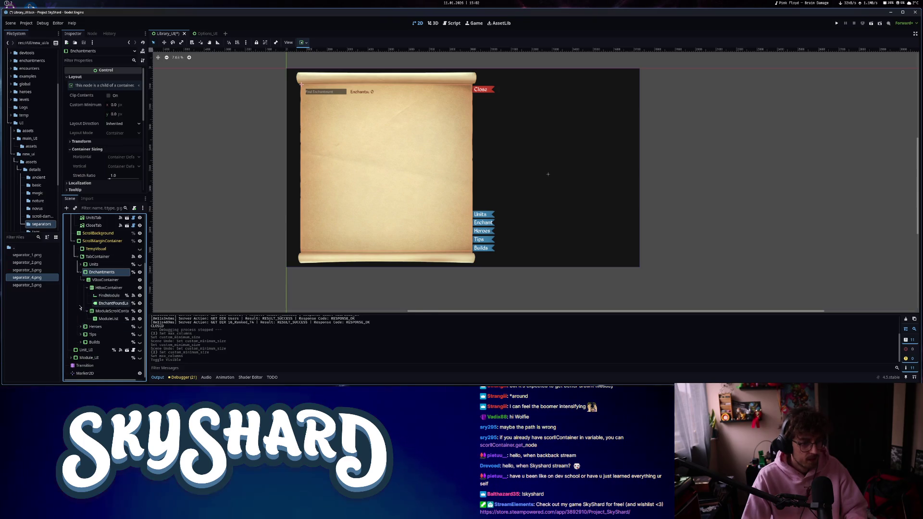
pyautogui.click(106, 312)
pyautogui.scroll(-3, 90, 159)
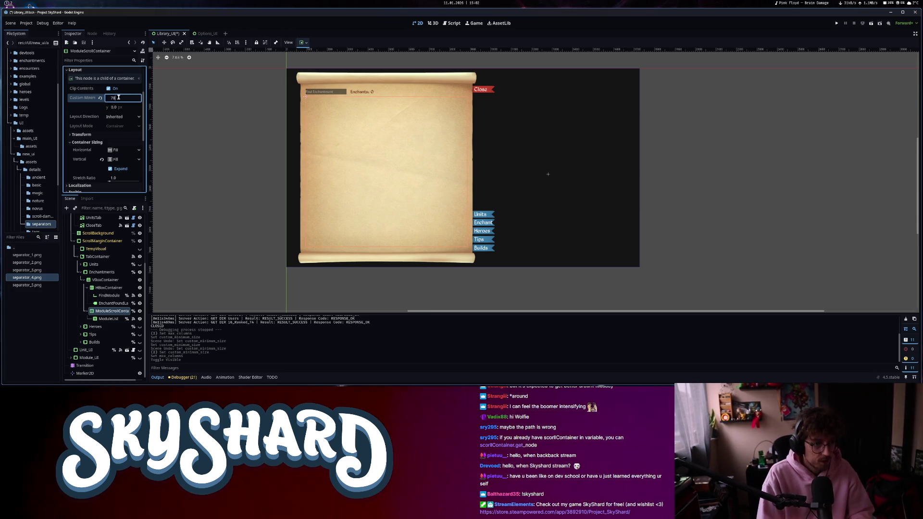
pyautogui.press('Return')
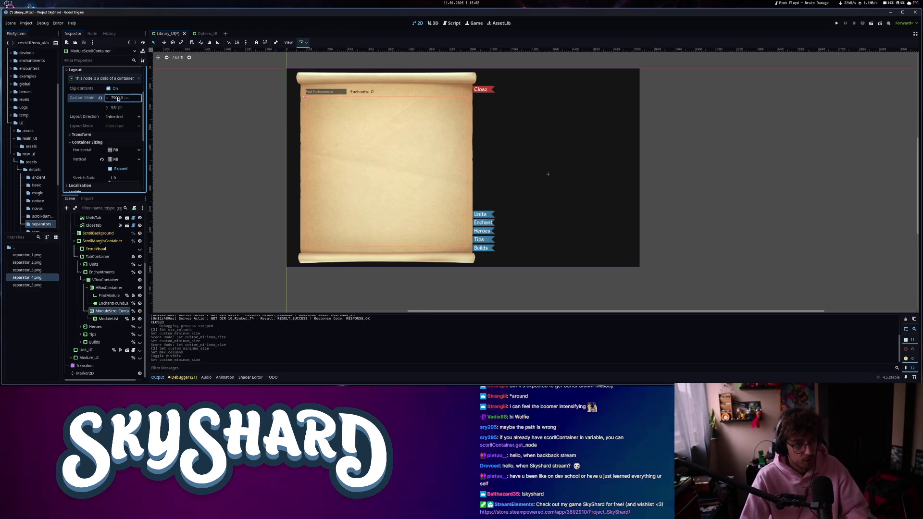
# Review the ModuleList and HeroList properties, then launch the game.
pyautogui.click(108, 318)
pyautogui.scroll(-2, 89, 153)
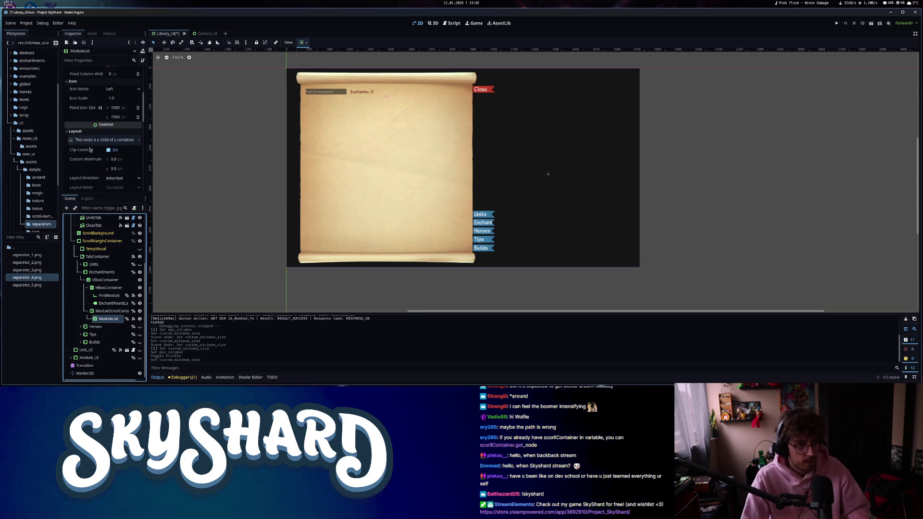
pyautogui.scroll(-1, 89, 153)
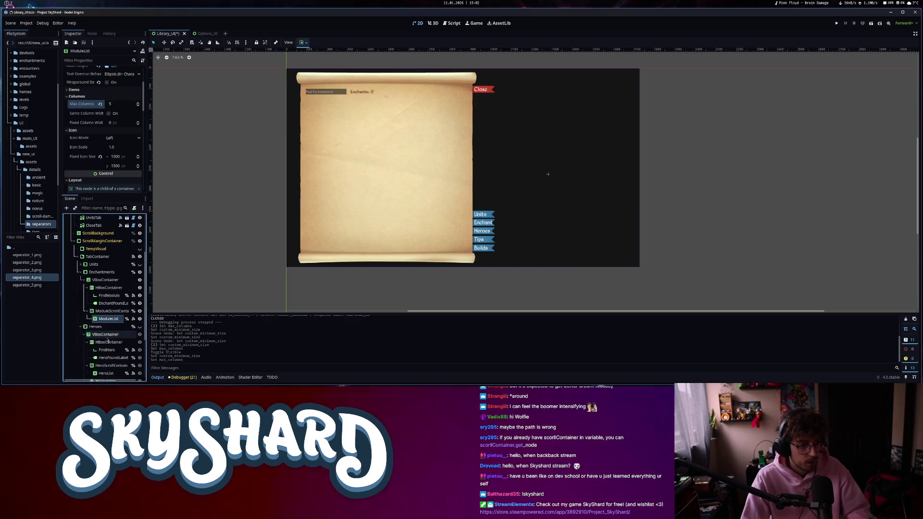
pyautogui.scroll(-3, 116, 308)
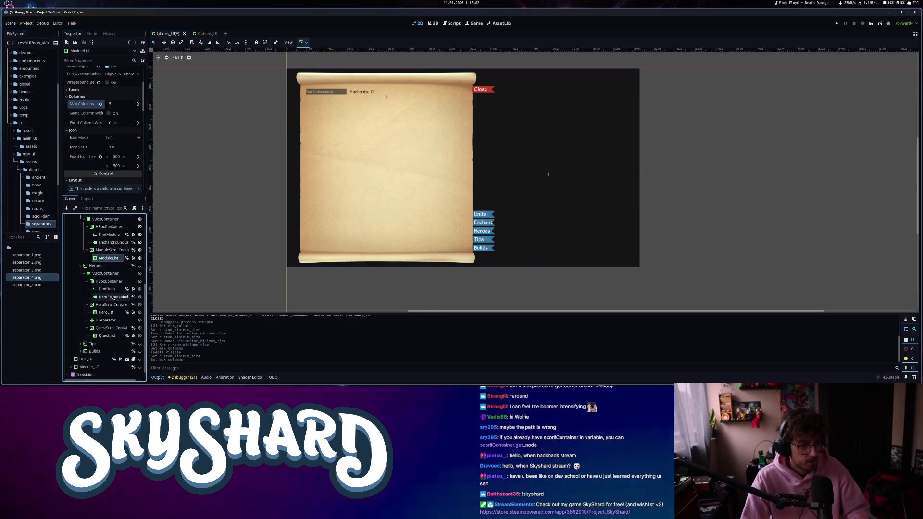
pyautogui.click(106, 313)
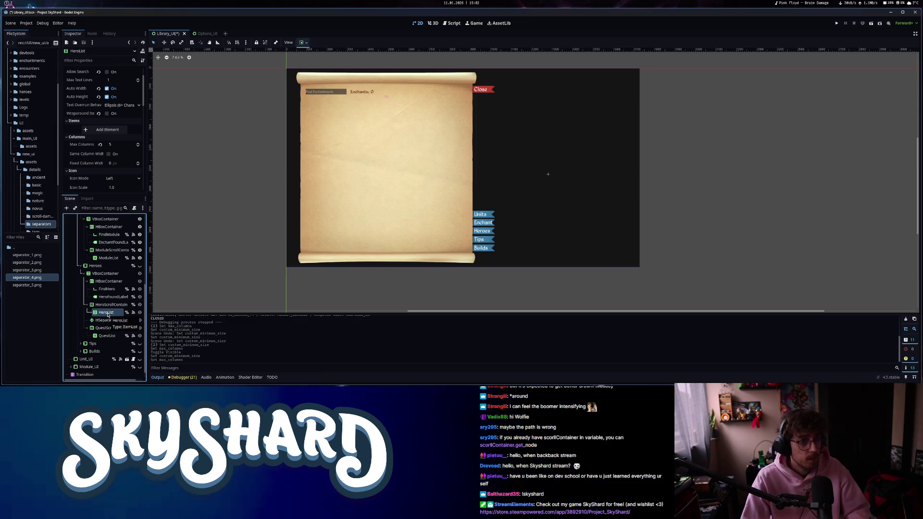
pyautogui.click(837, 23)
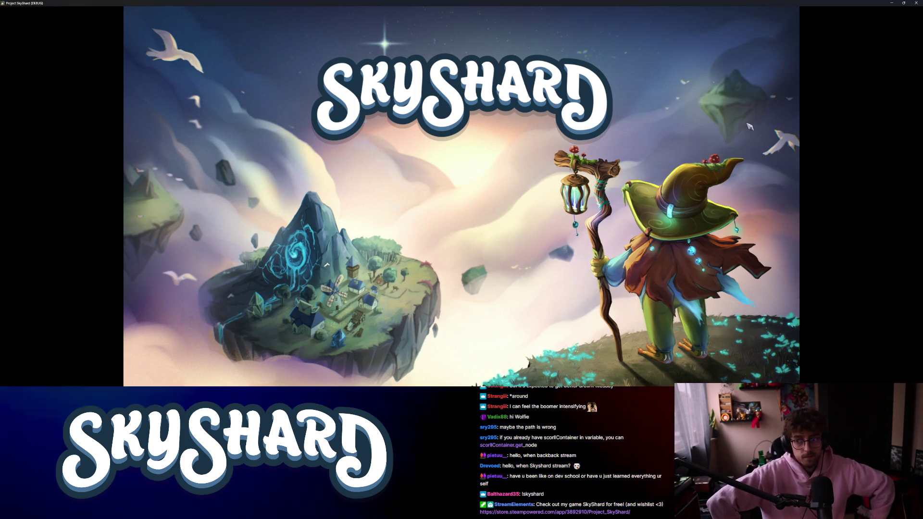
# Dock the game window beside the editor and show the Library's Enchant list.
pyautogui.press('super+Right')
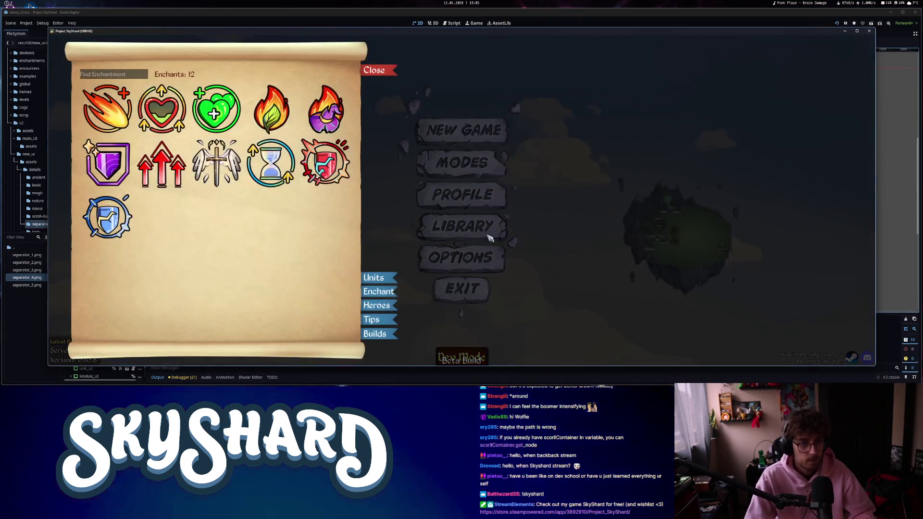
pyautogui.click(371, 279)
pyautogui.click(374, 292)
pyautogui.click(370, 278)
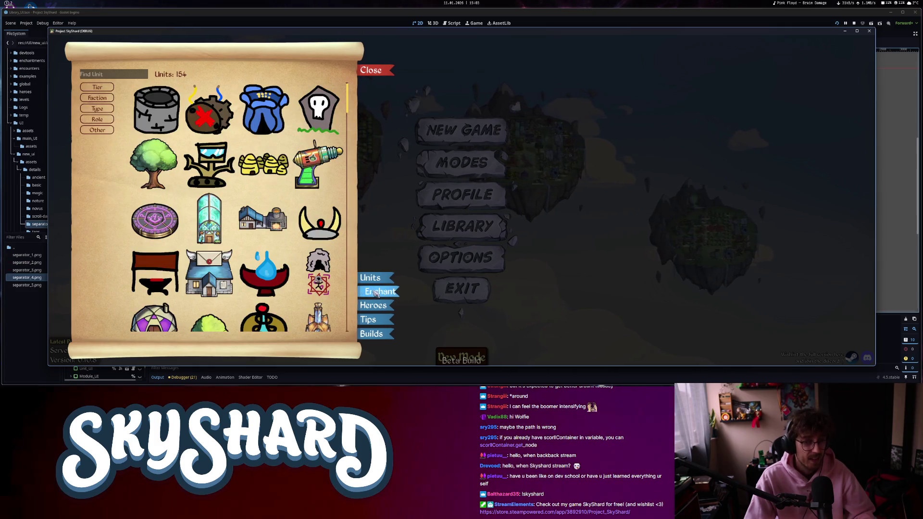
pyautogui.click(374, 292)
pyautogui.click(370, 278)
pyautogui.click(374, 292)
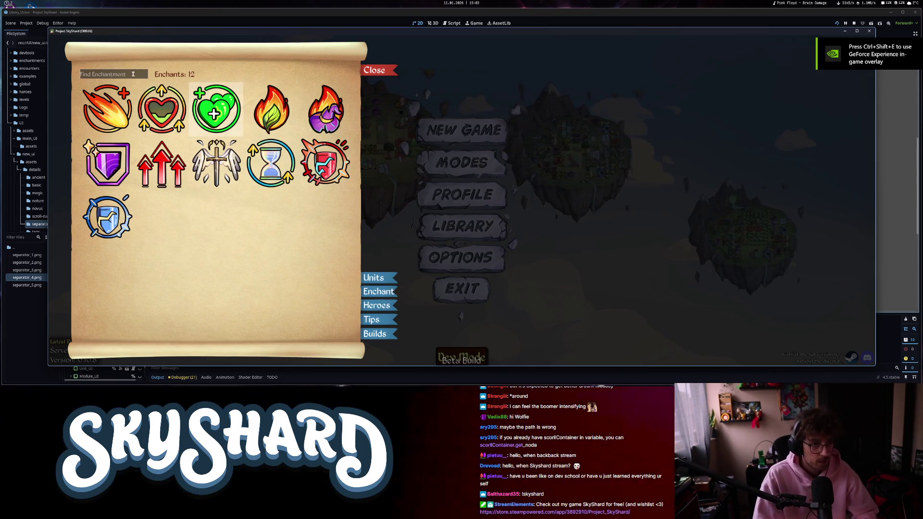
# Search the enchantments for 'b', then clear the search.
pyautogui.click(133, 74)
pyautogui.write('b')
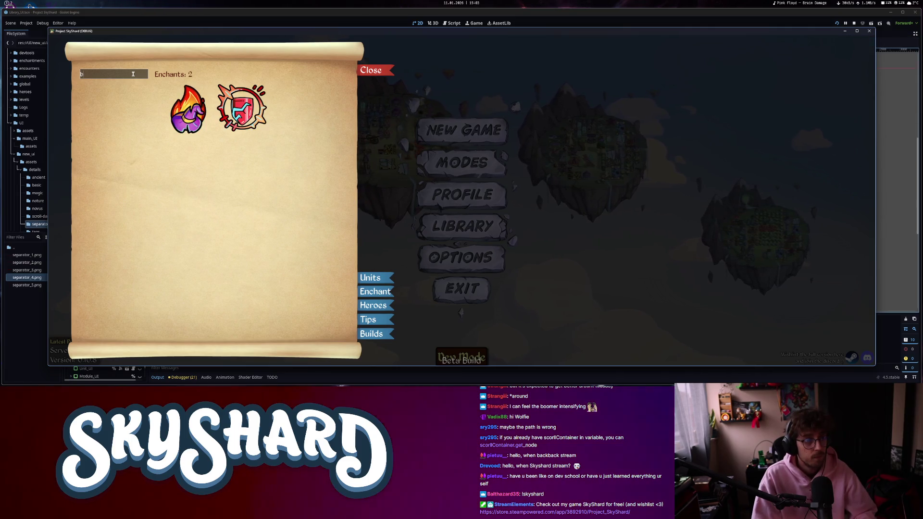
pyautogui.press('BackSpace')
# On the Units list, try the Tier 1, Novus faction, Offense and Solo type filters.
pyautogui.click(377, 279)
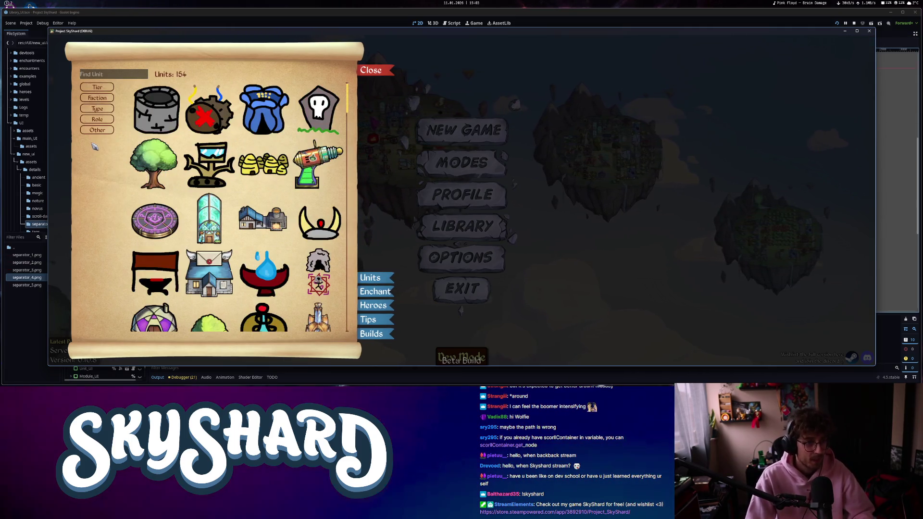
pyautogui.click(109, 96)
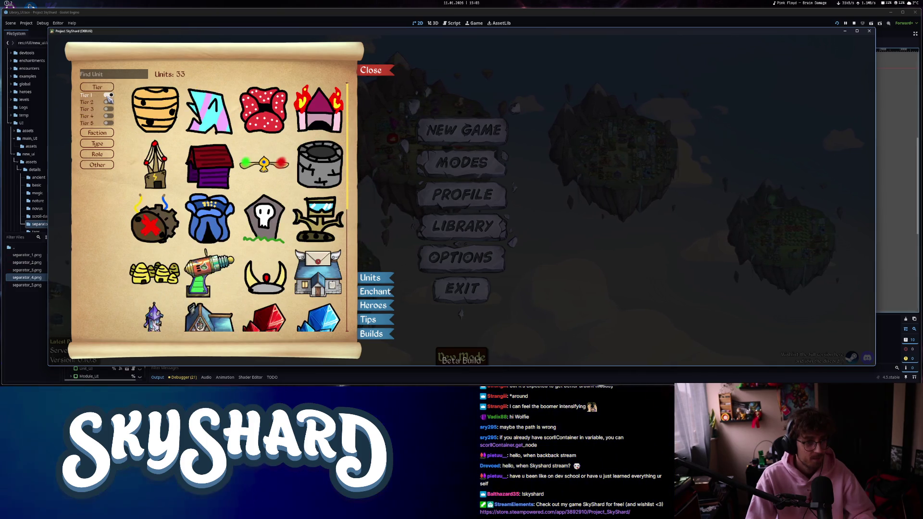
pyautogui.click(110, 155)
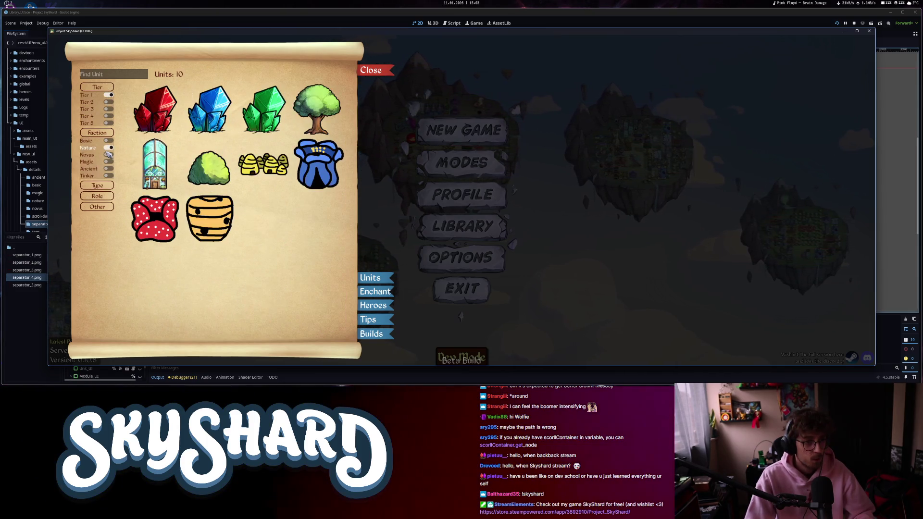
pyautogui.click(110, 155)
pyautogui.click(109, 155)
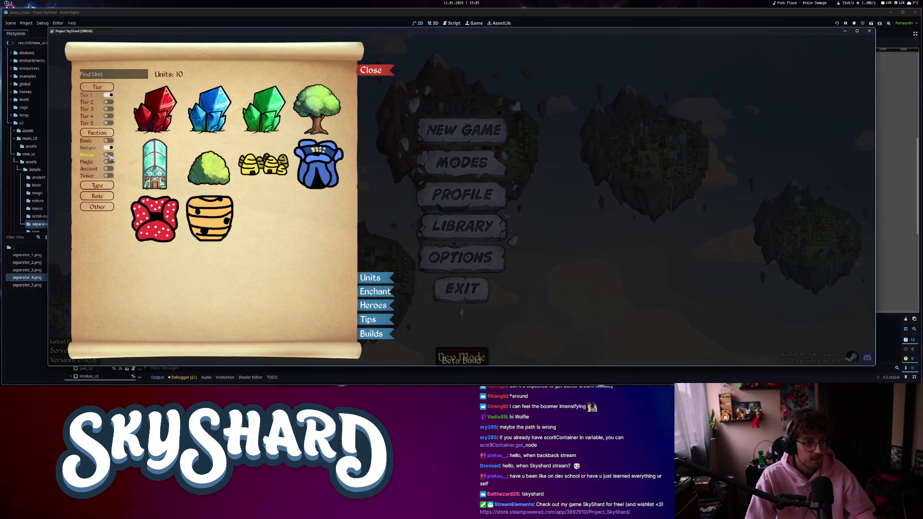
pyautogui.click(109, 155)
pyautogui.click(110, 186)
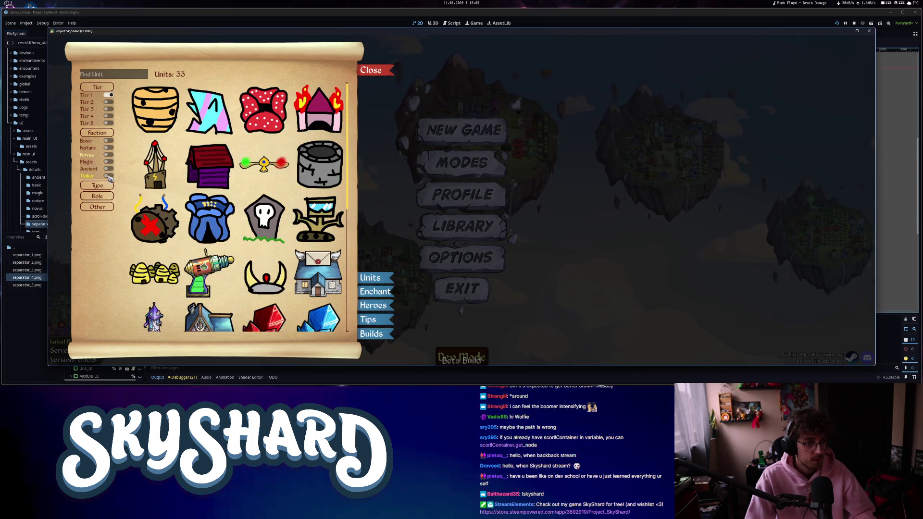
pyautogui.click(110, 194)
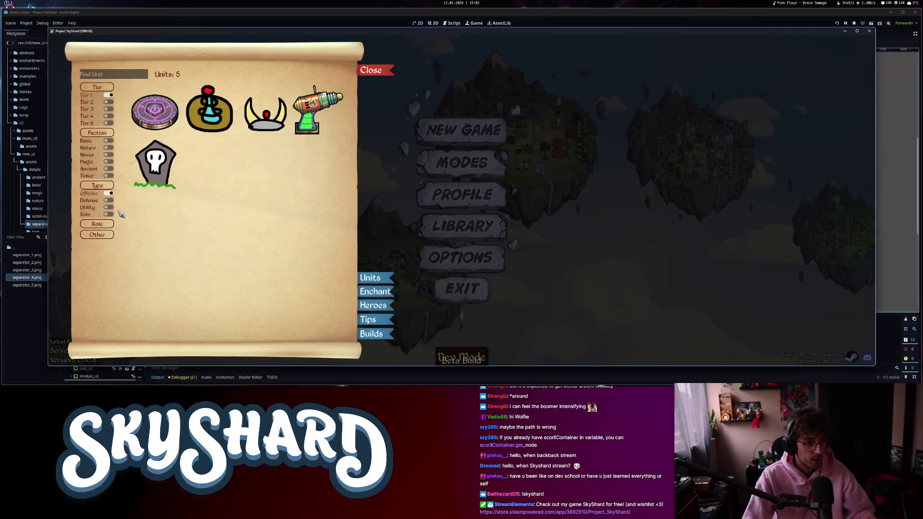
pyautogui.click(110, 194)
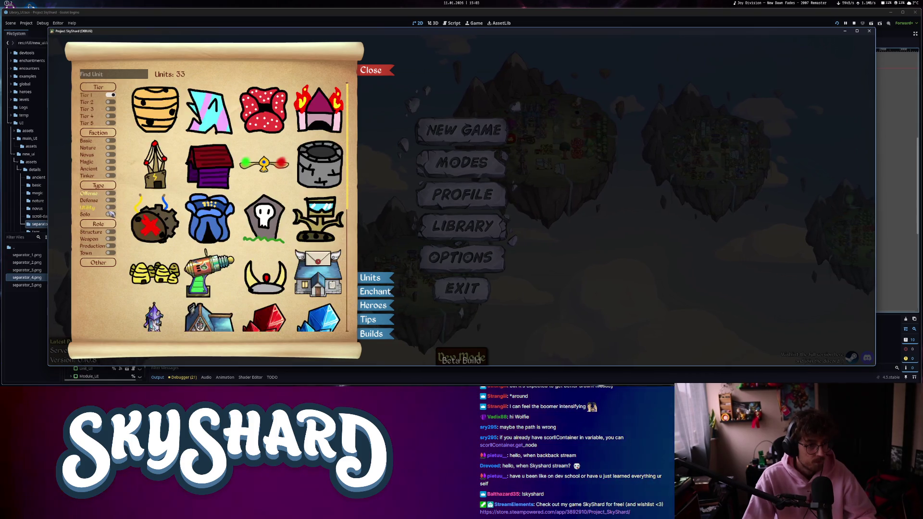
pyautogui.click(110, 214)
pyautogui.click(110, 95)
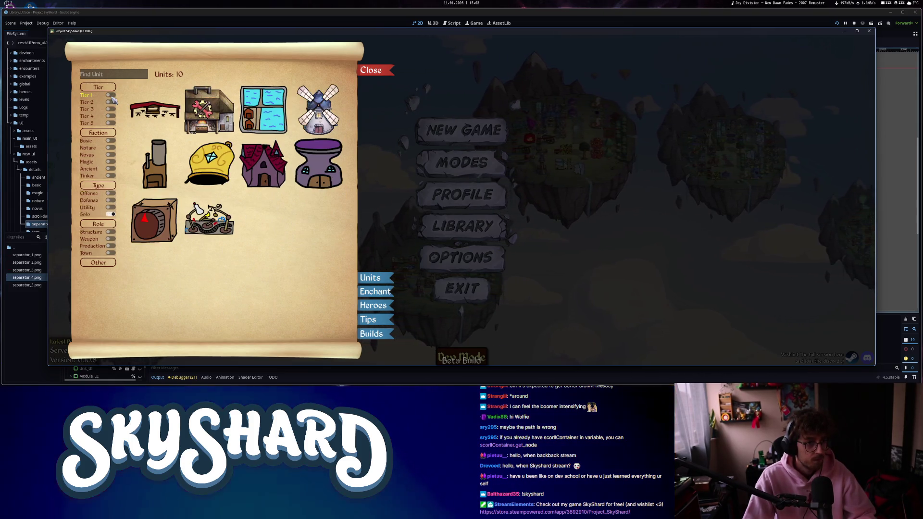
# Filter units by Tier 2/3, Nature, Weapon role, Defense/Offense type and Structure role.
pyautogui.click(110, 102)
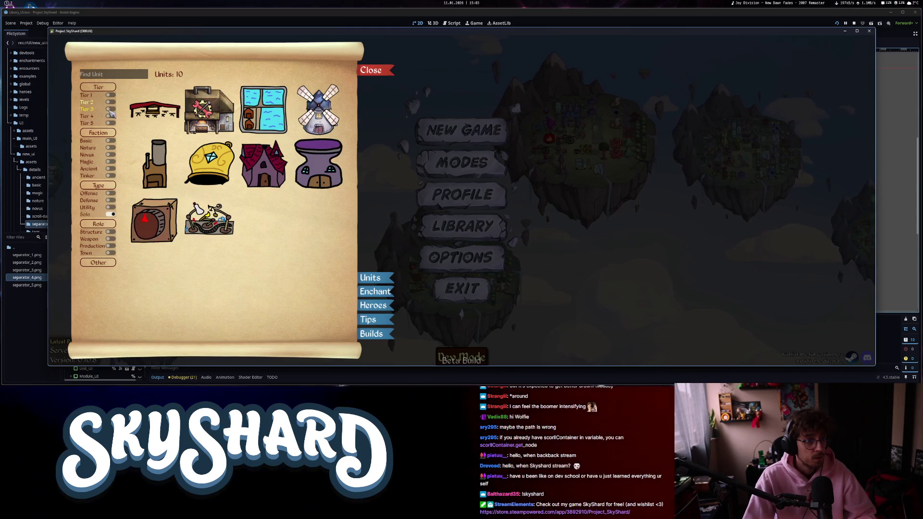
pyautogui.click(110, 109)
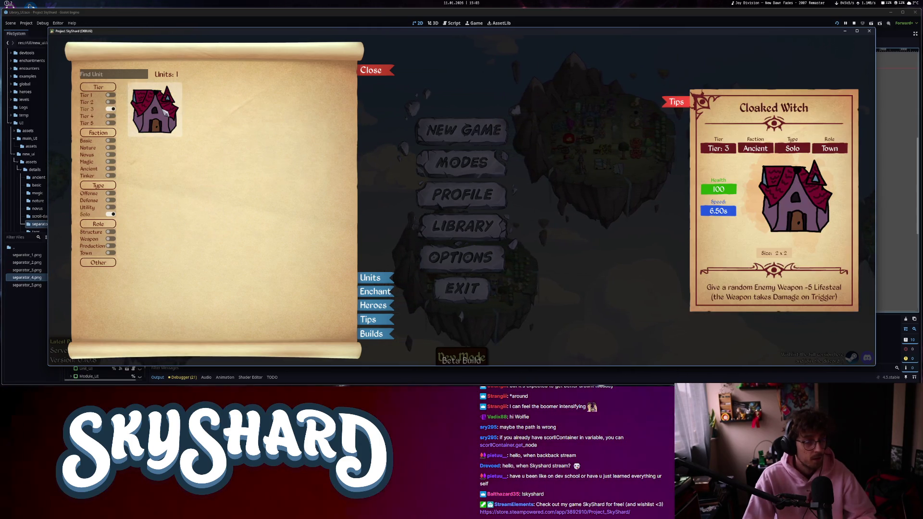
pyautogui.click(112, 214)
pyautogui.click(111, 148)
pyautogui.click(110, 147)
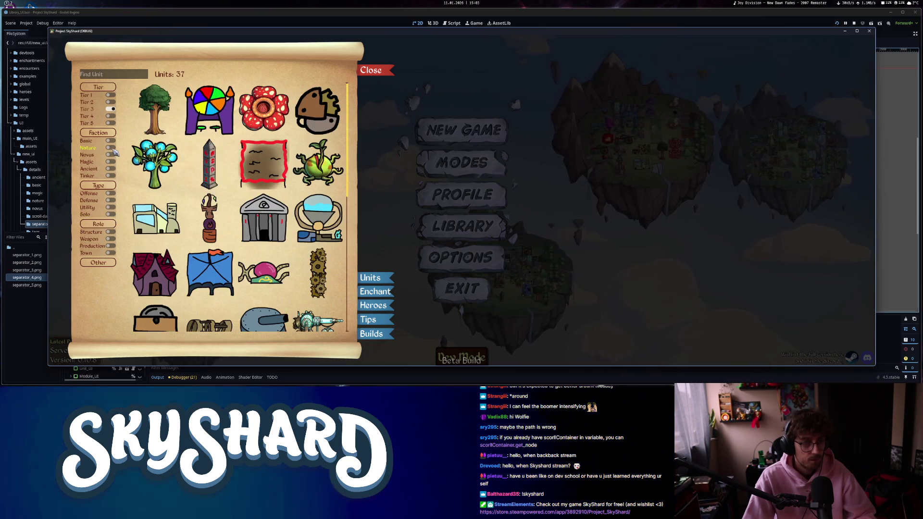
pyautogui.click(112, 239)
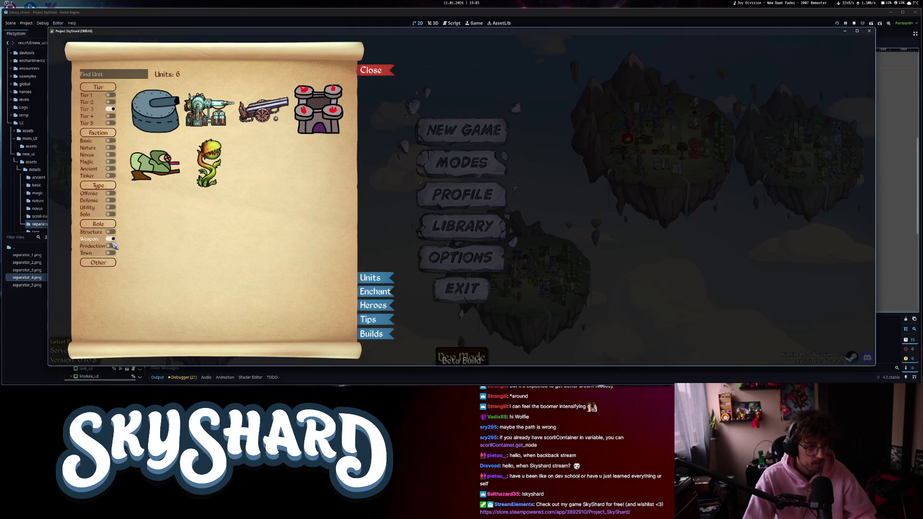
pyautogui.click(112, 201)
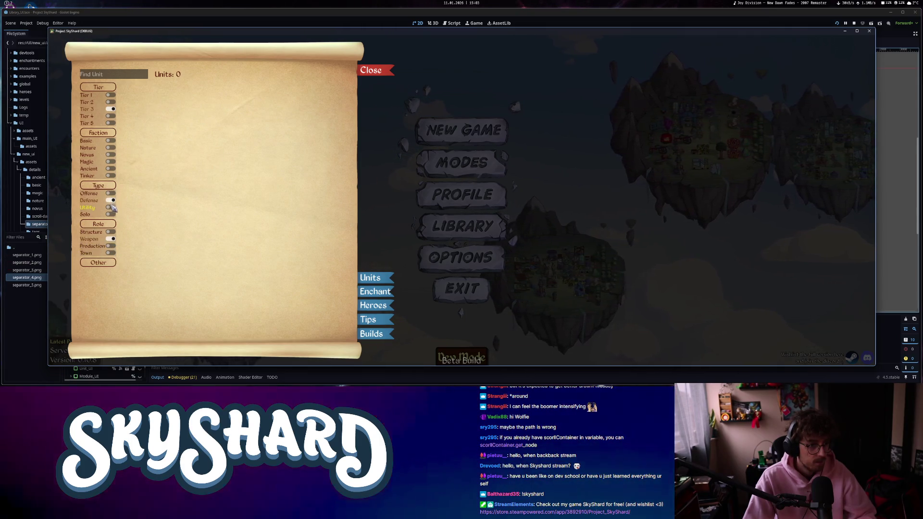
pyautogui.click(111, 201)
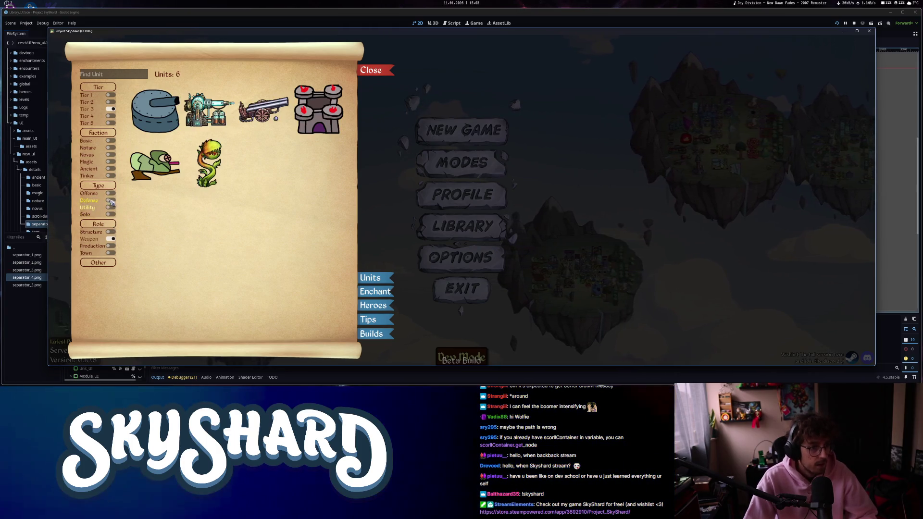
pyautogui.click(111, 193)
pyautogui.click(111, 232)
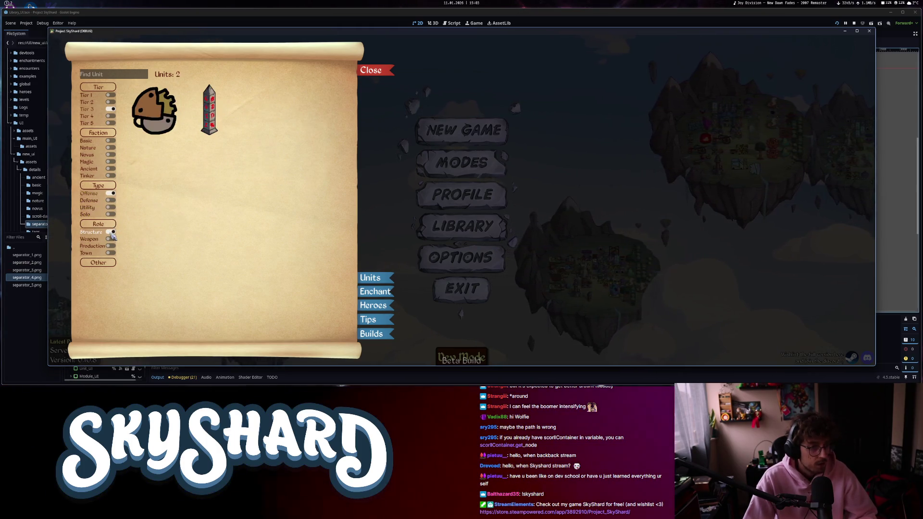
# View the Heroes and Enchantments lists, then close the Library and quit the game.
pyautogui.click(373, 306)
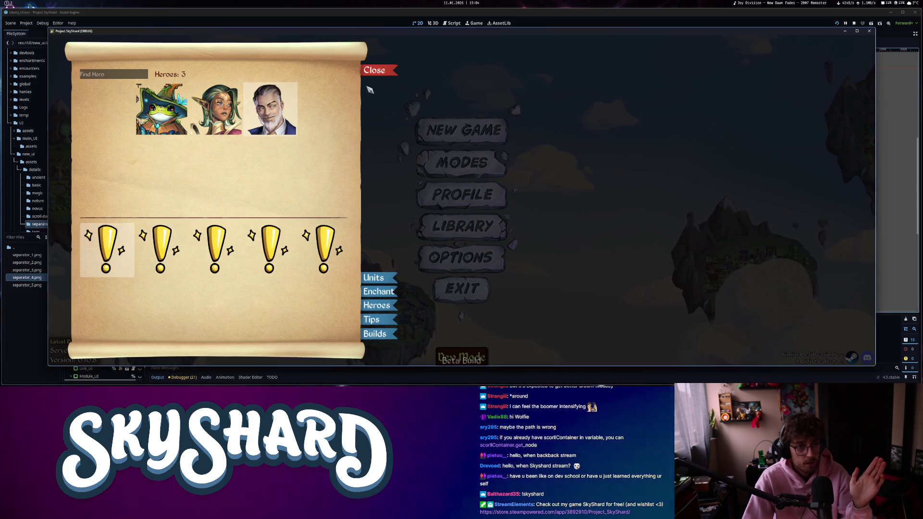
pyautogui.click(377, 291)
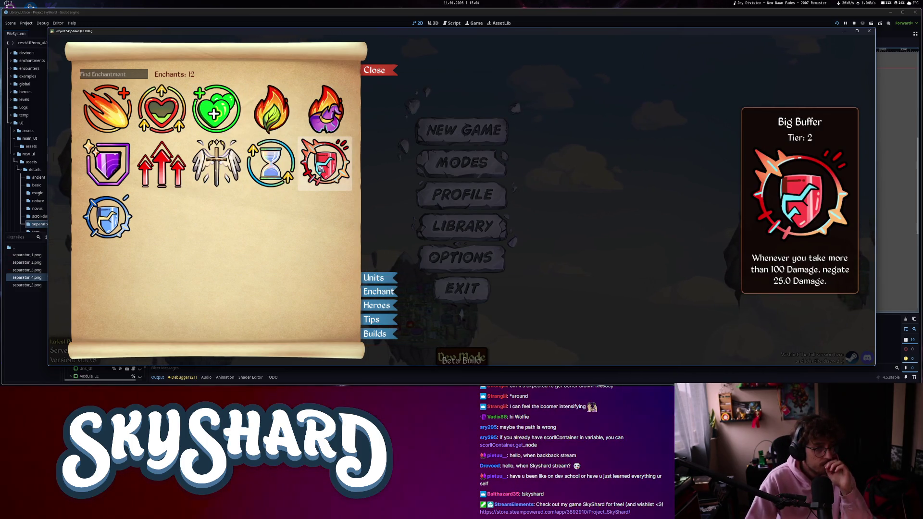
pyautogui.click(373, 277)
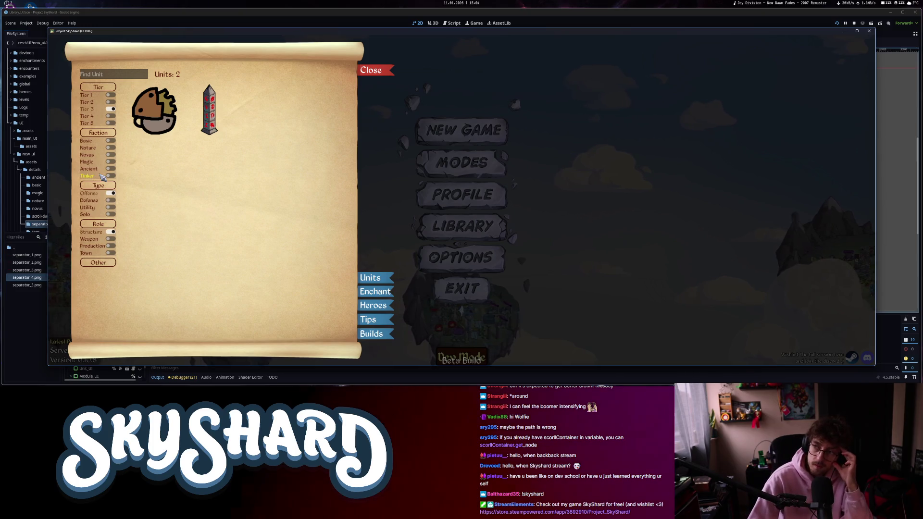
pyautogui.click(371, 70)
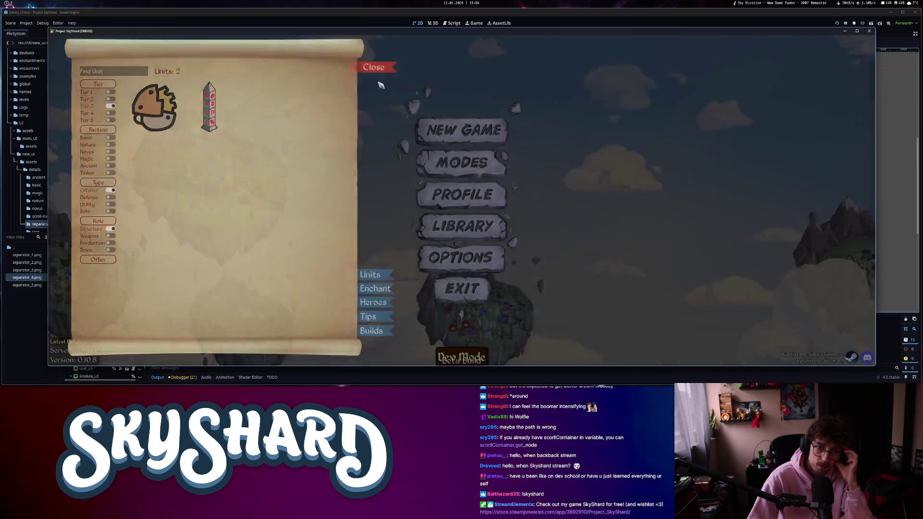
pyautogui.click(467, 296)
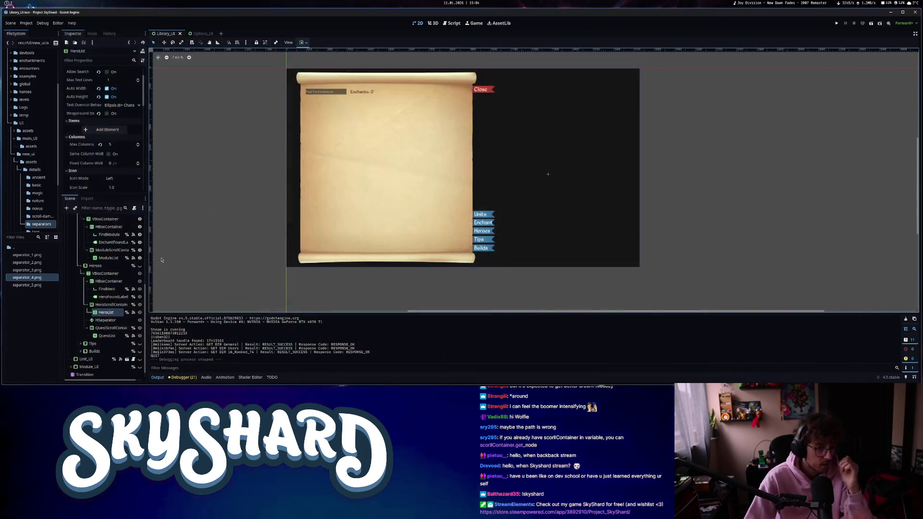
# Select UnitList and turn off its Auto Width and Auto Height.
pyautogui.scroll(4, 114, 272)
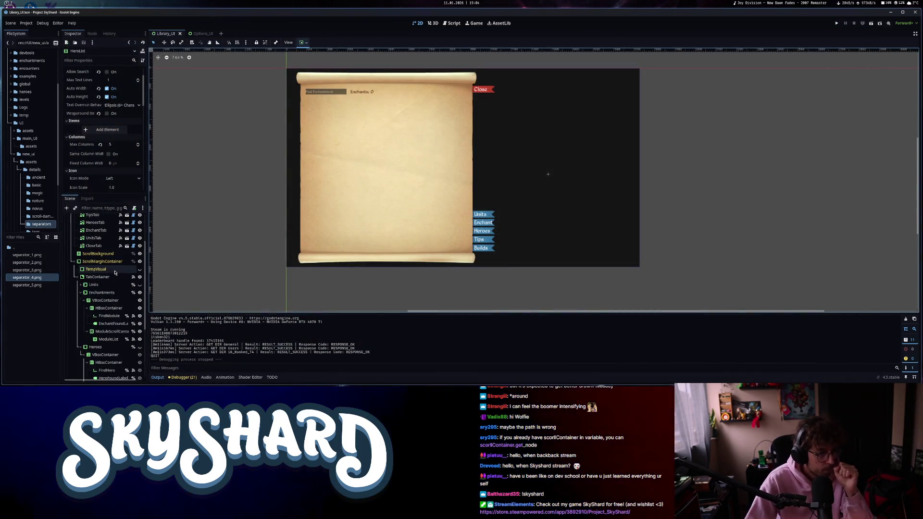
pyautogui.scroll(3, 105, 268)
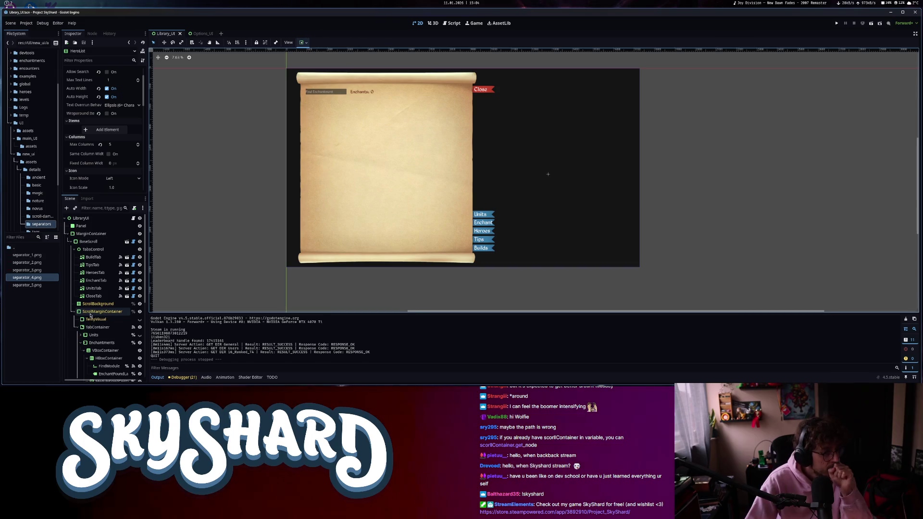
pyautogui.click(79, 335)
pyautogui.scroll(-5, 116, 342)
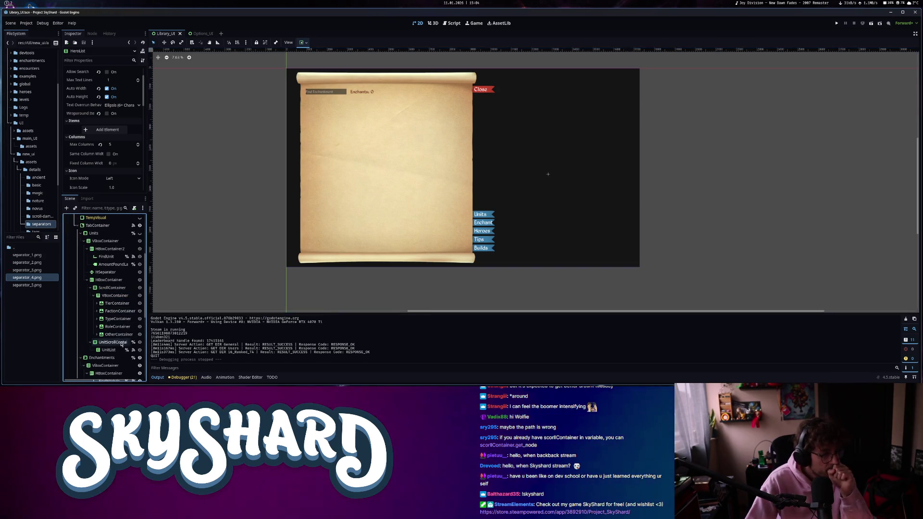
pyautogui.click(110, 350)
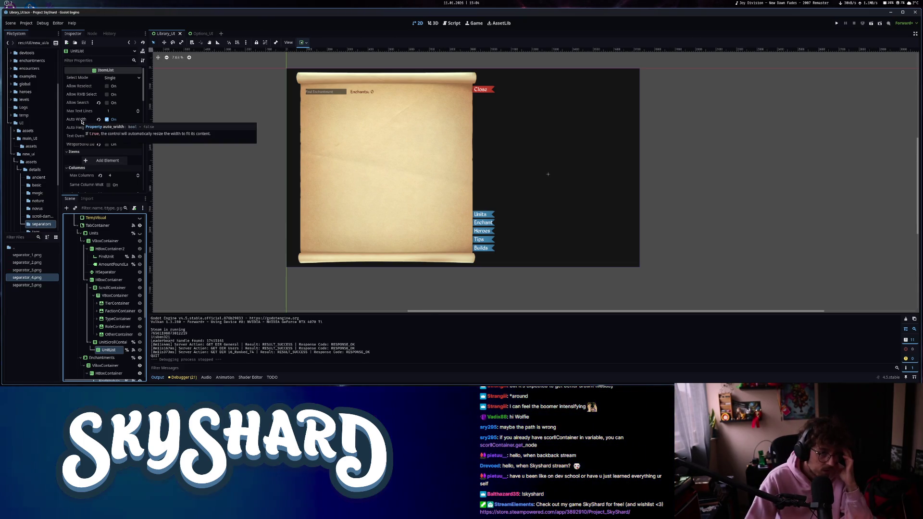
pyautogui.click(81, 122)
pyautogui.click(108, 127)
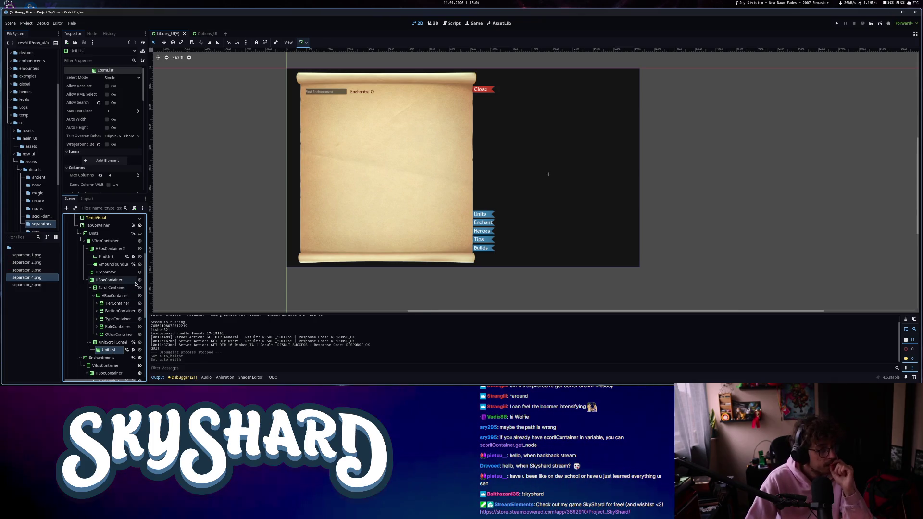
# Compare with ModuleList's column settings and undo both auto-size changes.
pyautogui.scroll(-5, 112, 332)
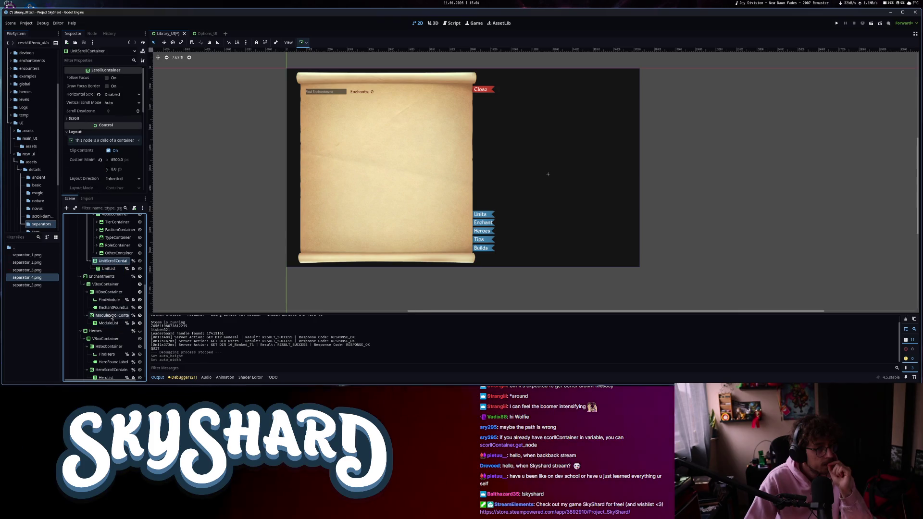
pyautogui.click(108, 323)
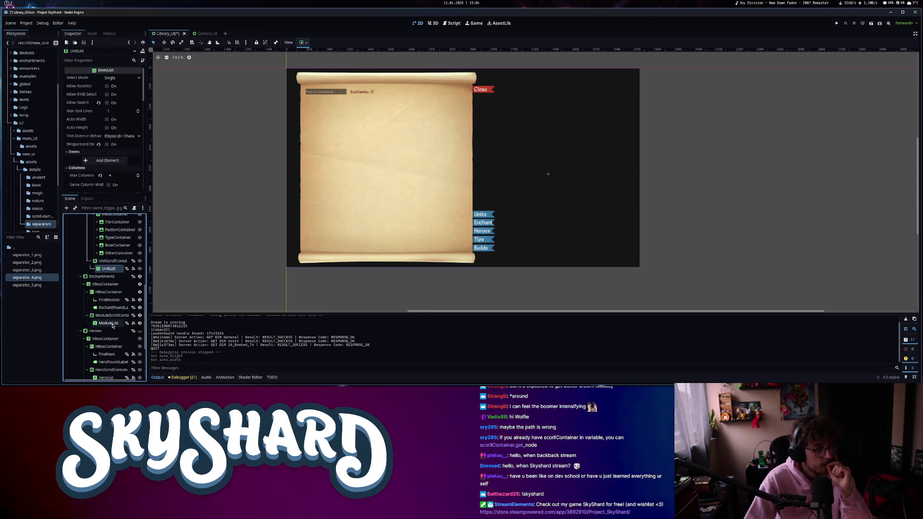
pyautogui.click(77, 158)
pyautogui.hotkey('ctrl', 'z')
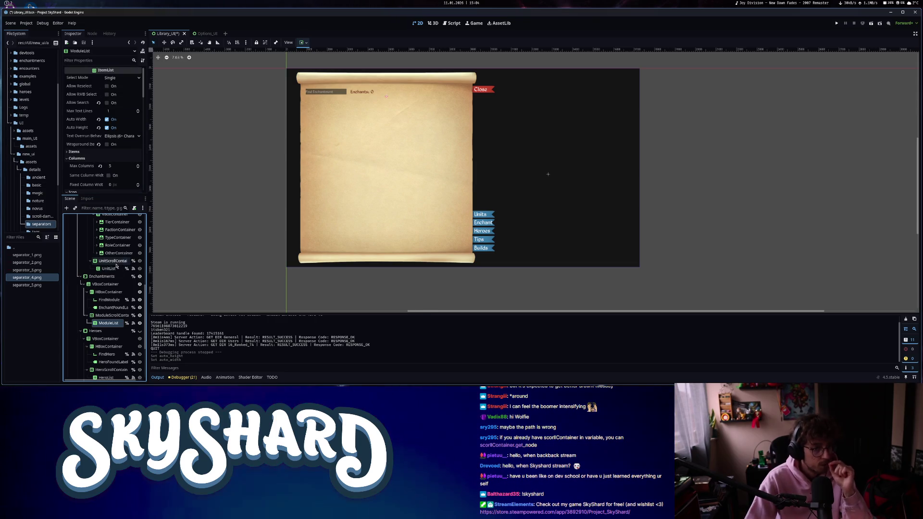
pyautogui.hotkey('ctrl', 'z')
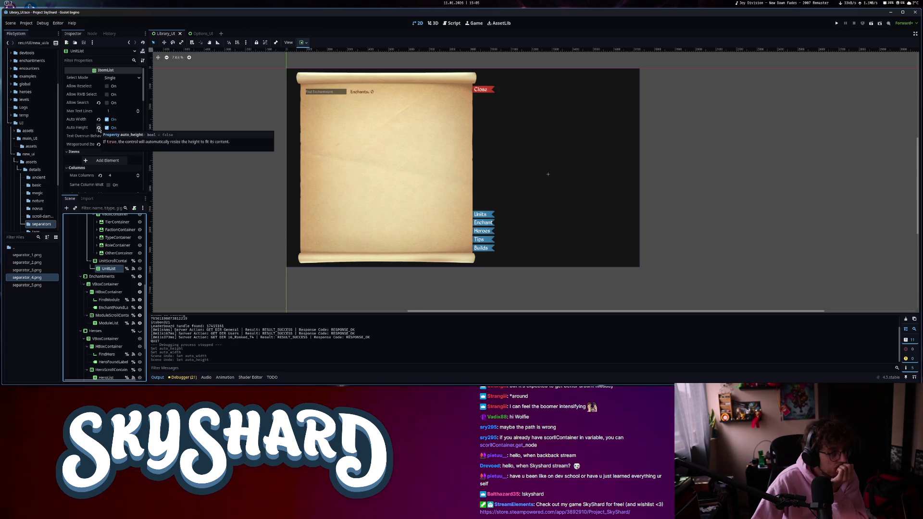
# Enable Horizontal Expand on UnitScrollContainer and save the Library scene.
pyautogui.scroll(-1, 99, 130)
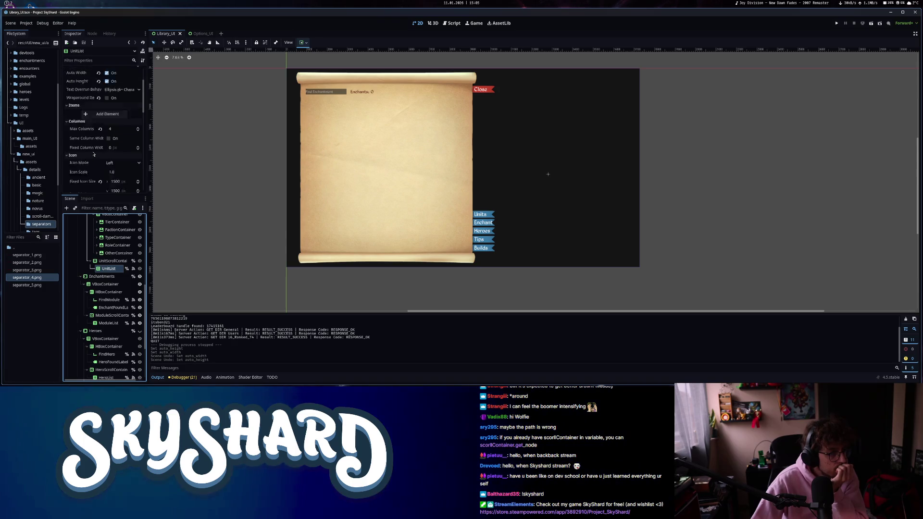
pyautogui.scroll(-2, 94, 154)
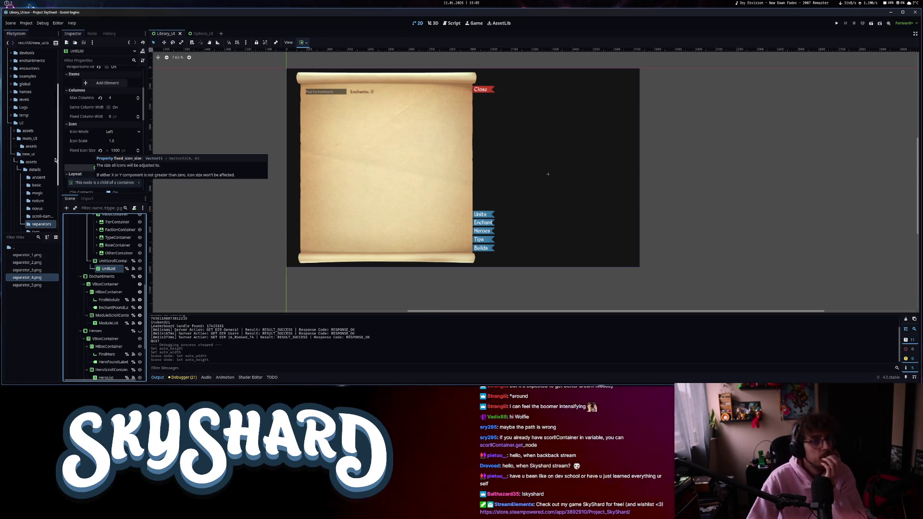
pyautogui.scroll(4, 83, 119)
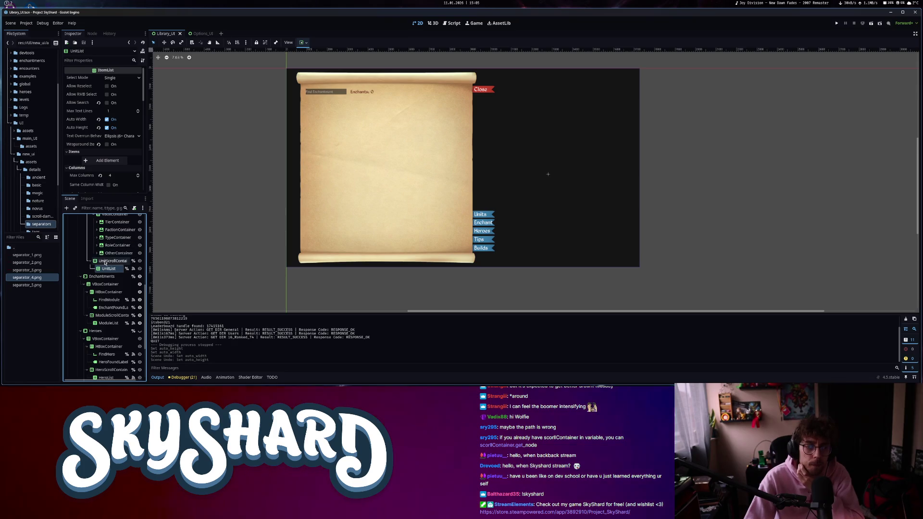
pyautogui.click(105, 261)
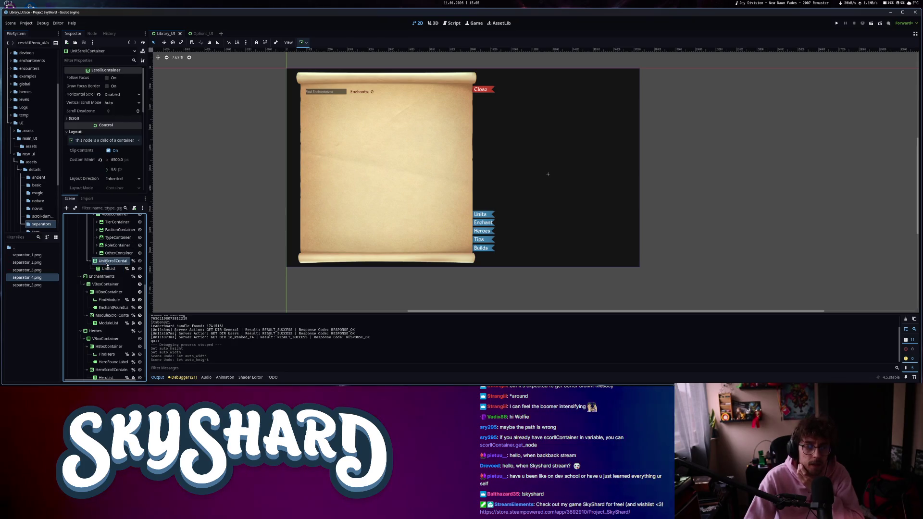
pyautogui.click(111, 315)
pyautogui.scroll(-5, 95, 144)
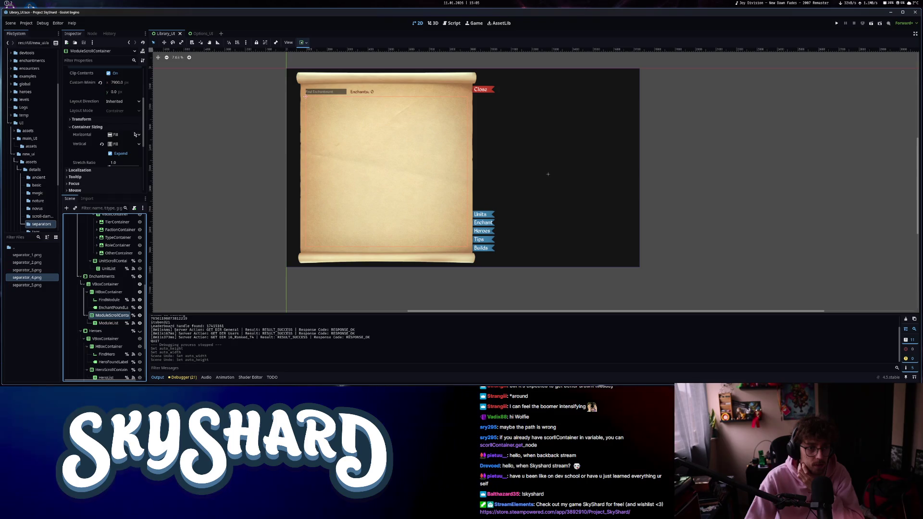
pyautogui.click(109, 261)
pyautogui.scroll(-4, 86, 132)
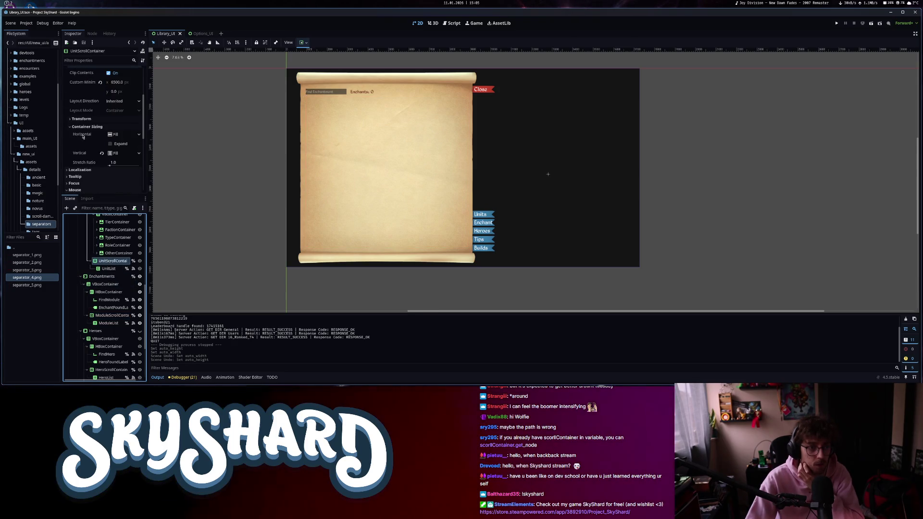
pyautogui.click(116, 144)
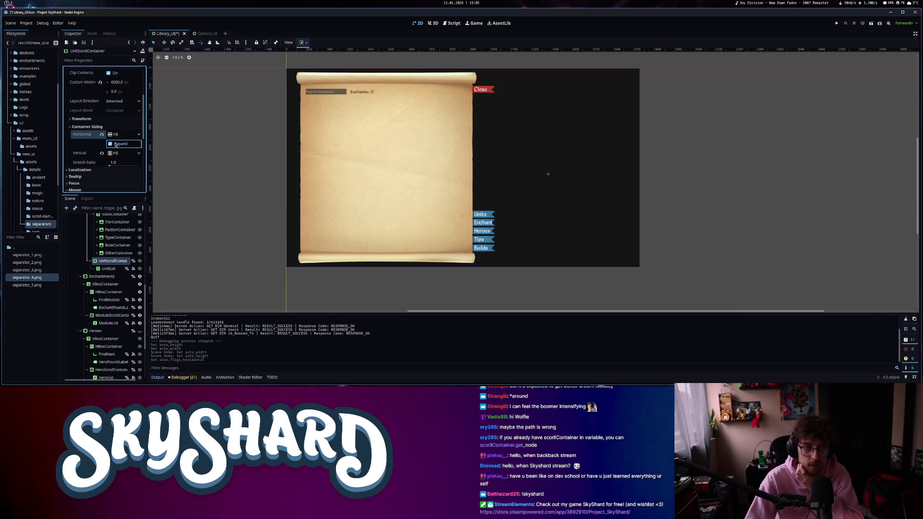
pyautogui.hotkey('ctrl', 's')
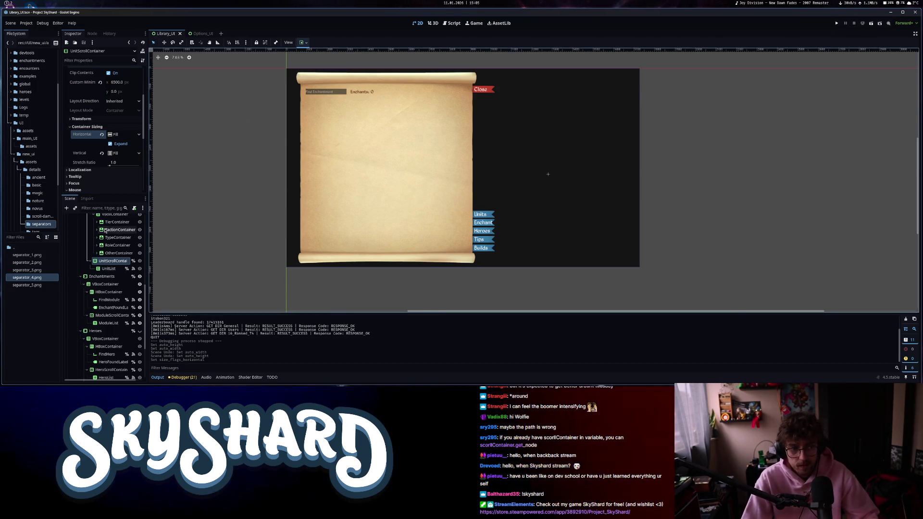
# Launch the game to test the unit list layout.
pyautogui.scroll(3, 112, 239)
pyautogui.scroll(-3, 85, 165)
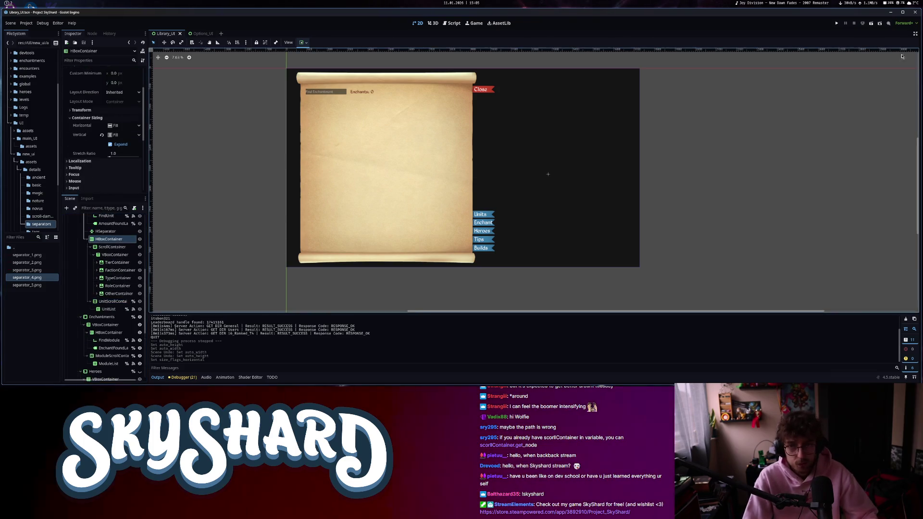
pyautogui.click(838, 23)
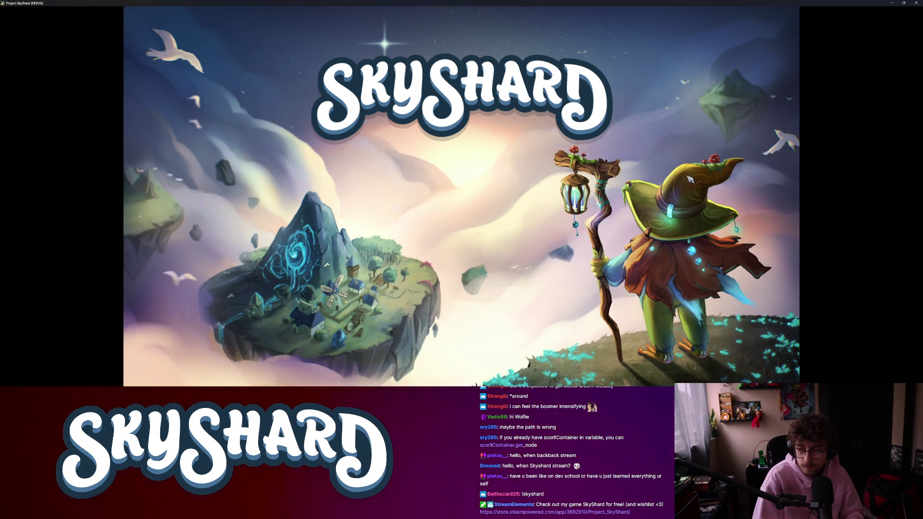
# Open the Library's Units list, search for 'jef', then close it and exit the game.
pyautogui.press('super+Right')
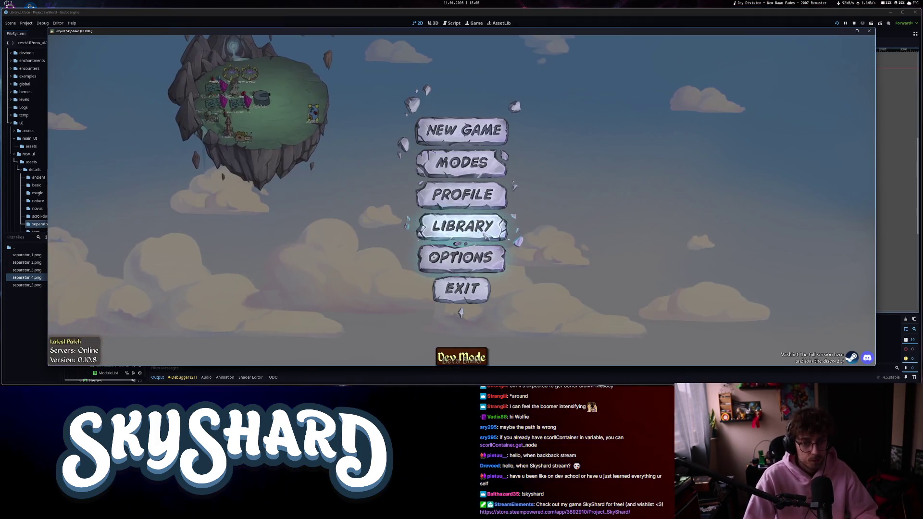
pyautogui.click(462, 226)
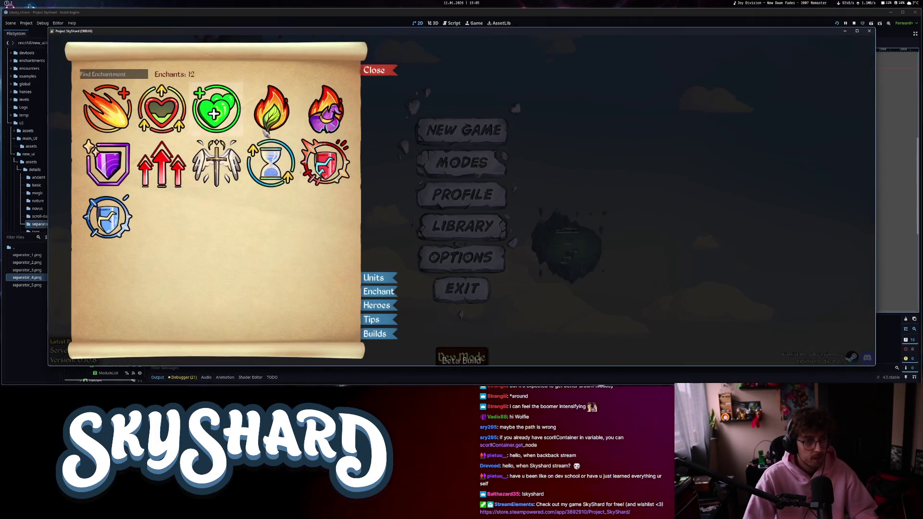
pyautogui.click(368, 278)
pyautogui.write('jef')
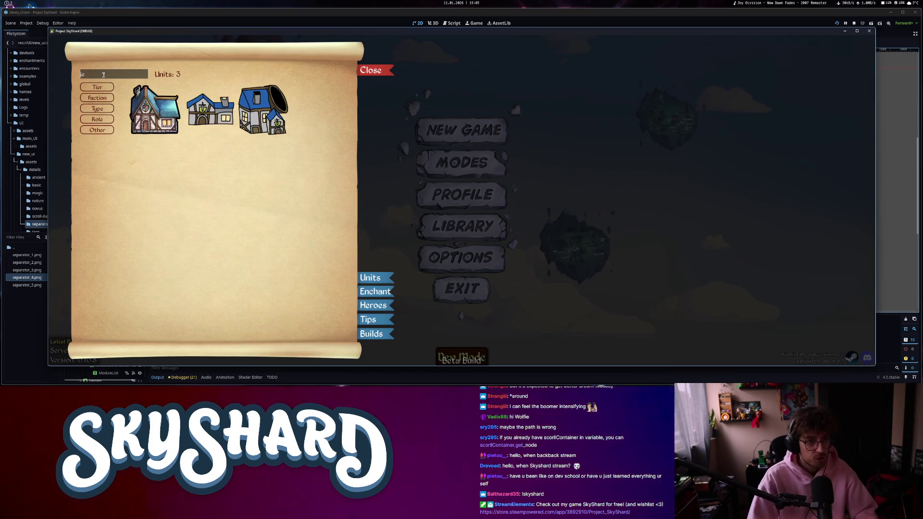
pyautogui.click(370, 70)
pyautogui.click(459, 289)
pyautogui.scroll(5, 108, 295)
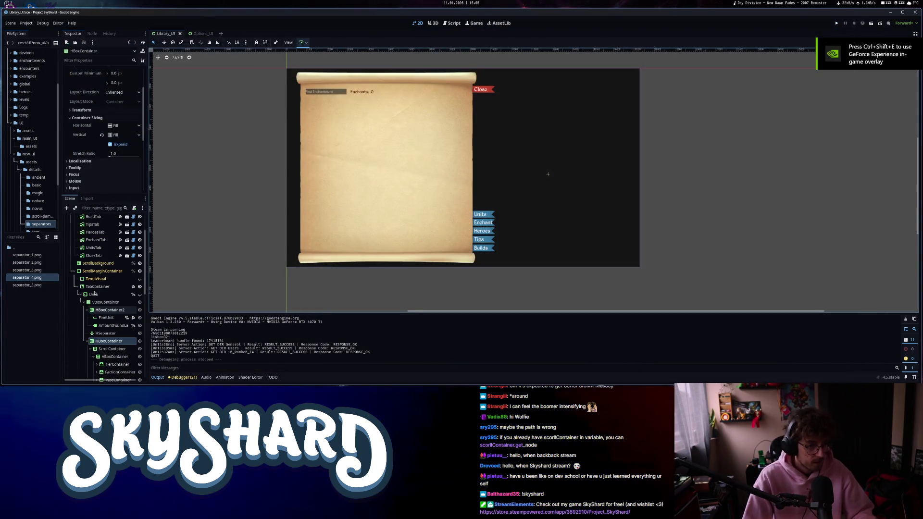
# Show the Units tab and set UnitList horizontal sizing to Shrink Center, matching ModuleList.
pyautogui.click(141, 295)
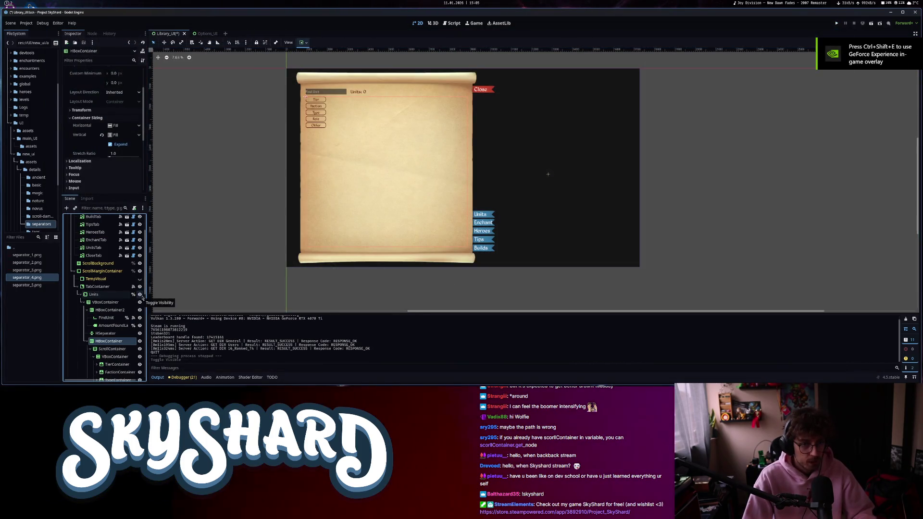
pyautogui.click(107, 349)
pyautogui.scroll(-4, 110, 327)
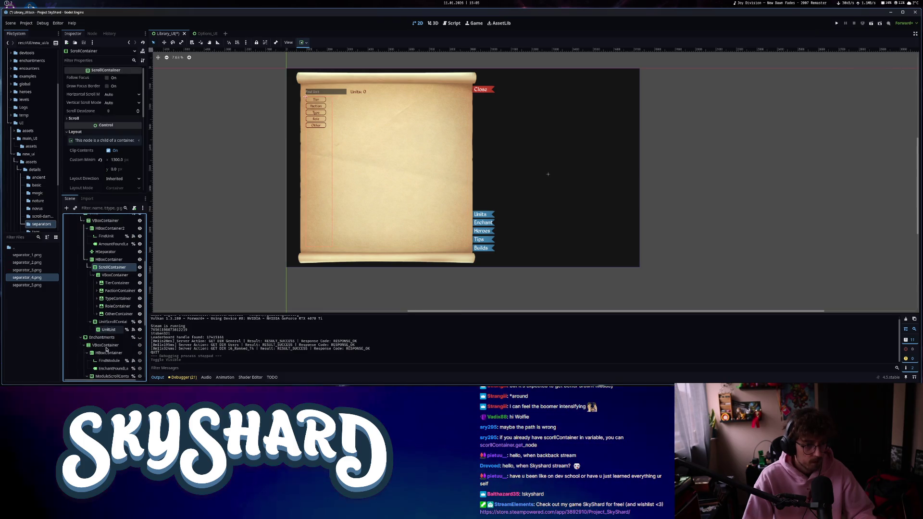
pyautogui.click(111, 322)
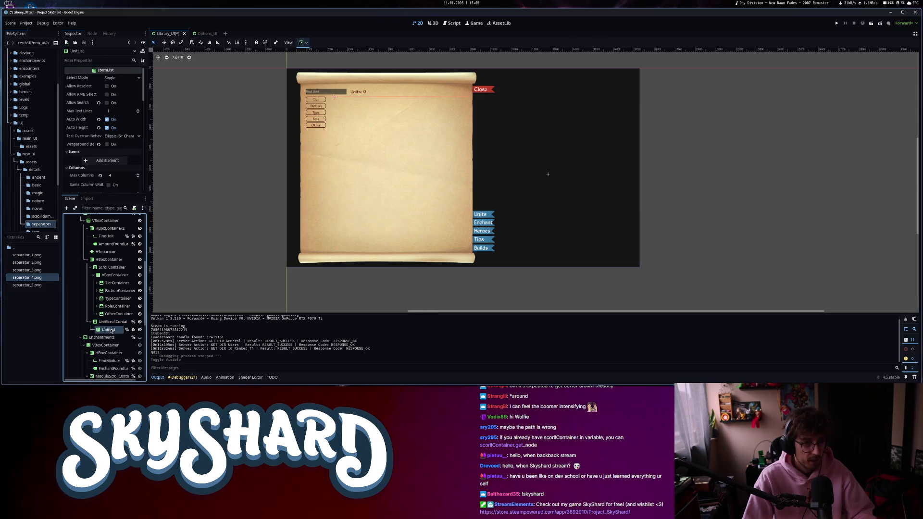
pyautogui.scroll(-10, 90, 168)
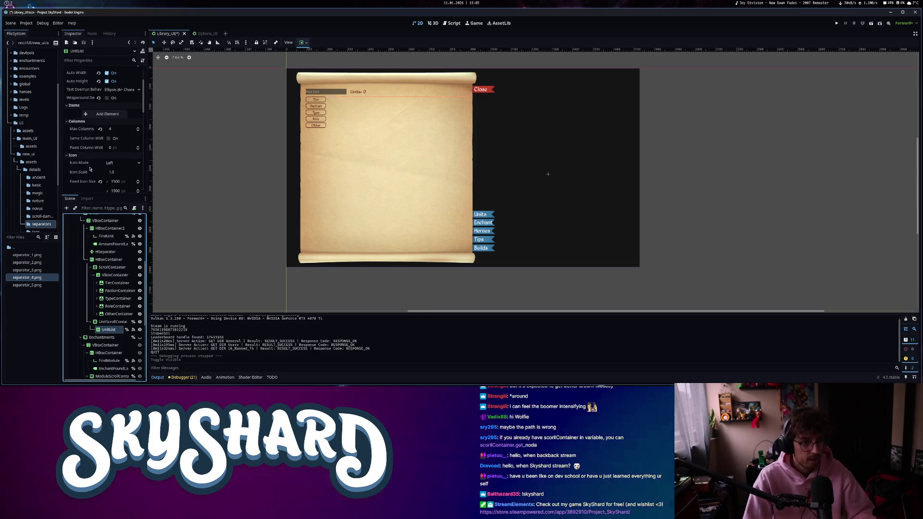
pyautogui.click(124, 145)
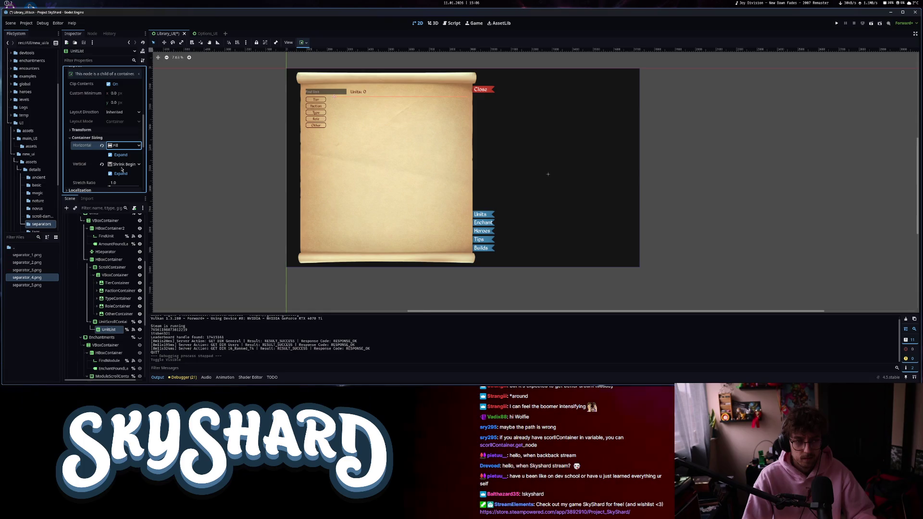
pyautogui.scroll(-5, 113, 303)
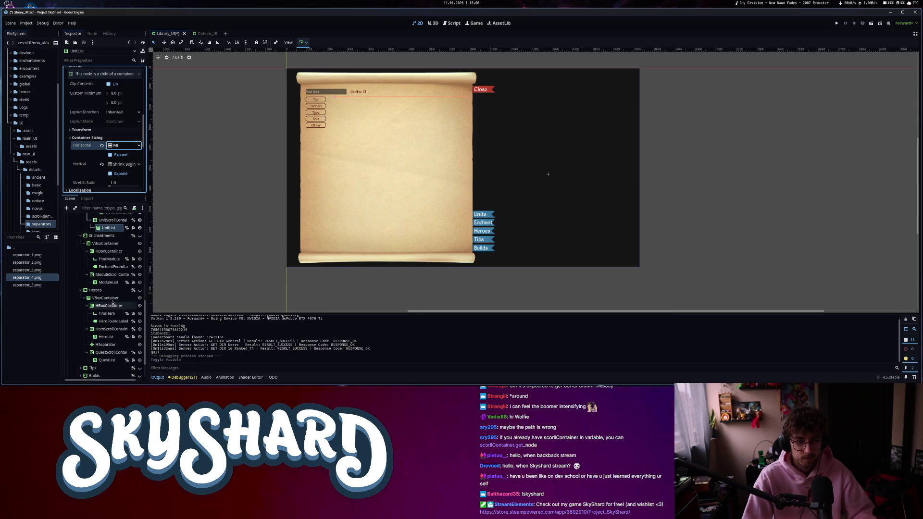
pyautogui.click(109, 284)
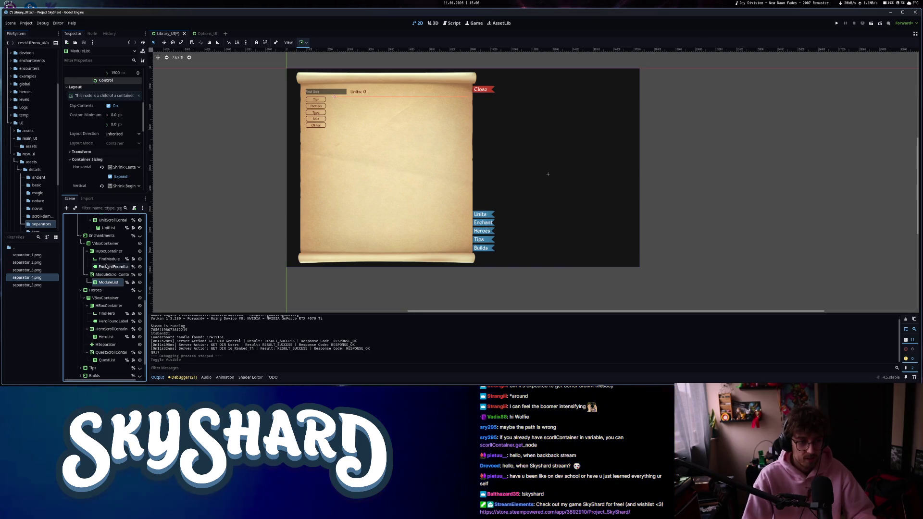
pyautogui.click(108, 229)
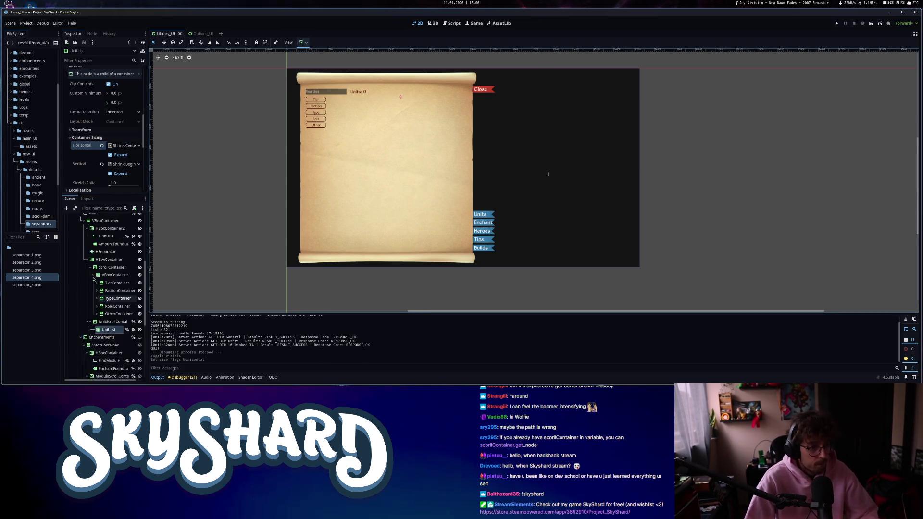
# Collapse the Enchantments and Heroes branches and relaunch the game beside the editor.
pyautogui.scroll(2, 97, 260)
pyautogui.click(80, 261)
pyautogui.click(81, 269)
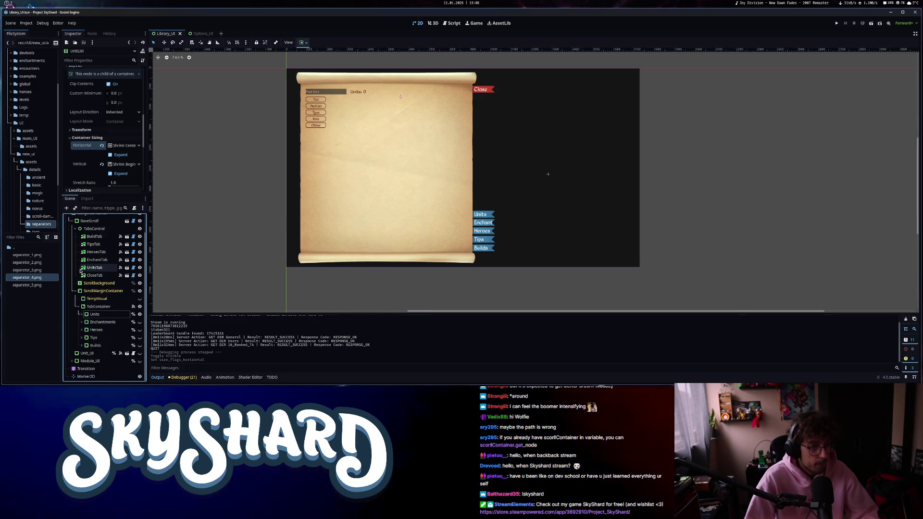
pyautogui.click(837, 23)
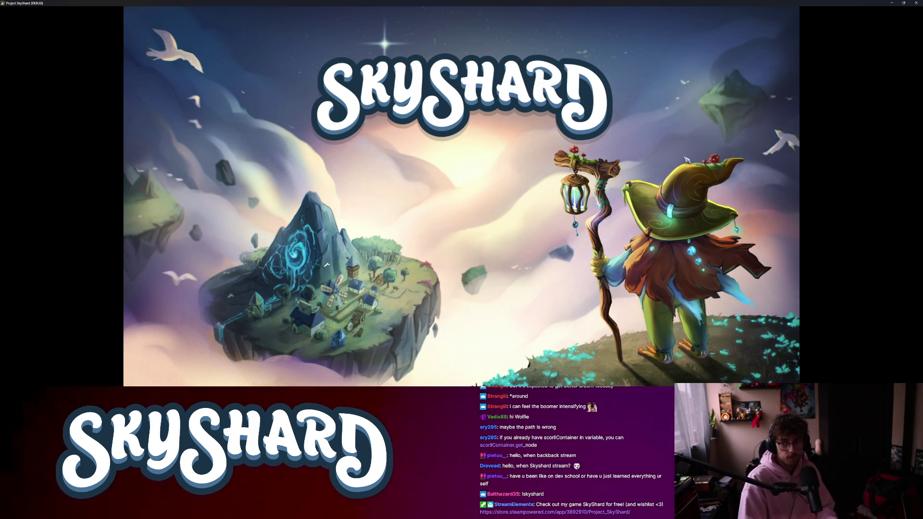
pyautogui.press('super+Right')
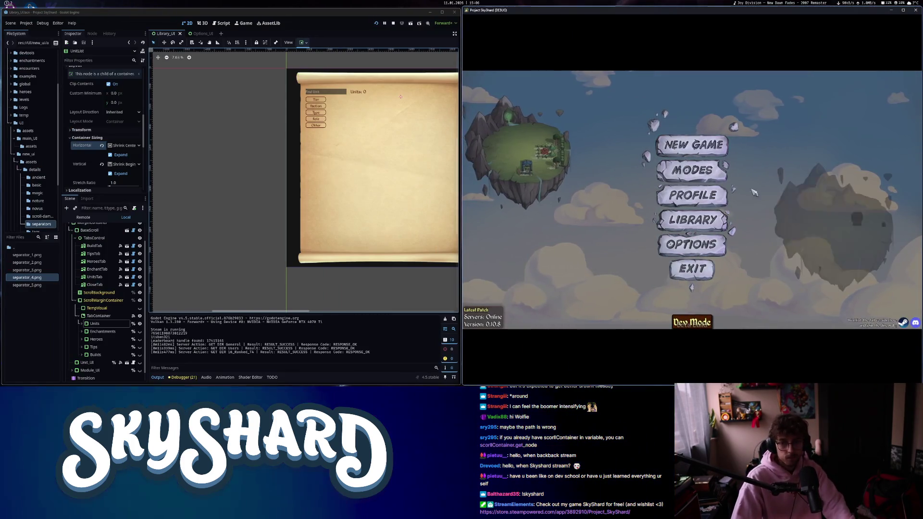
# Enlarge the game window, open the Library, and search units for 'jeff'.
pyautogui.press('super+Up')
pyautogui.click(438, 235)
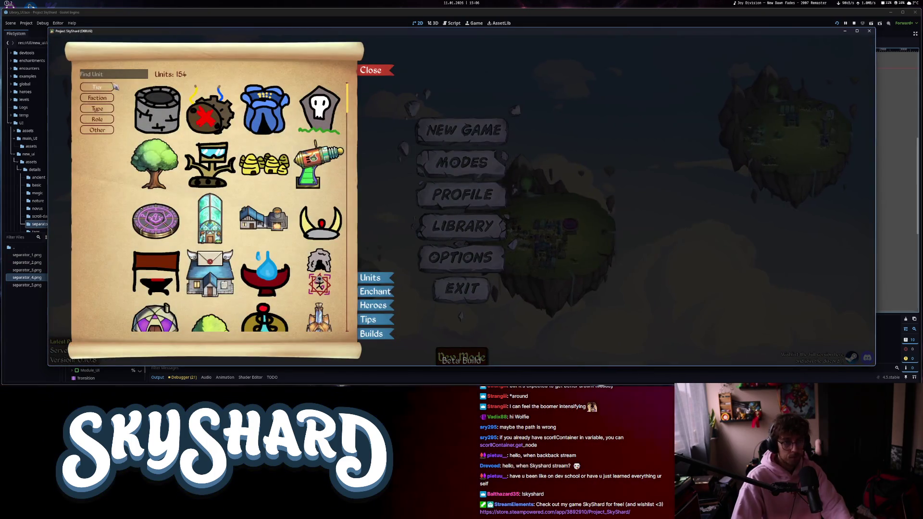
pyautogui.write('jef')
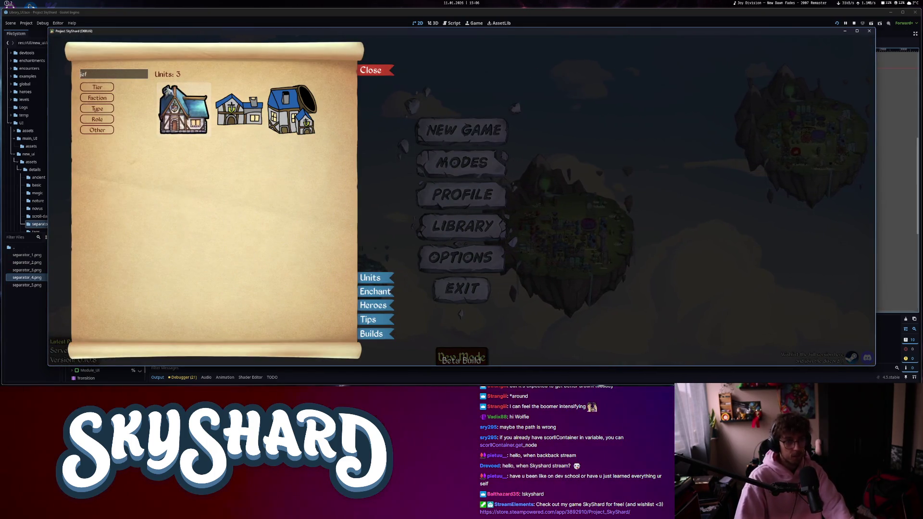
pyautogui.press('BackSpace')
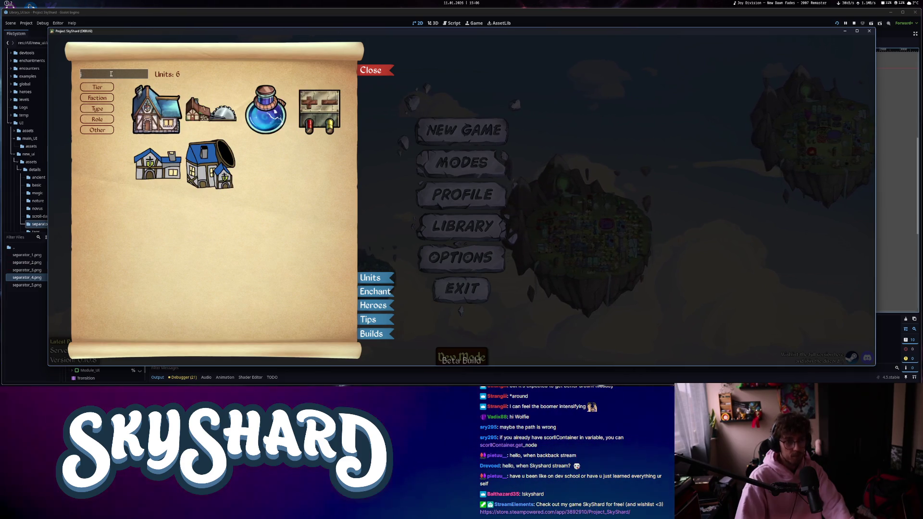
pyautogui.write('f')
pyautogui.press('BackSpace')
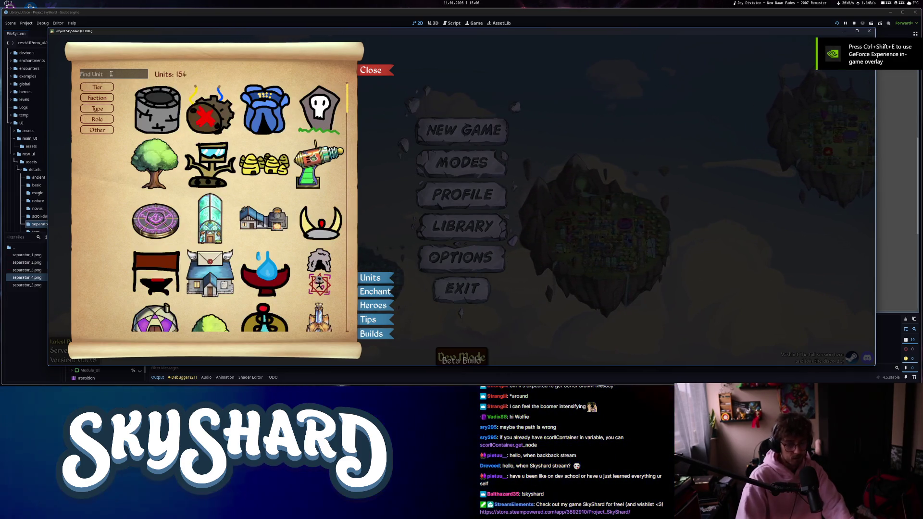
pyautogui.write('jeffre')
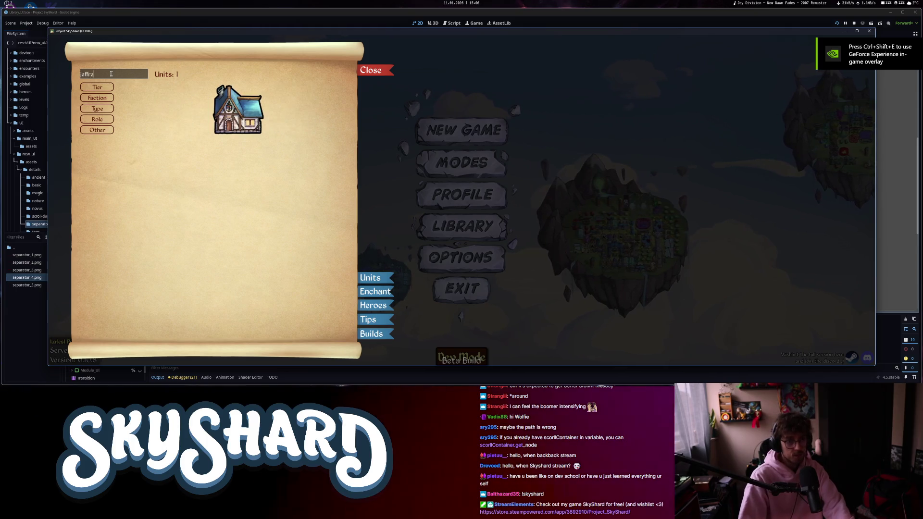
pyautogui.moveTo(250, 112)
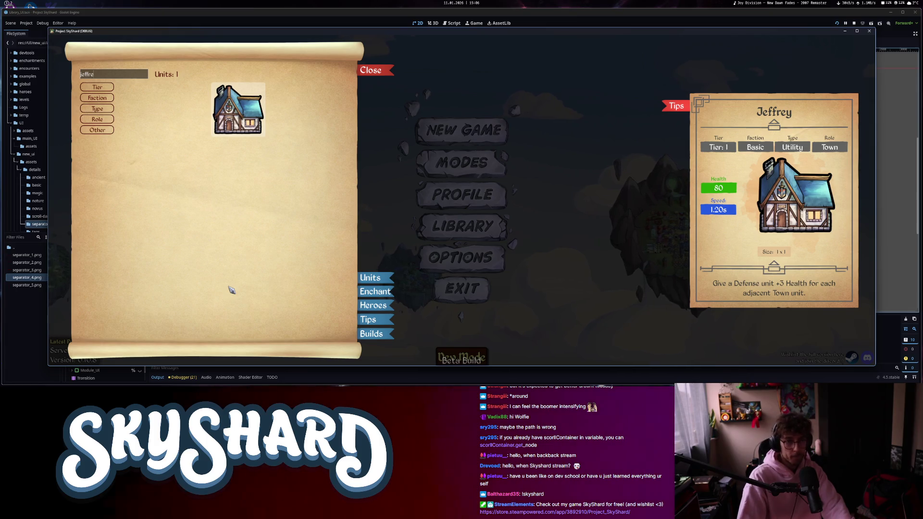
pyautogui.press('BackSpace')
pyautogui.press('BackSpace')
pyautogui.press('BackSpace')
pyautogui.press('BackSpace')
pyautogui.press('BackSpace')
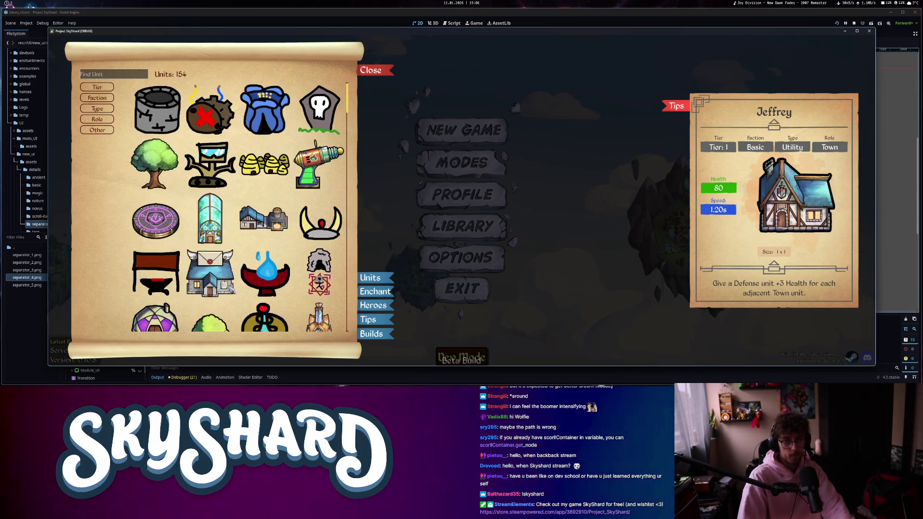
# Scroll the unit grid, close the Library, and quit the game.
pyautogui.scroll(-15, 230, 289)
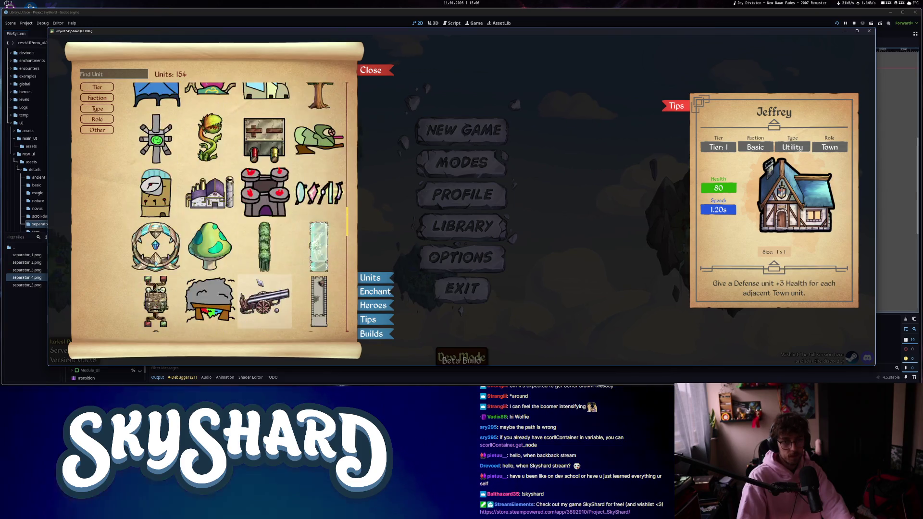
pyautogui.click(370, 71)
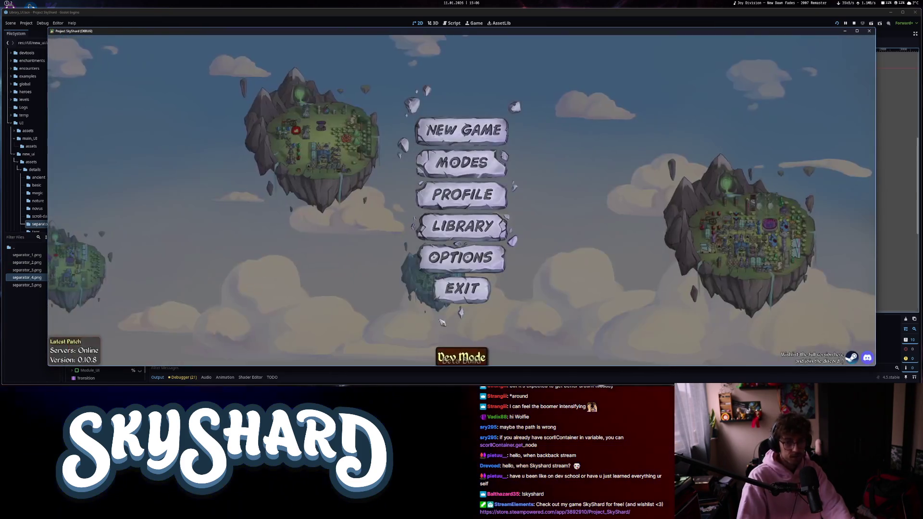
pyautogui.click(466, 287)
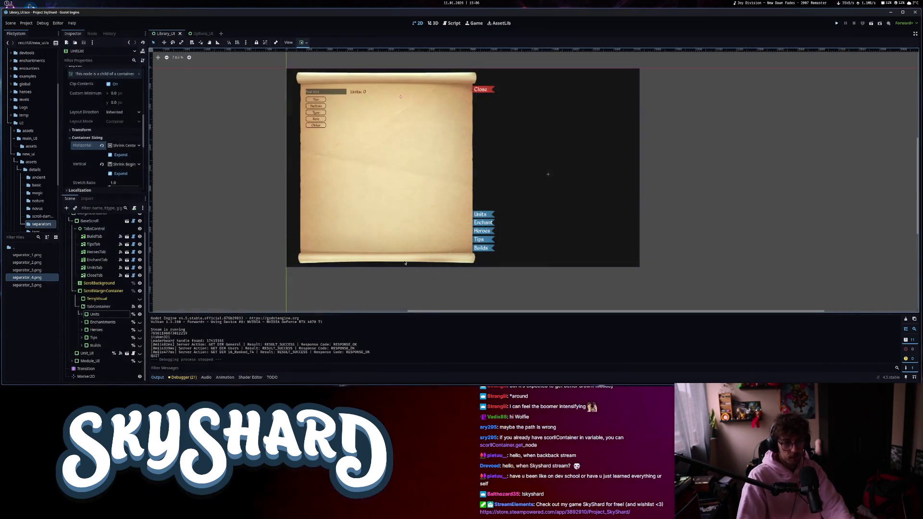
# Unhide the Tips node, then select Tips and its TipsList to view their Inspector properties.
pyautogui.click(140, 337)
pyautogui.click(120, 338)
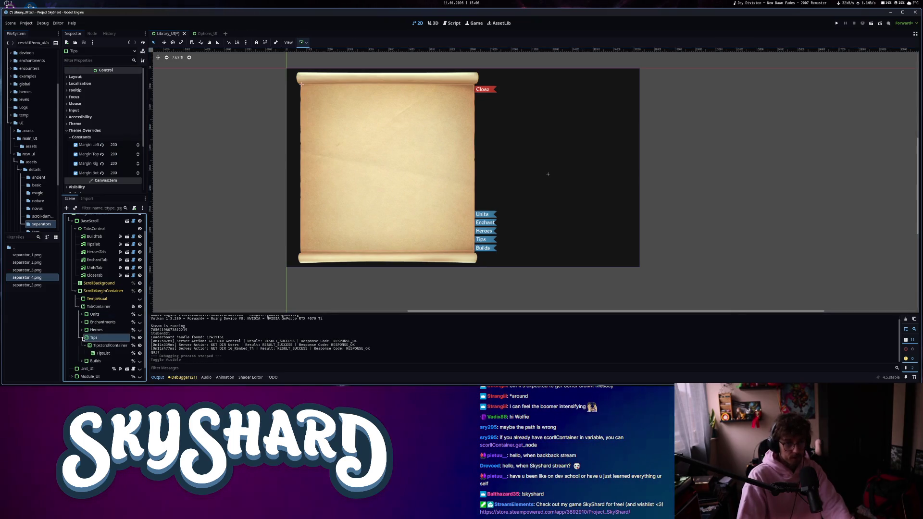
pyautogui.scroll(-1, 83, 339)
pyautogui.click(103, 337)
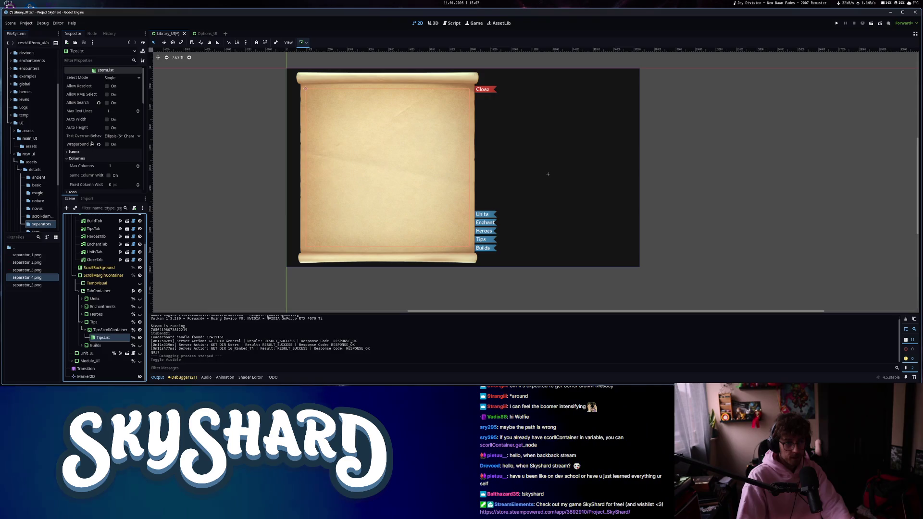
pyautogui.moveTo(92, 144)
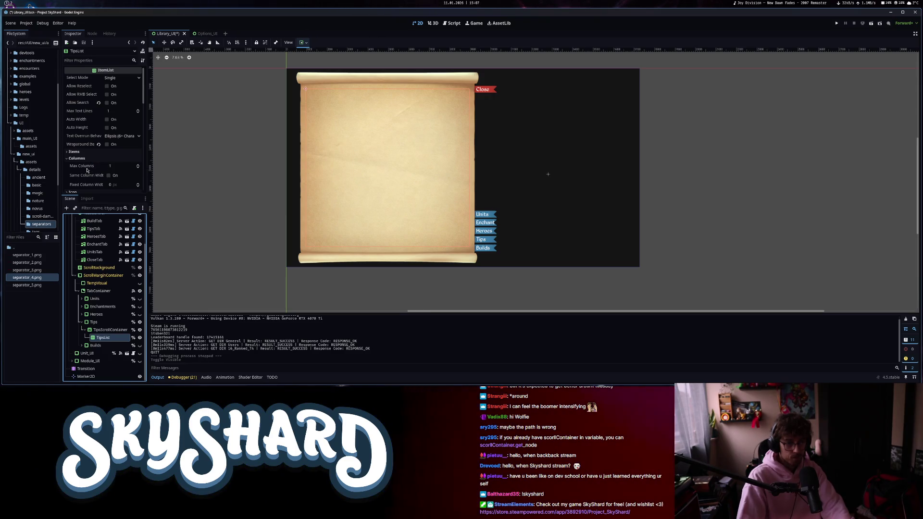
pyautogui.moveTo(87, 170)
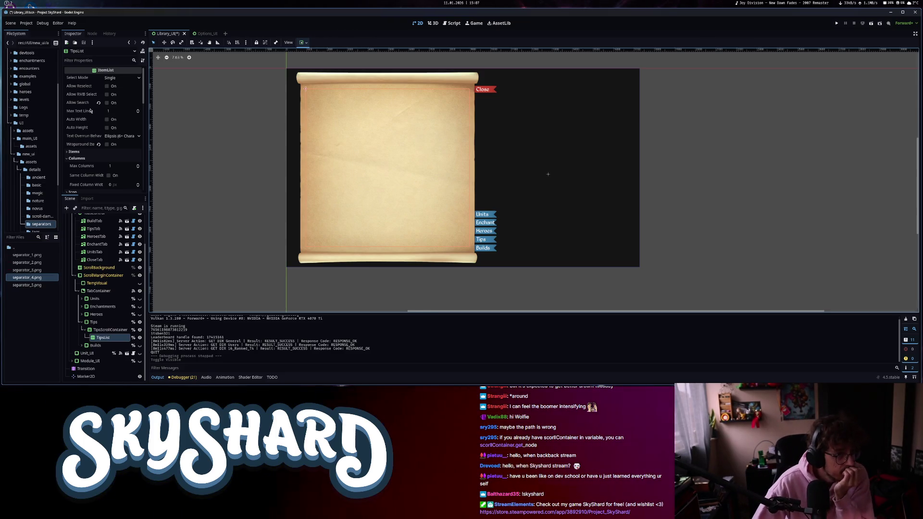
pyautogui.moveTo(90, 111)
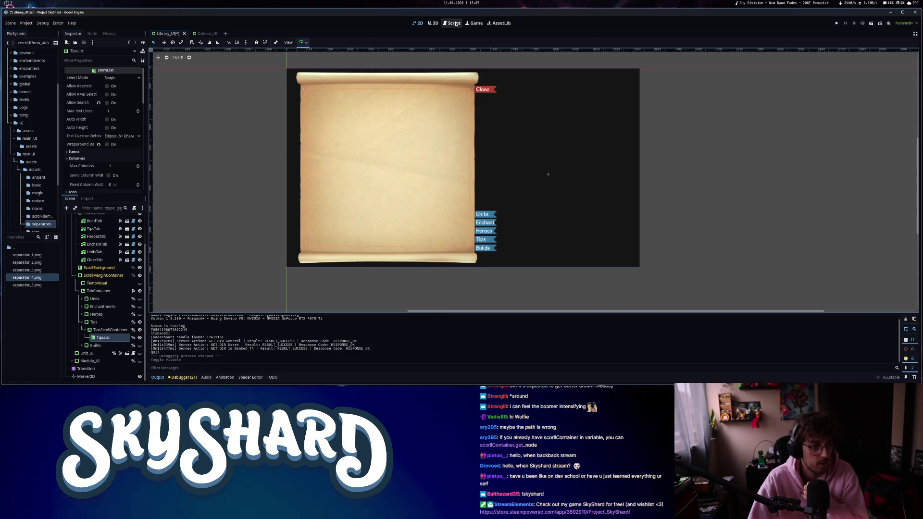
# In library_ui.gd, jump to the LoadTips function and bookmark line 374.
pyautogui.click(456, 23)
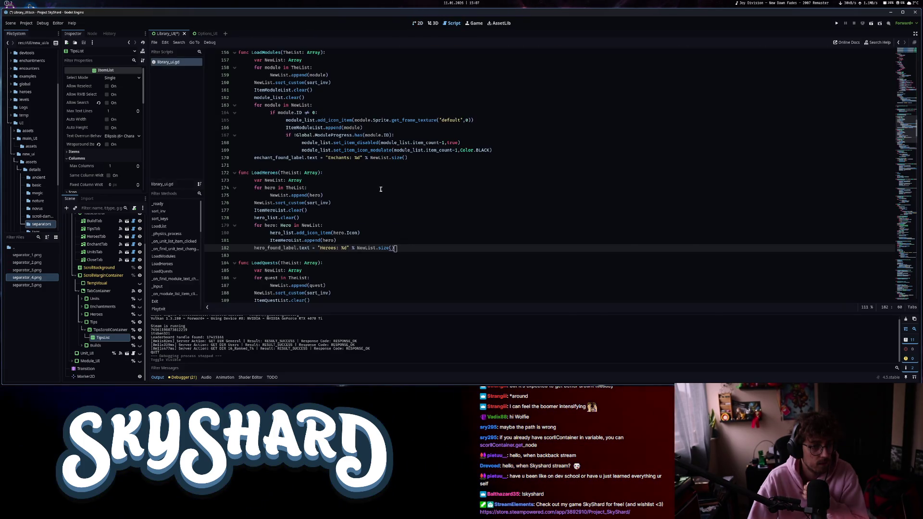
pyautogui.scroll(-5, 380, 189)
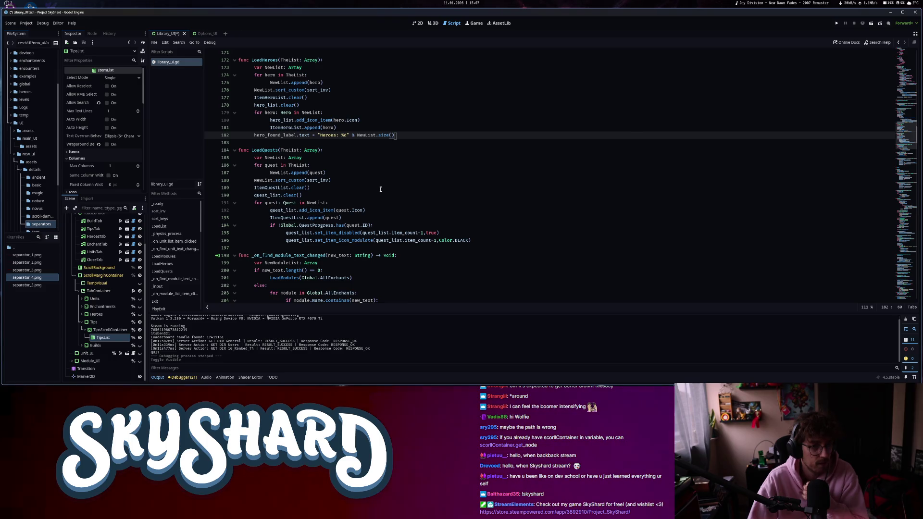
pyautogui.scroll(-14, 380, 189)
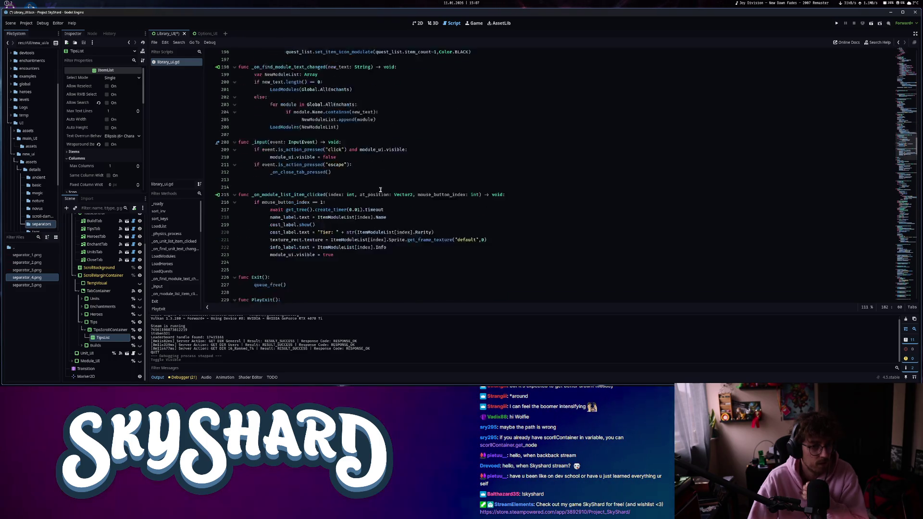
pyautogui.scroll(-8, 380, 190)
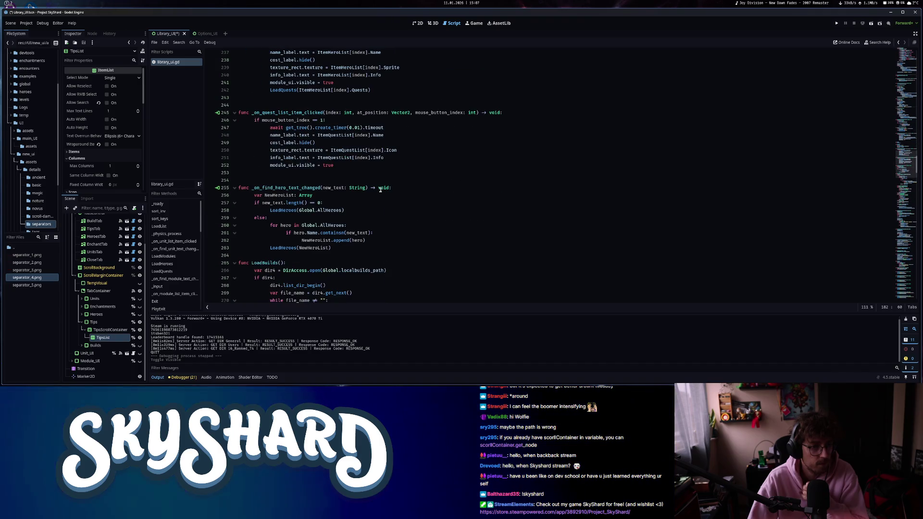
pyautogui.hotkey('ctrl', 'alt', 'f')
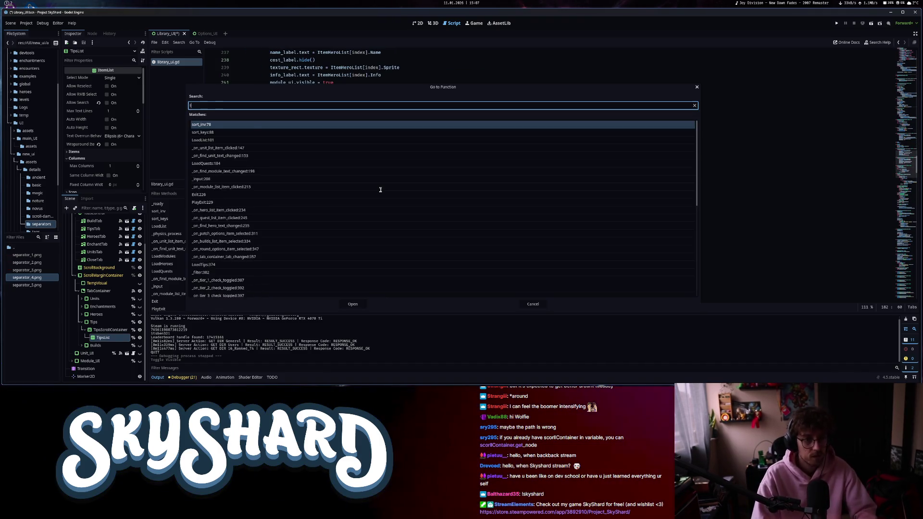
pyautogui.write('ps')
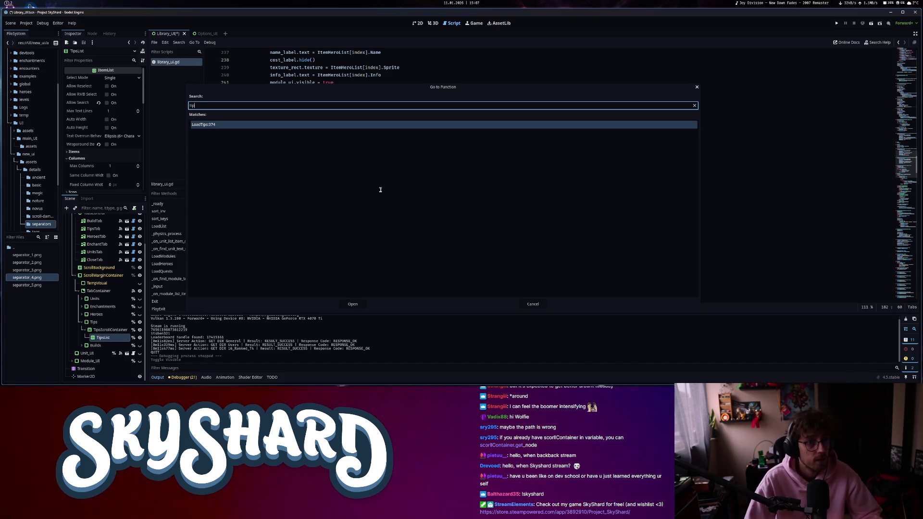
pyautogui.press('Return')
pyautogui.scroll(-8, 377, 207)
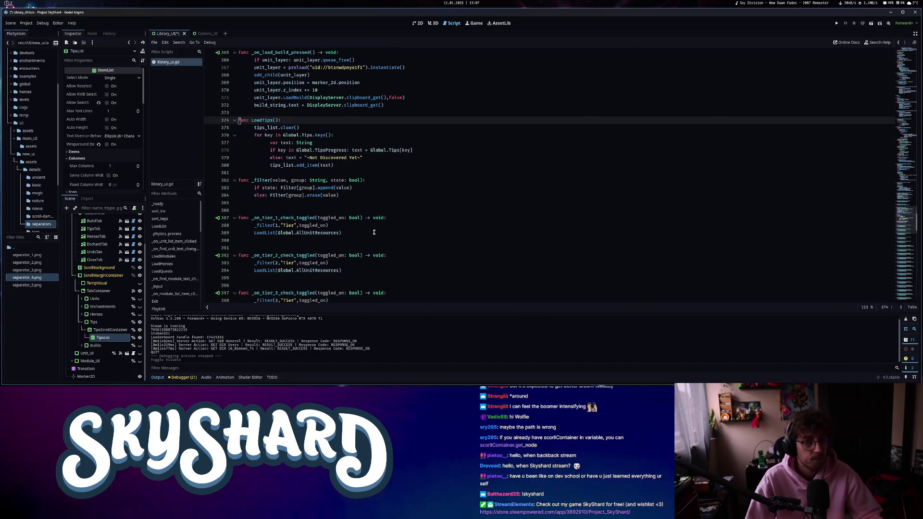
pyautogui.hotkey('ctrl', 'alt', 'b')
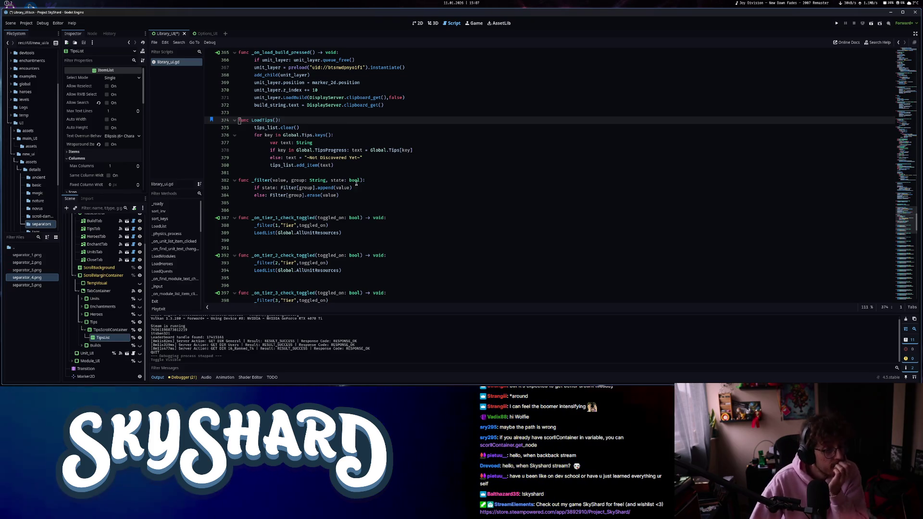
# Review LoadTips' tips_list.clear() and add_item(text) lines, then expand TipsList's Items section.
pyautogui.press('Down')
pyautogui.press('End')
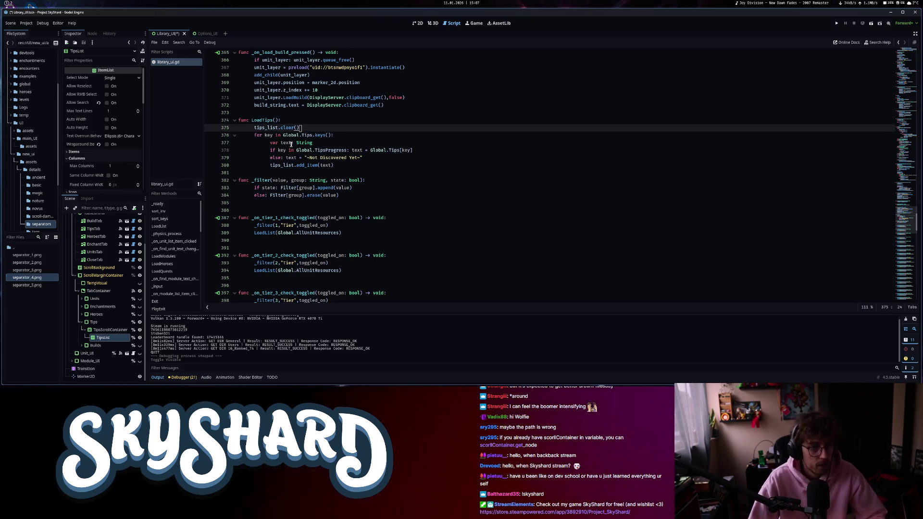
pyautogui.click(351, 137)
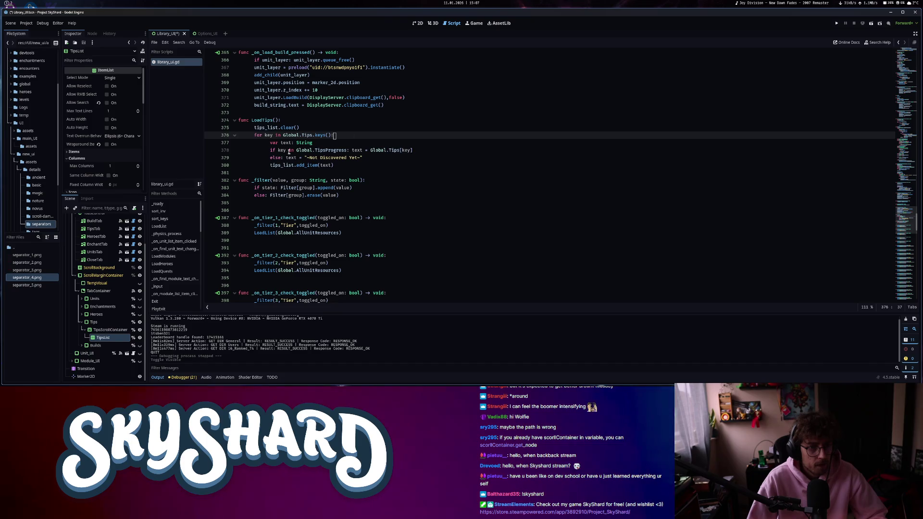
pyautogui.click(265, 152)
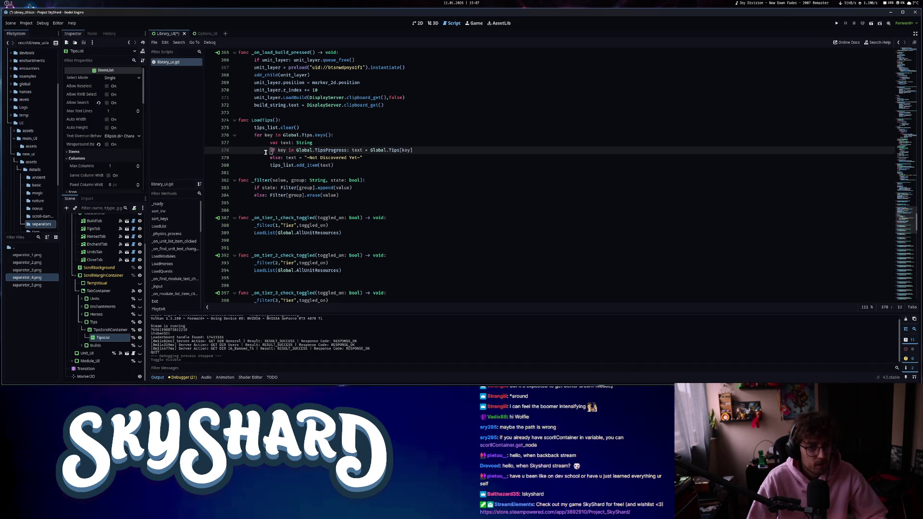
pyautogui.click(332, 167)
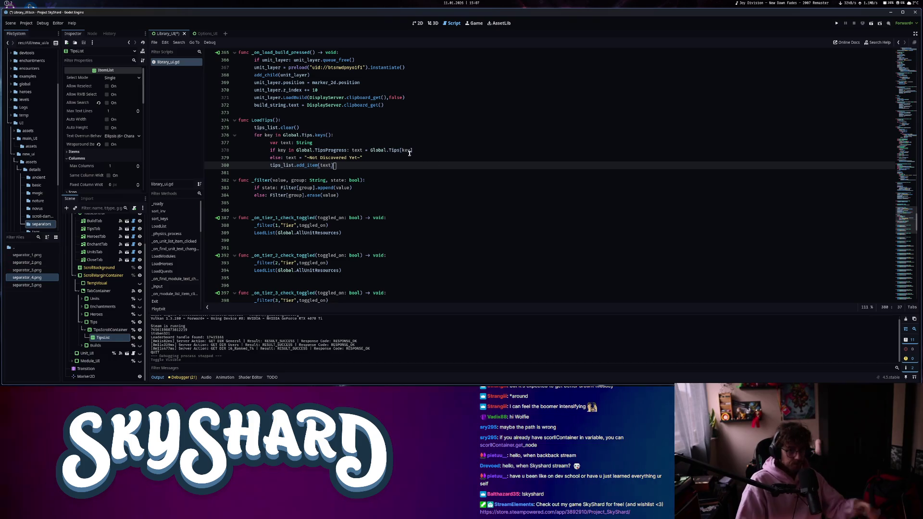
pyautogui.moveTo(400, 152)
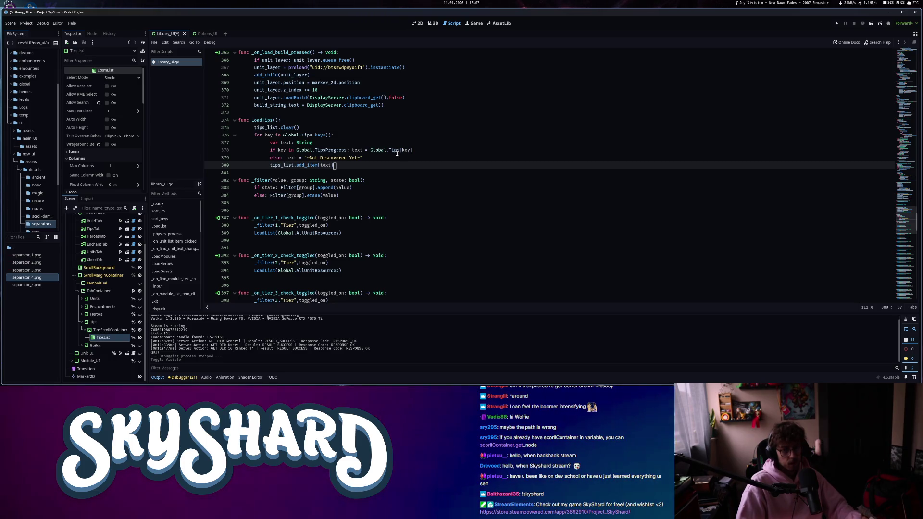
pyautogui.scroll(-2, 87, 121)
pyautogui.click(87, 121)
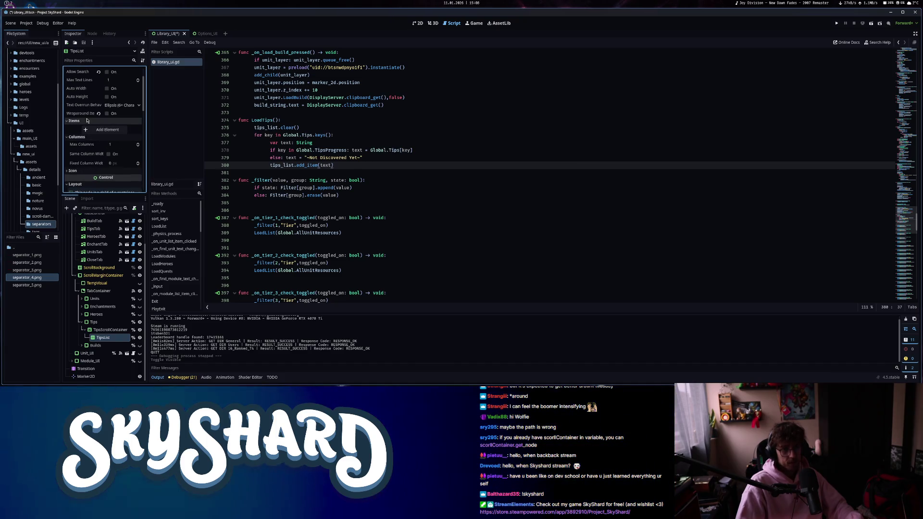
# Give TipsList 4 max text lines, 2 max columns and same column width.
pyautogui.click(87, 121)
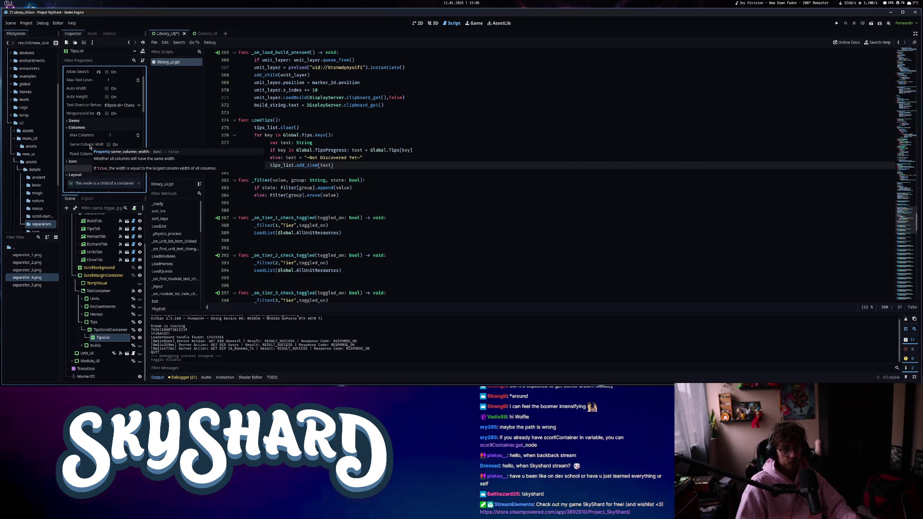
pyautogui.scroll(2, 90, 146)
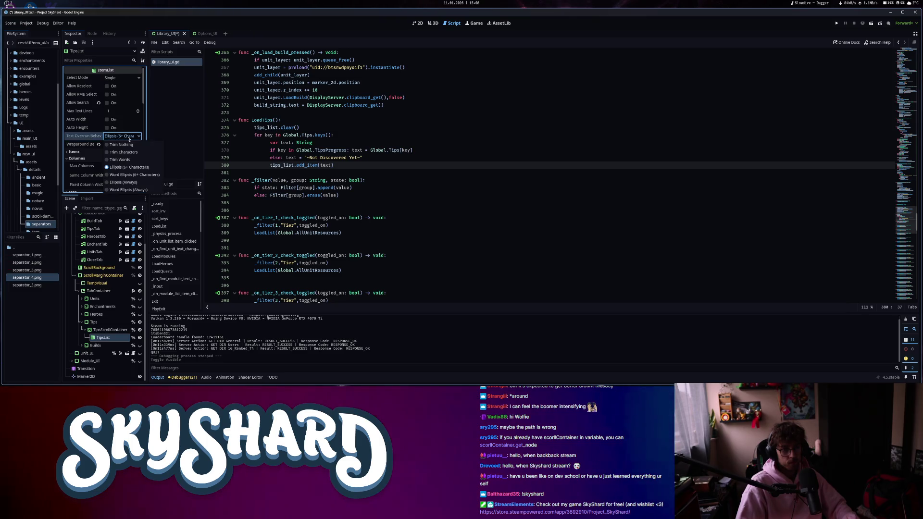
pyautogui.click(124, 137)
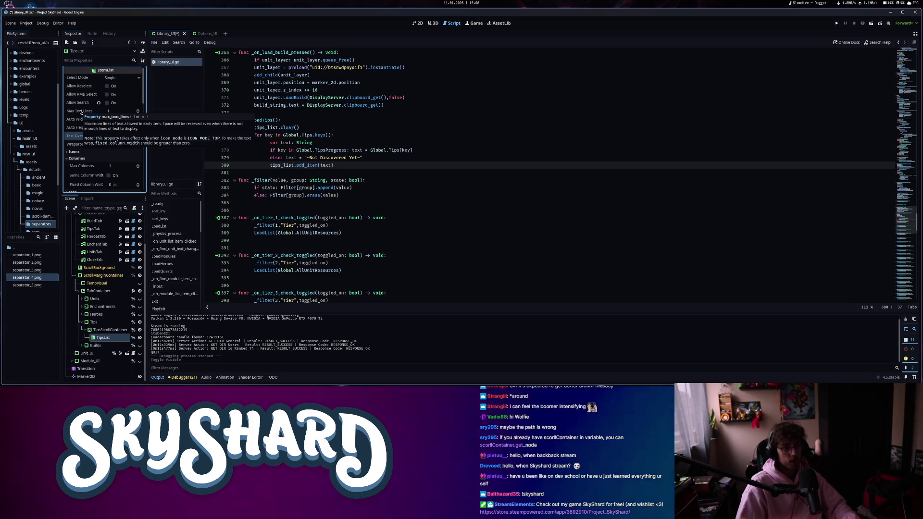
pyautogui.click(139, 109)
pyautogui.click(139, 110)
pyautogui.click(139, 110)
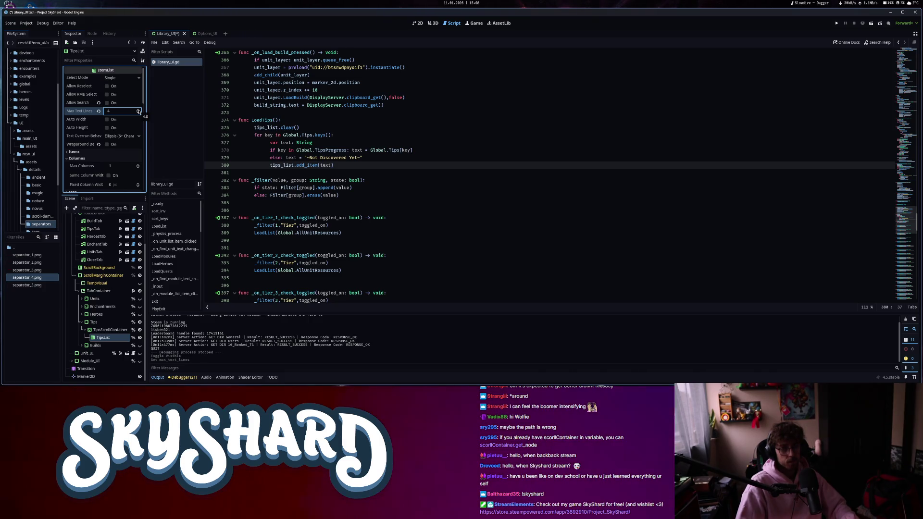
pyautogui.click(138, 164)
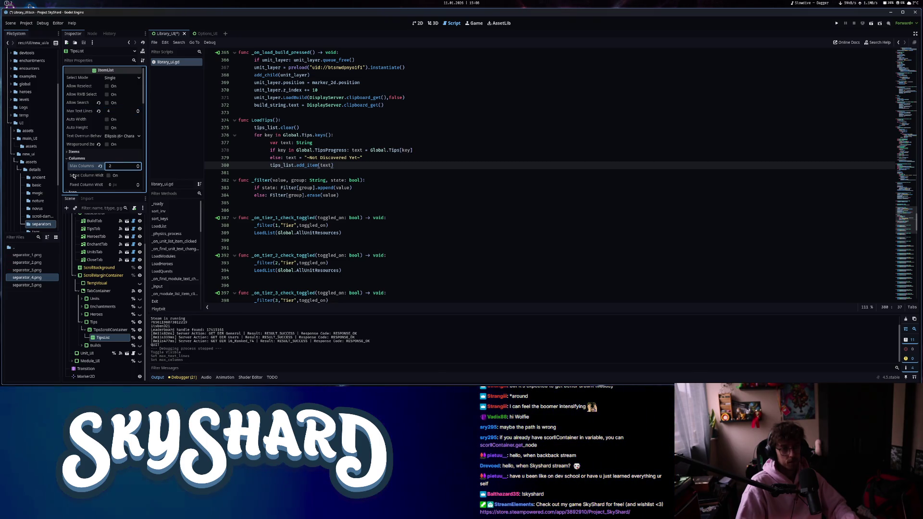
pyautogui.click(116, 176)
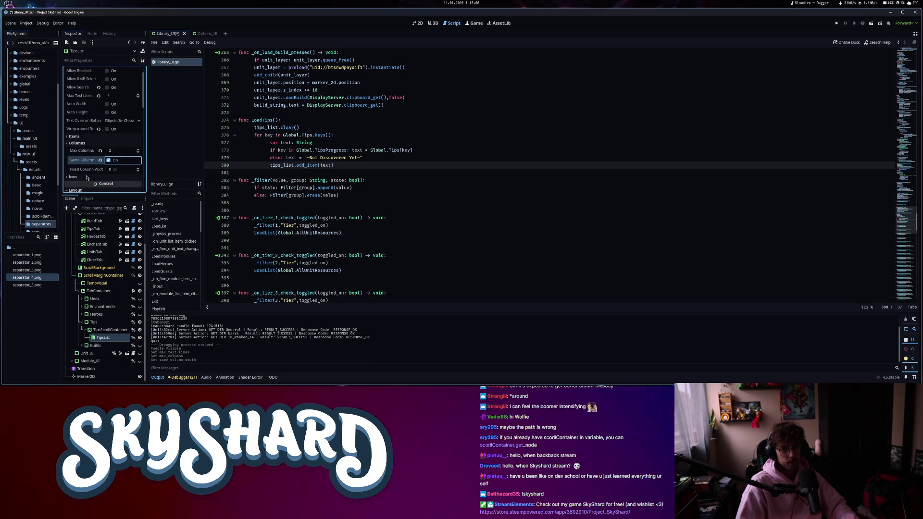
pyautogui.scroll(1, 87, 178)
pyautogui.click(419, 23)
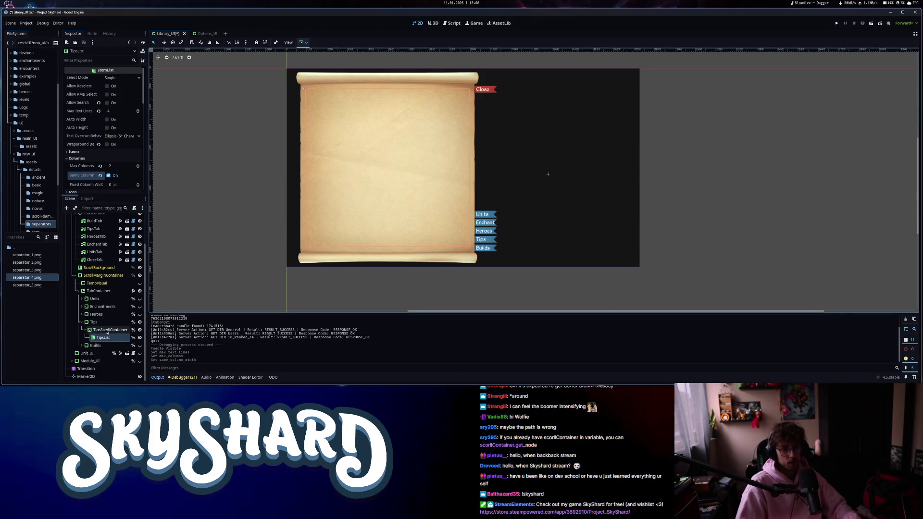
# Run SkyShard docked on the right half, enable Clip Contents on the tips node, and save.
pyautogui.click(836, 23)
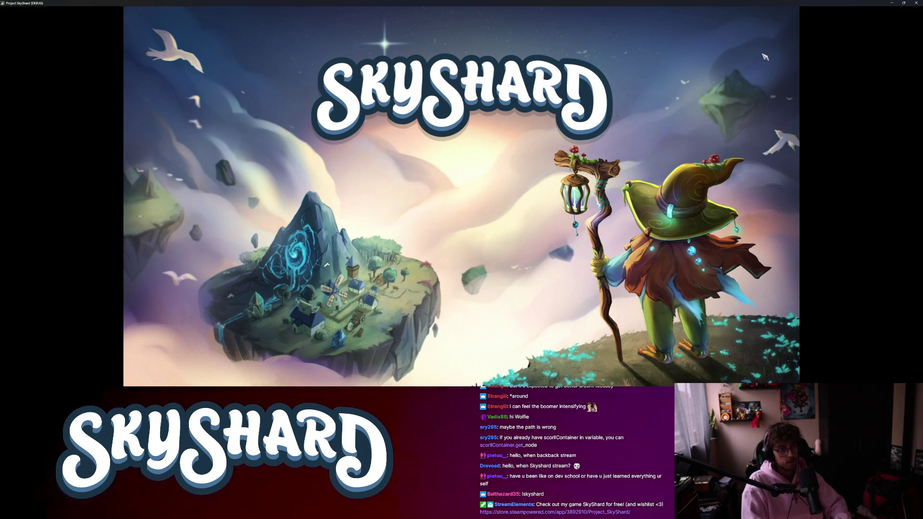
pyautogui.press('super+Right')
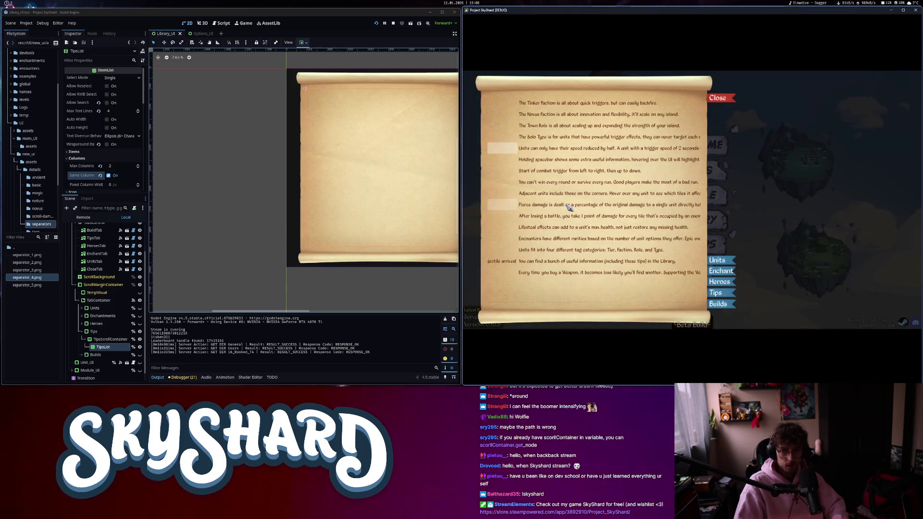
pyautogui.scroll(3, 569, 208)
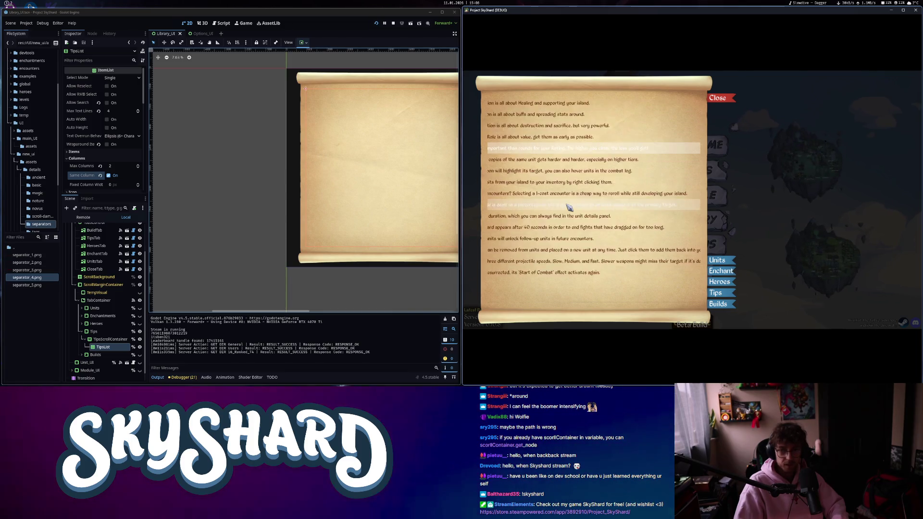
pyautogui.click(111, 340)
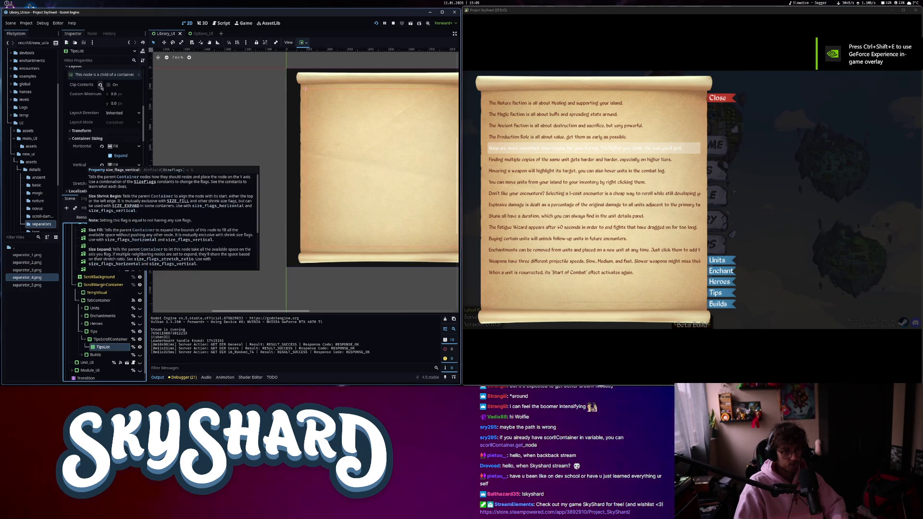
pyautogui.click(104, 85)
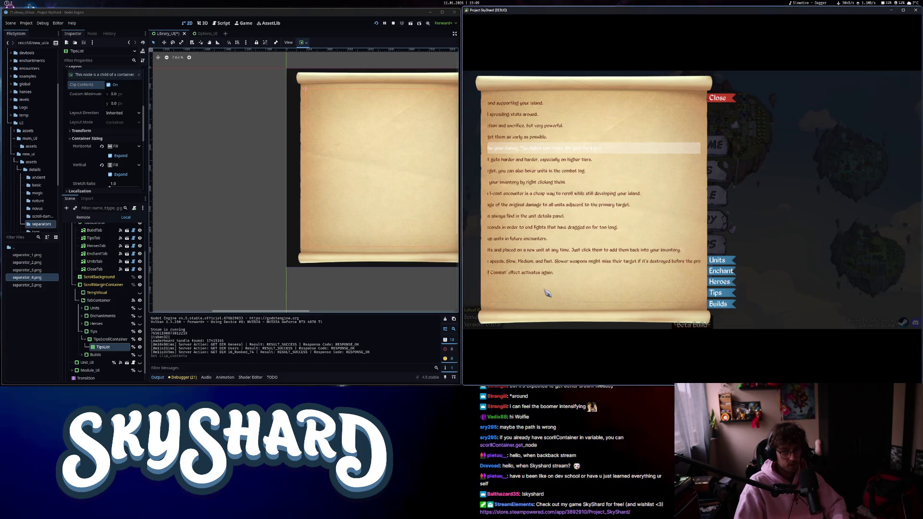
pyautogui.click(109, 104)
pyautogui.hotkey('ctrl', 's')
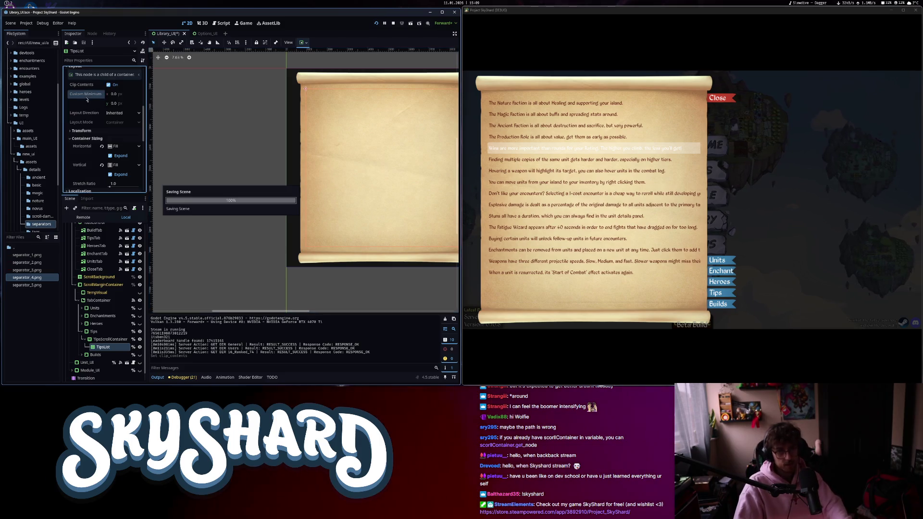
# Switch between the game's Library pages and scroll the Tips page to check its columns.
pyautogui.click(636, 273)
pyautogui.click(722, 275)
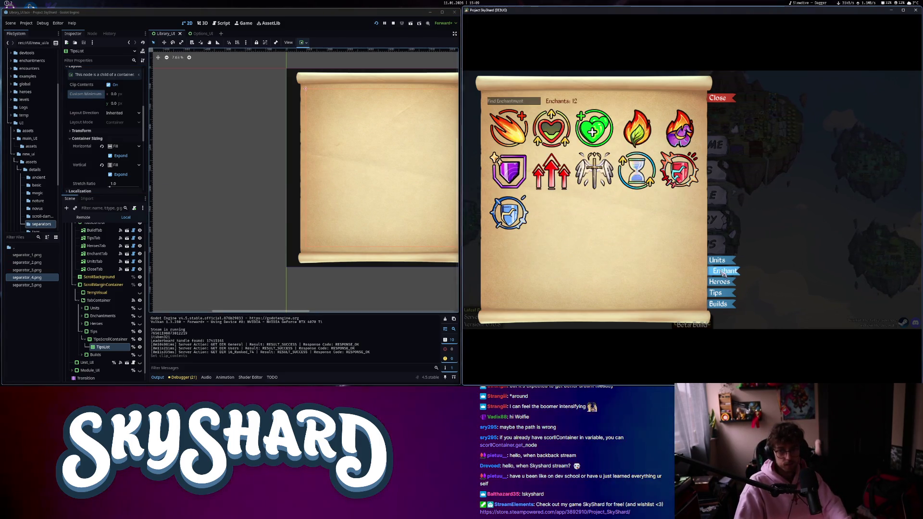
pyautogui.click(716, 293)
pyautogui.click(718, 97)
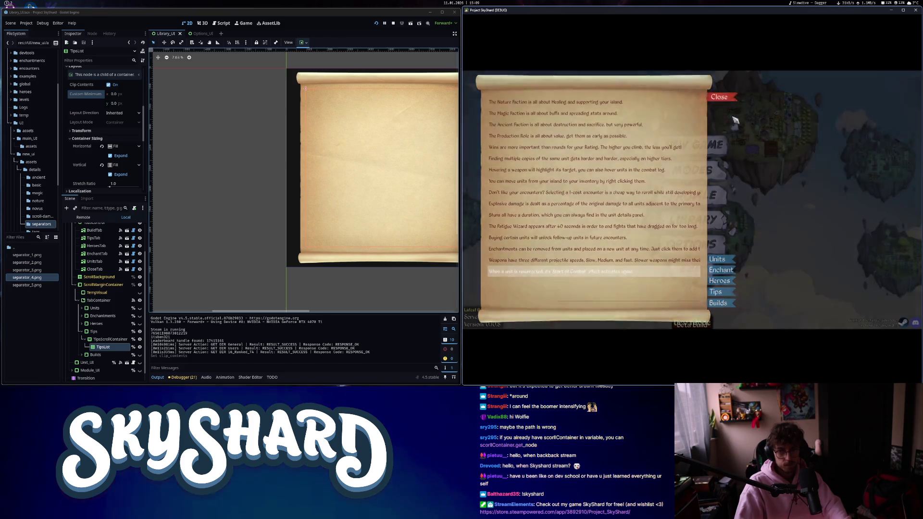
pyautogui.click(690, 217)
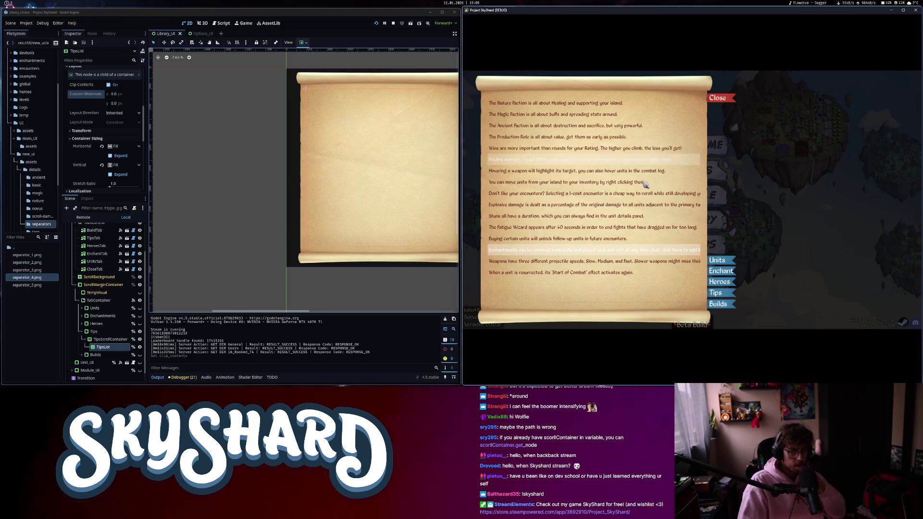
pyautogui.hscroll(5, 635, 229)
pyautogui.hscroll(-5, 636, 229)
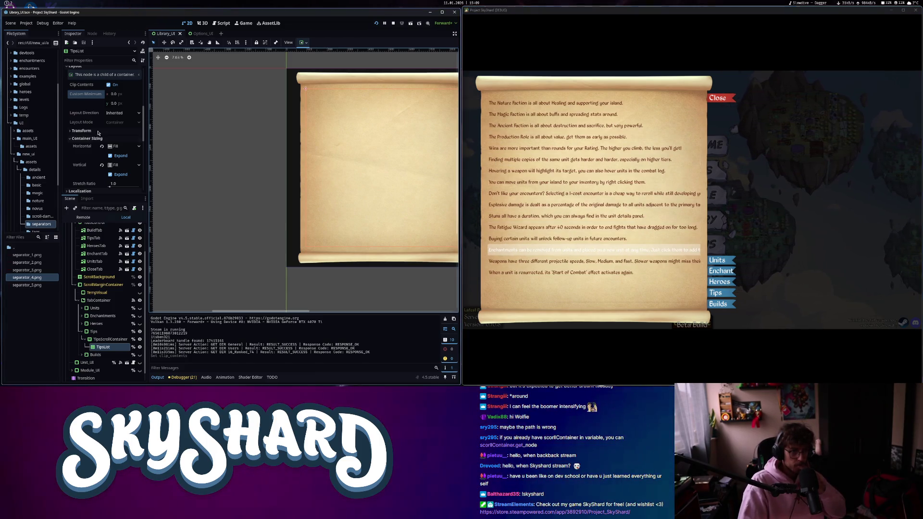
pyautogui.scroll(3, 85, 154)
pyautogui.scroll(3, 87, 159)
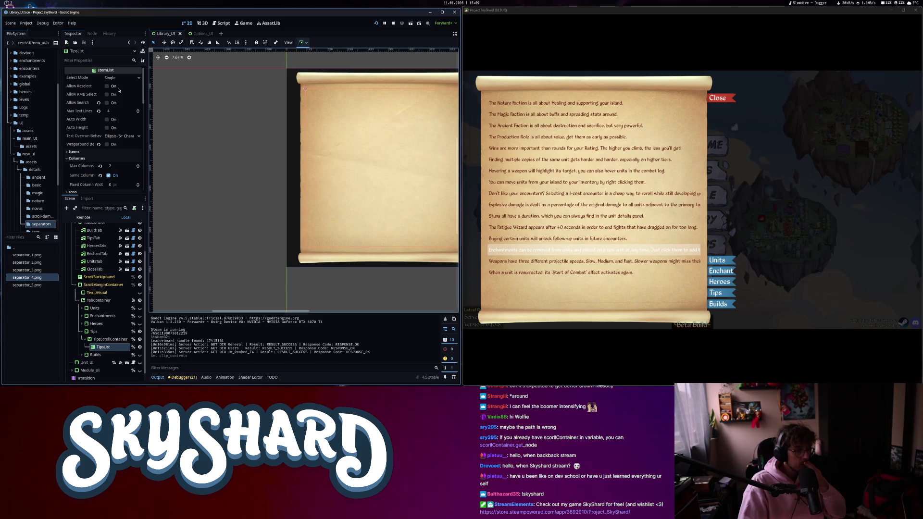
# Adjust TipsList's font size override, then add and remove an item entry.
pyautogui.scroll(-4, 89, 181)
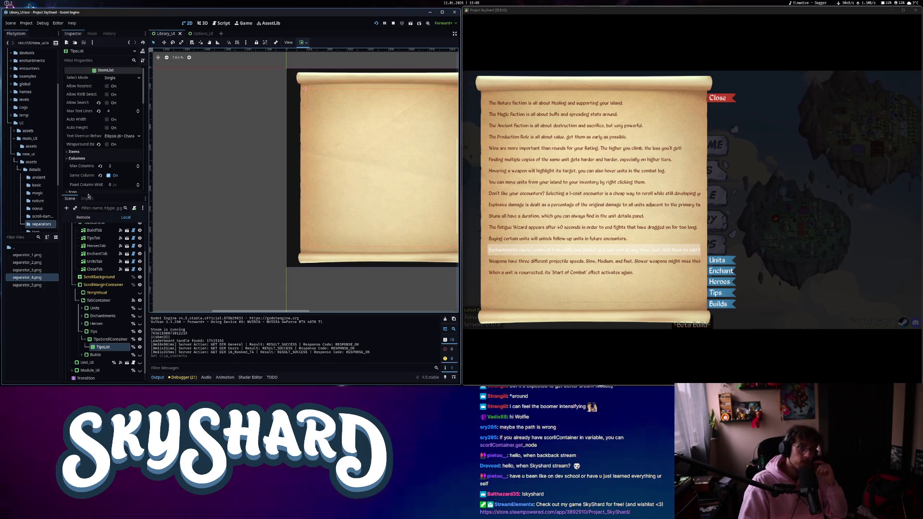
pyautogui.scroll(-5, 89, 180)
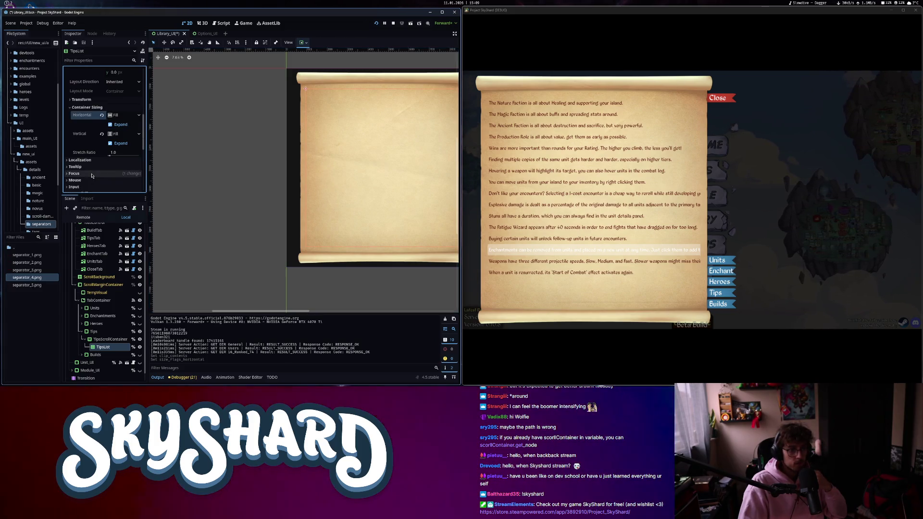
pyautogui.scroll(-3, 91, 176)
pyautogui.scroll(-1, 92, 176)
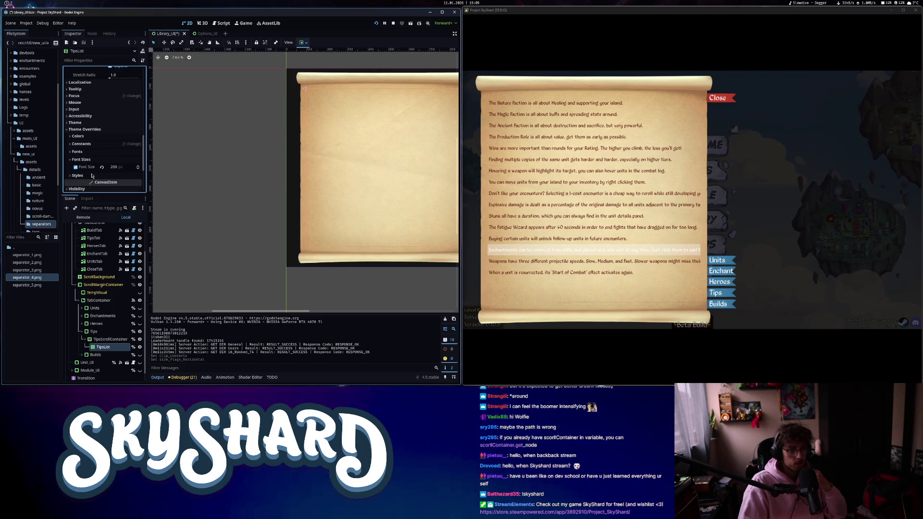
pyautogui.click(77, 168)
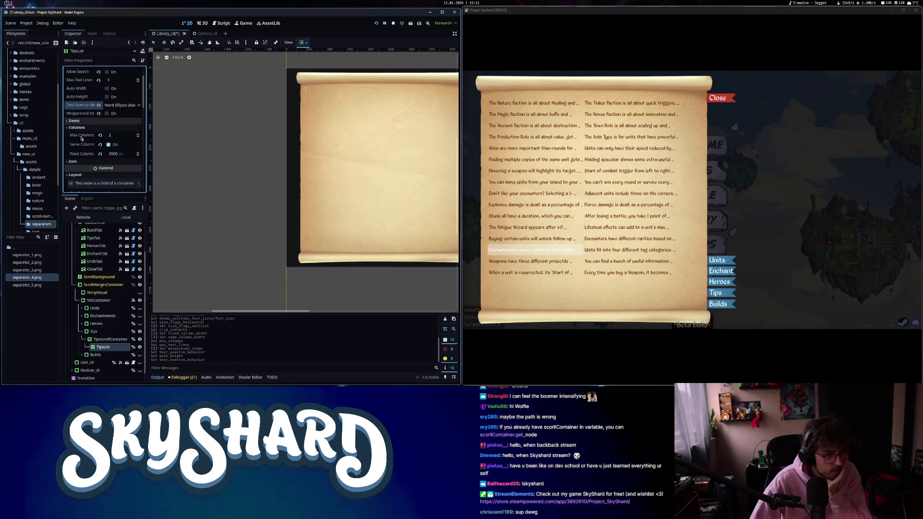
pyautogui.click(96, 120)
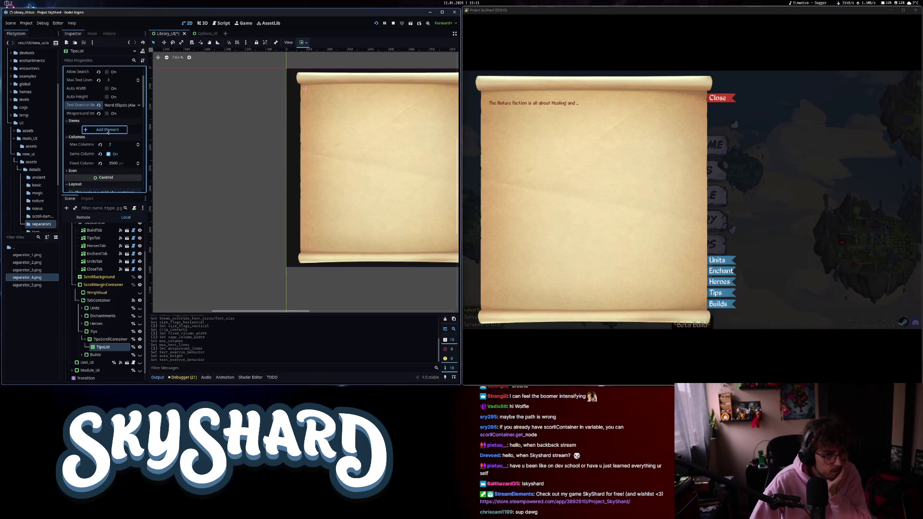
pyautogui.click(135, 145)
# In the game, visit the Heroes page, then close and reopen the library on Tips.
pyautogui.click(719, 282)
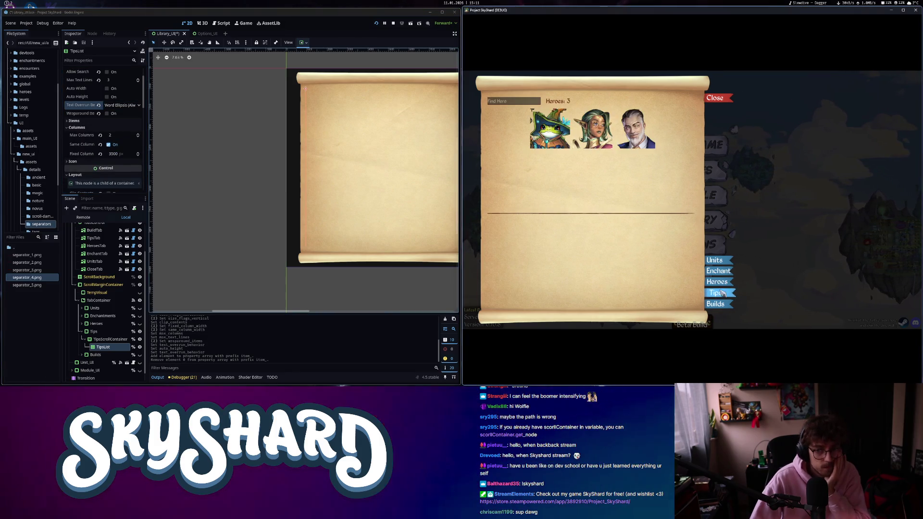
pyautogui.click(723, 293)
pyautogui.click(715, 97)
pyautogui.click(692, 219)
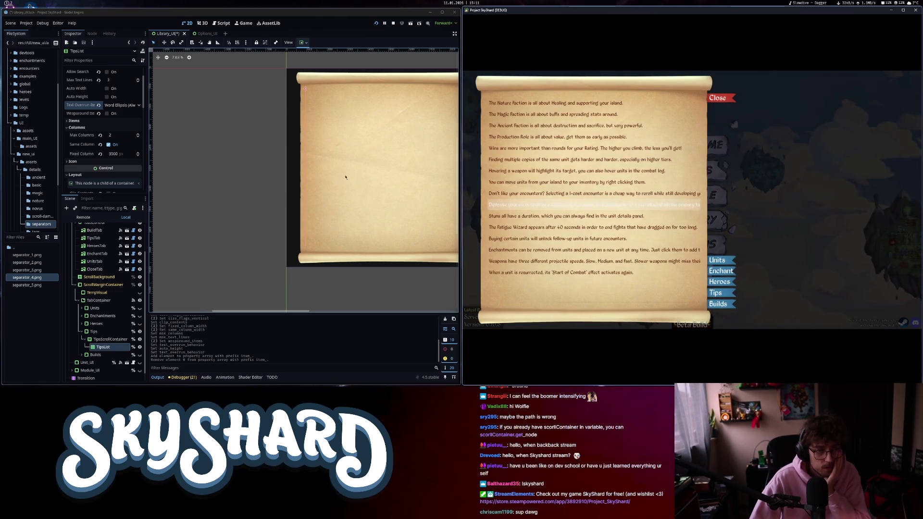
pyautogui.scroll(2, 115, 154)
# Toggle TipsList's Auto Height and save the Library scene.
pyautogui.moveTo(80, 137)
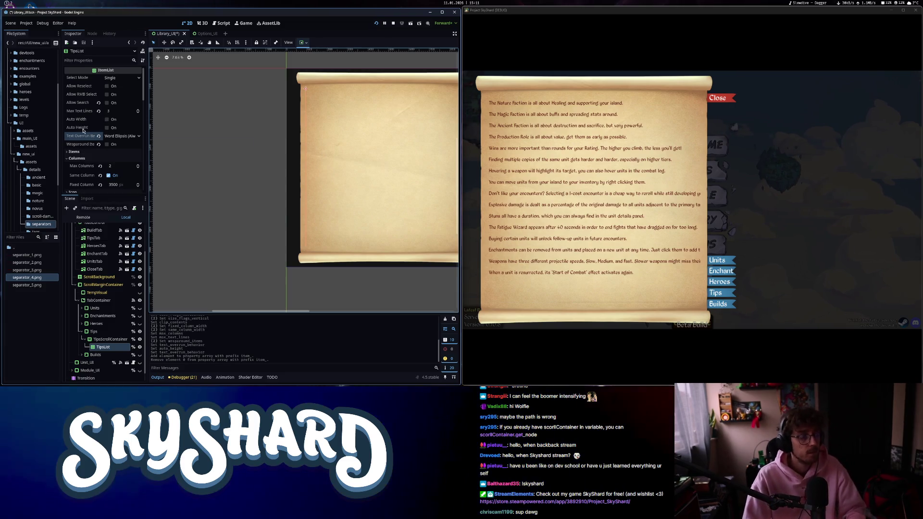
pyautogui.click(117, 128)
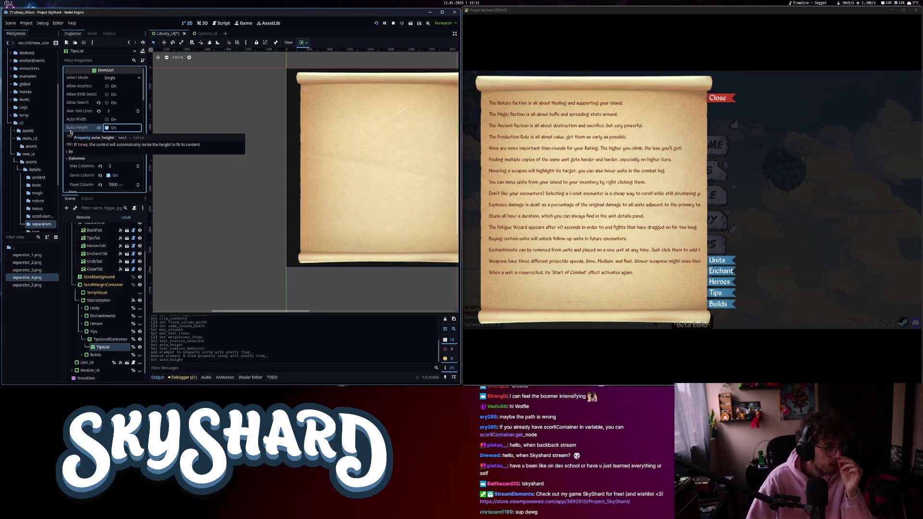
pyautogui.click(112, 129)
pyautogui.hotkey('ctrl', 's')
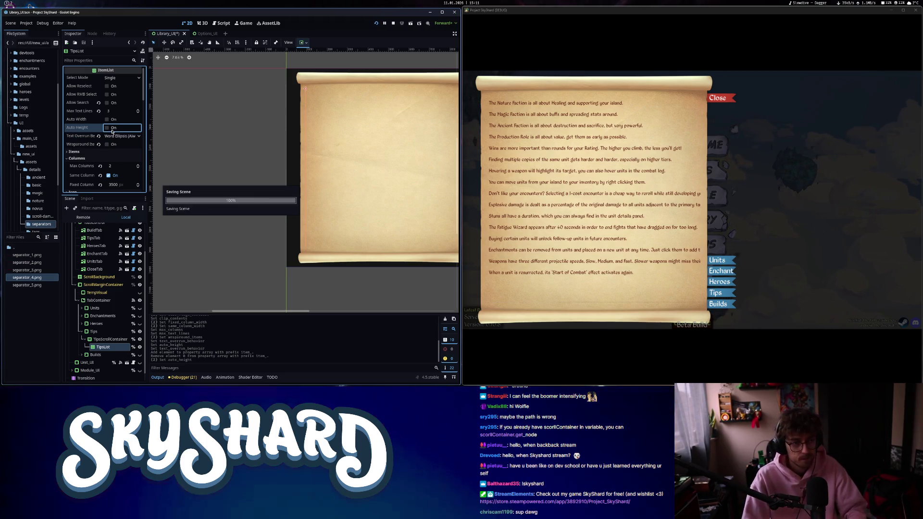
pyautogui.scroll(-3, 96, 159)
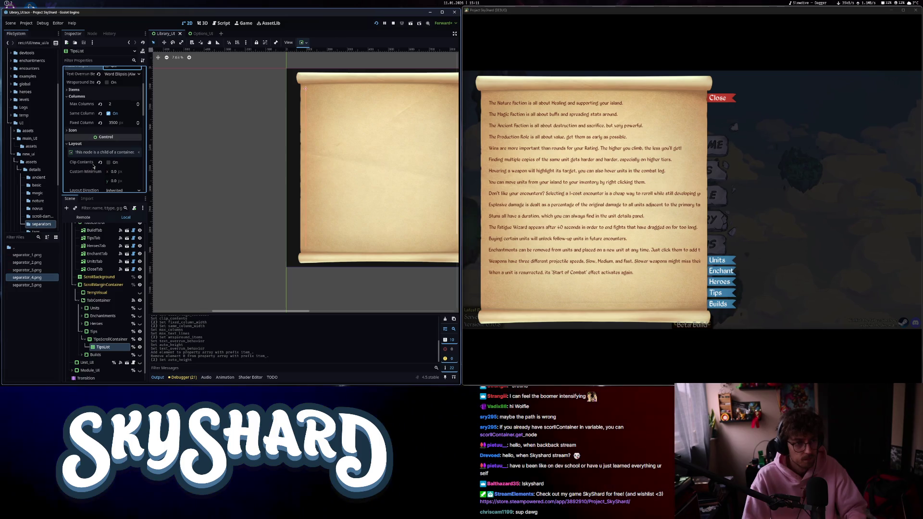
# Close the game's library scroll and stop SkyShard with F8.
pyautogui.click(717, 97)
pyautogui.press('F8')
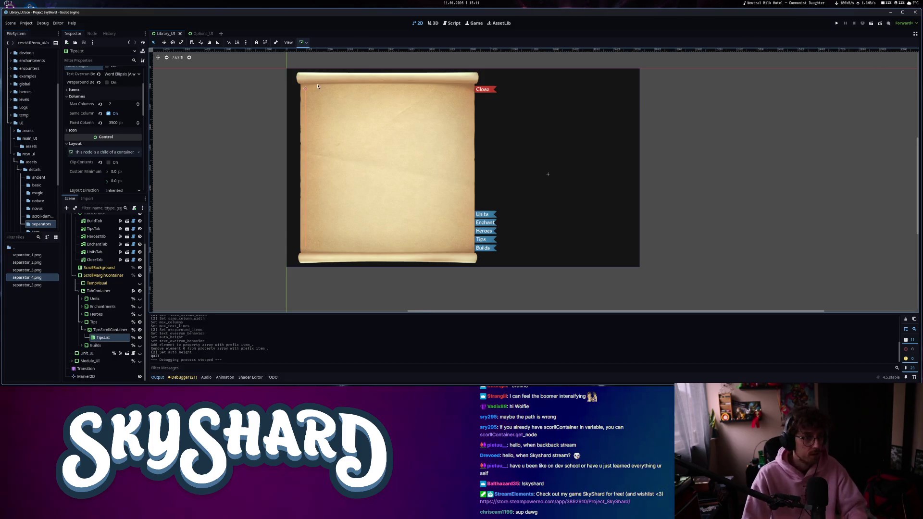
pyautogui.scroll(-1, 309, 135)
pyautogui.scroll(3, 87, 133)
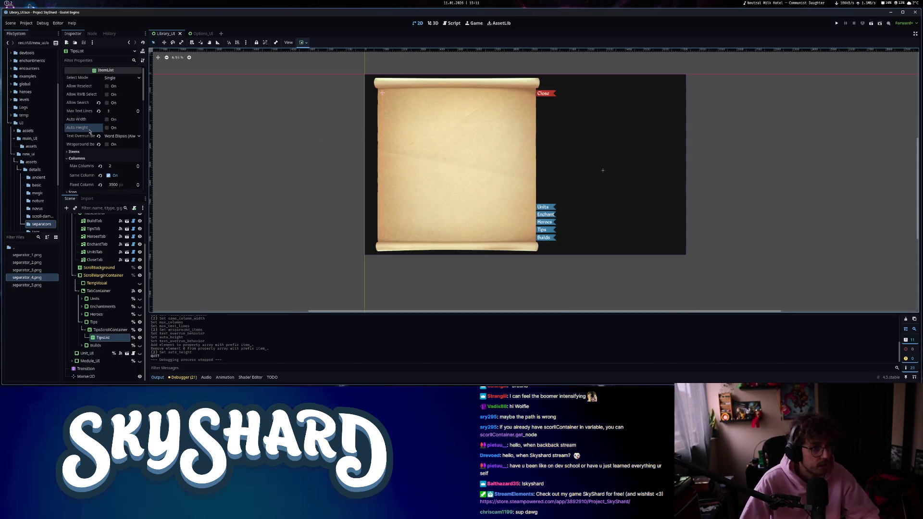
pyautogui.moveTo(85, 105)
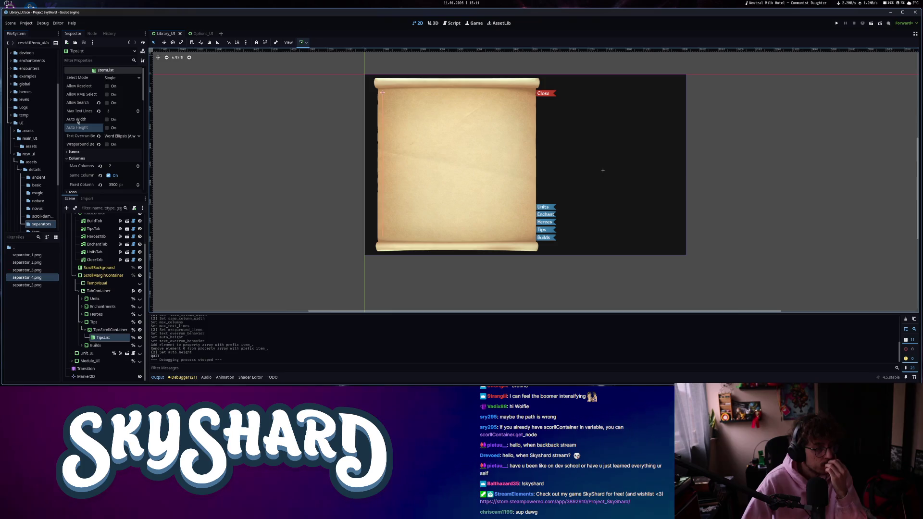
pyautogui.moveTo(77, 121)
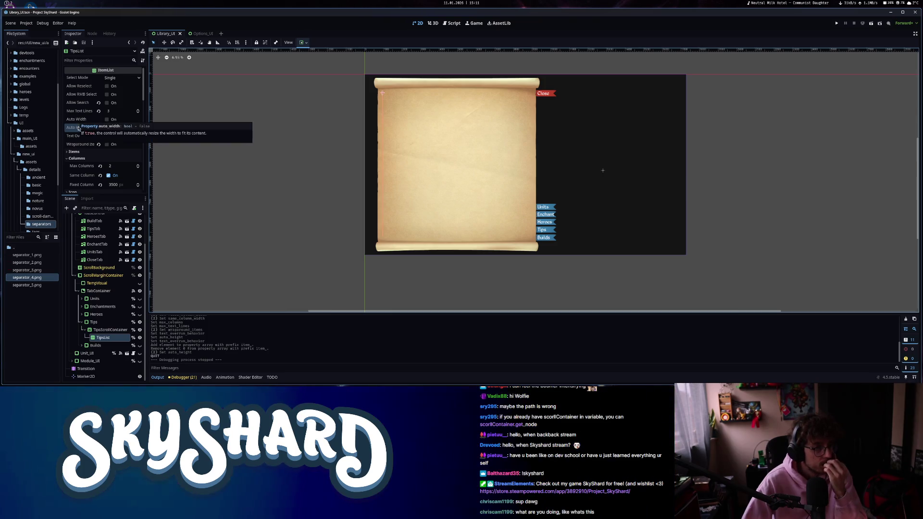
pyautogui.scroll(-3, 73, 167)
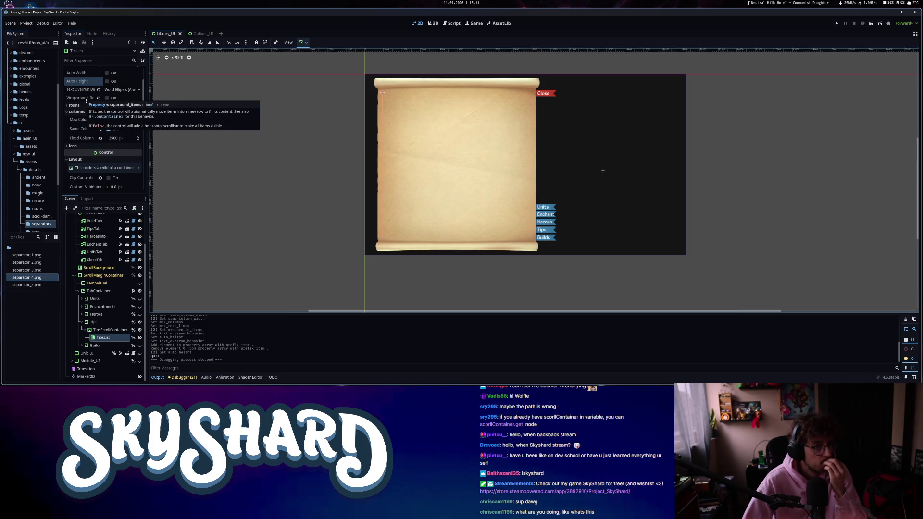
# Expand TipsList's Items and Icon sections and enable Clip Contents.
pyautogui.click(74, 106)
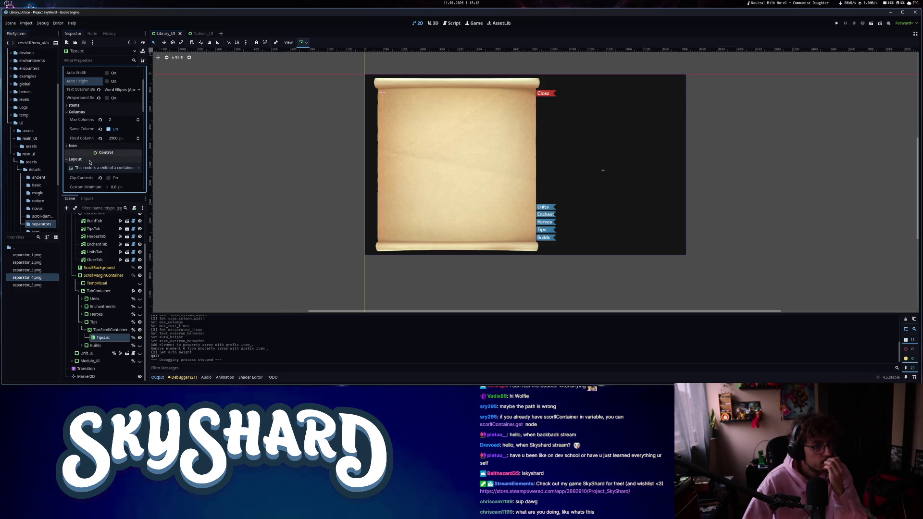
pyautogui.click(87, 146)
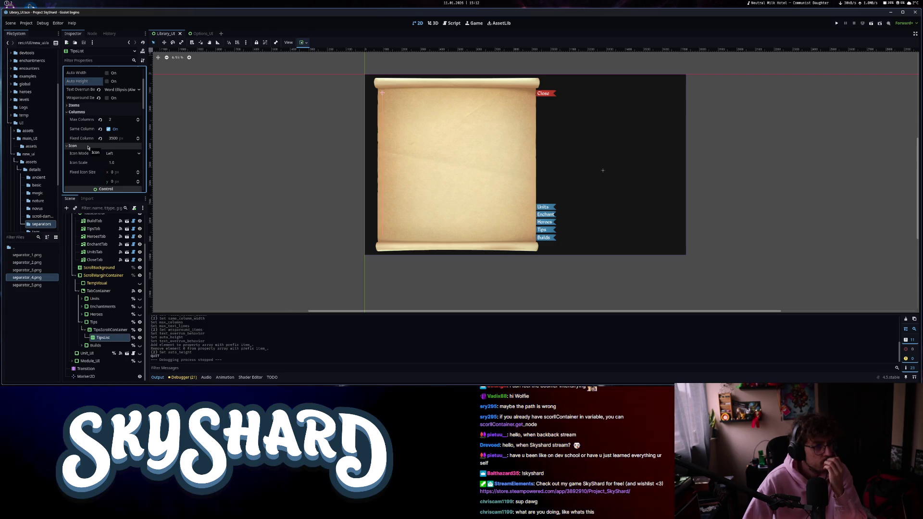
pyautogui.scroll(-4, 96, 159)
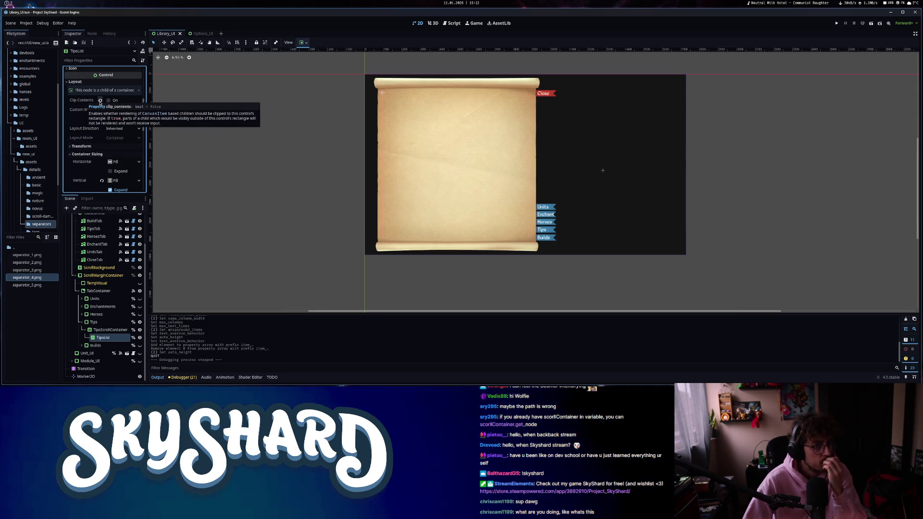
pyautogui.click(80, 102)
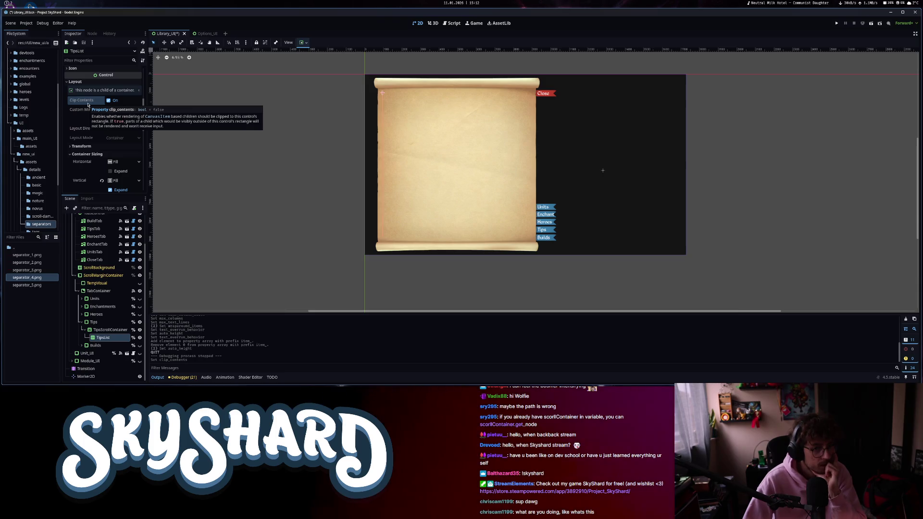
pyautogui.scroll(-2, 73, 161)
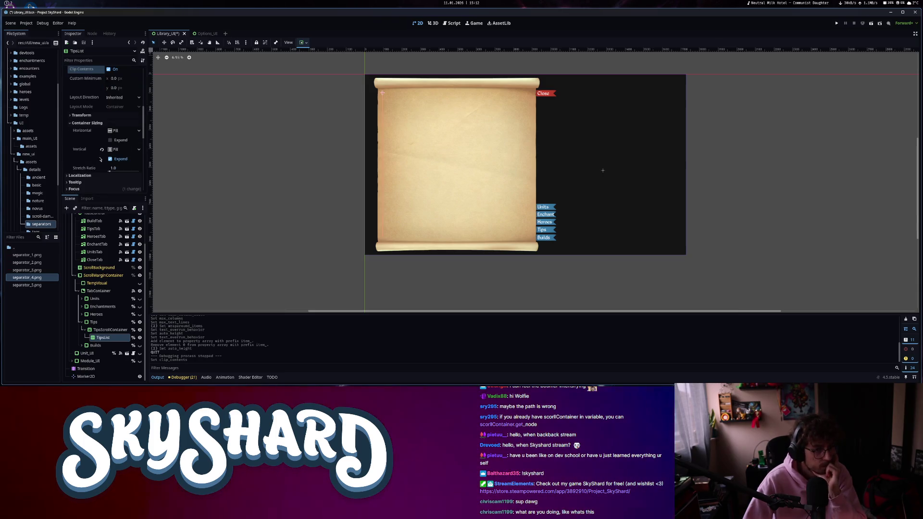
# Set TipsList sizing to Expand with Shrink Center, save, and launch the game.
pyautogui.click(112, 141)
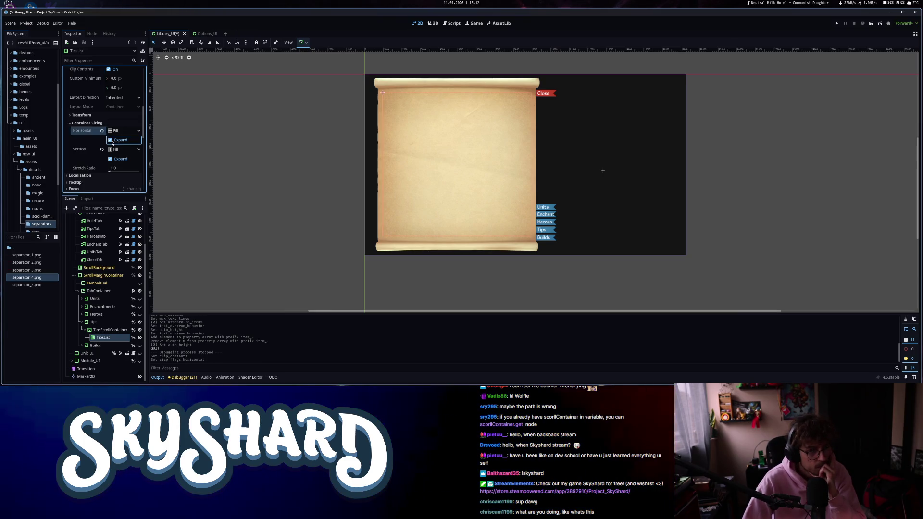
pyautogui.hotkey('ctrl', 's')
pyautogui.click(114, 133)
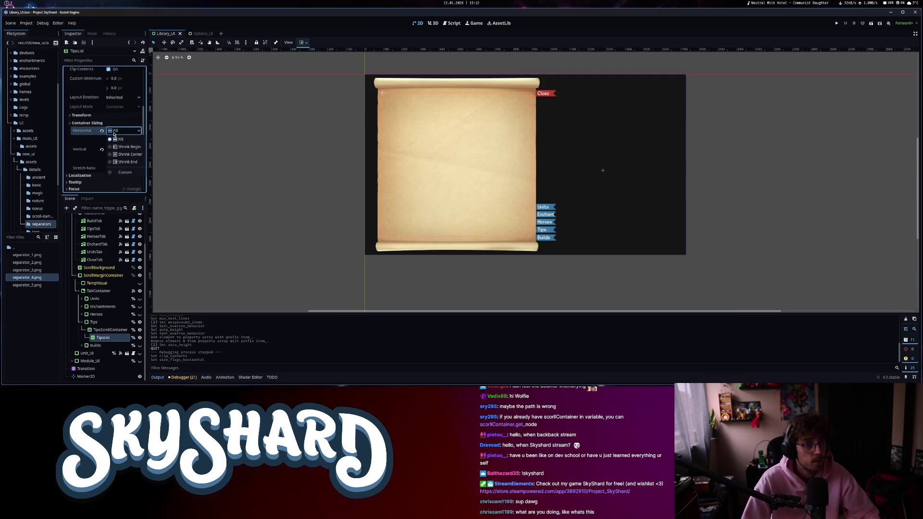
pyautogui.click(124, 174)
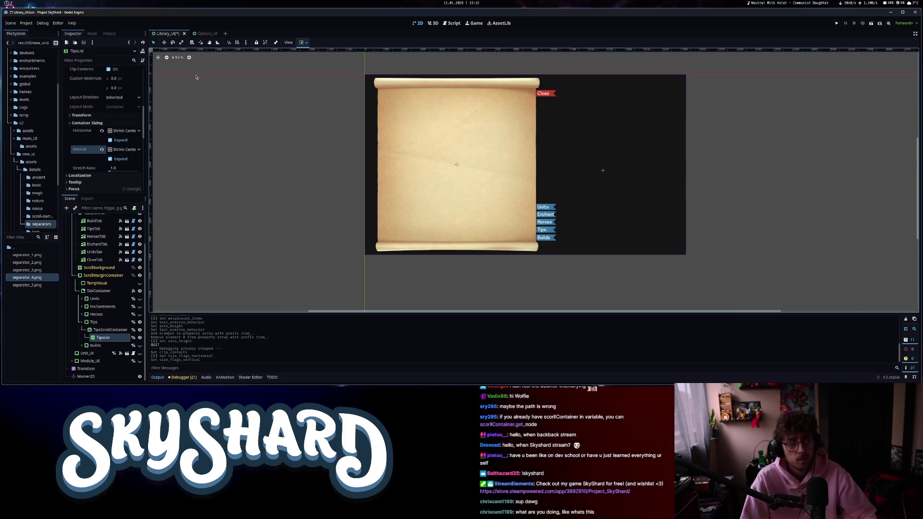
pyautogui.click(837, 25)
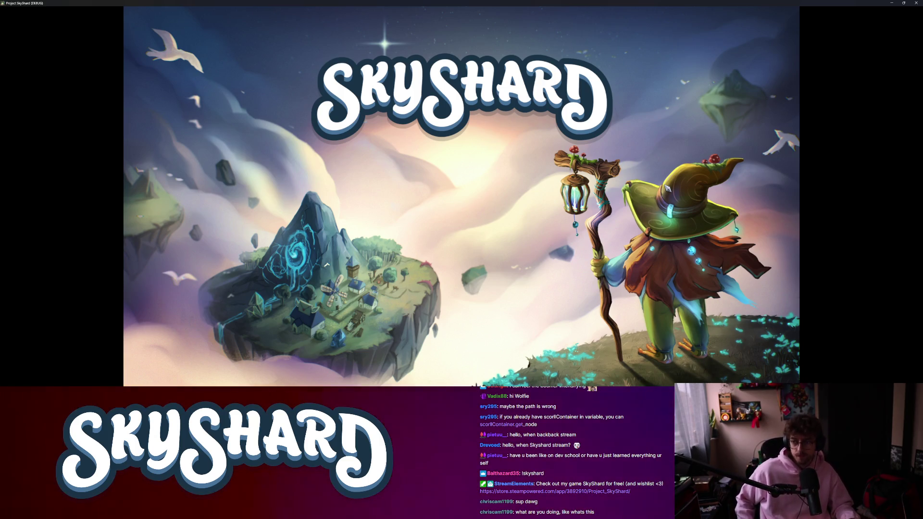
# Dock the game window right and set TipsList's horizontal sizing back to Fill.
pyautogui.press('super+Down')
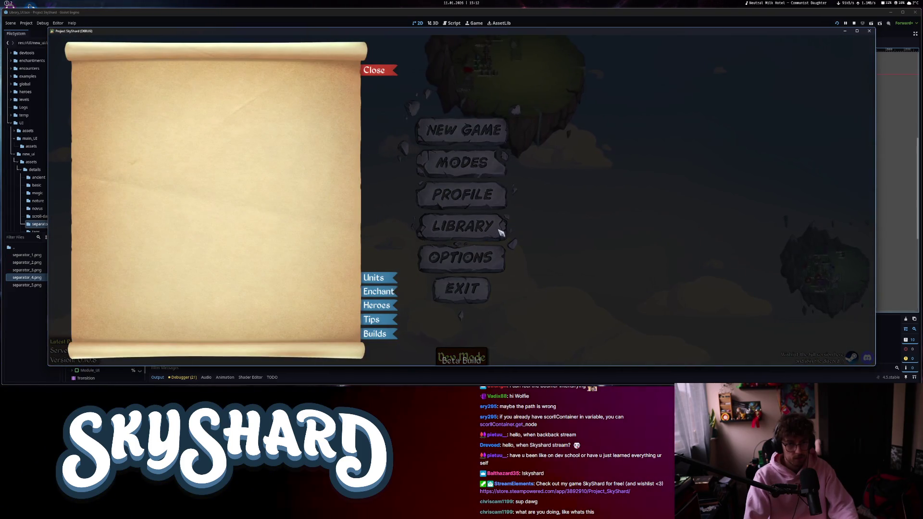
pyautogui.press('super+Right')
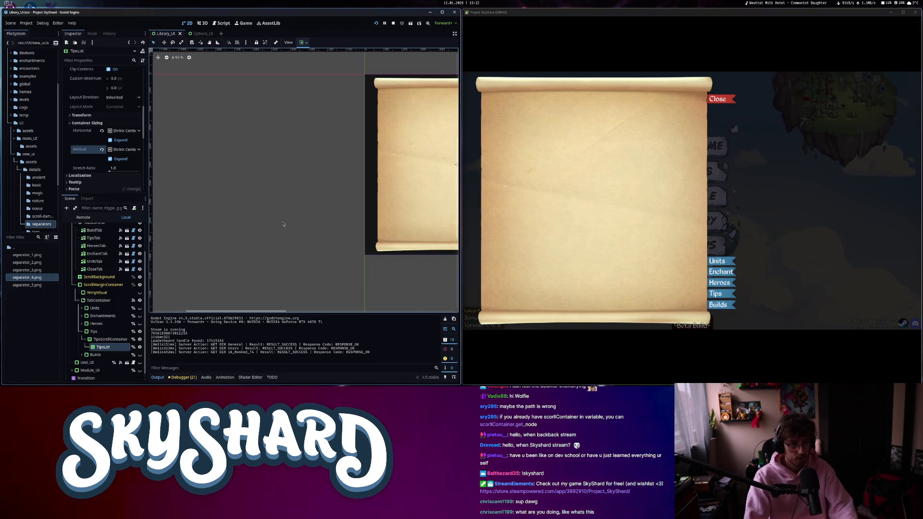
pyautogui.click(124, 130)
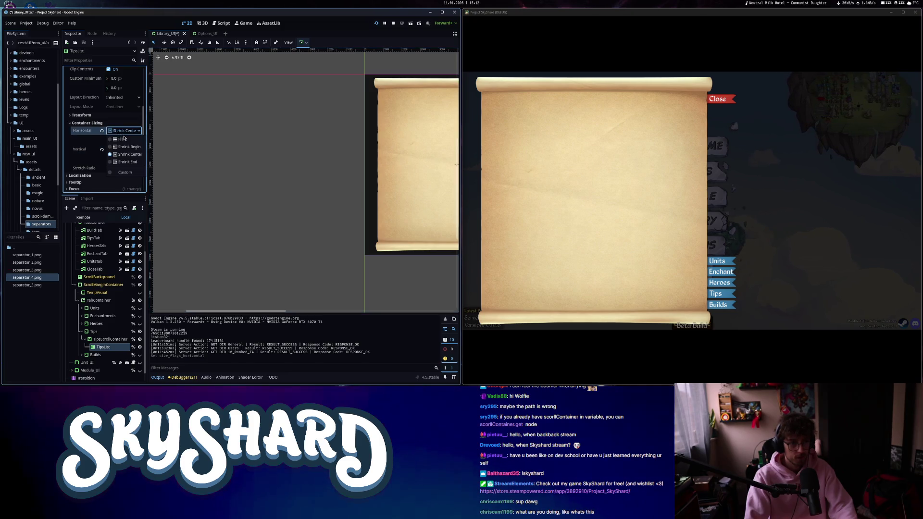
pyautogui.click(121, 139)
pyautogui.click(124, 149)
pyautogui.click(124, 157)
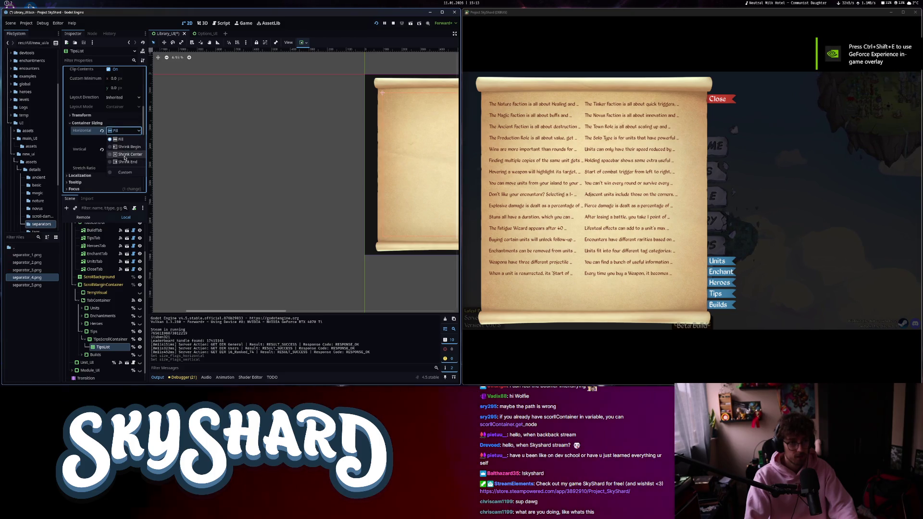
pyautogui.click(125, 154)
pyautogui.click(124, 130)
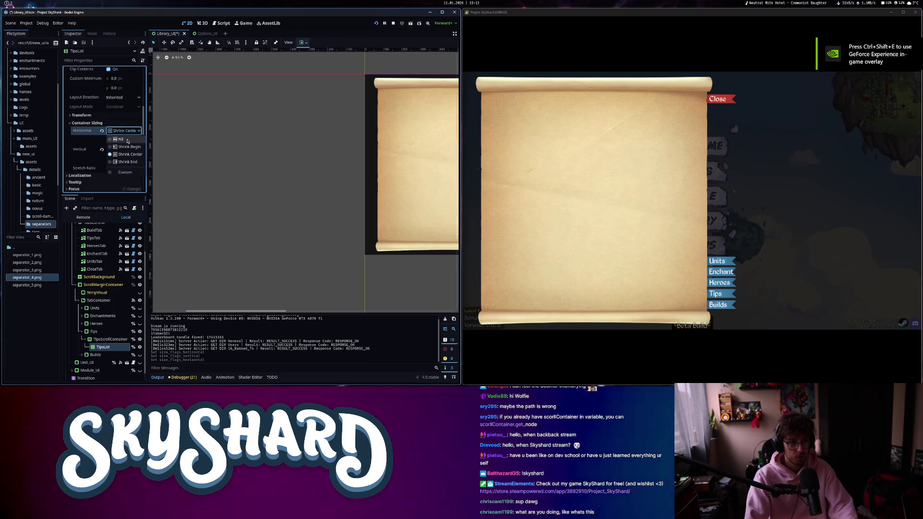
pyautogui.click(121, 138)
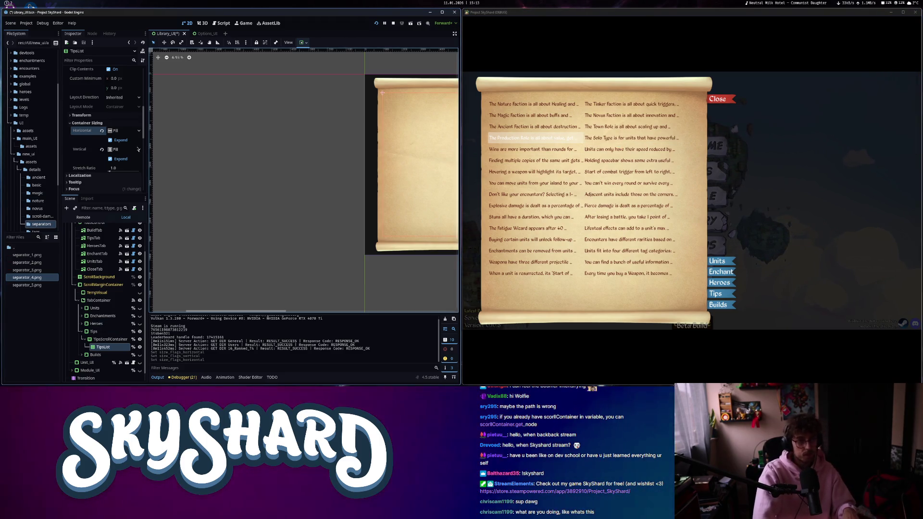
# Toggle TipsList's Auto Width, save, and keep Max Columns at 2.
pyautogui.scroll(5, 120, 163)
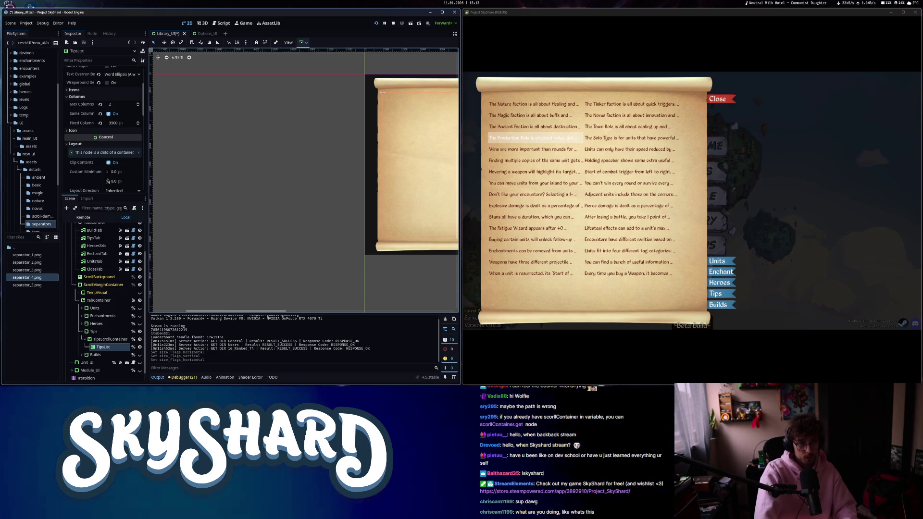
pyautogui.scroll(3, 107, 181)
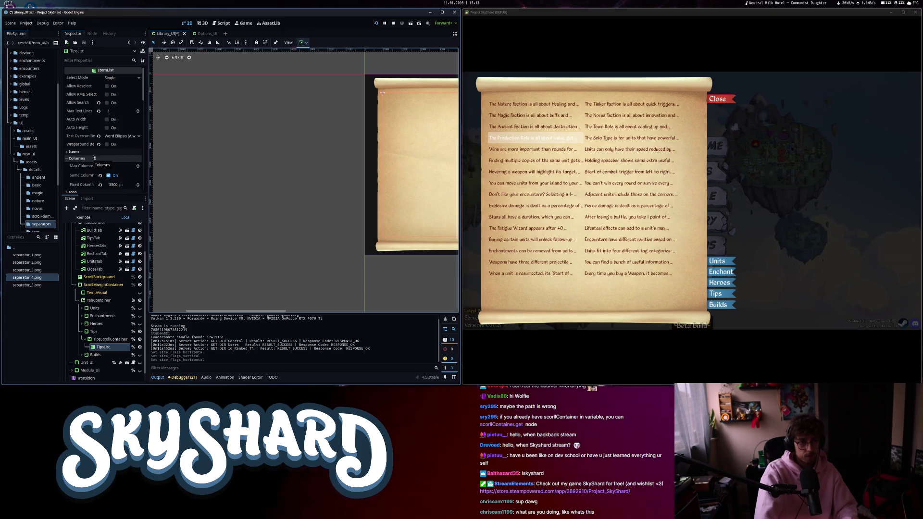
pyautogui.click(106, 128)
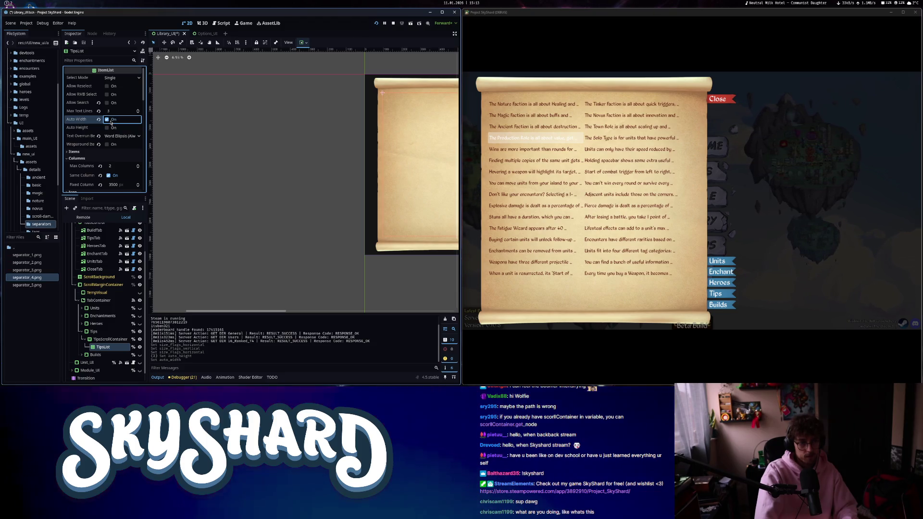
pyautogui.hotkey('ctrl', 's')
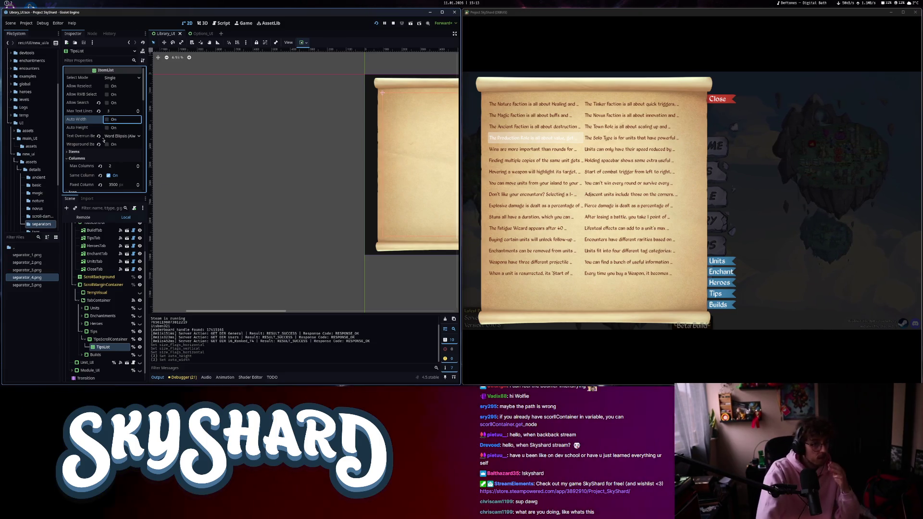
pyautogui.click(139, 164)
pyautogui.click(138, 169)
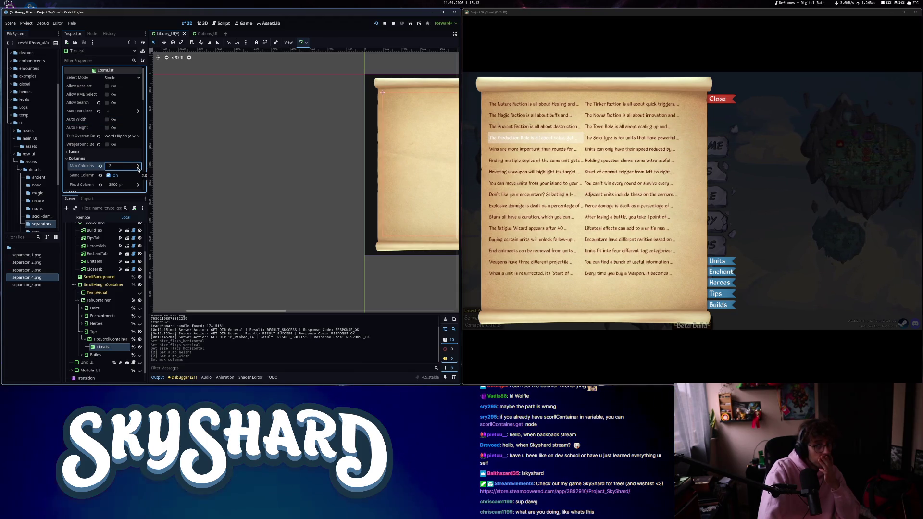
pyautogui.scroll(-2, 92, 137)
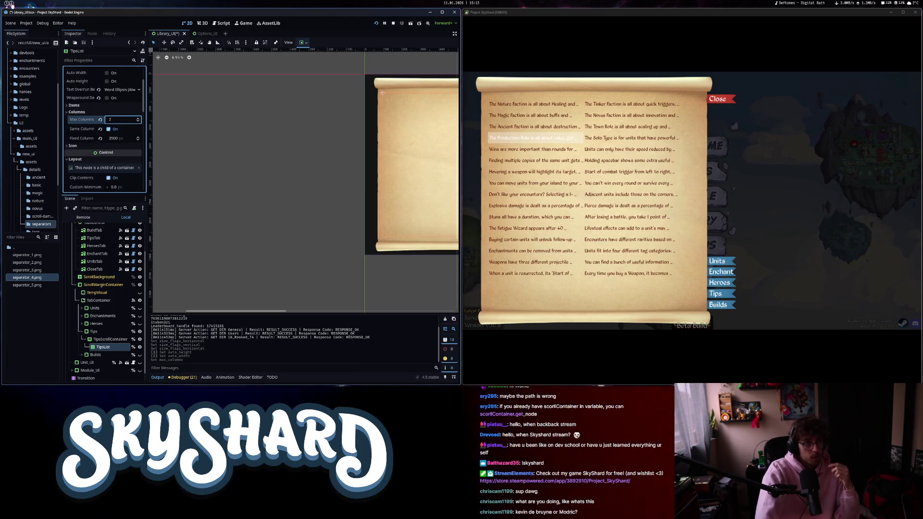
# Google 'godot make text wrap in itemlist' and open the 'Wrap text on ItemList' result.
pyautogui.click(10, 5)
pyautogui.hotkey('ctrl', 'Tab')
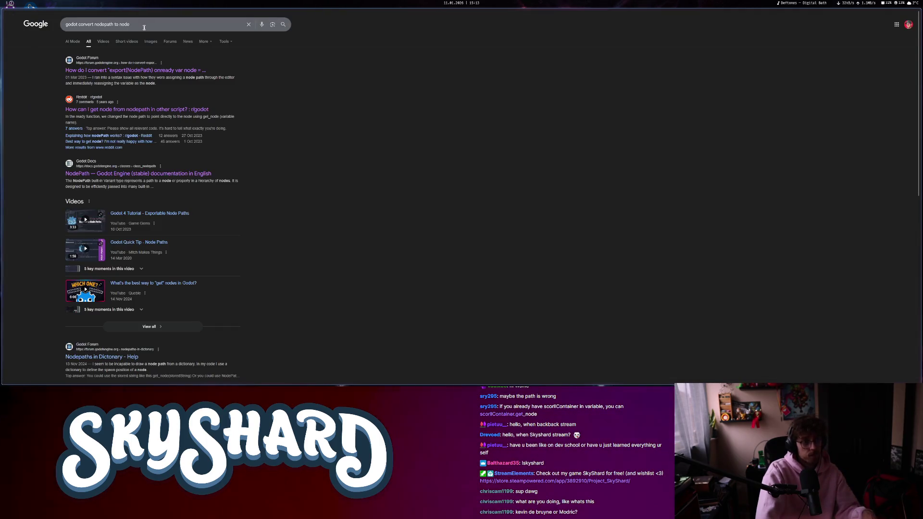
pyautogui.moveTo(85, 23); pyautogui.dragTo(79, 24)
pyautogui.write('make')
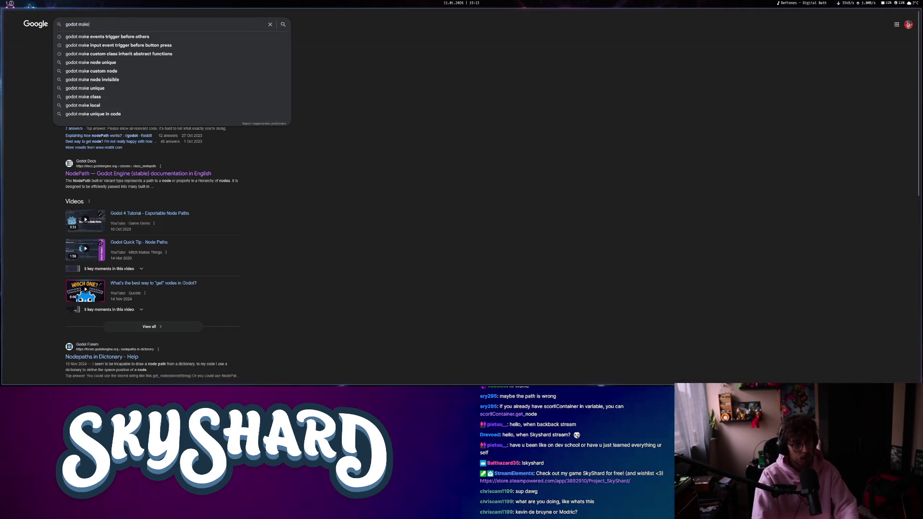
pyautogui.write(' text wrap in')
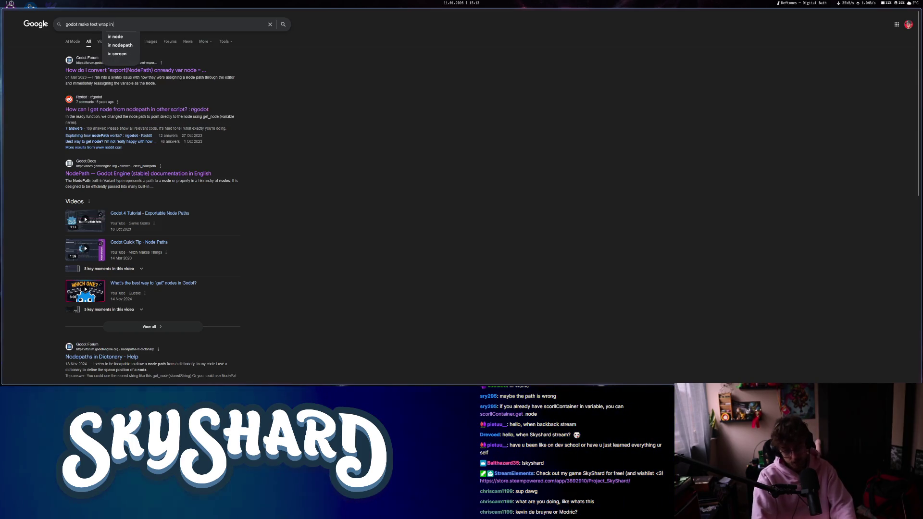
pyautogui.write(' itemlis')
pyautogui.press('Return')
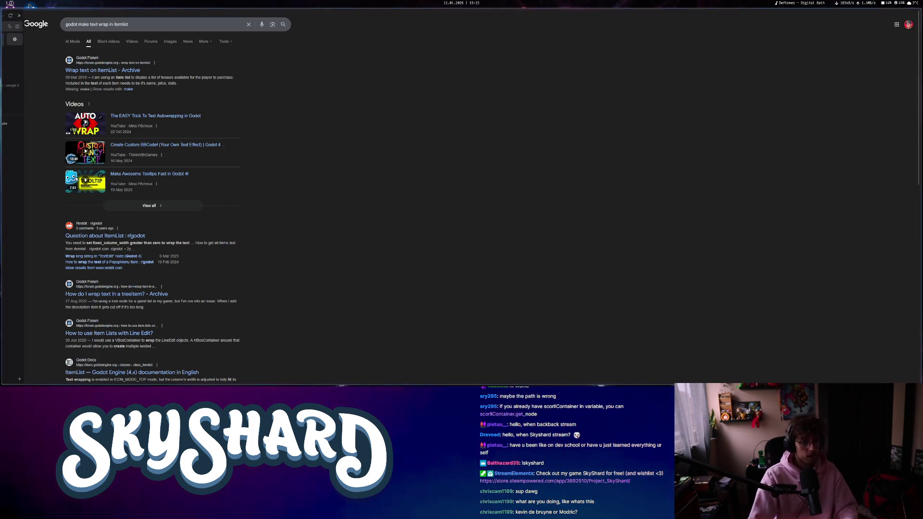
pyautogui.click(120, 71)
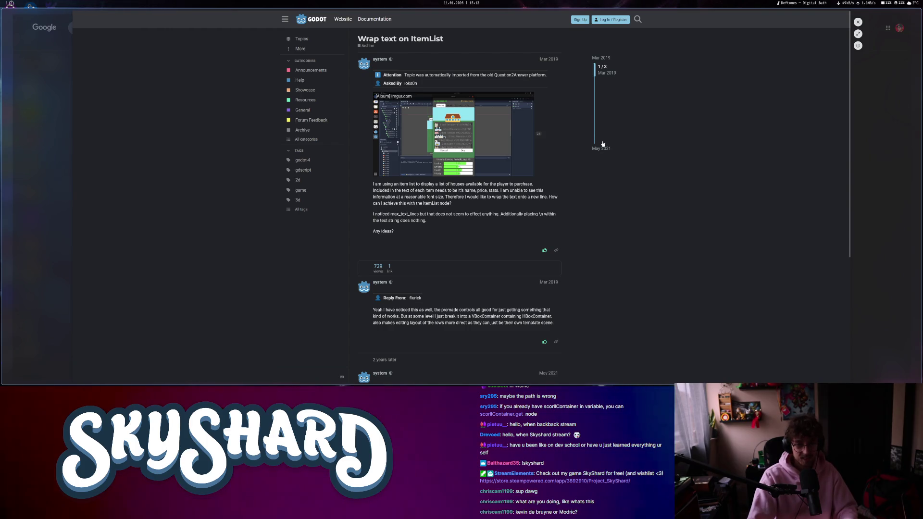
# Read the thread's suggested fix, then close the preview and return to Godot.
pyautogui.scroll(-2, 496, 254)
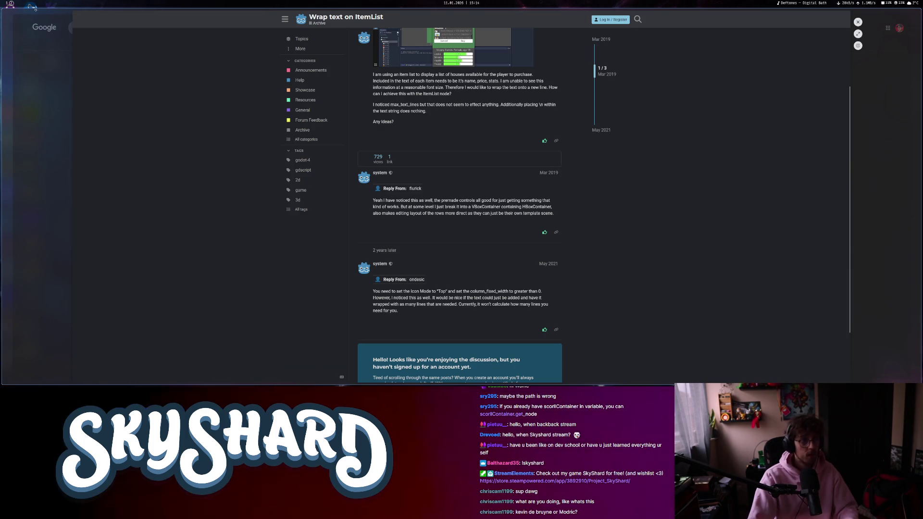
pyautogui.press('Escape')
pyautogui.hotkey('alt', 'Tab')
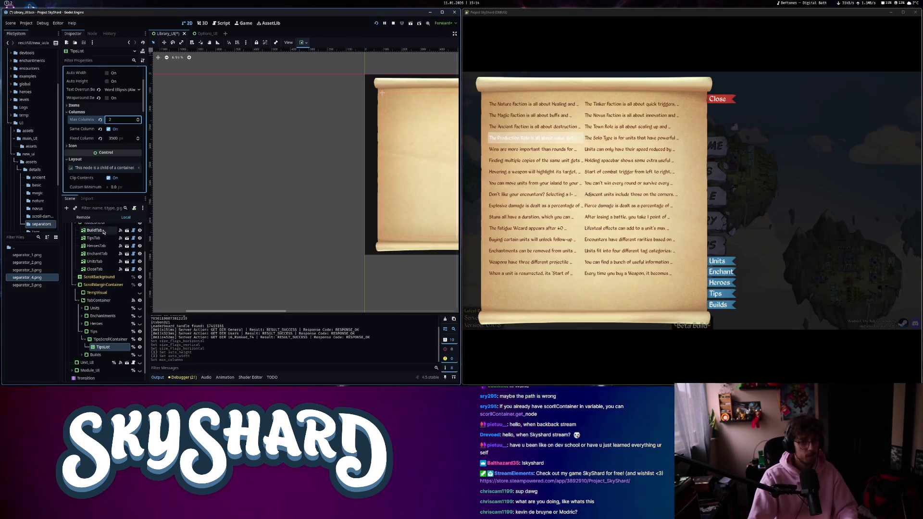
pyautogui.scroll(-3, 98, 188)
pyautogui.click(73, 83)
pyautogui.click(123, 91)
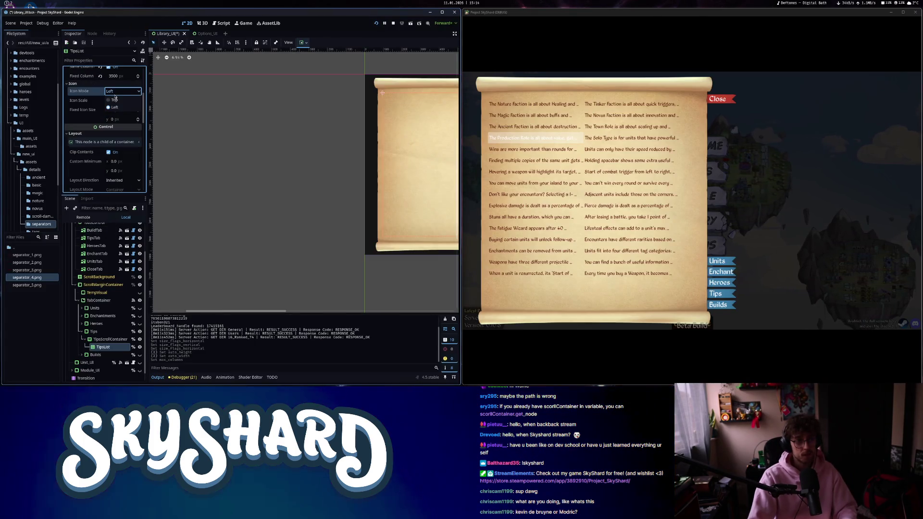
pyautogui.click(120, 102)
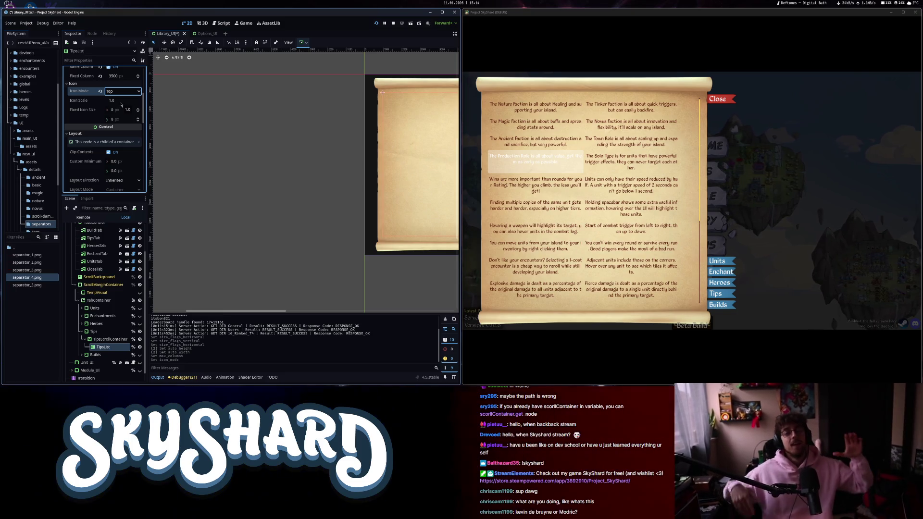
pyautogui.click(512, 127)
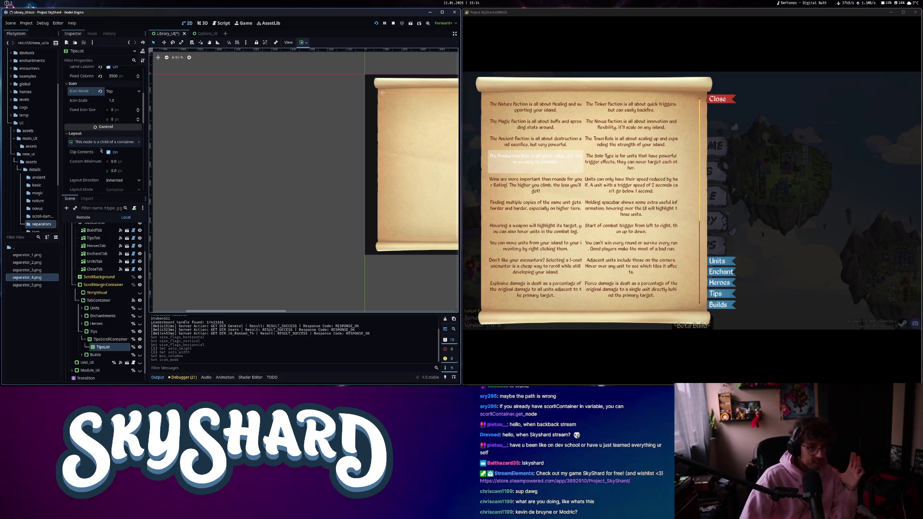
pyautogui.scroll(2, 101, 150)
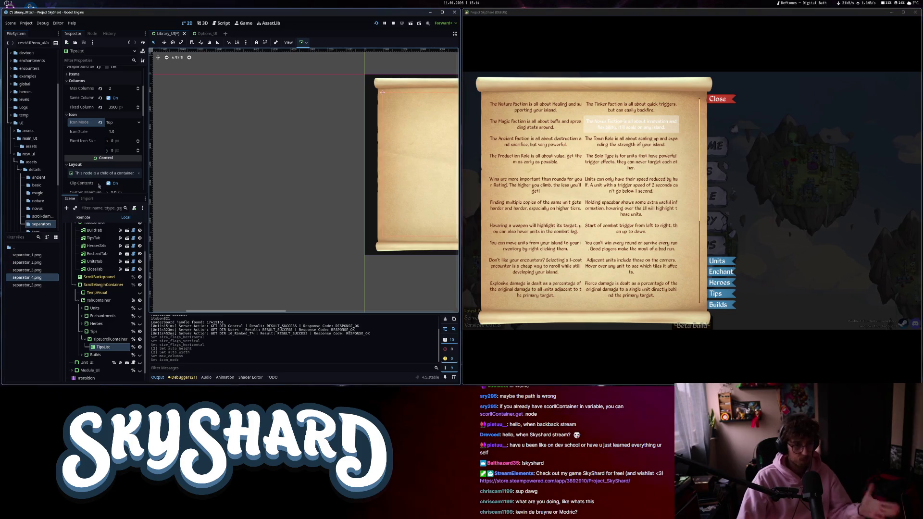
pyautogui.scroll(-2, 93, 191)
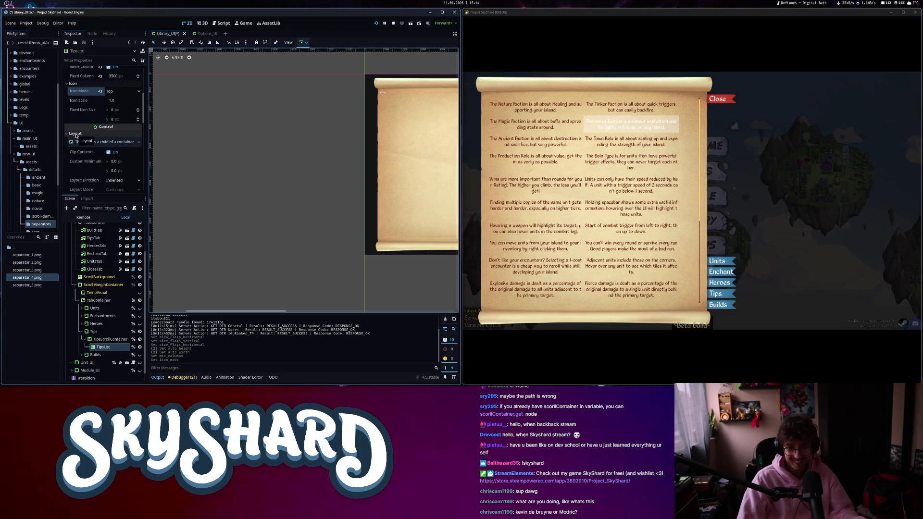
pyautogui.scroll(-3, 615, 258)
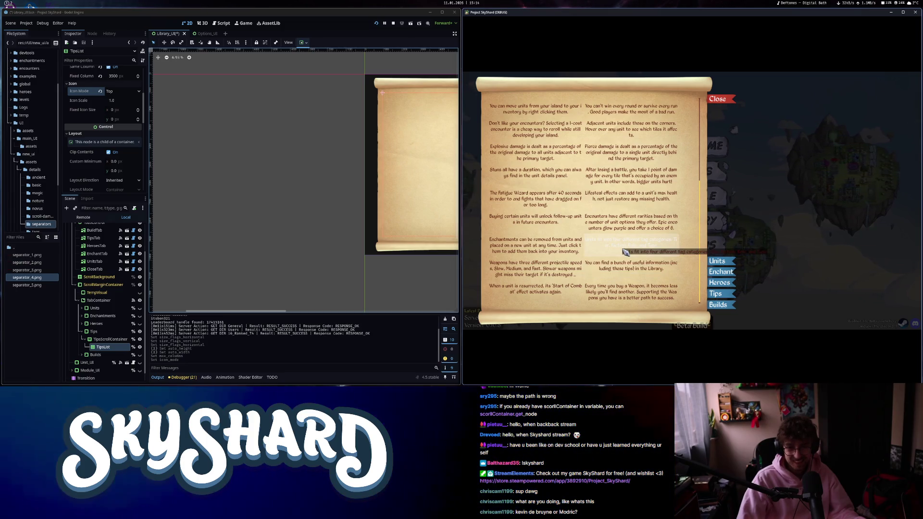
pyautogui.scroll(3, 625, 252)
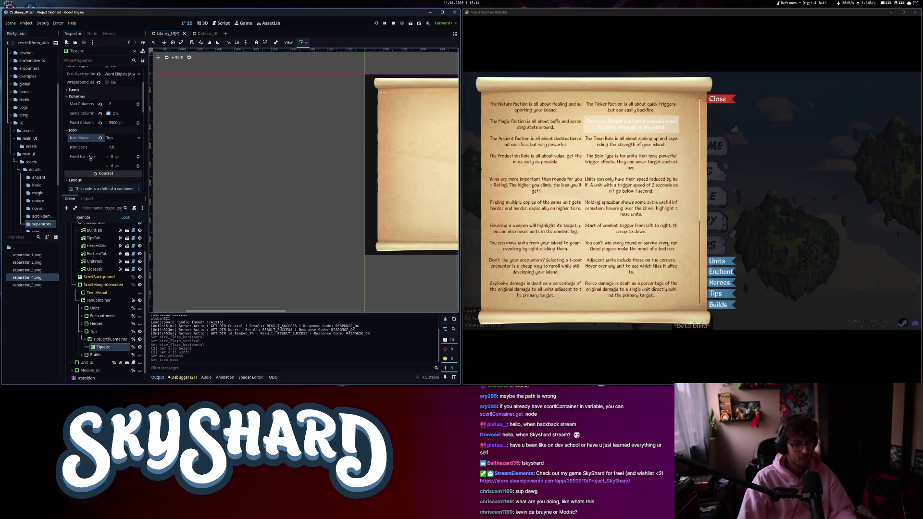
pyautogui.scroll(-10, 96, 188)
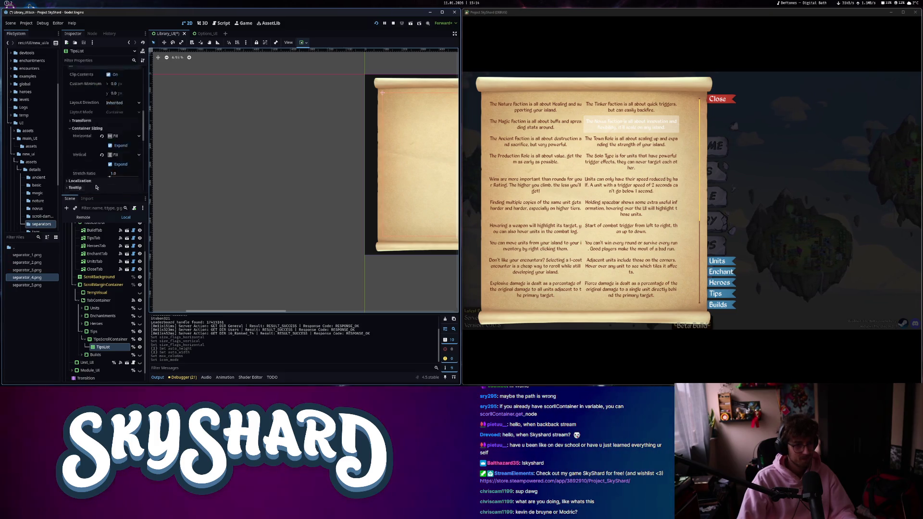
# Set TipsList's H Separation to 200 and enable Auto Width and Auto Height.
pyautogui.scroll(-3, 96, 188)
pyautogui.click(117, 126)
pyautogui.write('200')
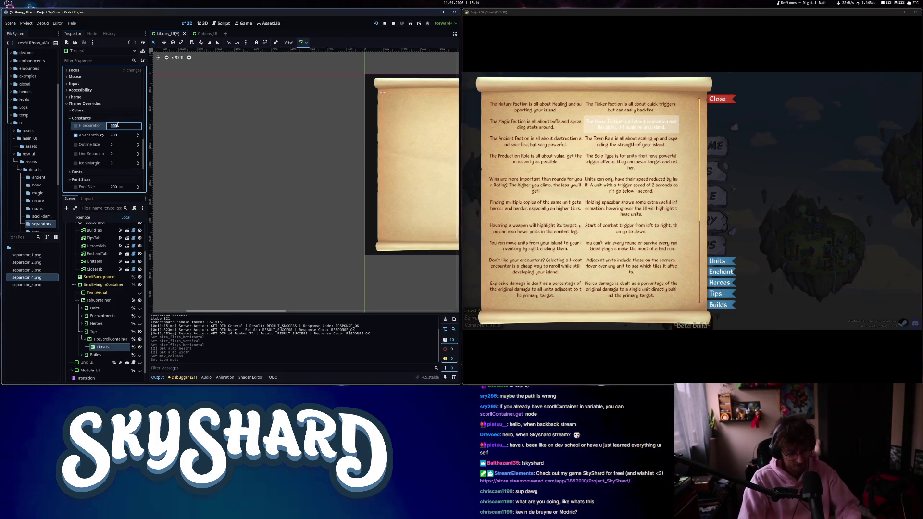
pyautogui.press('Return')
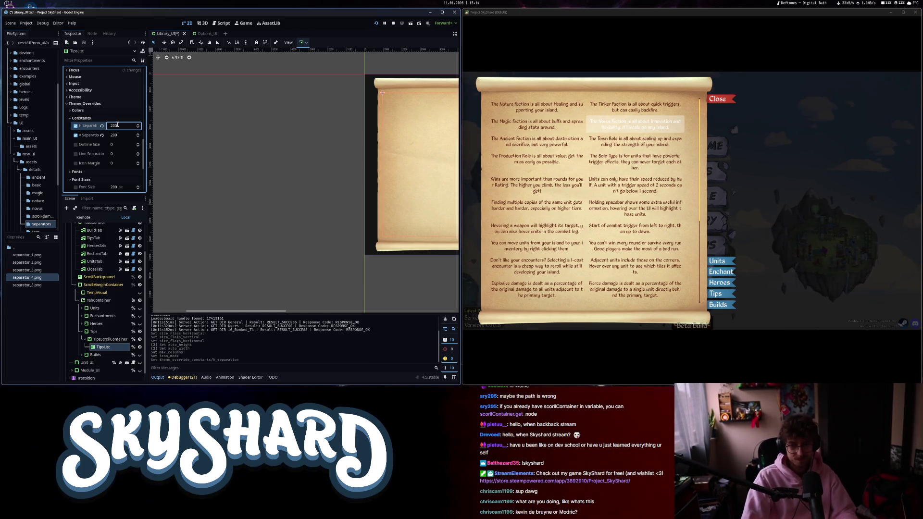
pyautogui.click(107, 346)
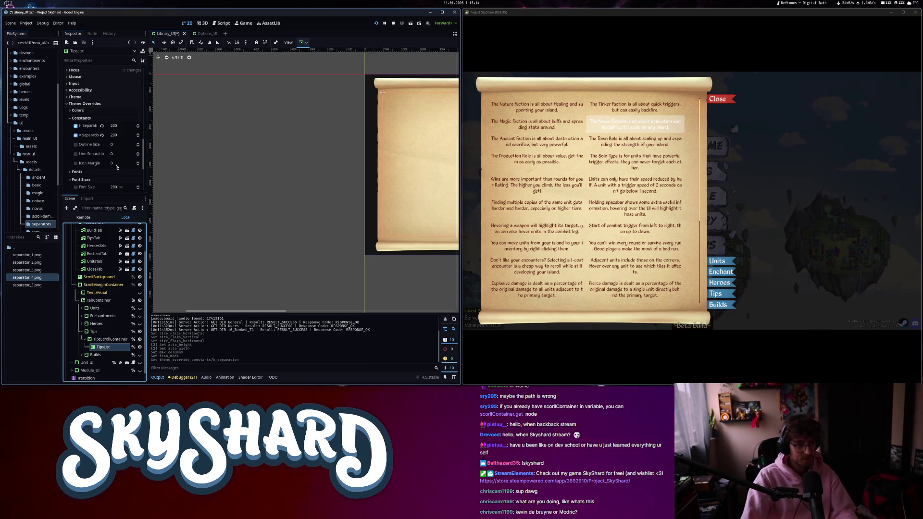
pyautogui.scroll(5, 114, 177)
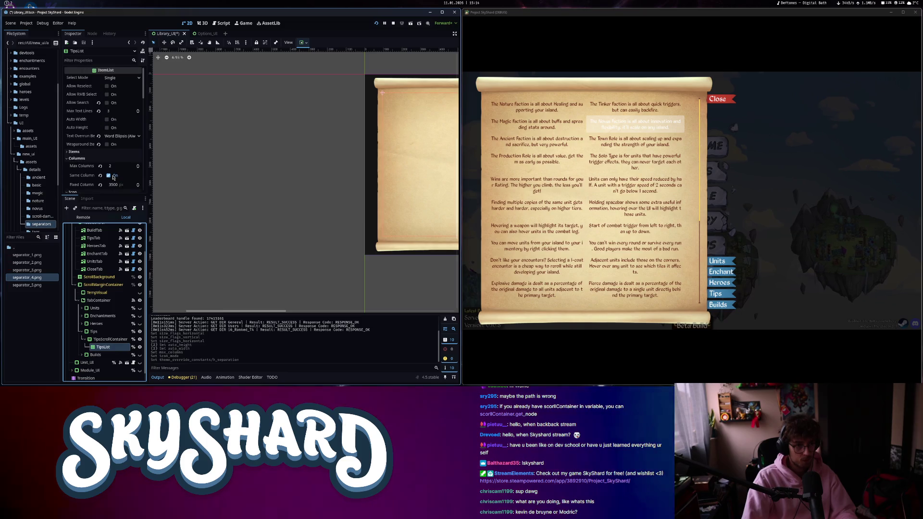
pyautogui.click(106, 119)
pyautogui.click(107, 127)
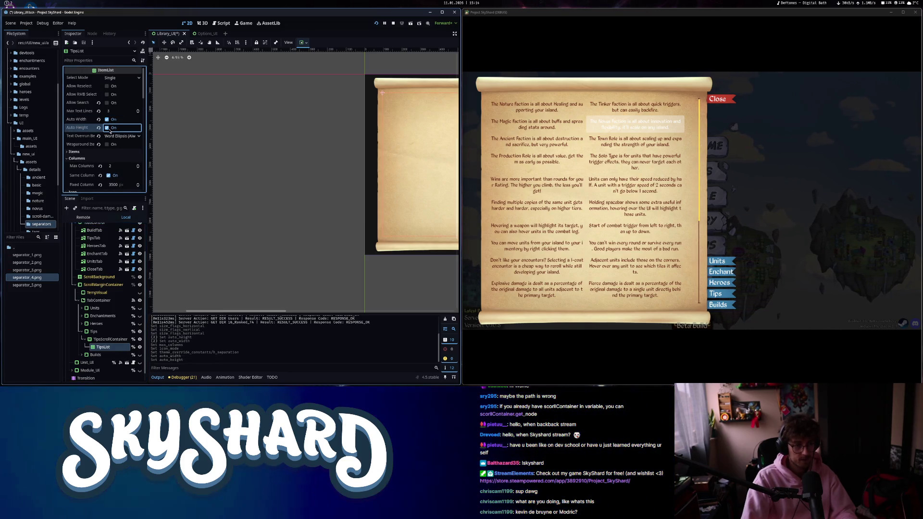
# Set TipsList to Shrink Center both ways with horizontal Expand, and save the scene.
pyautogui.scroll(-10, 98, 186)
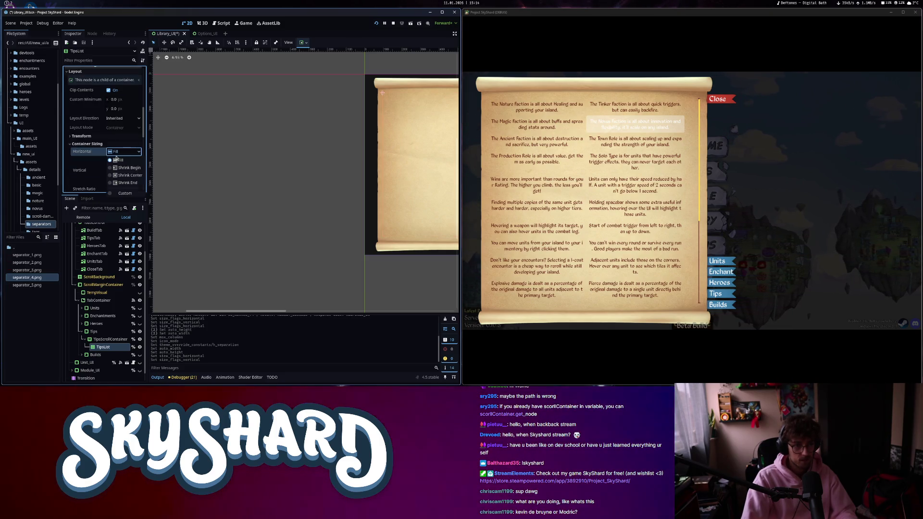
pyautogui.click(127, 174)
pyautogui.click(124, 170)
pyautogui.click(120, 194)
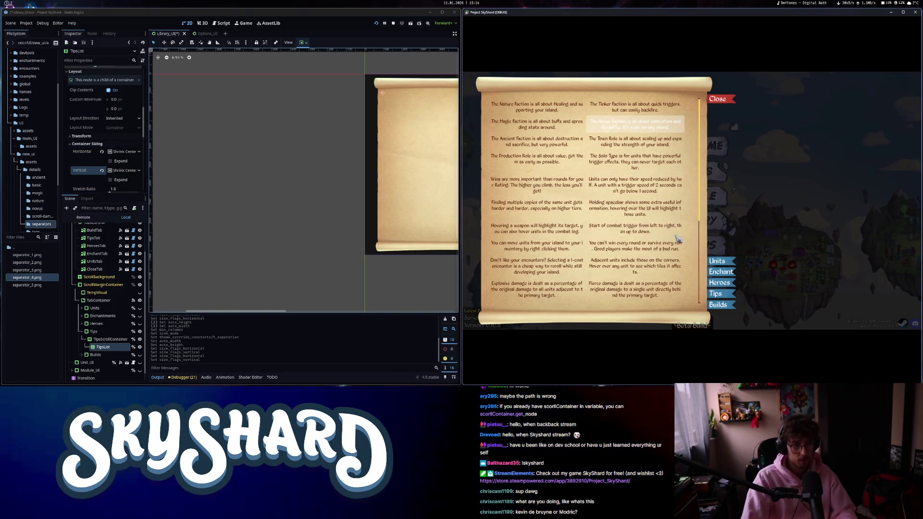
pyautogui.click(116, 160)
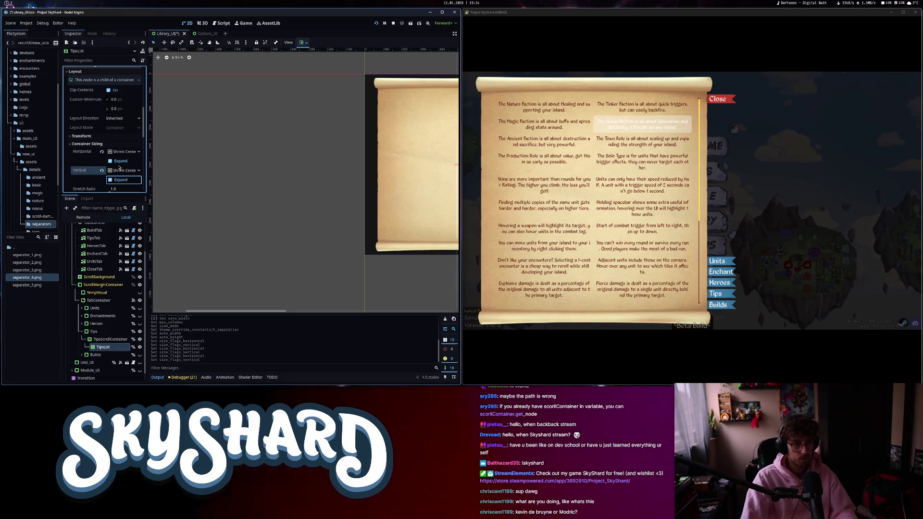
pyautogui.hotkey('ctrl', 's')
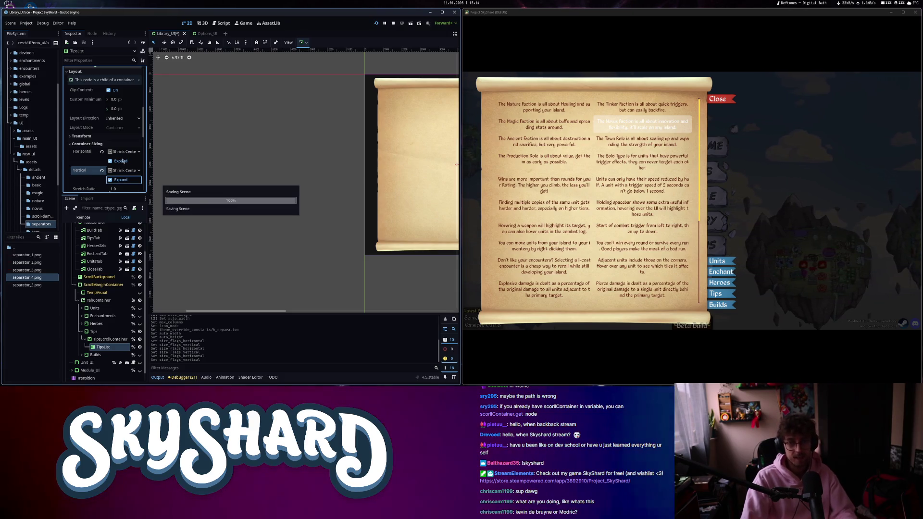
pyautogui.scroll(-5, 594, 254)
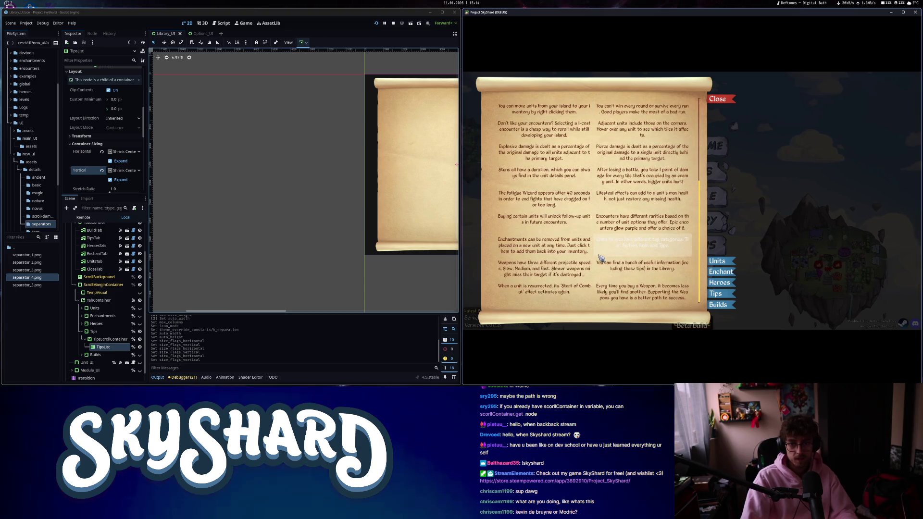
# Set the TipsList Text Overrun Behavior to Trim Words and save the scene.
pyautogui.scroll(3, 640, 260)
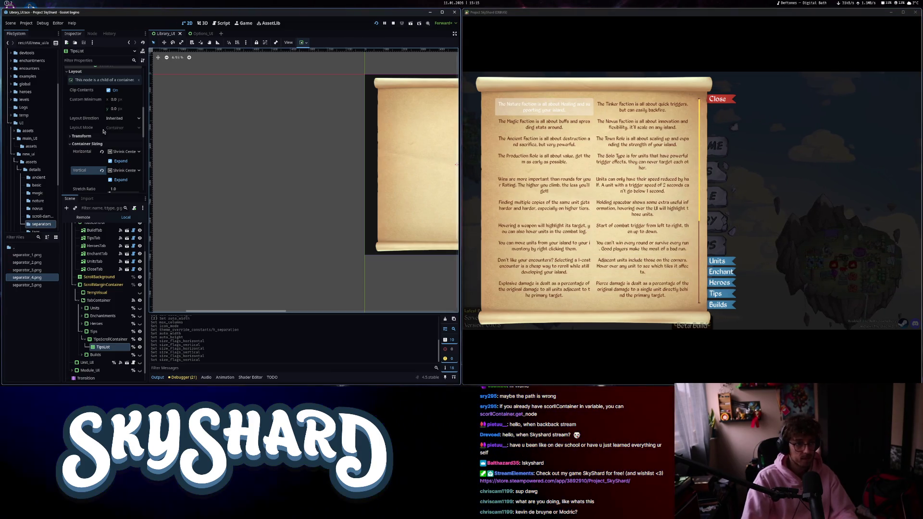
pyautogui.click(129, 175)
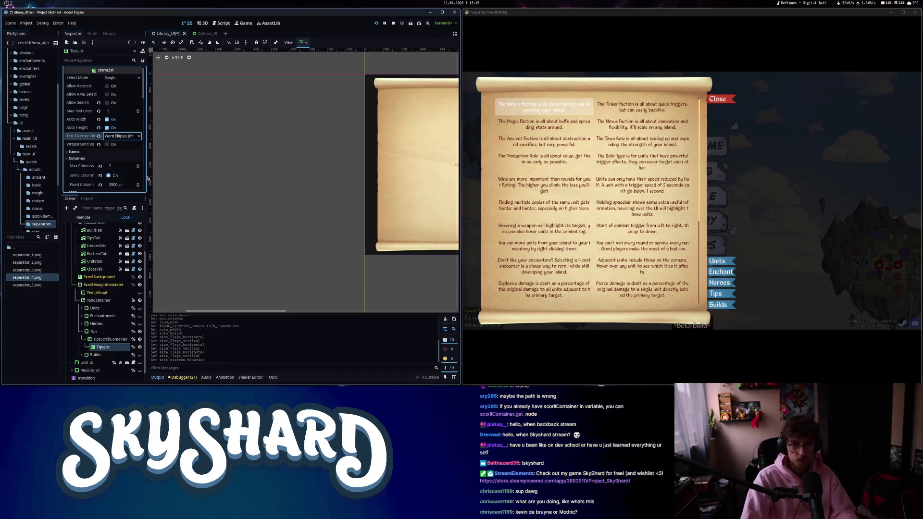
pyautogui.click(128, 137)
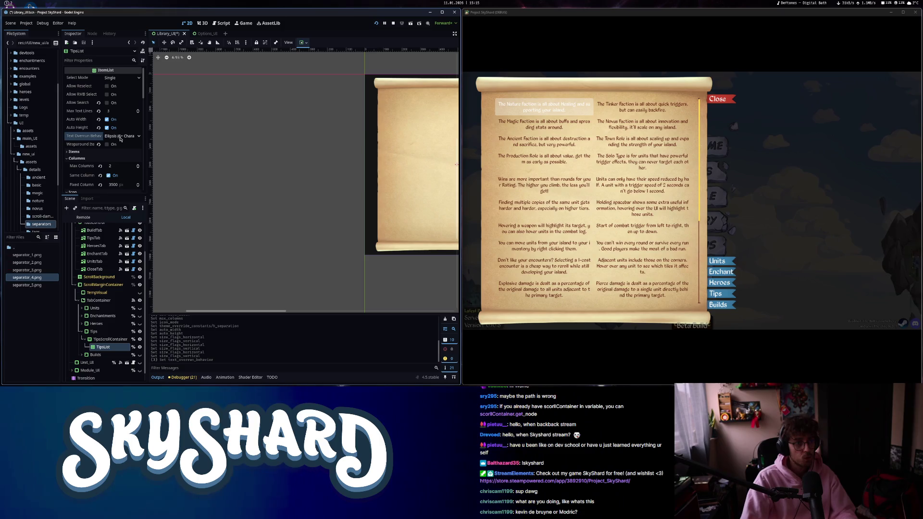
pyautogui.click(120, 137)
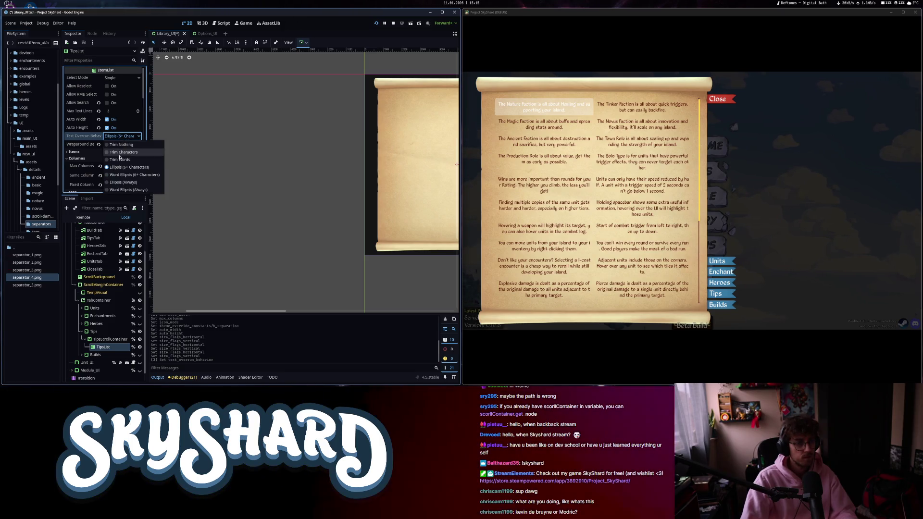
pyautogui.hotkey('ctrl', 's')
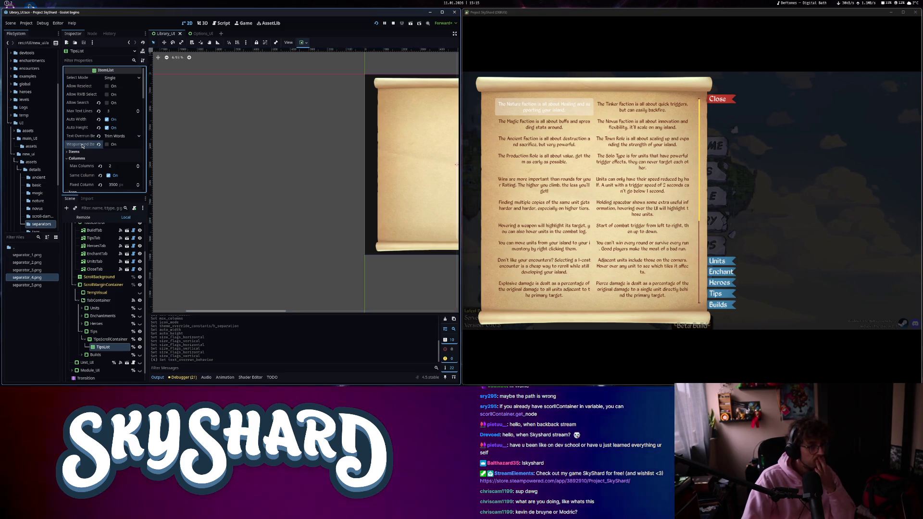
# Turn on Wraparound Items, save, and reopen the Library in the running game.
pyautogui.click(106, 144)
pyautogui.moveTo(88, 138)
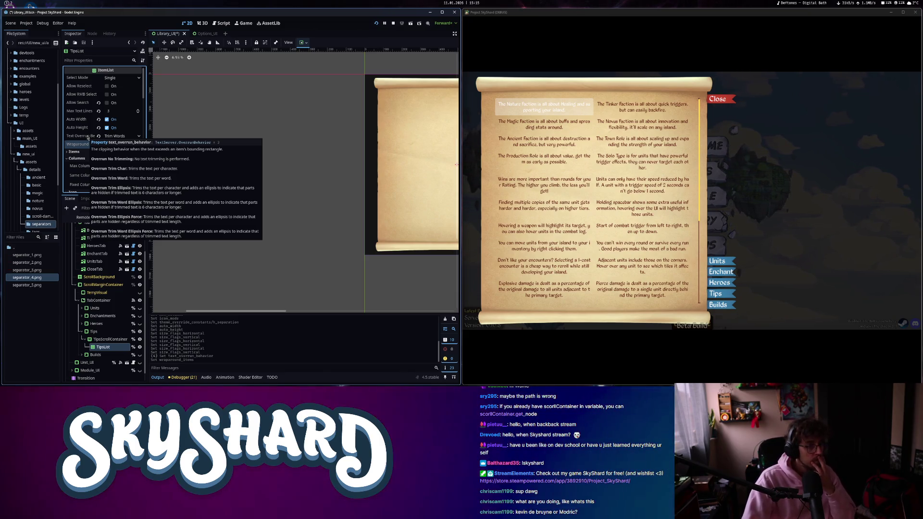
pyautogui.scroll(-2, 86, 130)
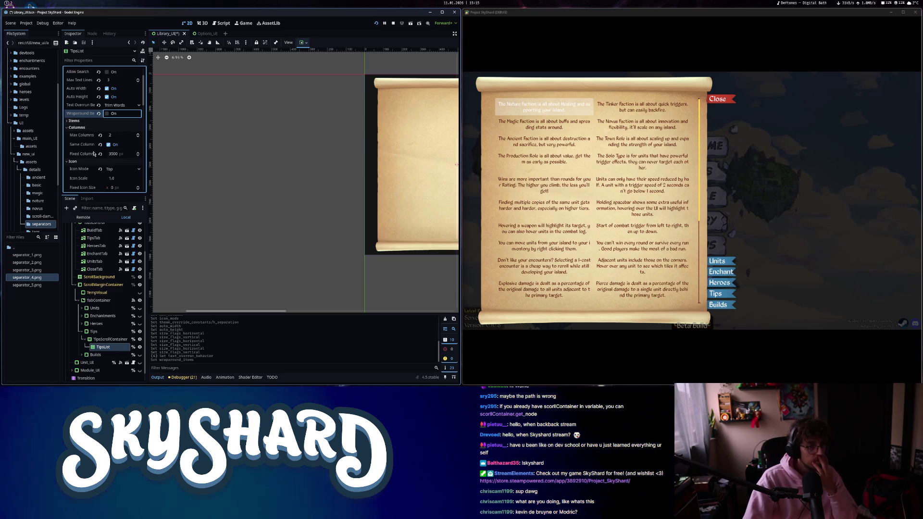
pyautogui.scroll(-3, 94, 153)
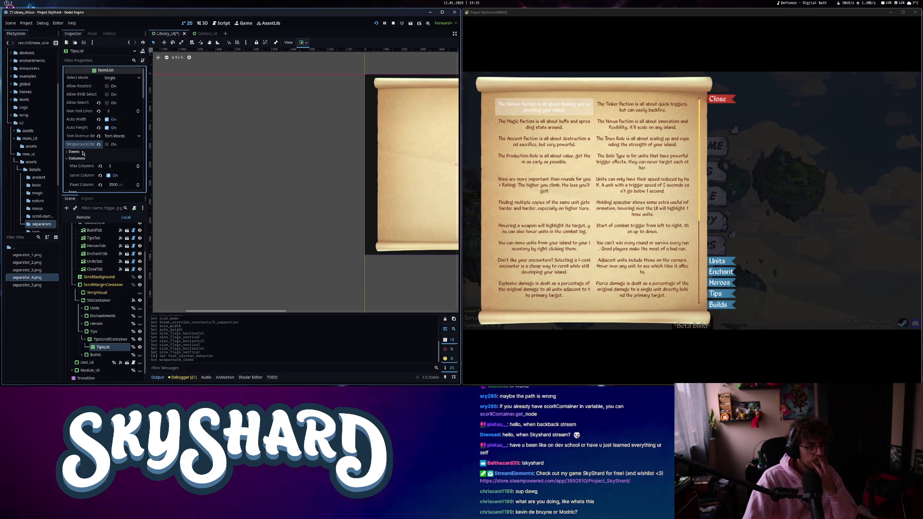
pyautogui.hotkey('ctrl', 's')
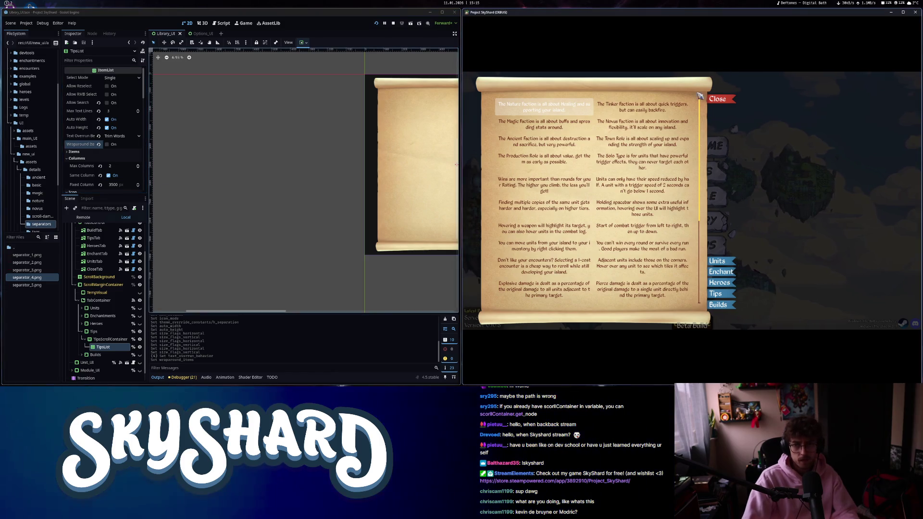
pyautogui.click(734, 215)
pyautogui.click(707, 228)
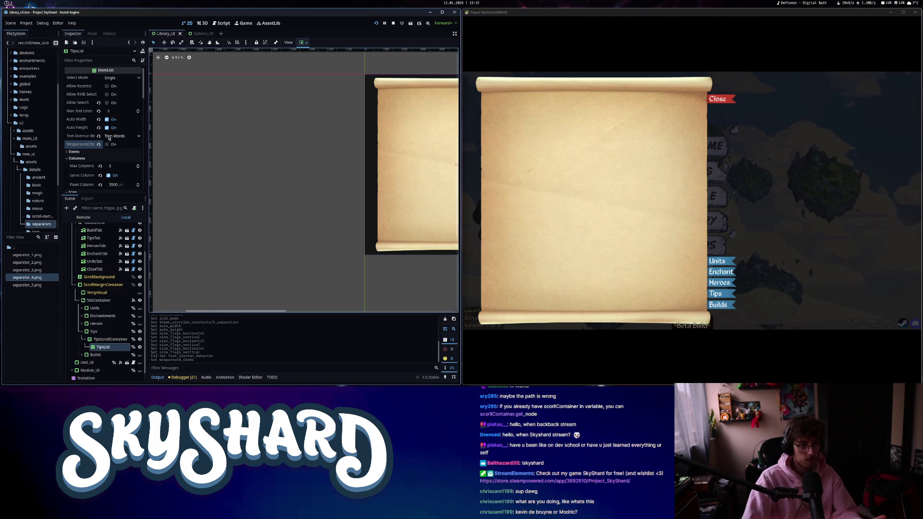
# Set Text Overrun Behavior to Ellipsis (6+ Characters) and close the game's Library.
pyautogui.click(108, 138)
pyautogui.click(125, 191)
pyautogui.click(728, 310)
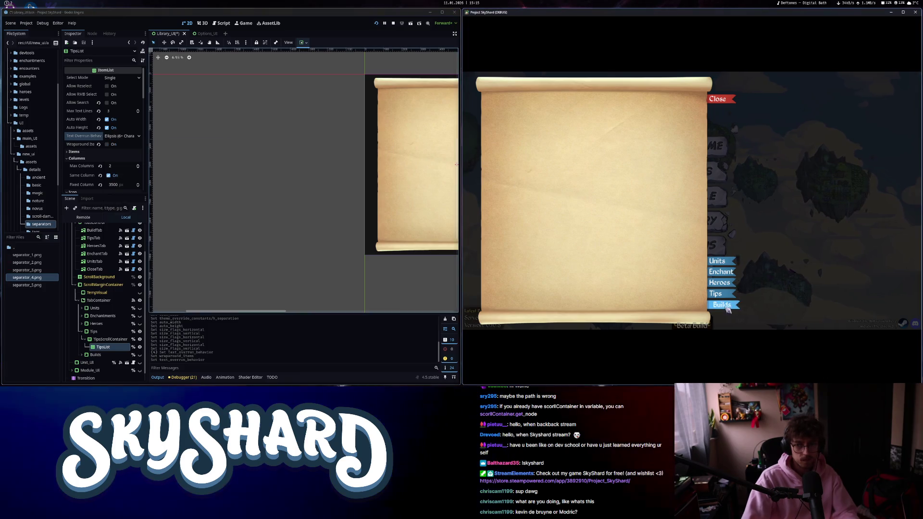
pyautogui.click(720, 101)
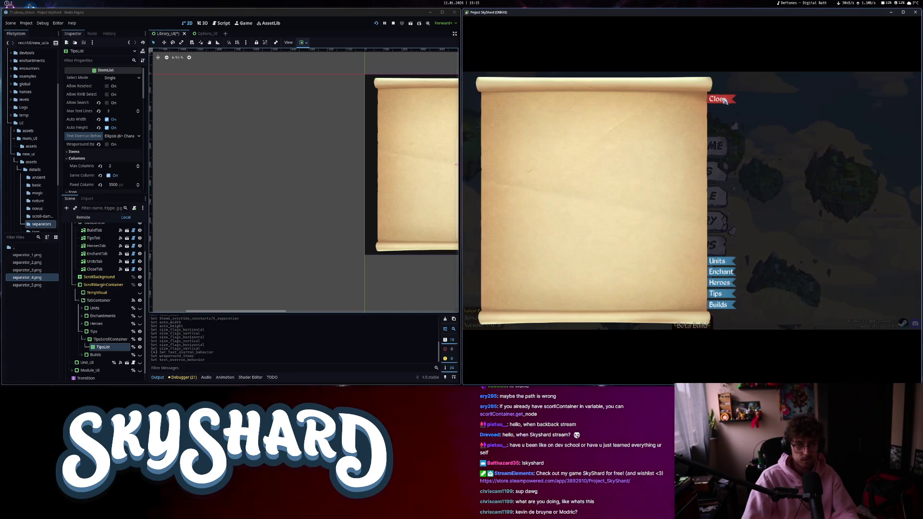
# Turn off Auto Height and Auto Width, save, and recheck the game's Library.
pyautogui.click(107, 128)
pyautogui.click(106, 119)
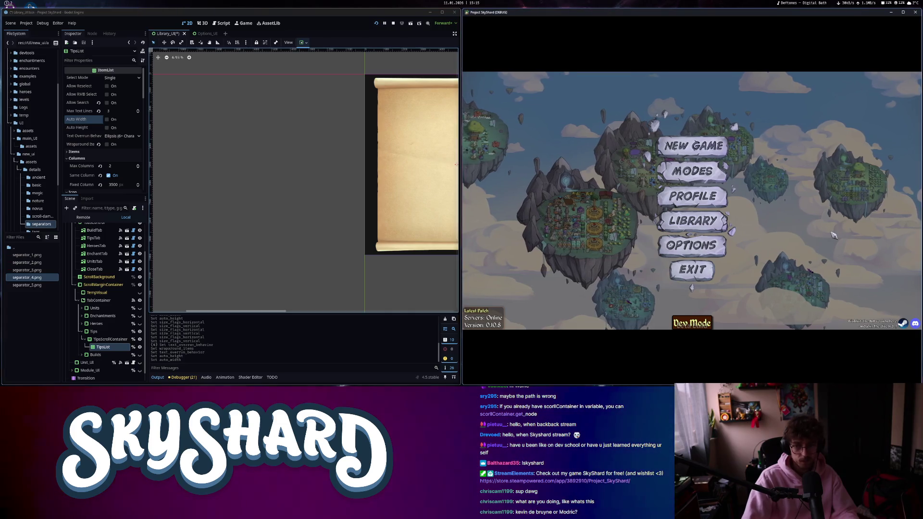
pyautogui.hotkey('ctrl', 's')
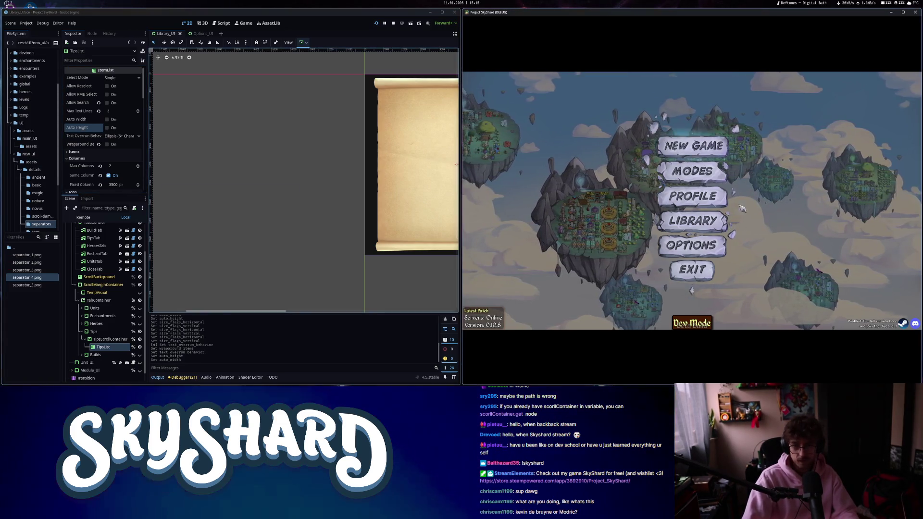
pyautogui.click(702, 222)
pyautogui.click(717, 98)
# Re-enable Auto Height, set Container Sizing Horizontal to Fill, and save the scene.
pyautogui.click(107, 127)
pyautogui.scroll(-5, 90, 137)
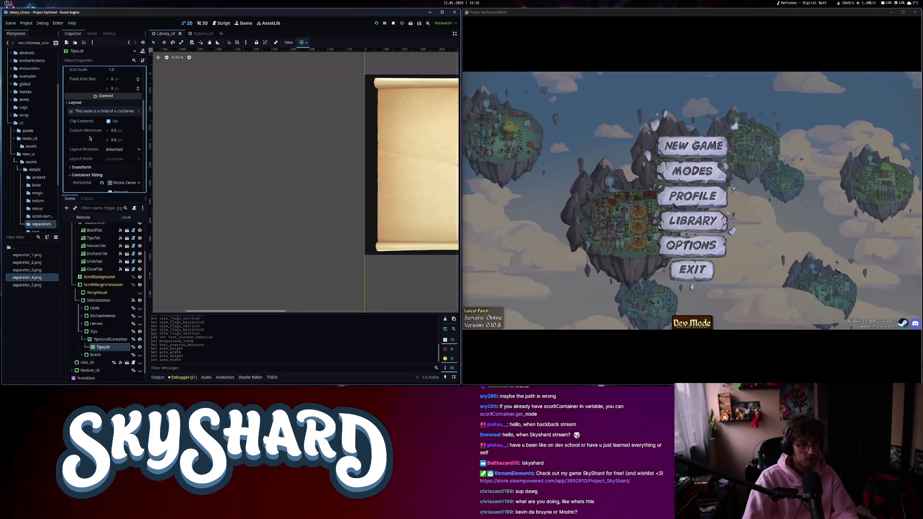
pyautogui.click(128, 121)
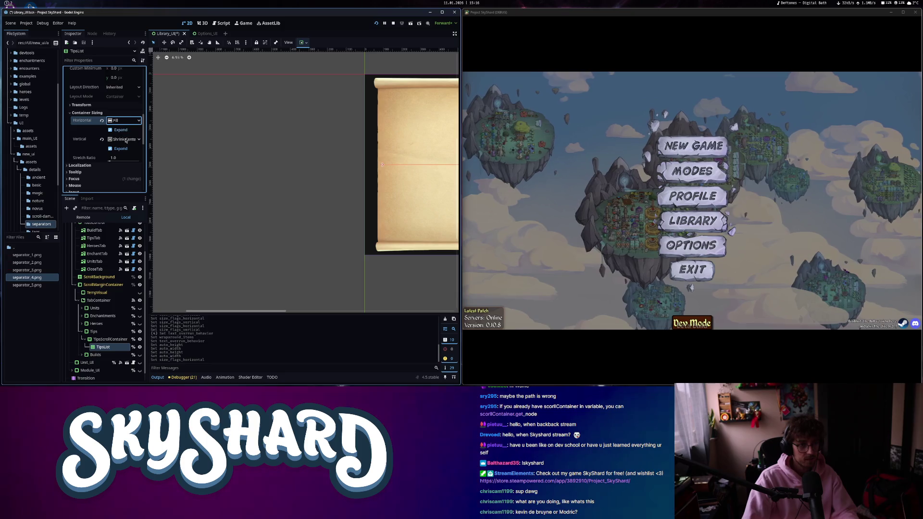
pyautogui.click(125, 140)
pyautogui.click(117, 149)
pyautogui.hotkey('ctrl', 's')
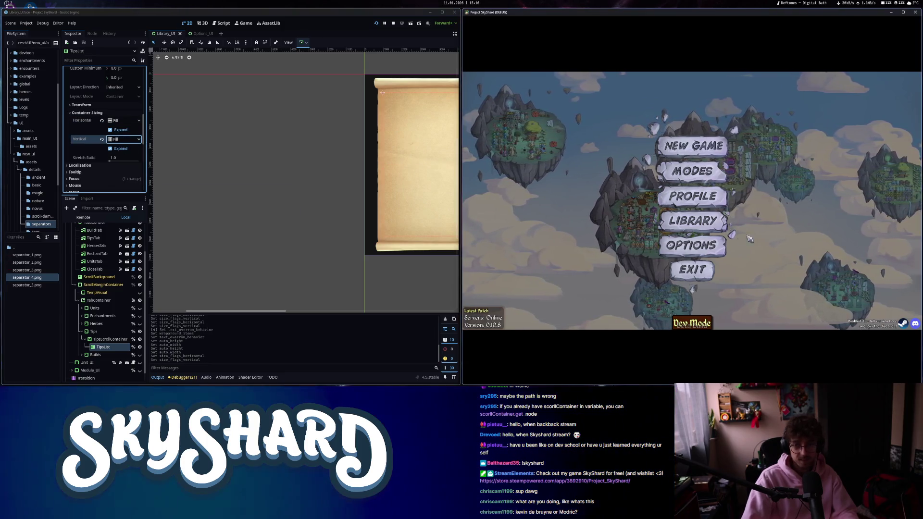
# Check the game's Library, then set the tips list's Text Overrun Behavior to Trim Words.
pyautogui.click(721, 223)
pyautogui.click(729, 102)
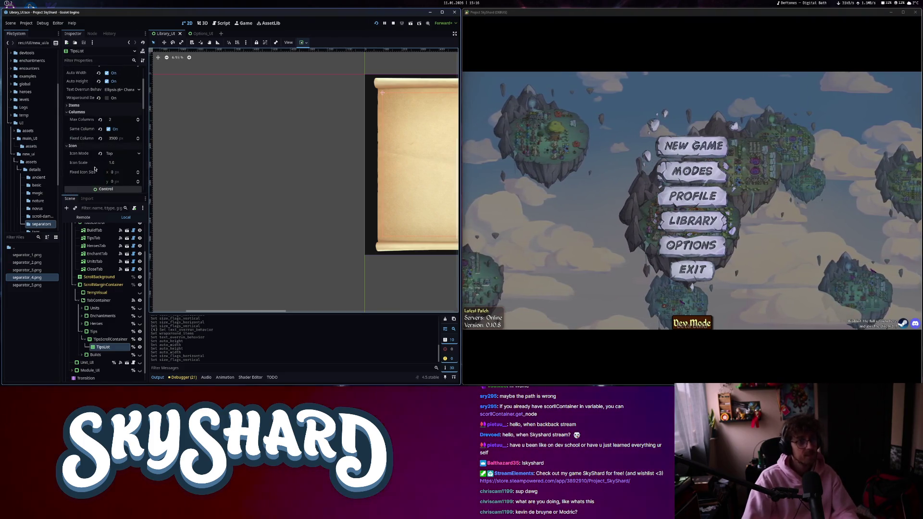
pyautogui.click(120, 136)
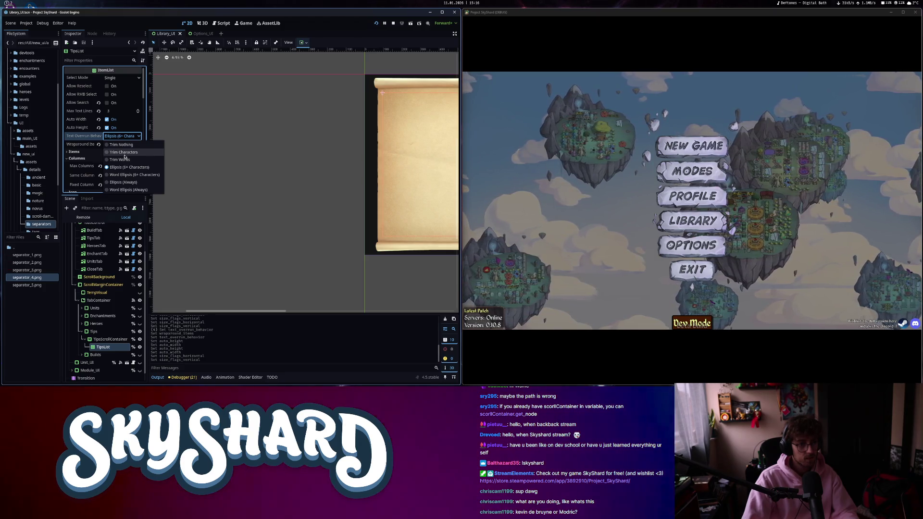
pyautogui.click(125, 160)
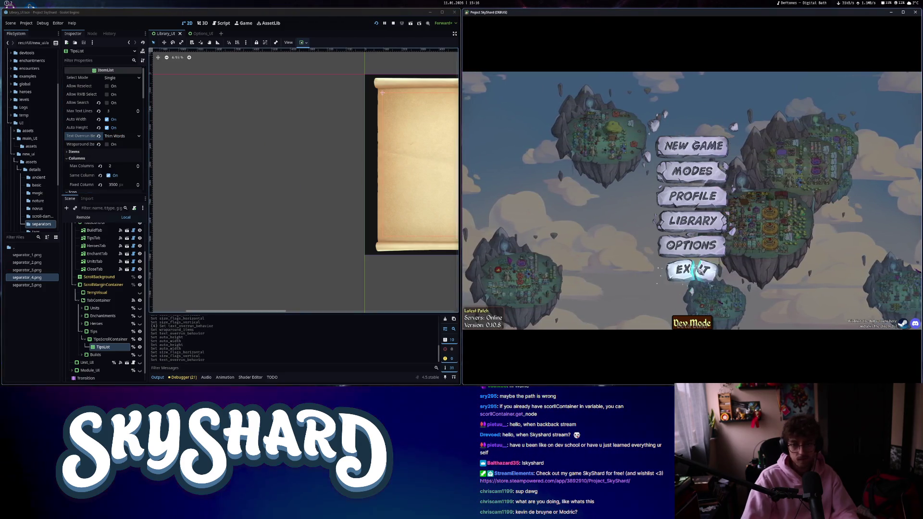
# Stop the game, untick Auto Width, save the scene, and relaunch SkyShard.
pyautogui.click(692, 269)
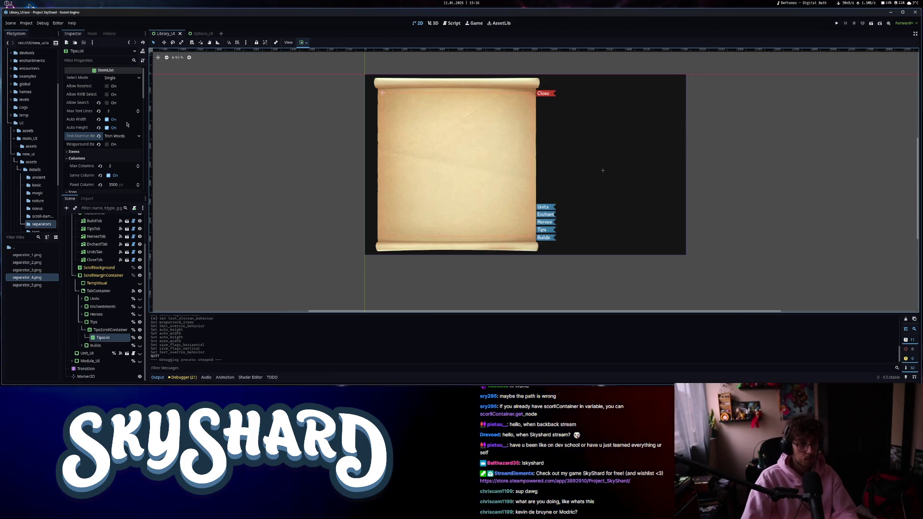
pyautogui.click(112, 119)
pyautogui.hotkey('ctrl', 's')
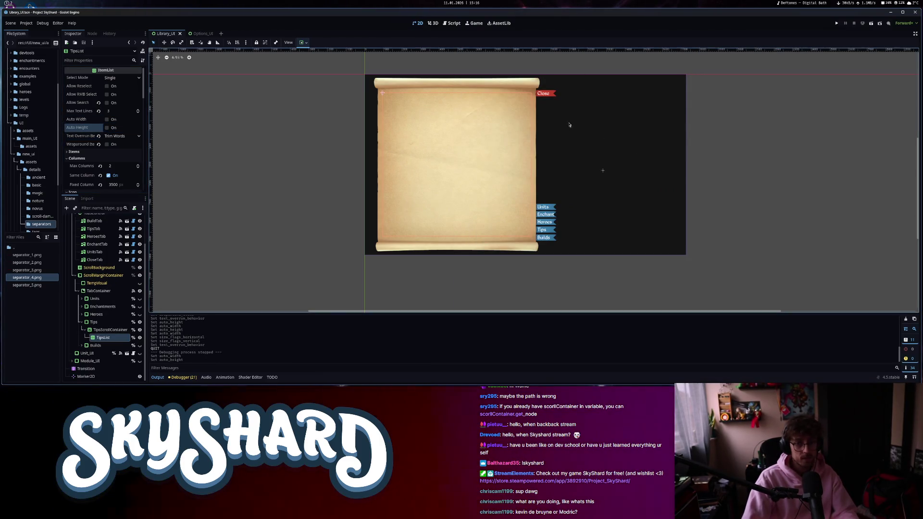
pyautogui.click(836, 25)
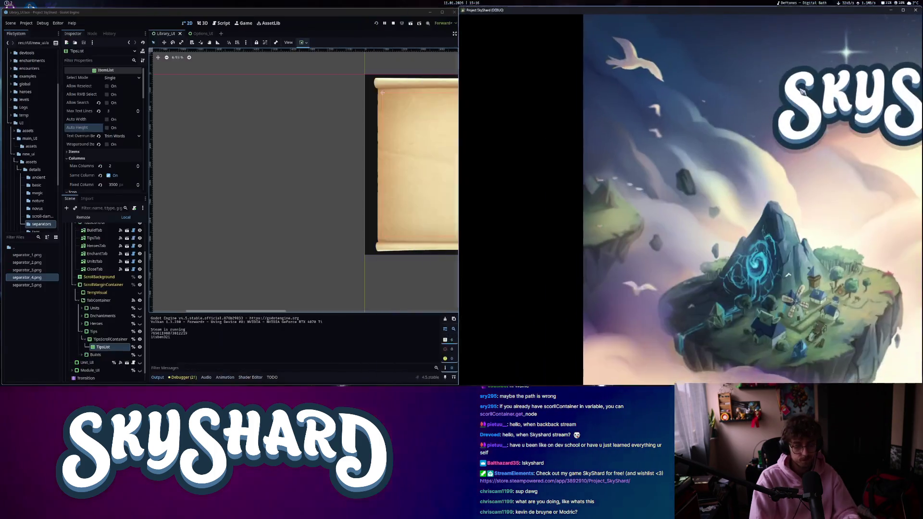
# Snap SkyShard beside the editor, scroll its Library tips to check the two-column text, then show the forum thread.
pyautogui.press('super+Right')
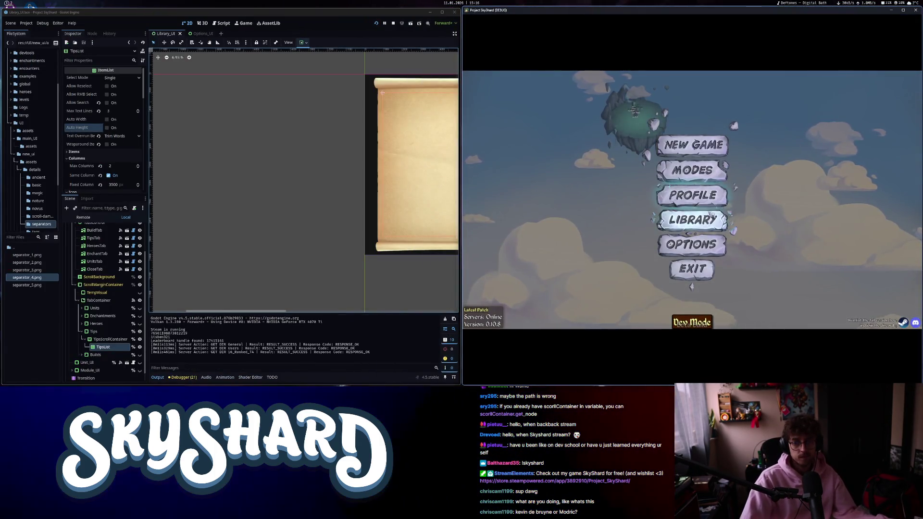
pyautogui.click(712, 215)
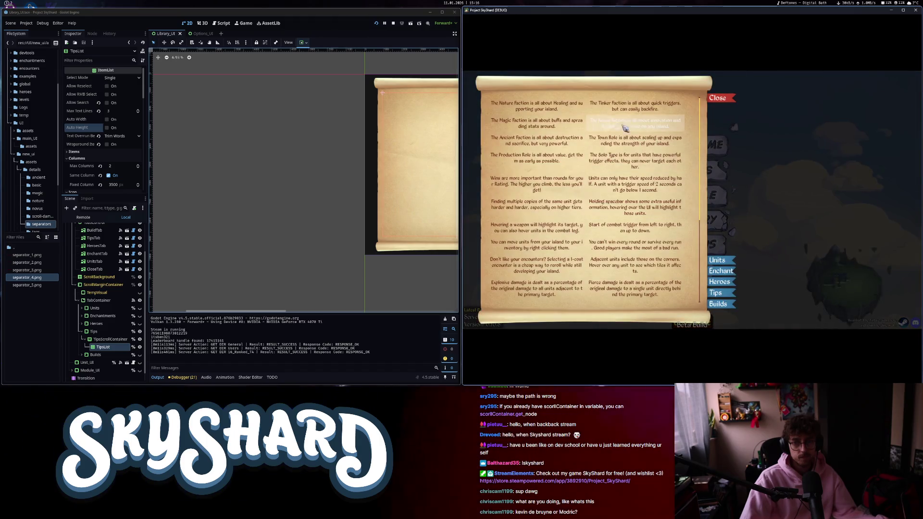
pyautogui.scroll(-5, 570, 237)
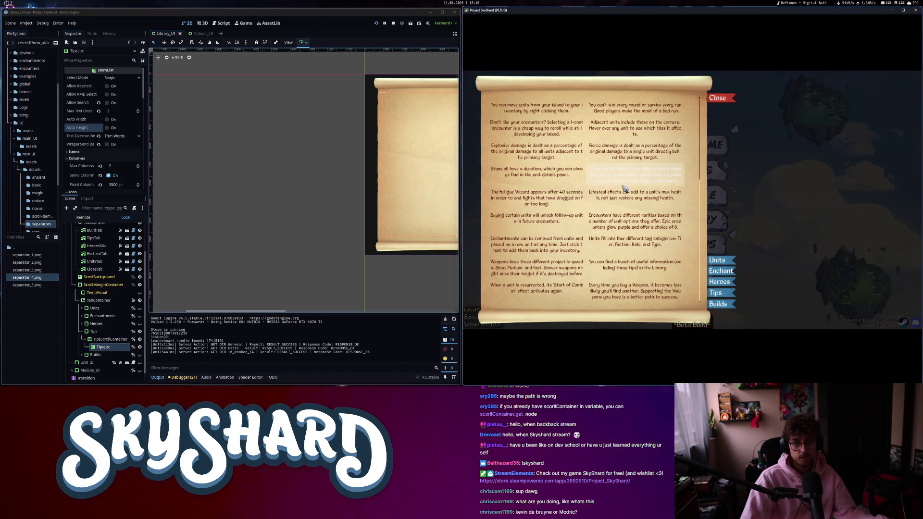
pyautogui.scroll(5, 624, 188)
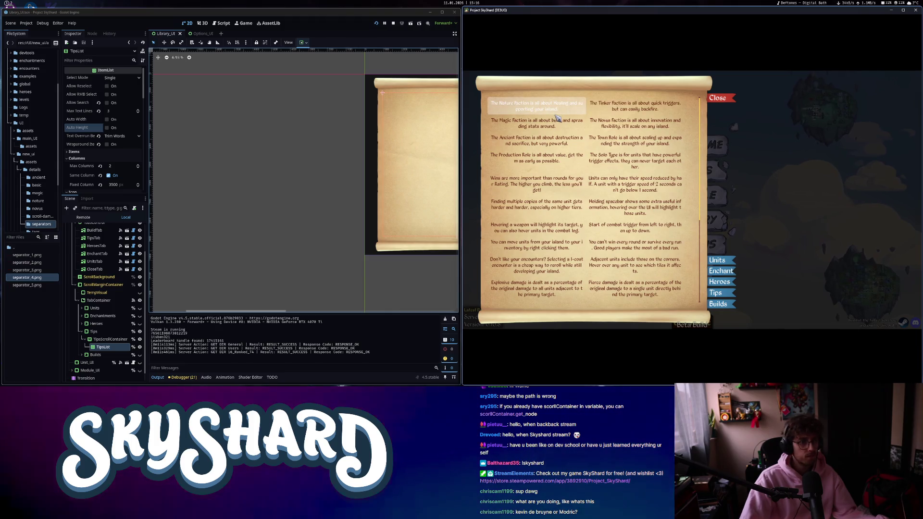
pyautogui.hotkey('alt', 'Tab')
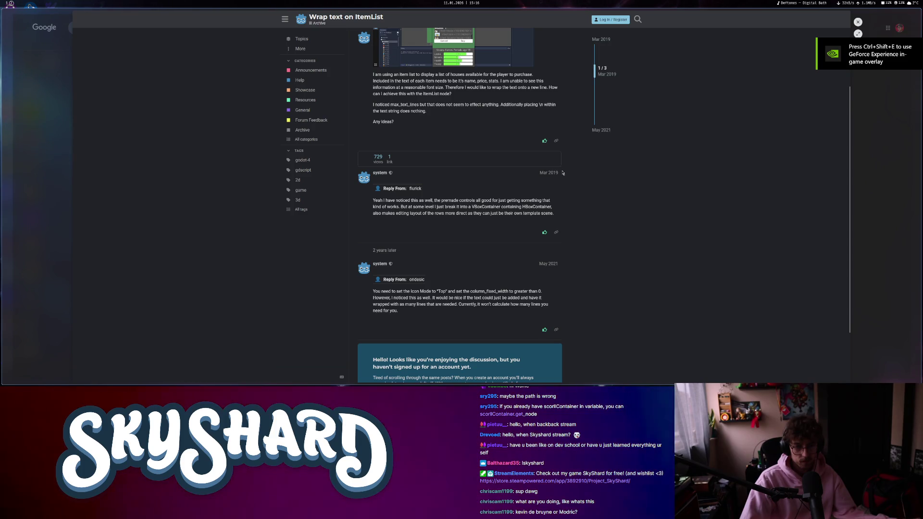
# Read the wrap-text forum thread and the Reddit ItemList question, then return to Godot.
pyautogui.scroll(-1, 558, 180)
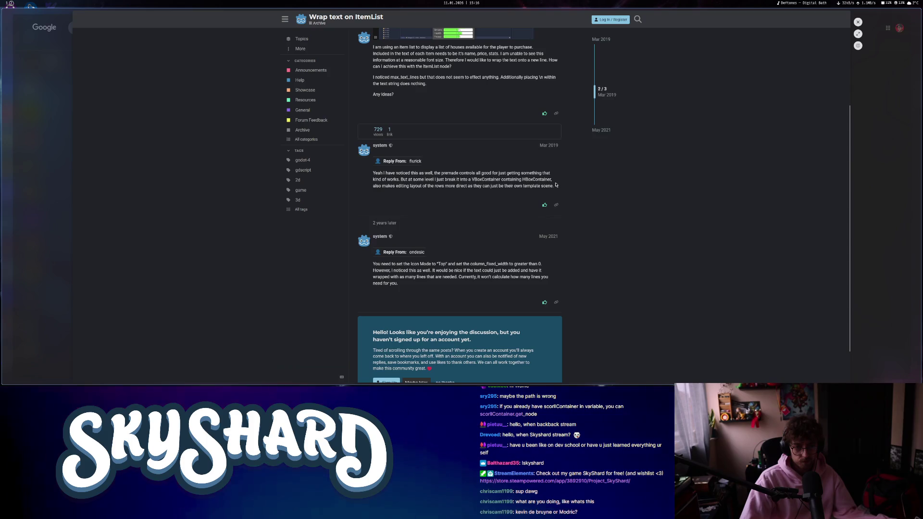
pyautogui.scroll(5, 555, 185)
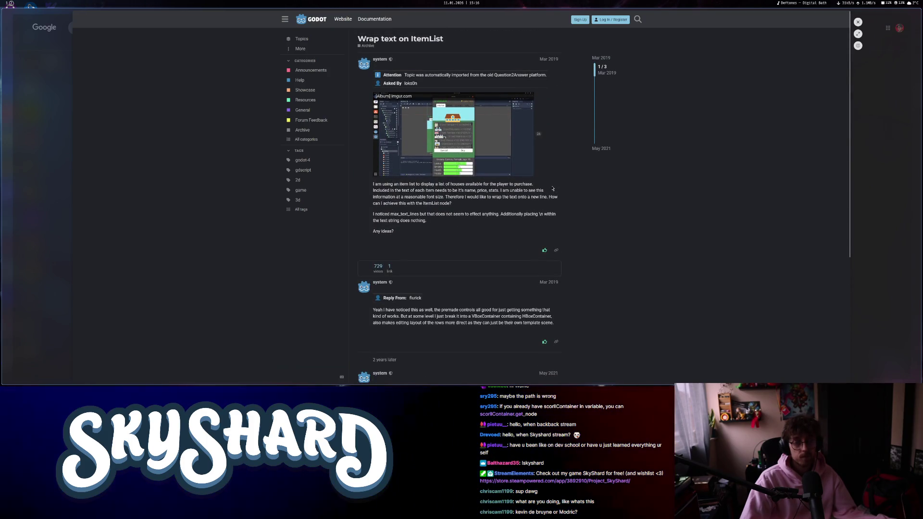
pyautogui.press('Escape')
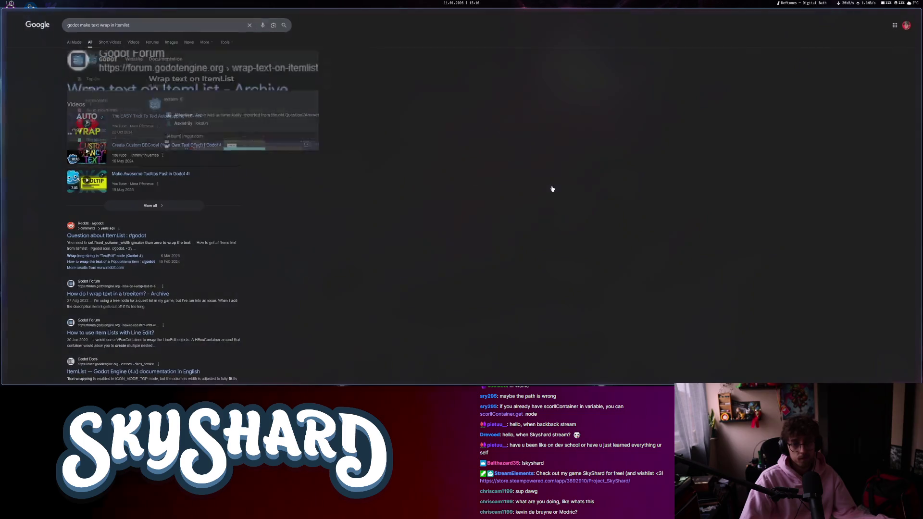
pyautogui.click(144, 237)
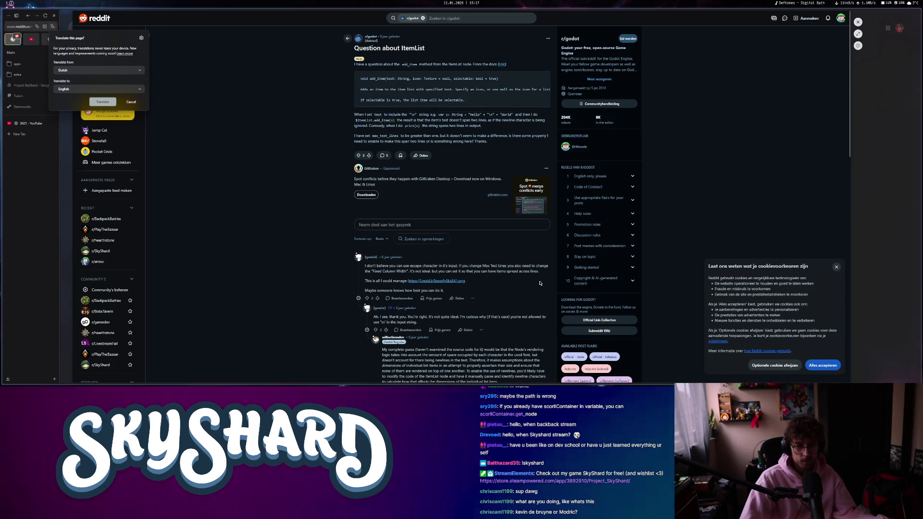
pyautogui.scroll(-3, 539, 283)
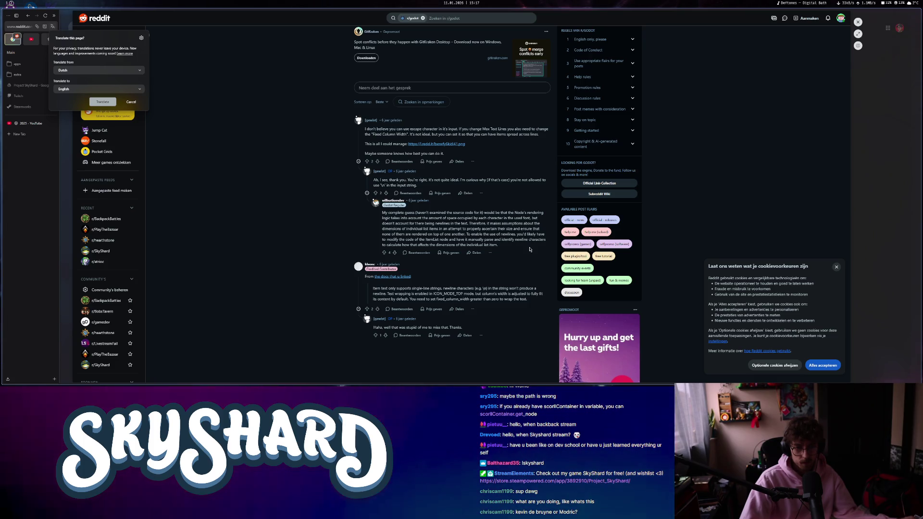
pyautogui.hotkey('alt', 'Left')
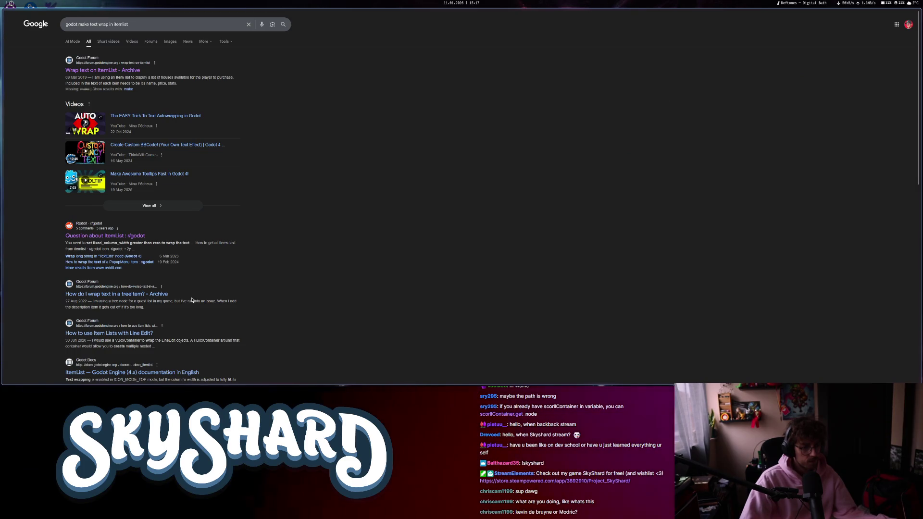
pyautogui.moveTo(29, 6)
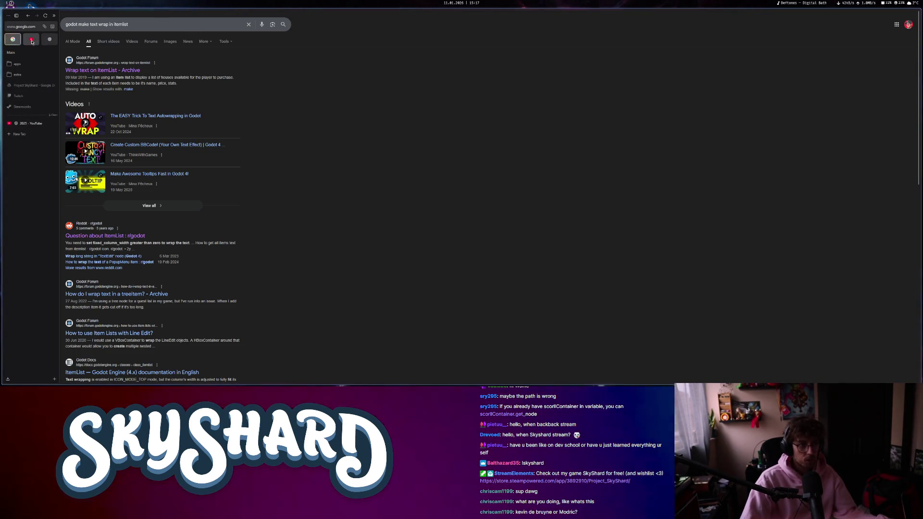
pyautogui.press('super+2')
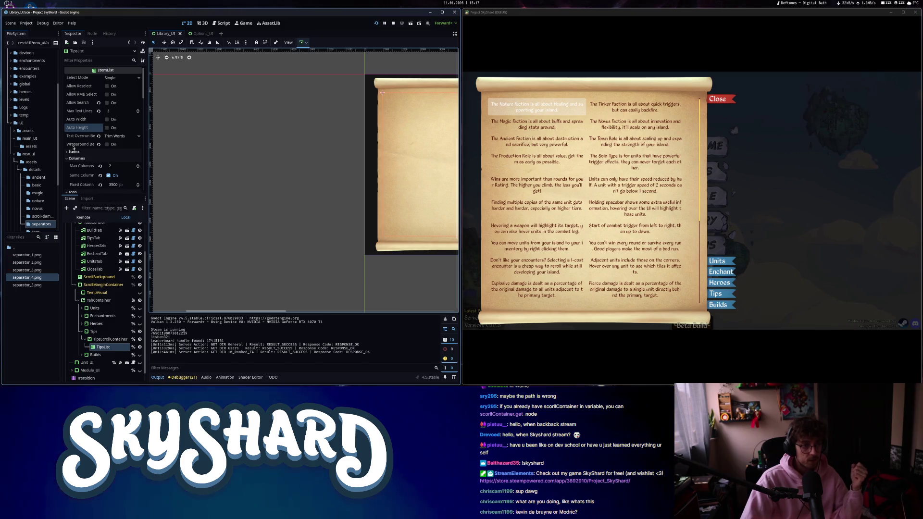
# Expand the TipsList Items section, then open library_ui.gd at LoadTips in the script editor.
pyautogui.moveTo(79, 138)
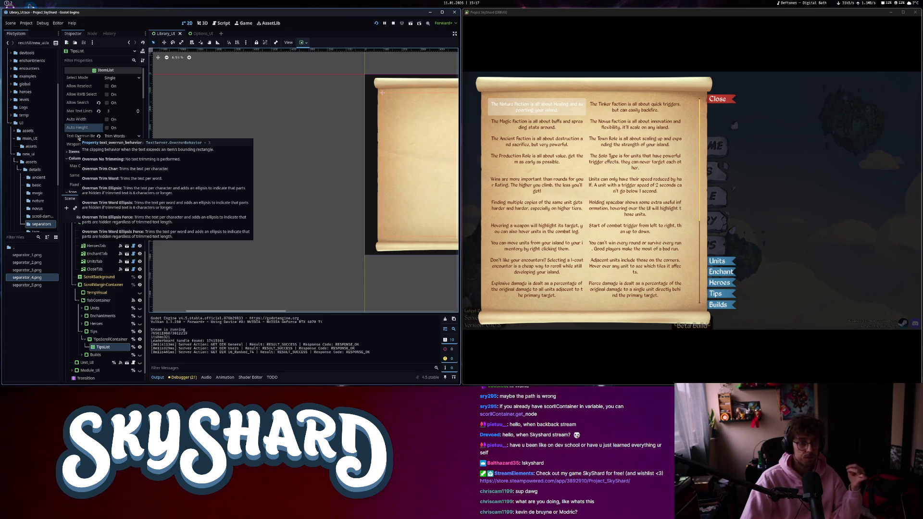
pyautogui.click(85, 152)
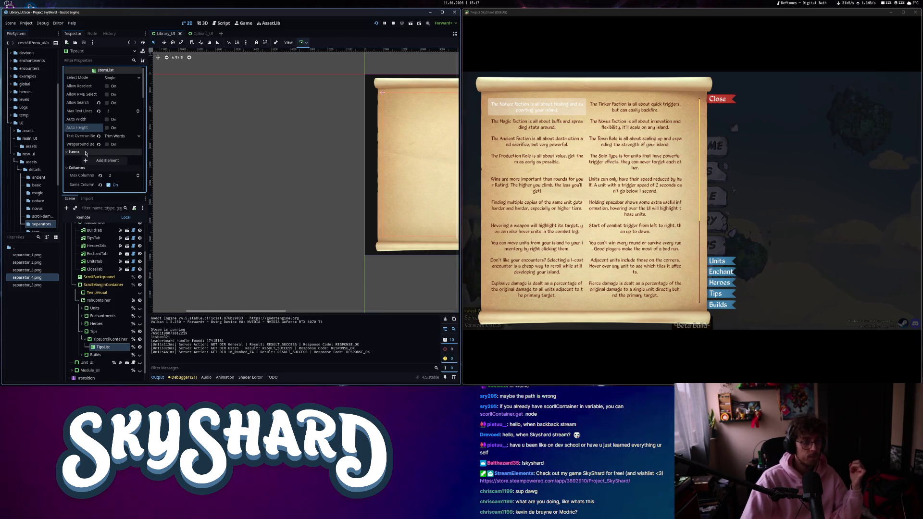
pyautogui.scroll(-10, 86, 153)
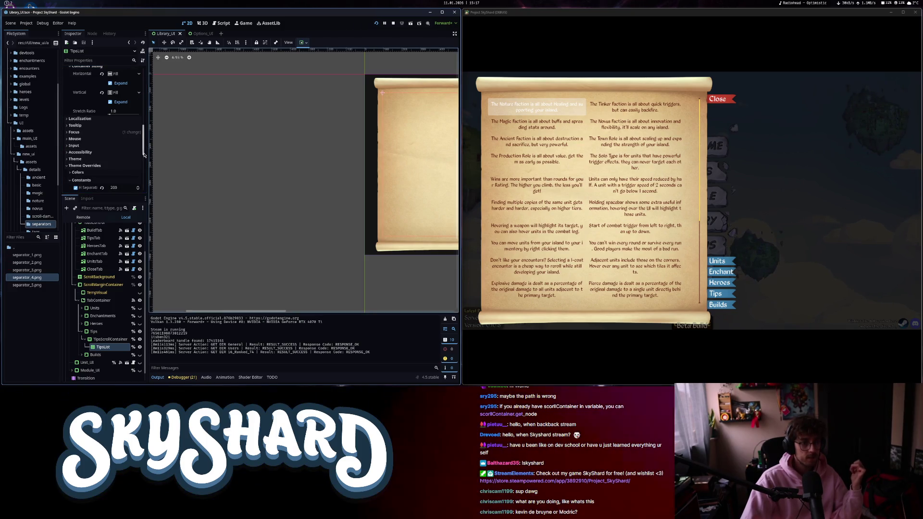
pyautogui.click(225, 23)
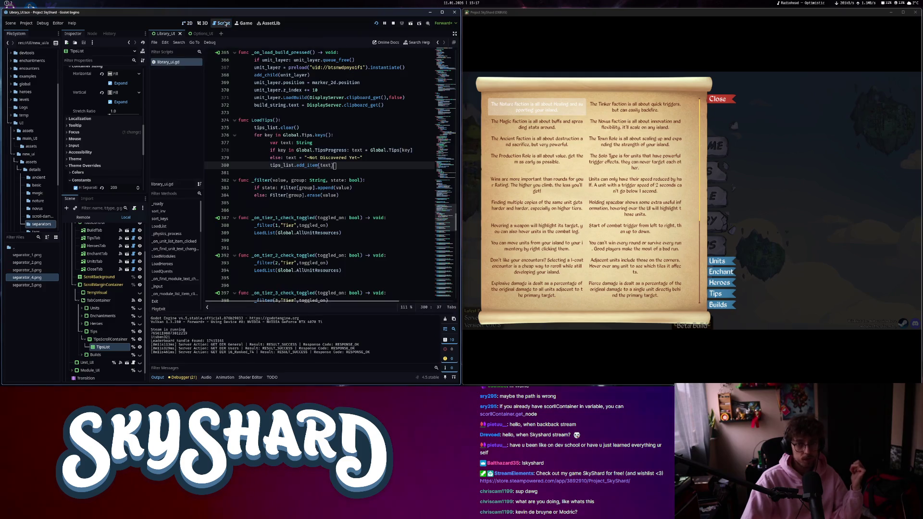
# Close the game's Library and start a new line 381 after the add_item call.
pyautogui.click(733, 104)
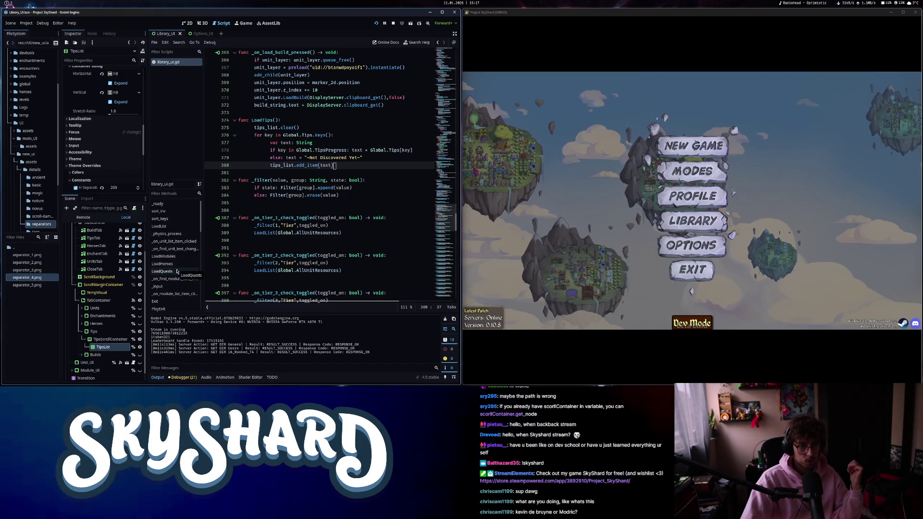
pyautogui.click(289, 135)
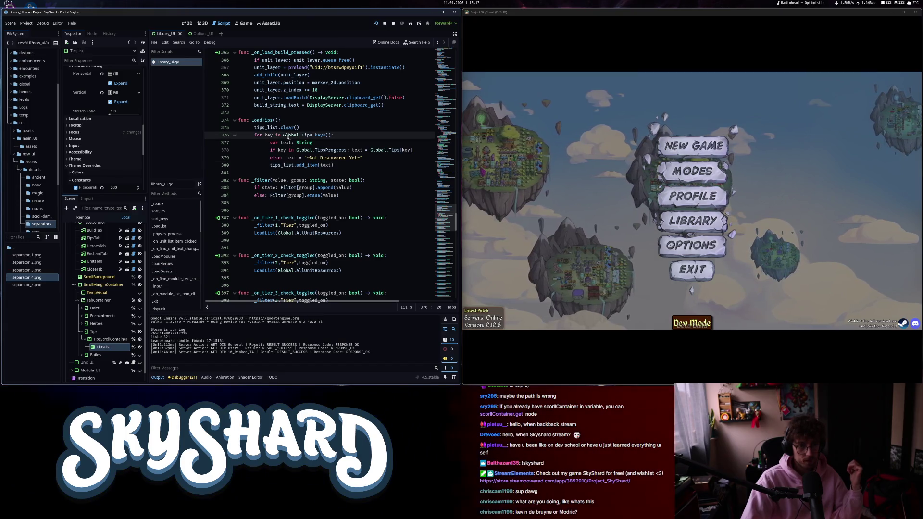
pyautogui.click(374, 163)
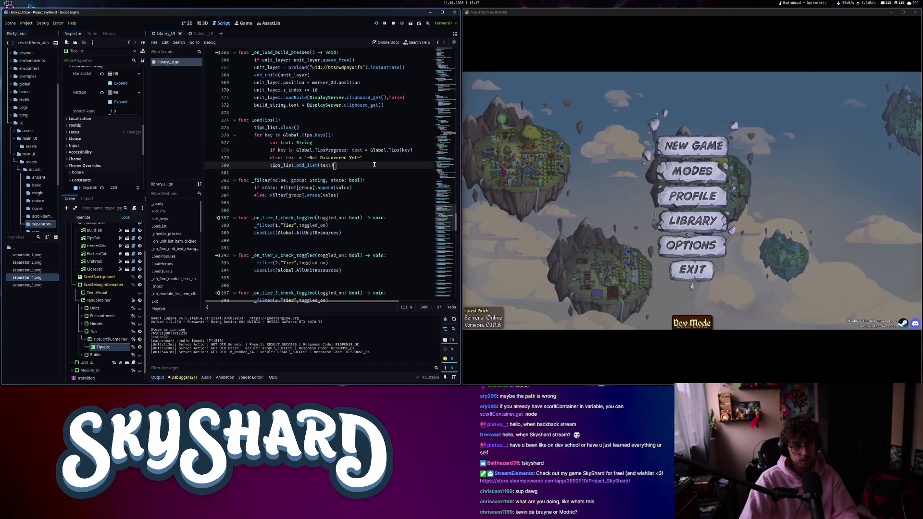
pyautogui.press('Return')
# Type tips_list. and browse its autocomplete members for wrap and item options.
pyautogui.write('tips_list.')
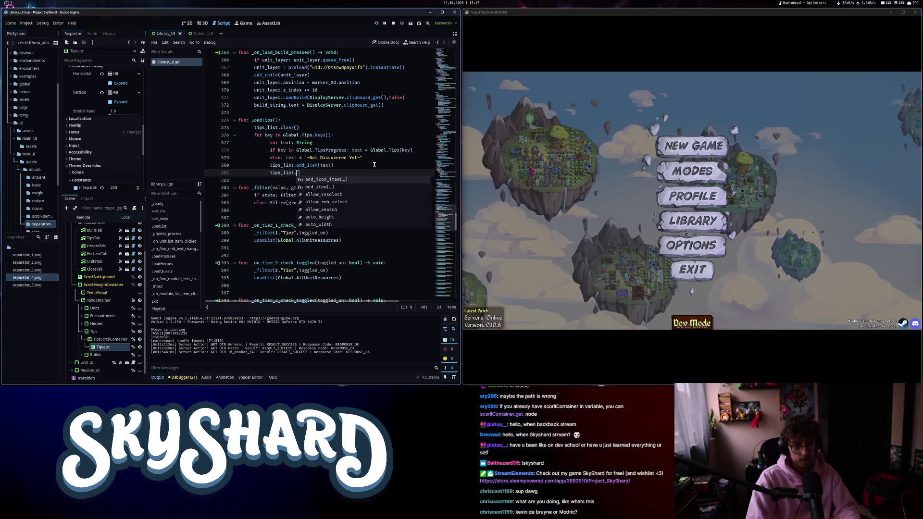
pyautogui.write('item_wra')
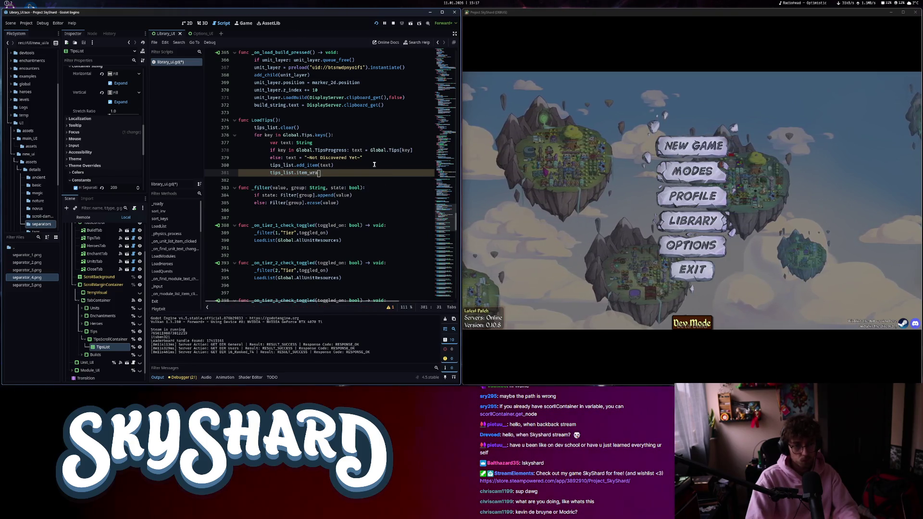
pyautogui.press('BackSpace')
pyautogui.press('BackSpace')
pyautogui.press('BackSpace')
pyautogui.press('BackSpace')
pyautogui.press('BackSpace')
pyautogui.press('BackSpace')
pyautogui.press('BackSpace')
pyautogui.press('BackSpace')
pyautogui.write('wrap')
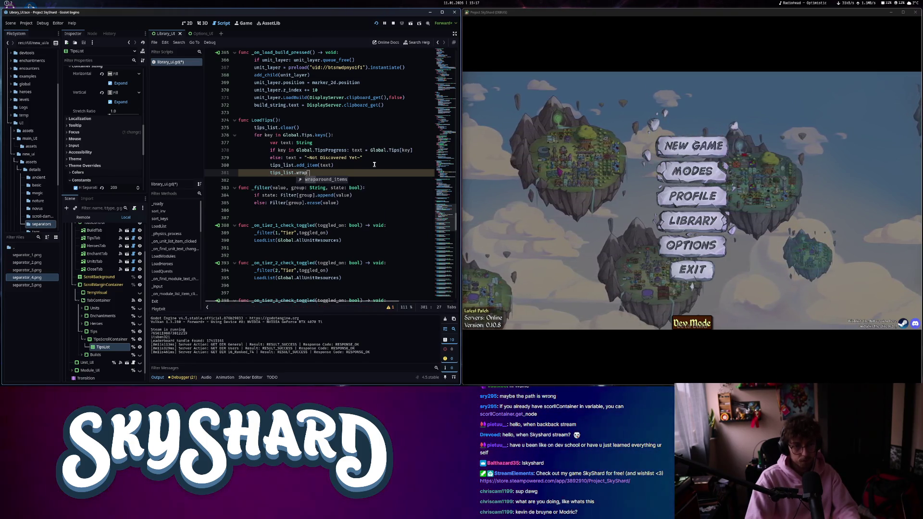
pyautogui.press('BackSpace')
pyautogui.press('BackSpace')
pyautogui.press('BackSpace')
pyautogui.press('BackSpace')
pyautogui.write('item')
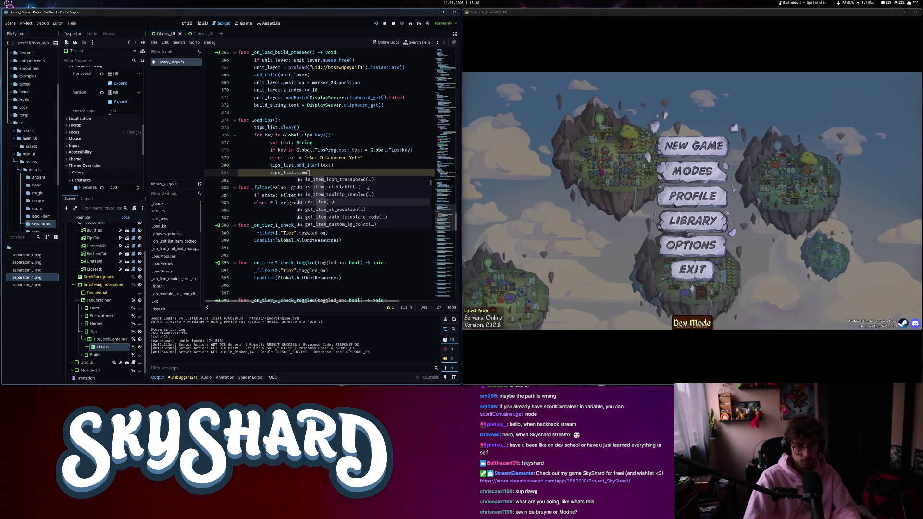
pyautogui.scroll(-2, 366, 188)
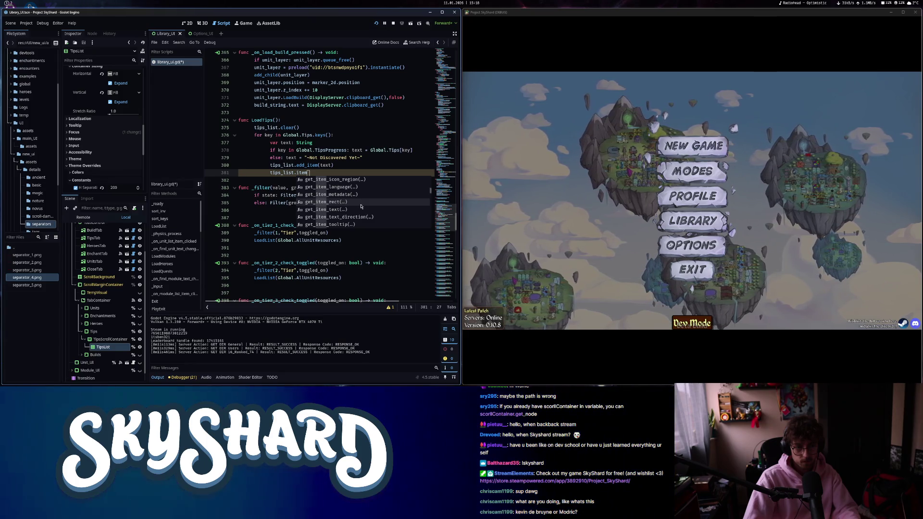
pyautogui.scroll(-3, 361, 207)
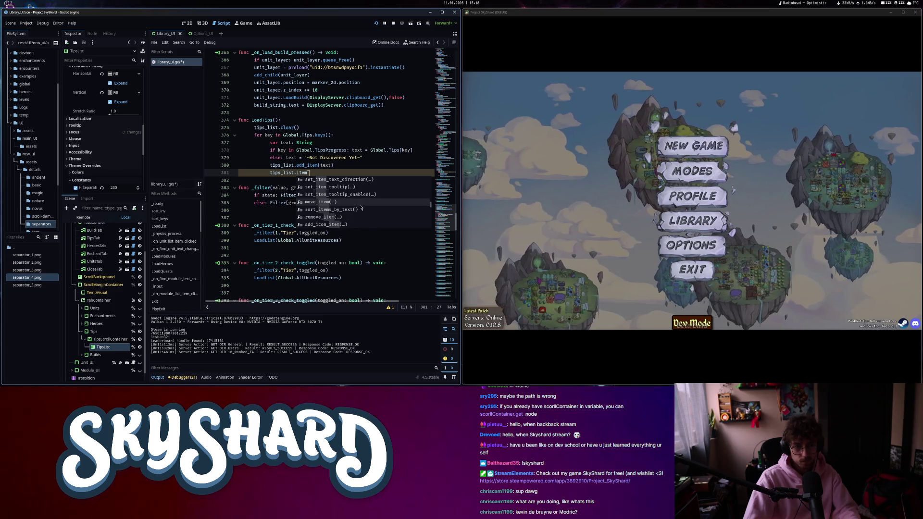
pyautogui.scroll(-2, 361, 209)
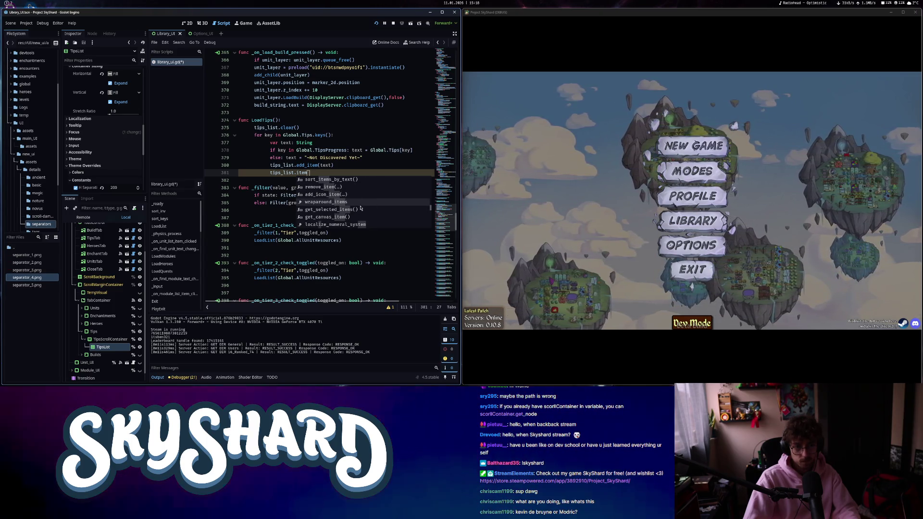
pyautogui.scroll(-3, 361, 208)
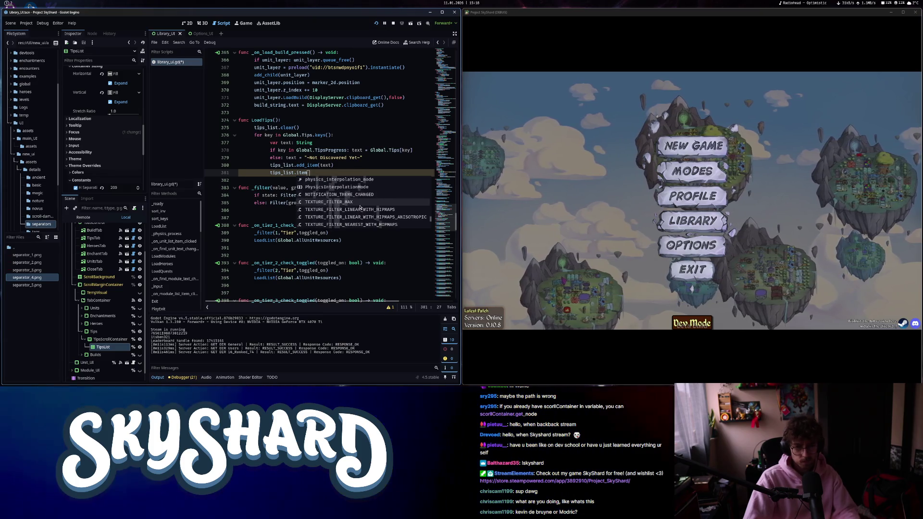
# Try inserting a get_item_at_position call on tips_list and begin an item call.
pyautogui.doubleClick(298, 173)
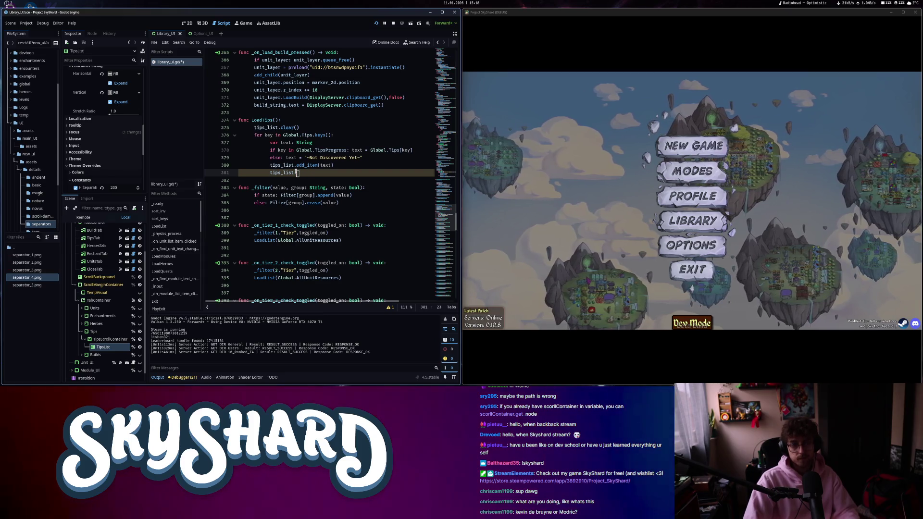
pyautogui.write('.')
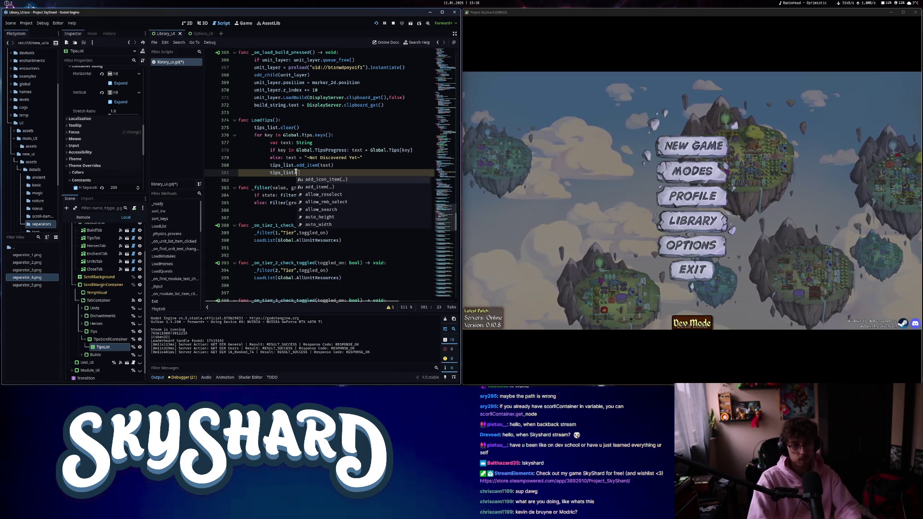
pyautogui.write('get_item')
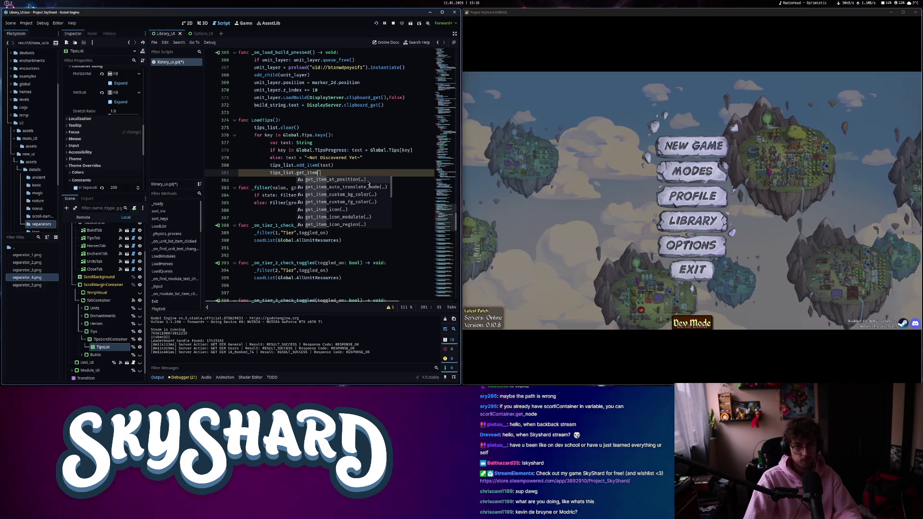
pyautogui.press('Return')
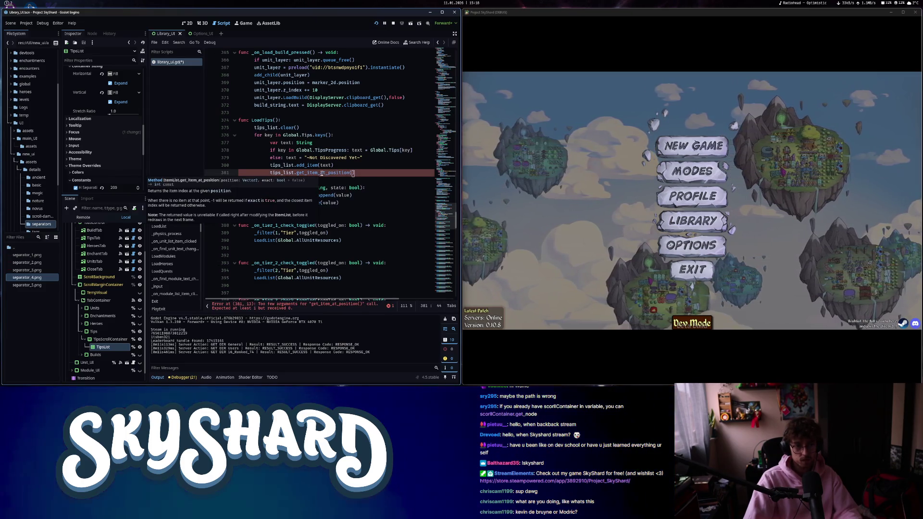
pyautogui.click(370, 171)
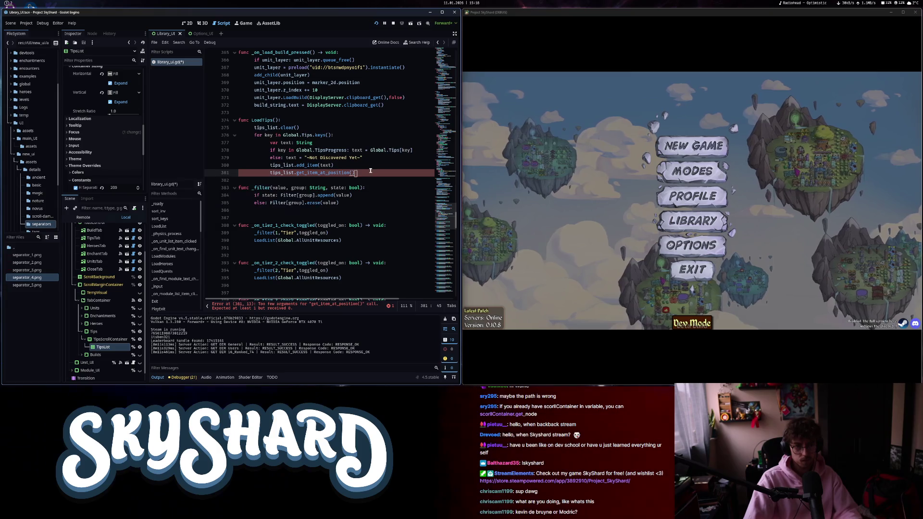
pyautogui.write('(')
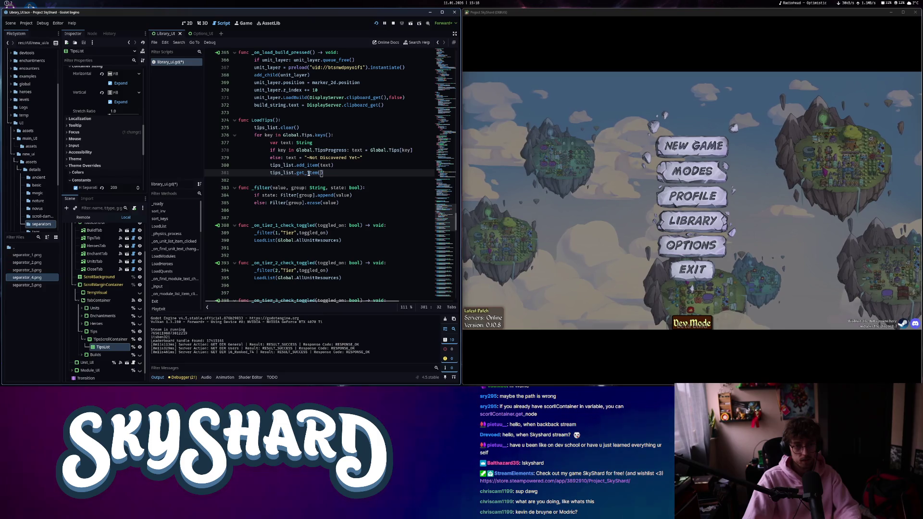
pyautogui.keyDown('shift'); pyautogui.click(307, 173); pyautogui.keyUp('shift')
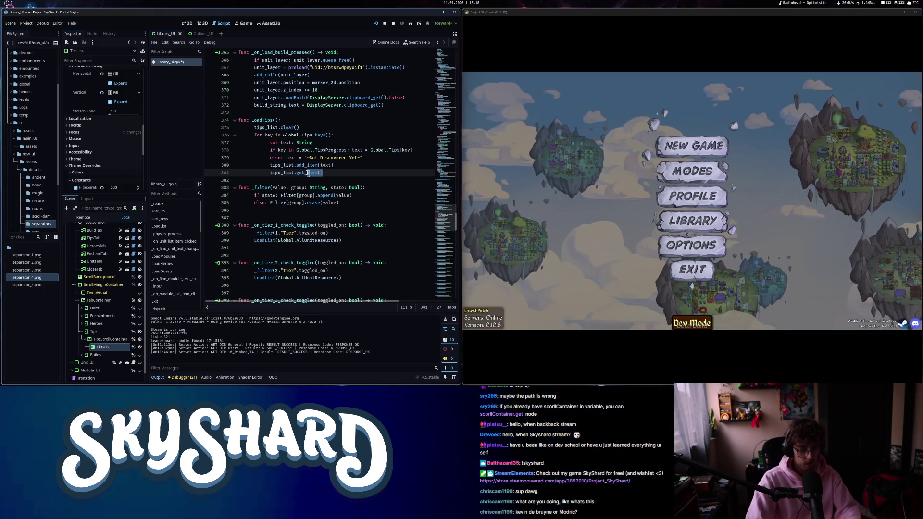
pyautogui.write('item')
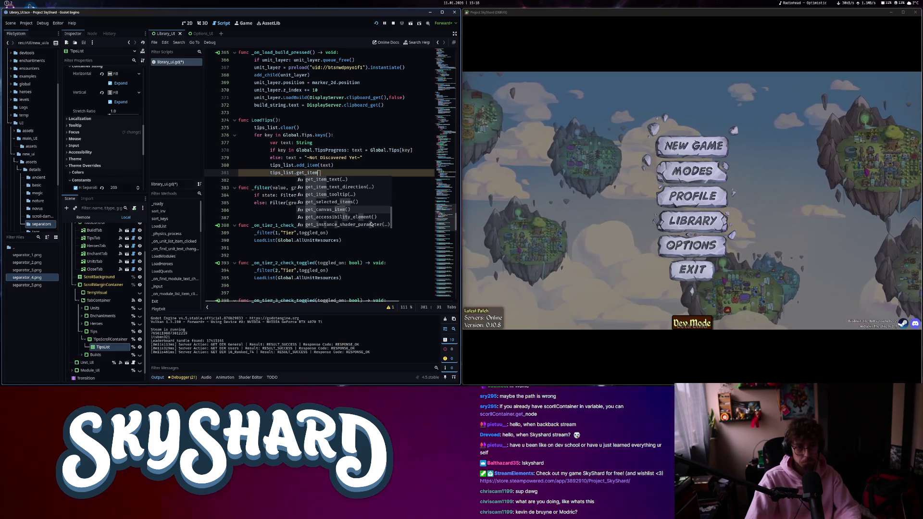
# Delete the unfinished call to blank line 381, save the script, and reopen the game's Library.
pyautogui.scroll(5, 370, 224)
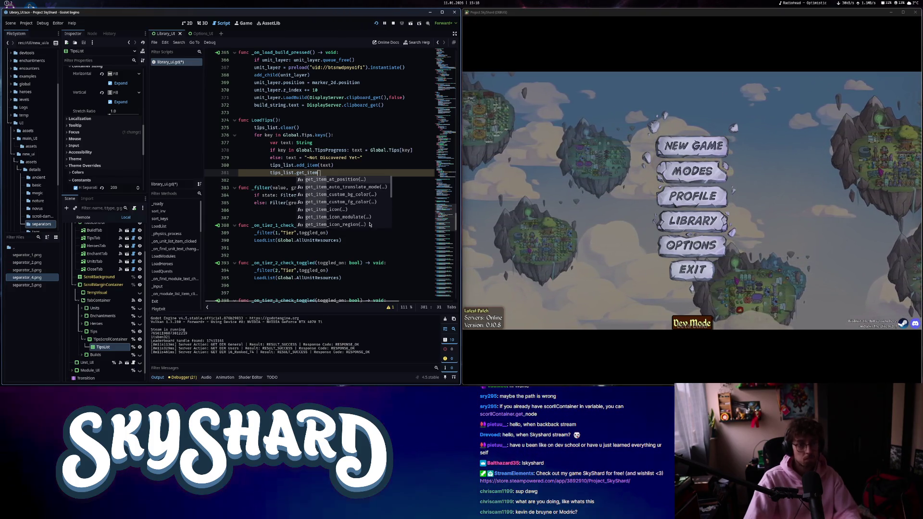
pyautogui.click(332, 209)
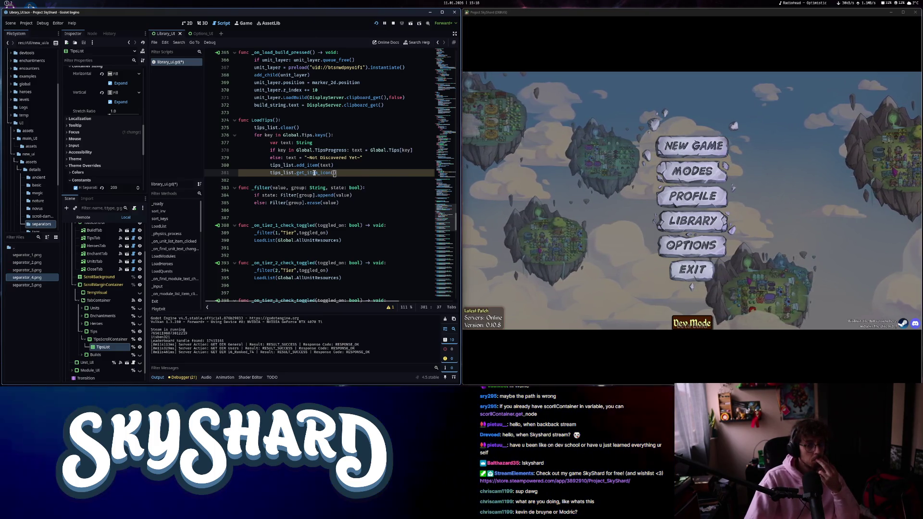
pyautogui.press('BackSpace')
pyautogui.press('BackSpace')
pyautogui.press('BackSpace')
pyautogui.press('Delete')
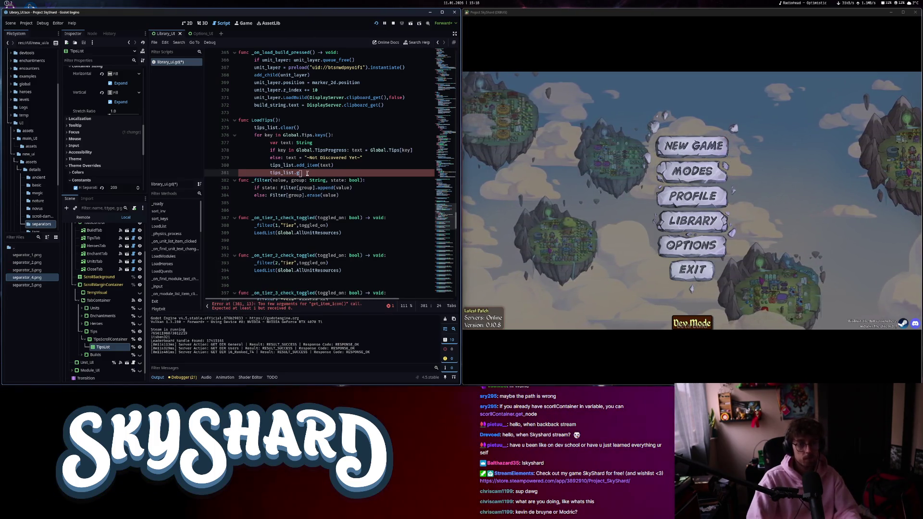
pyautogui.press('BackSpace')
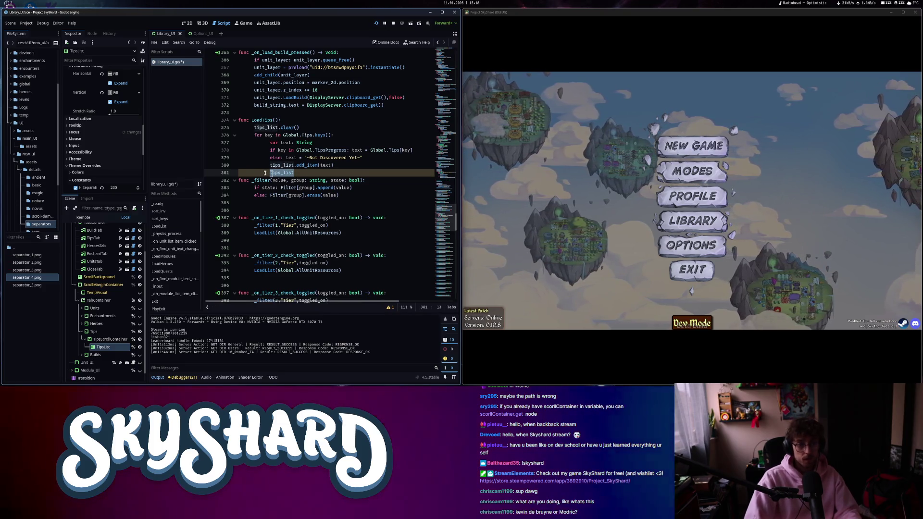
pyautogui.hotkey('ctrl', 's')
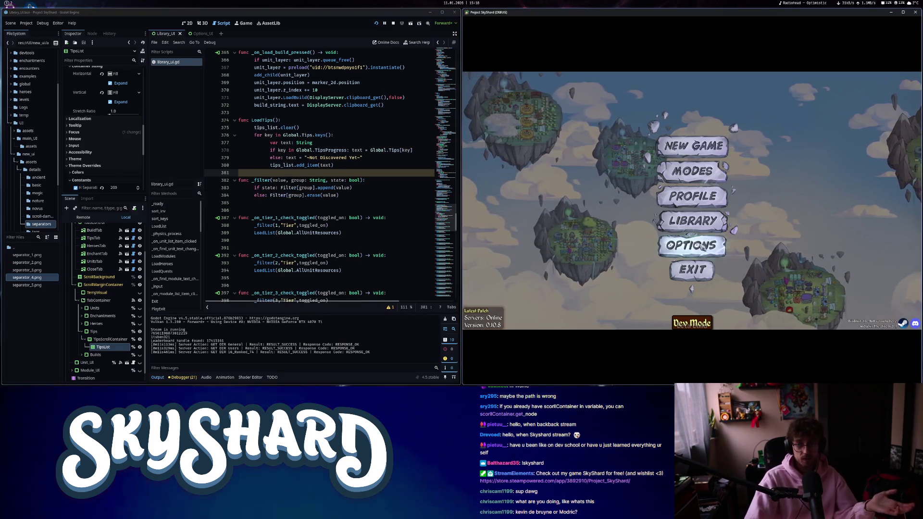
pyautogui.click(692, 221)
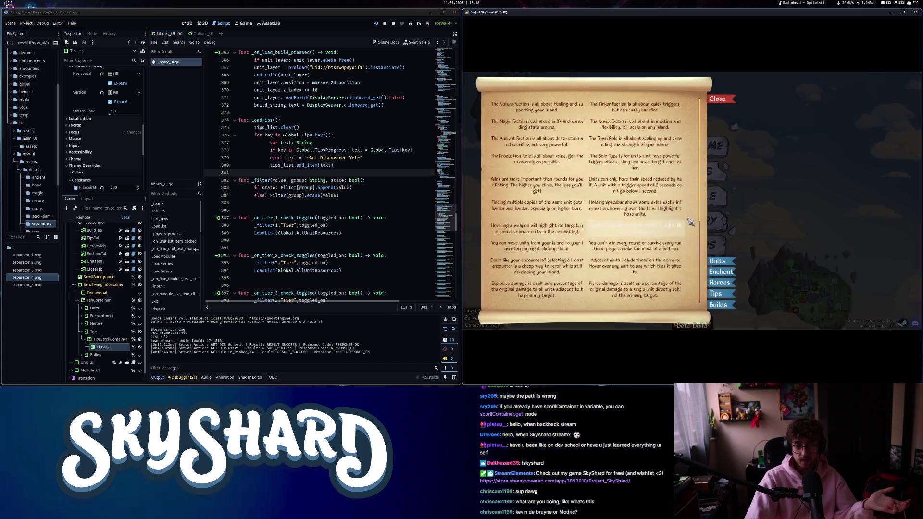
# Inspect the Holding spacebar tip in the Tips list, then return to the 'godot make text wrap in itemlist' results.
pyautogui.click(647, 220)
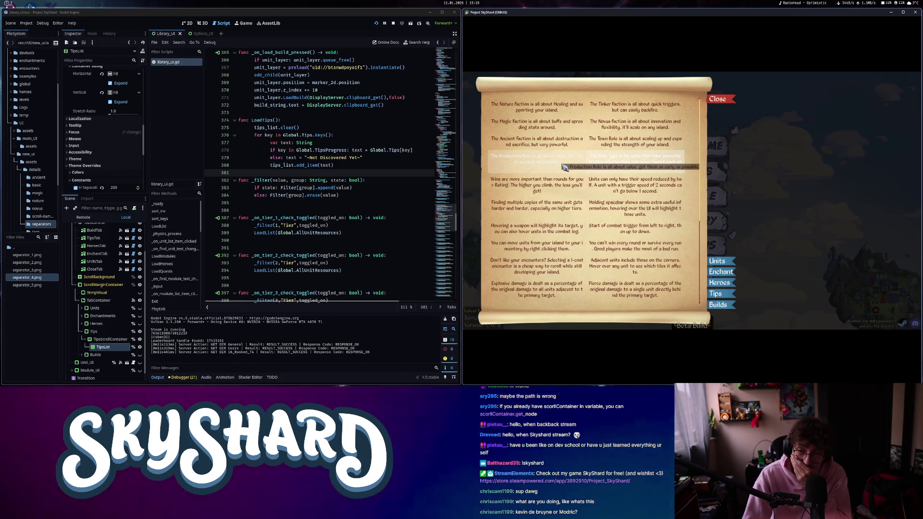
pyautogui.scroll(-3, 633, 246)
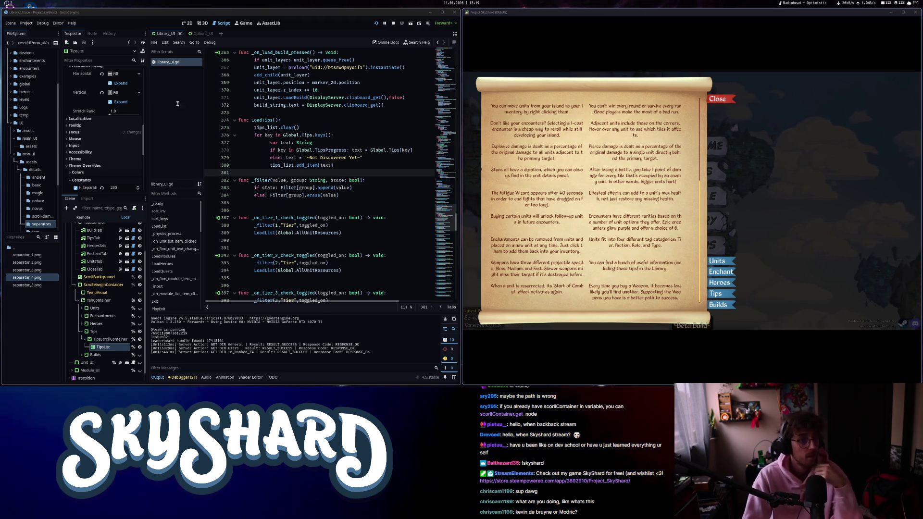
pyautogui.click(12, 5)
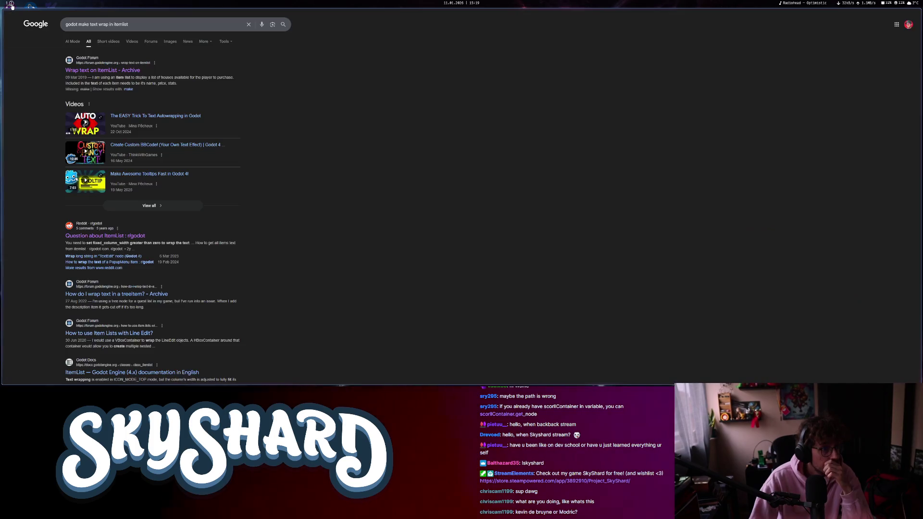
# Draft a new ChatGPT question about a Godot ItemList holding a bunch of text, then return to Godot.
pyautogui.click(19, 123)
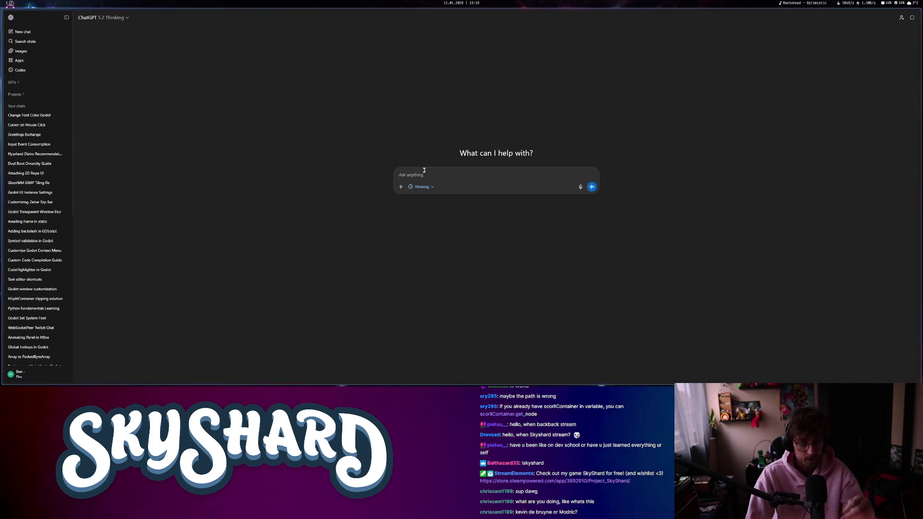
pyautogui.write('in godo')
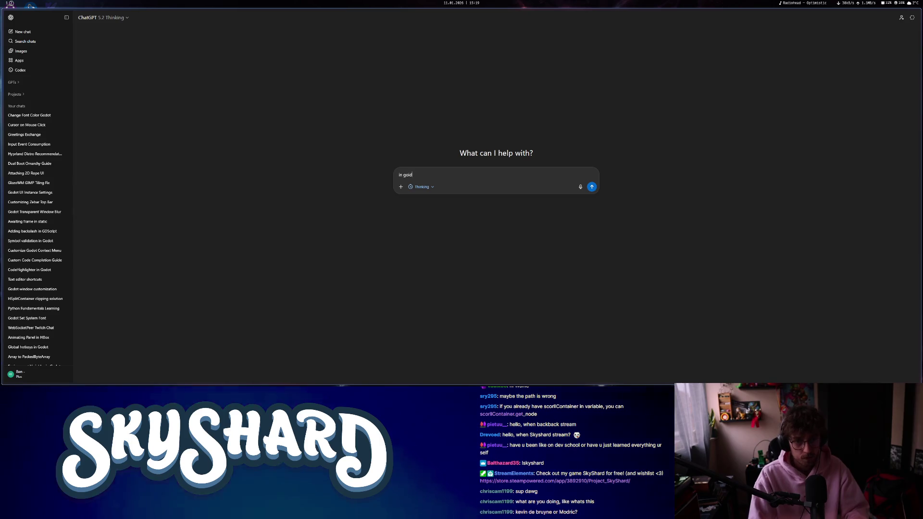
pyautogui.write('t I have an itemlist with text i')
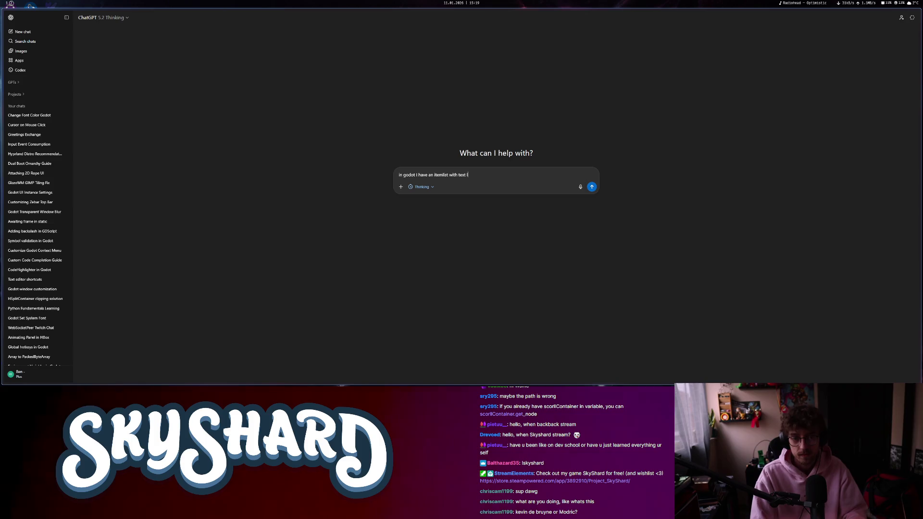
pyautogui.press('BackSpace')
pyautogui.press('BackSpace')
pyautogui.press('BackSpace')
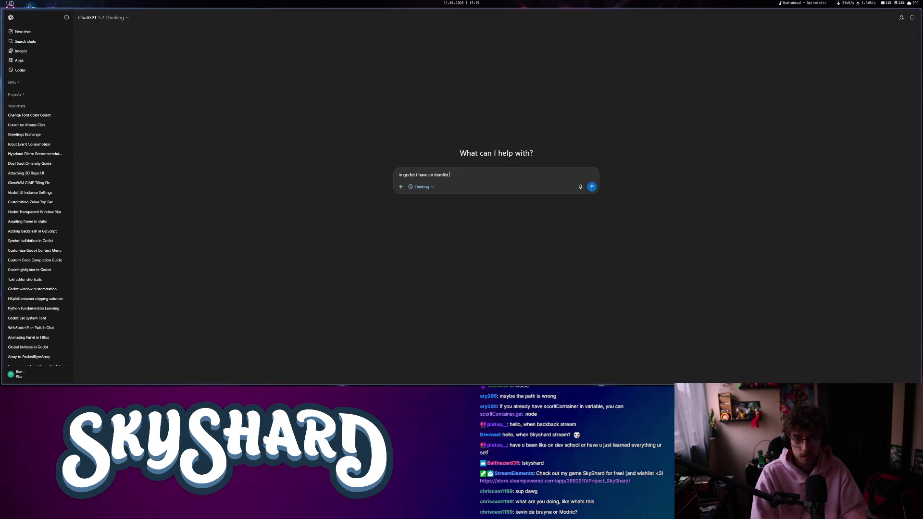
pyautogui.write('that holds a bunch o')
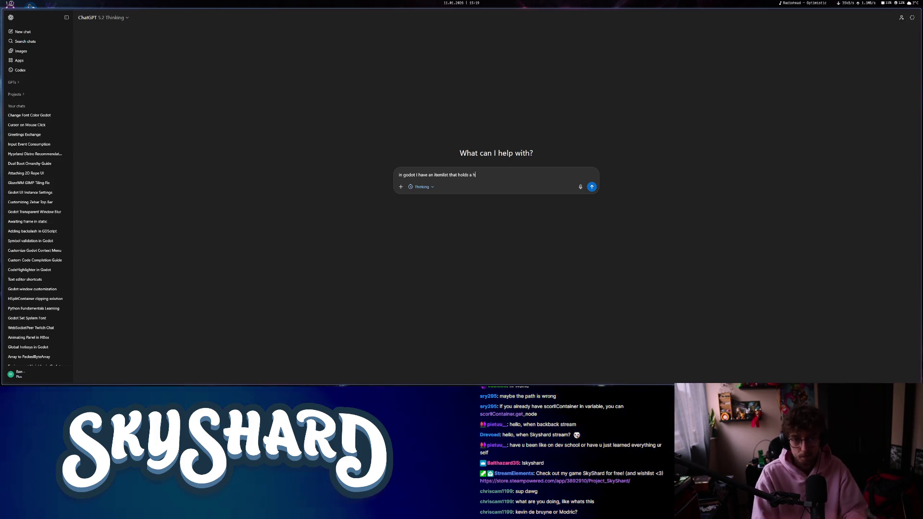
pyautogui.write('f text. I d')
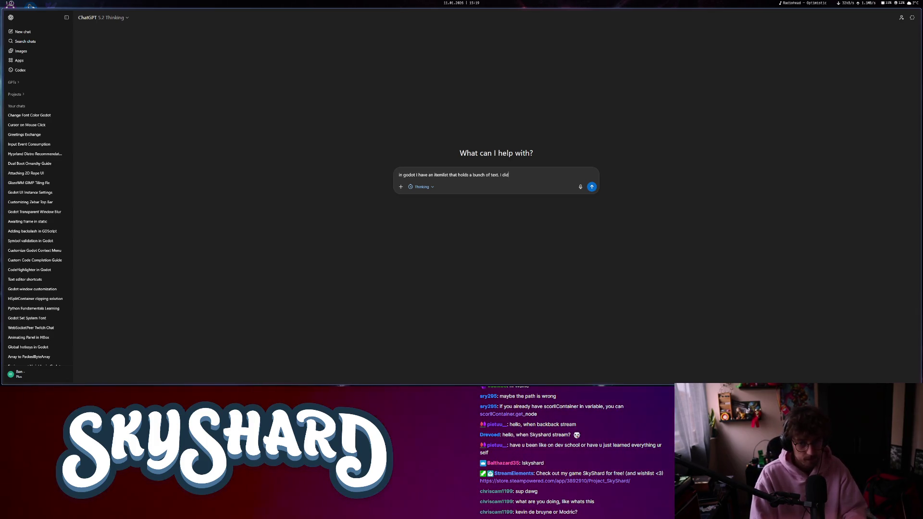
pyautogui.press('BackSpace')
pyautogui.write('set the')
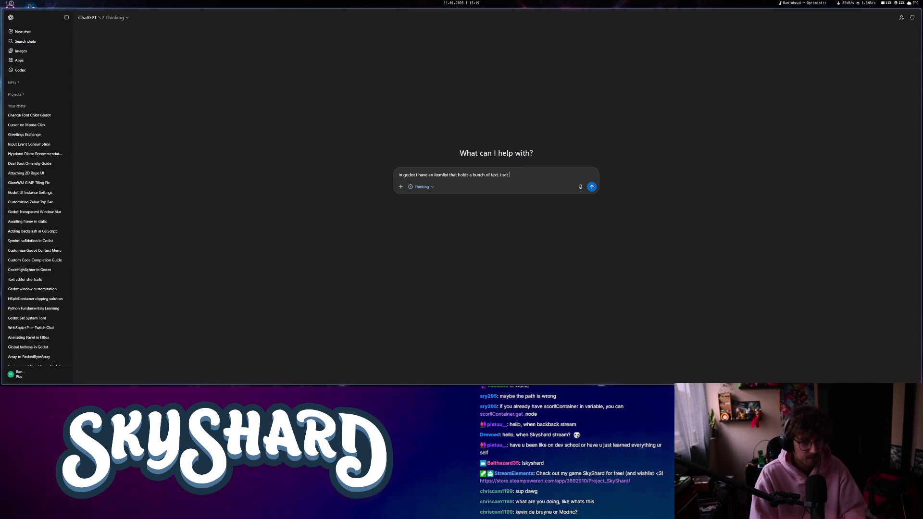
pyautogui.press('super+1')
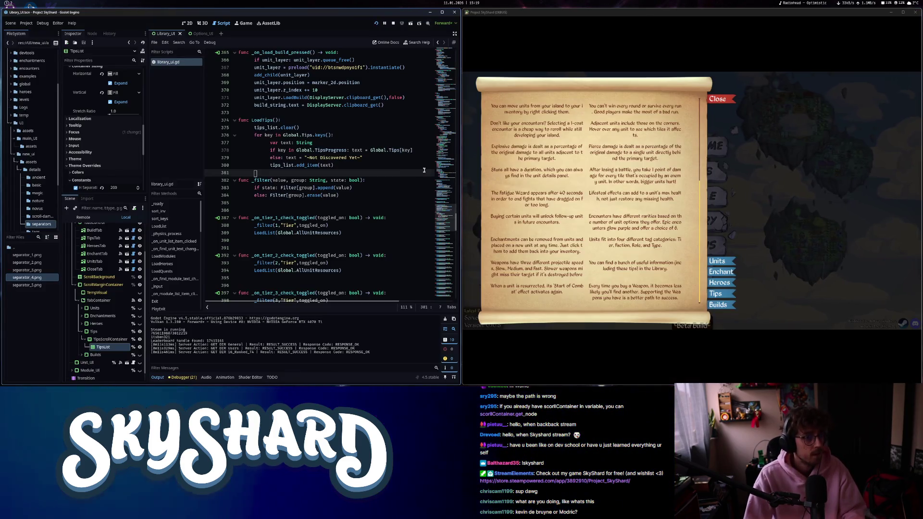
# Add 'column width and' to the ChatGPT draft, then go back to the Godot editor.
pyautogui.scroll(3, 48, 228)
pyautogui.scroll(5, 94, 167)
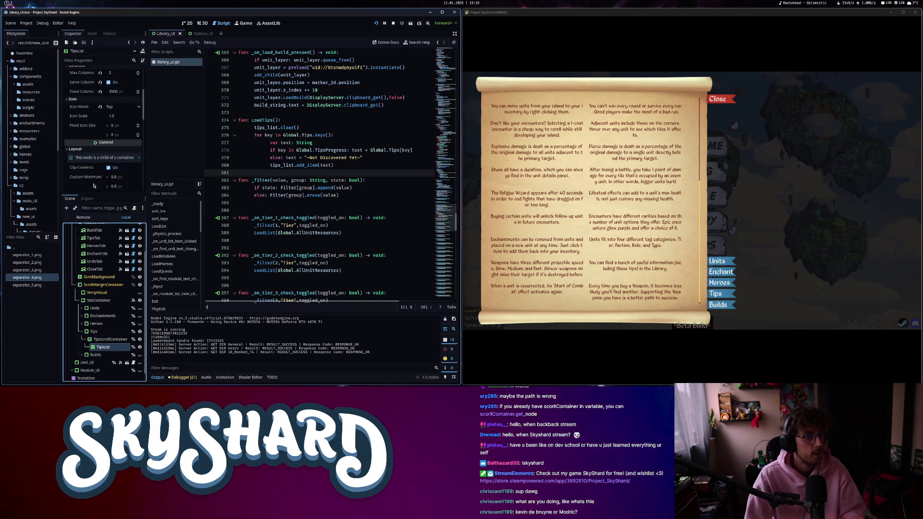
pyautogui.scroll(2, 95, 183)
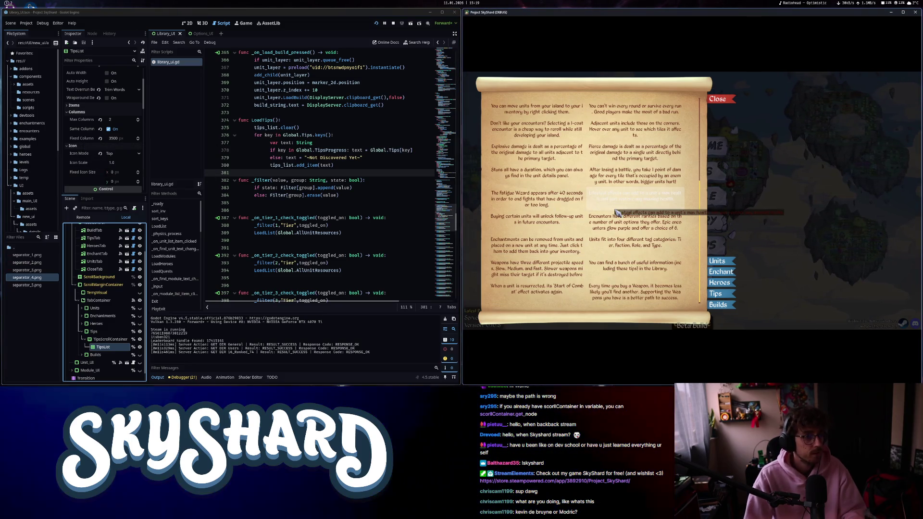
pyautogui.press('super+2')
pyautogui.write('in godot I have an itemlist that holds a bunch of text. I set the fixed')
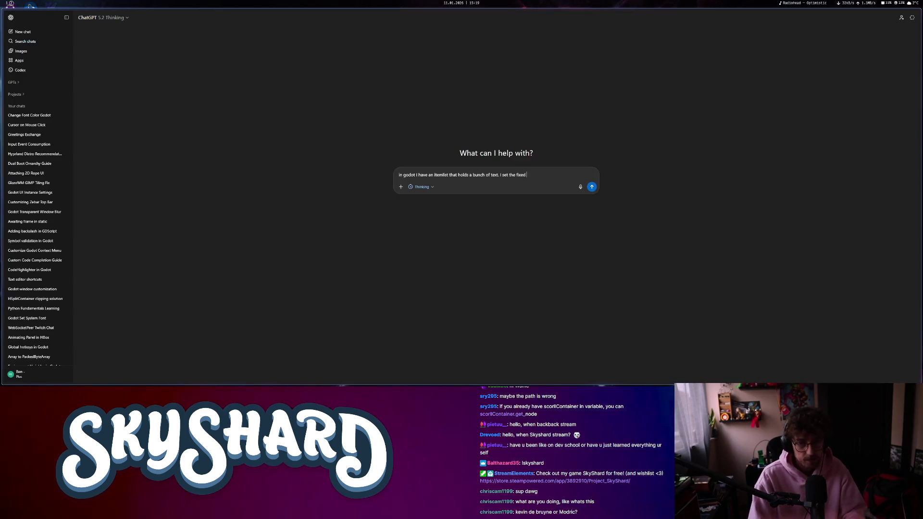
pyautogui.write('com')
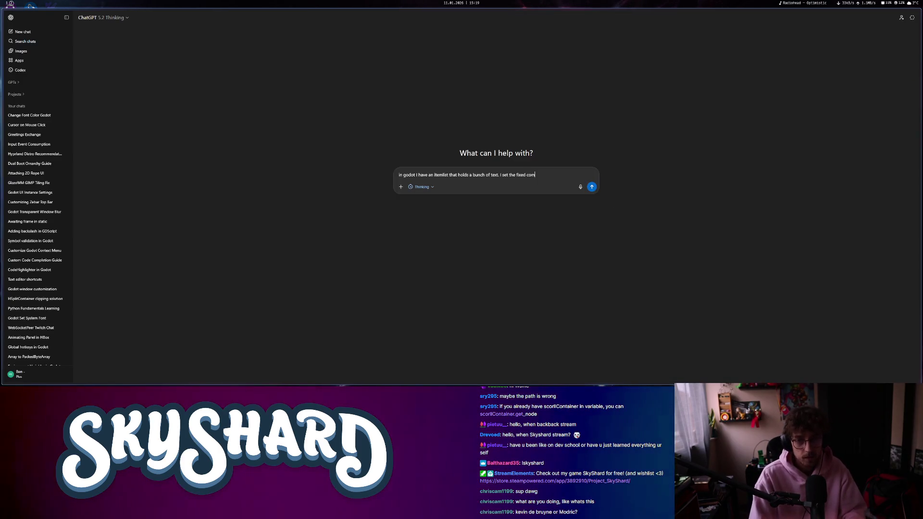
pyautogui.write('lumn wid')
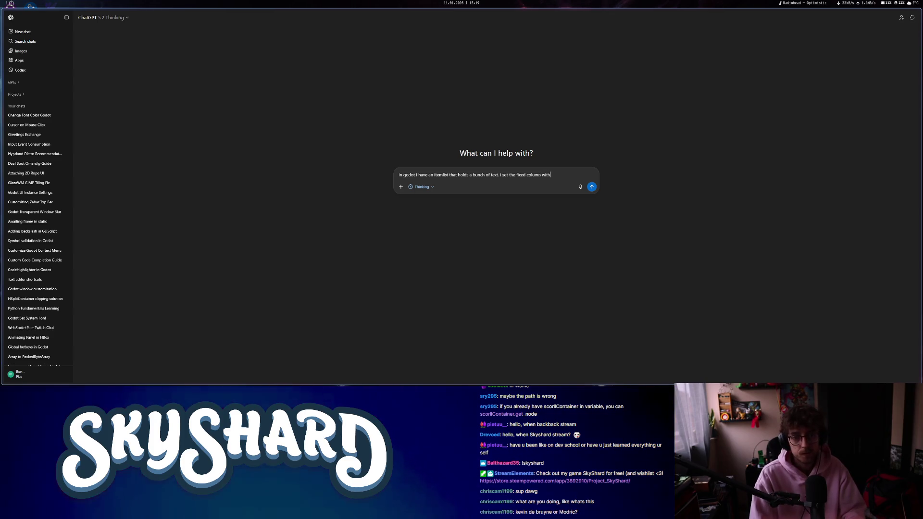
pyautogui.write('th and')
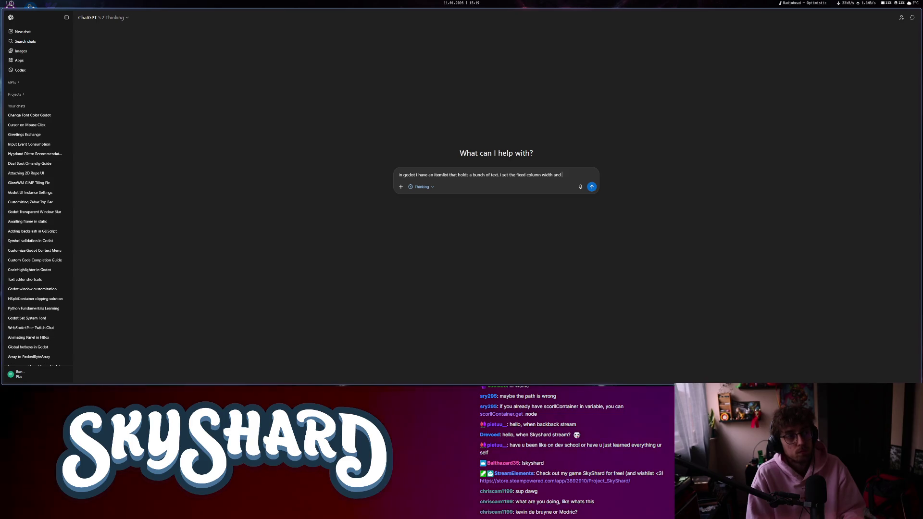
pyautogui.press('super+1')
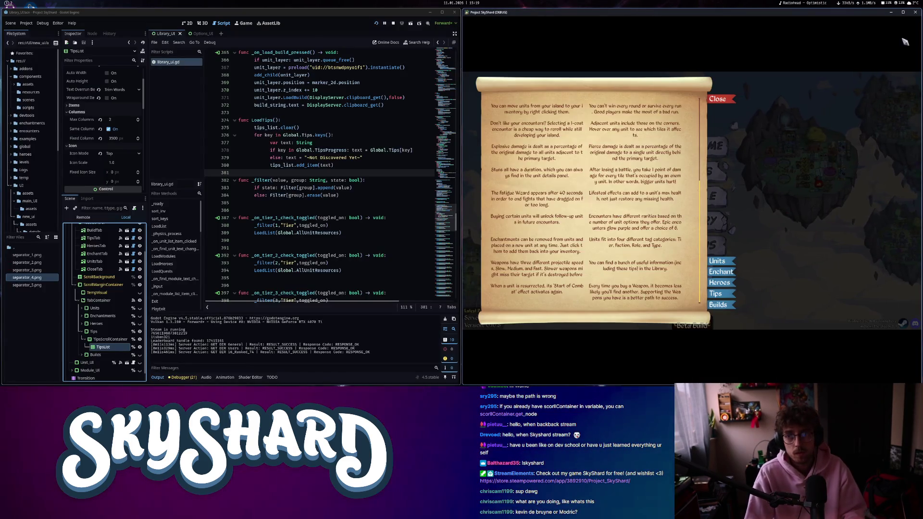
# Close the running SkyShard game and tile the ChatGPT draft beside the Godot editor.
pyautogui.click(914, 12)
pyautogui.press('super+2')
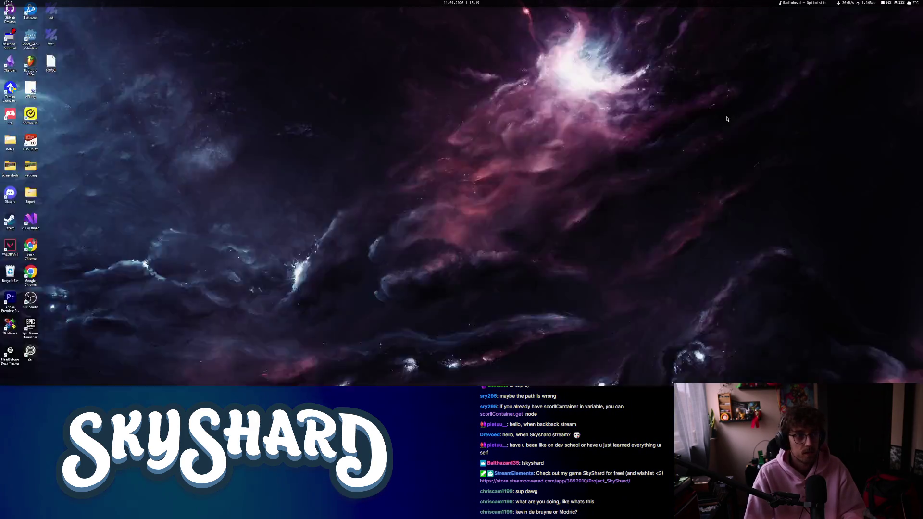
pyautogui.press('super+f')
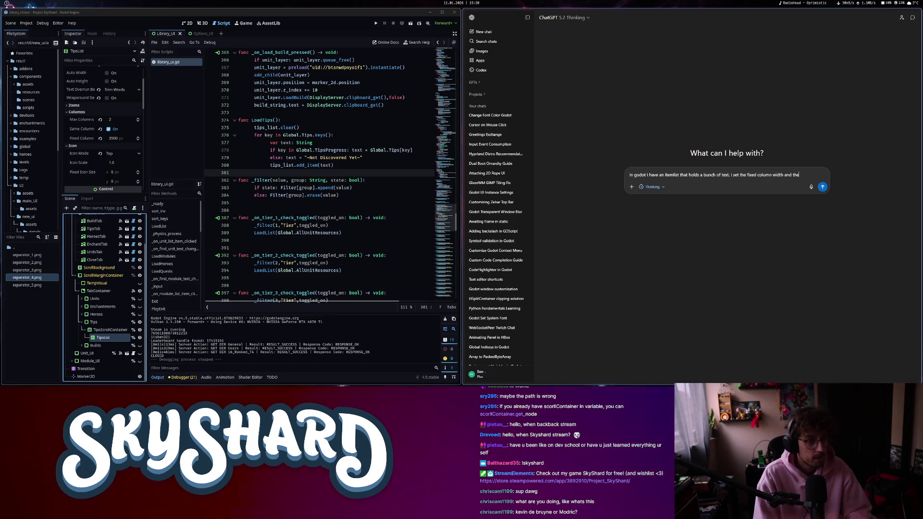
# Send ChatGPT the question: with ItemList icon mode 'top', text wraps mid-word; how to wrap between words?
pyautogui.write(' icon mode')
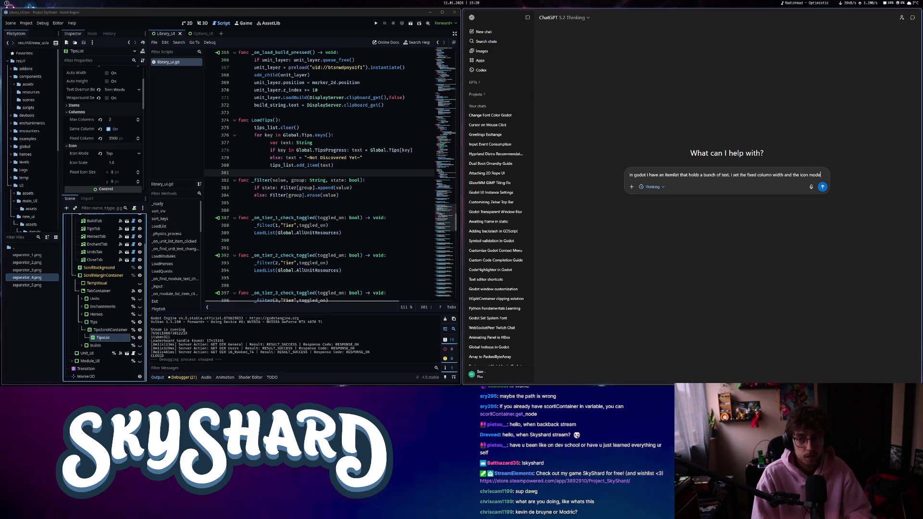
pyautogui.write(' to "top" so i')
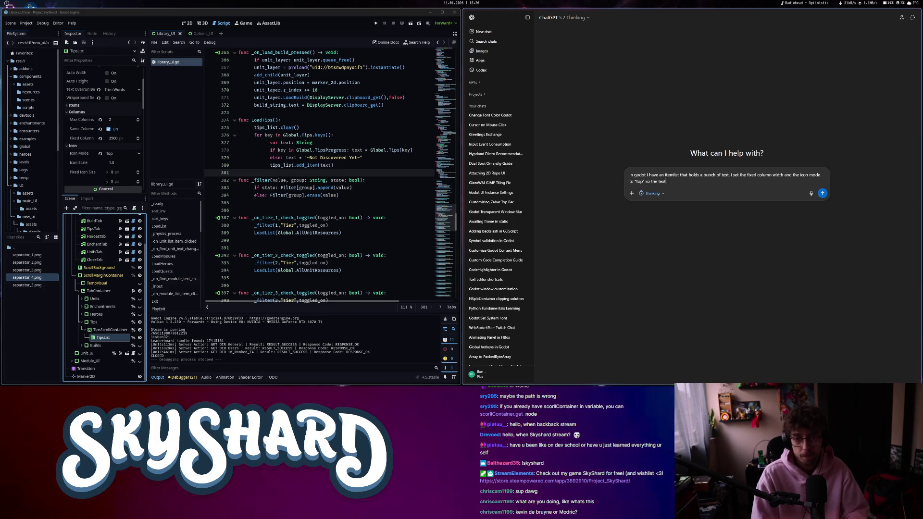
pyautogui.write(' wraps i')
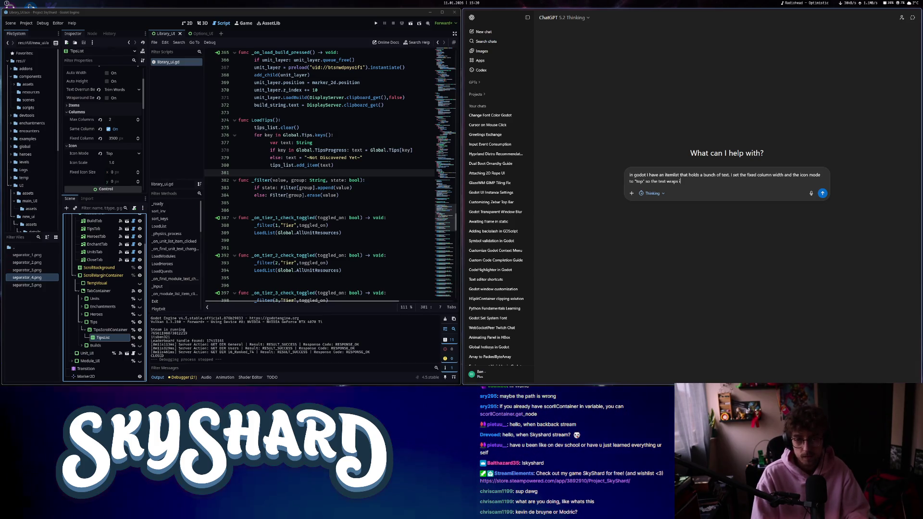
pyautogui.write('n the')
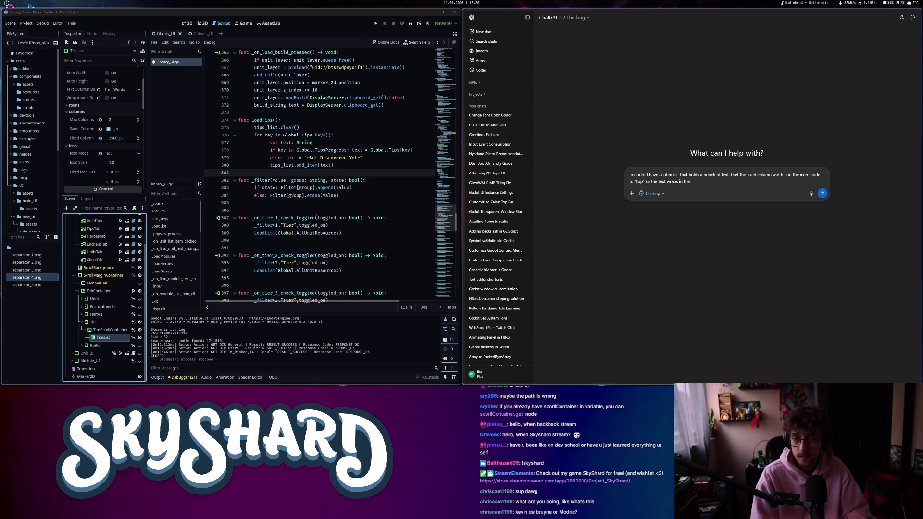
pyautogui.write(' itemlist. The')
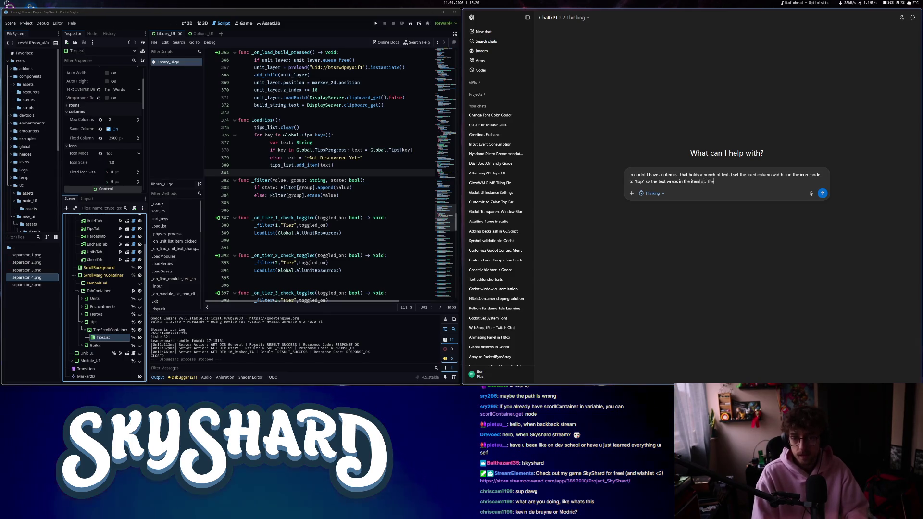
pyautogui.write(' issue is that the text wraps on a')
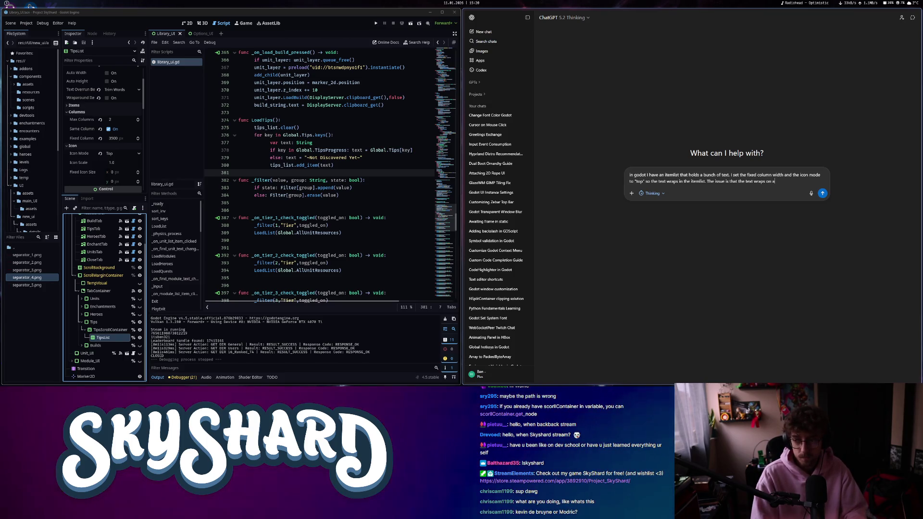
pyautogui.press('BackSpace')
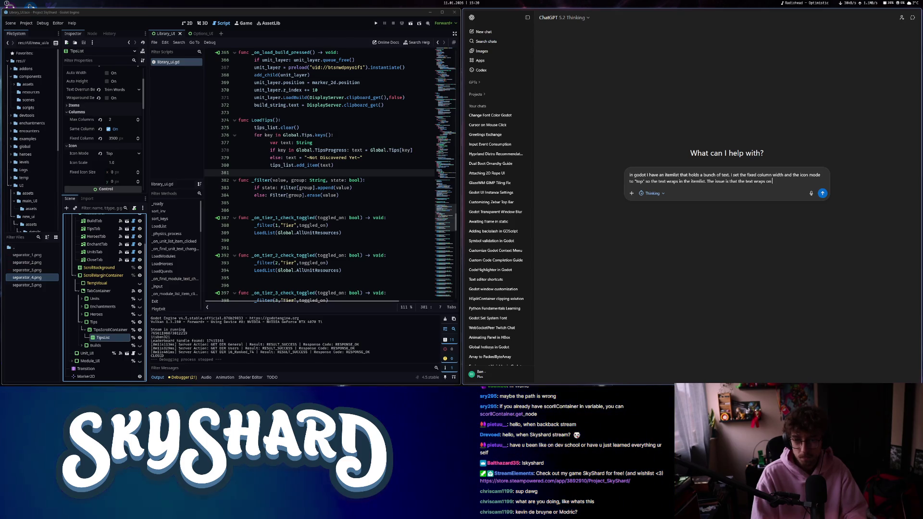
pyautogui.press('BackSpace')
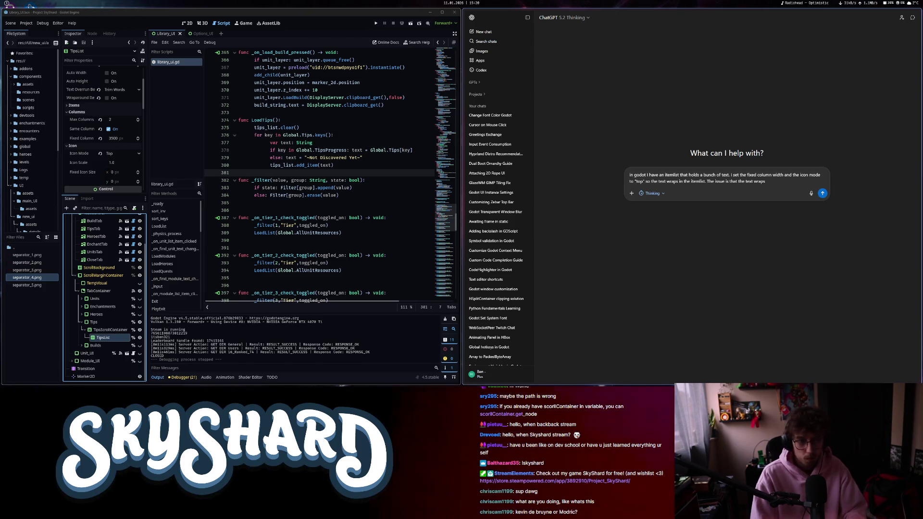
pyautogui.scroll(2, 71, 135)
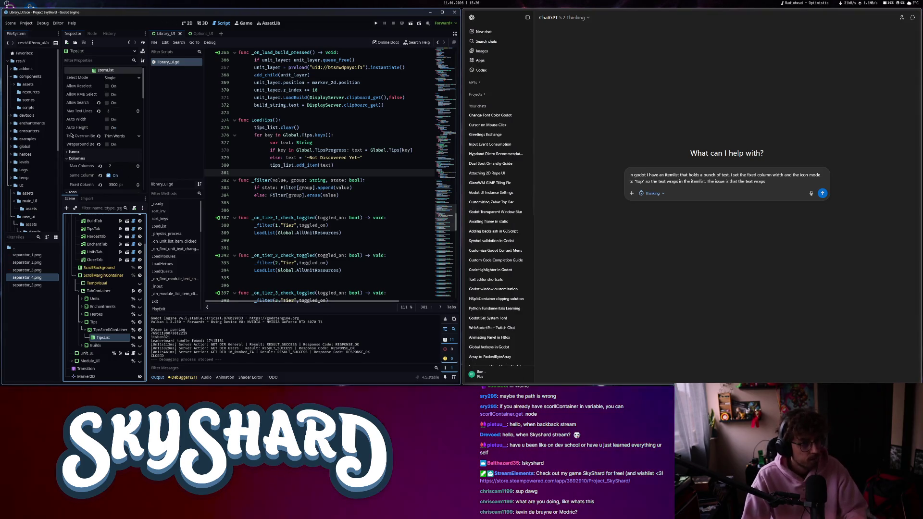
pyautogui.moveTo(71, 137)
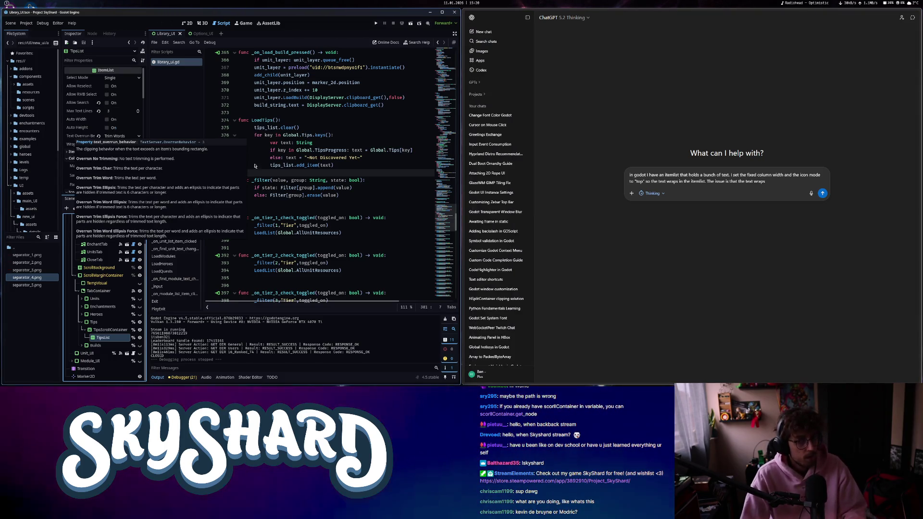
pyautogui.write('in the middle of words, instead')
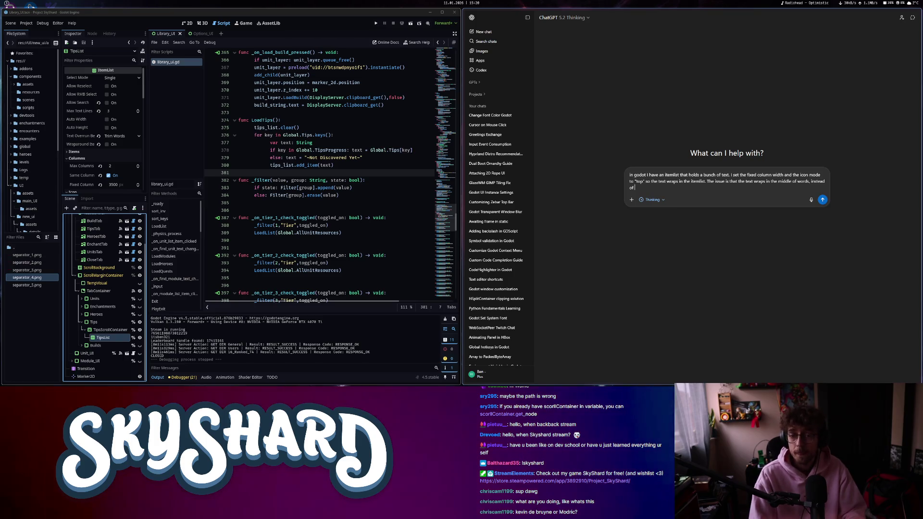
pyautogui.write(' of in between words so ')
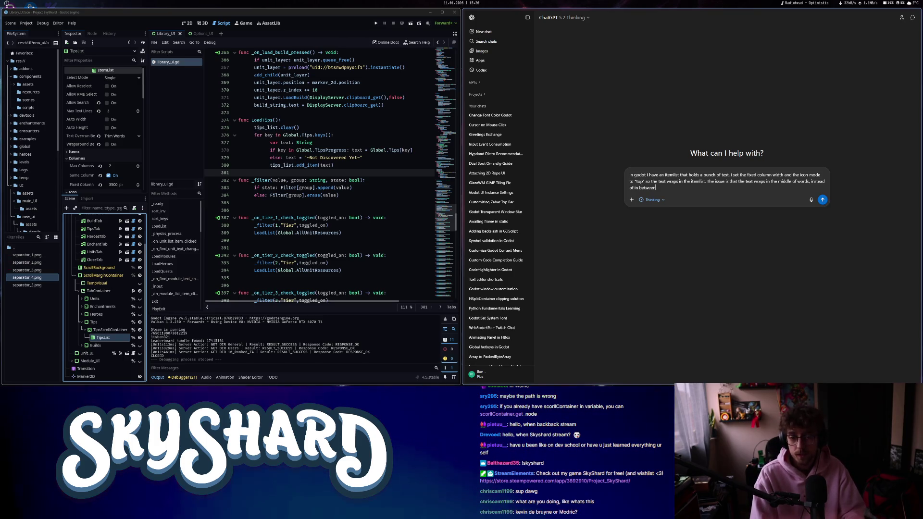
pyautogui.write('it stays readable. How can I change that')
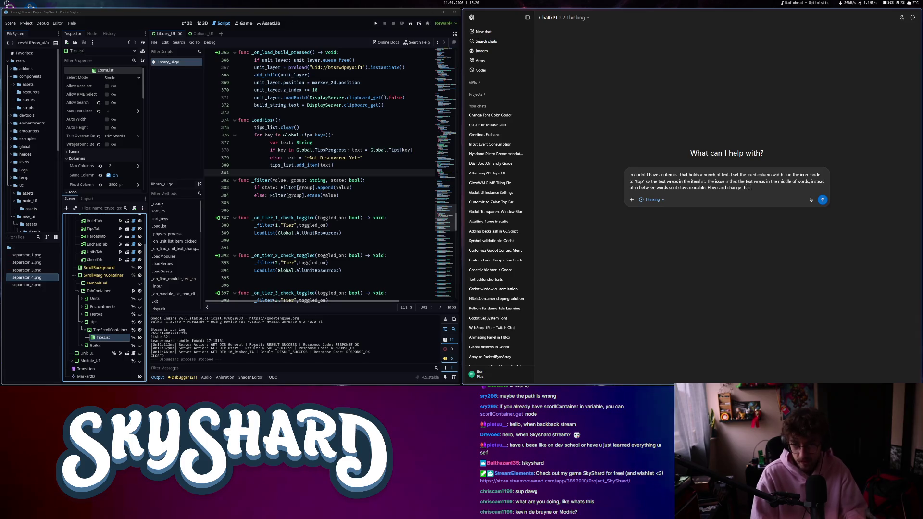
pyautogui.press('Return')
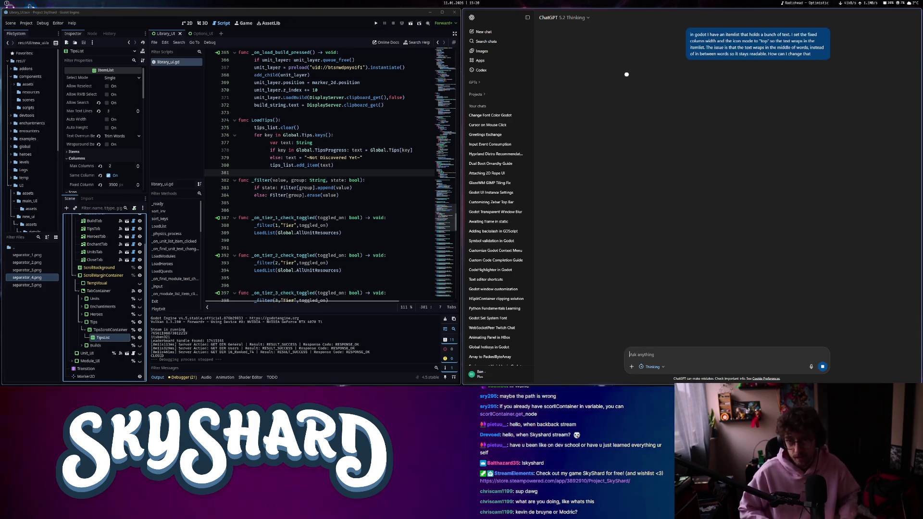
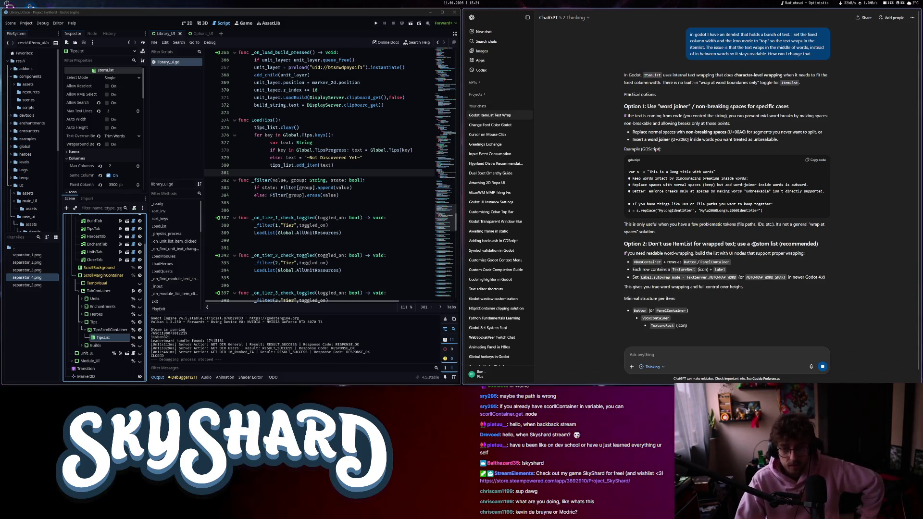
# Scroll ChatGPT's ItemList word-wrap advice, then minimize the browser to return to Godot.
pyautogui.scroll(1, 754, 245)
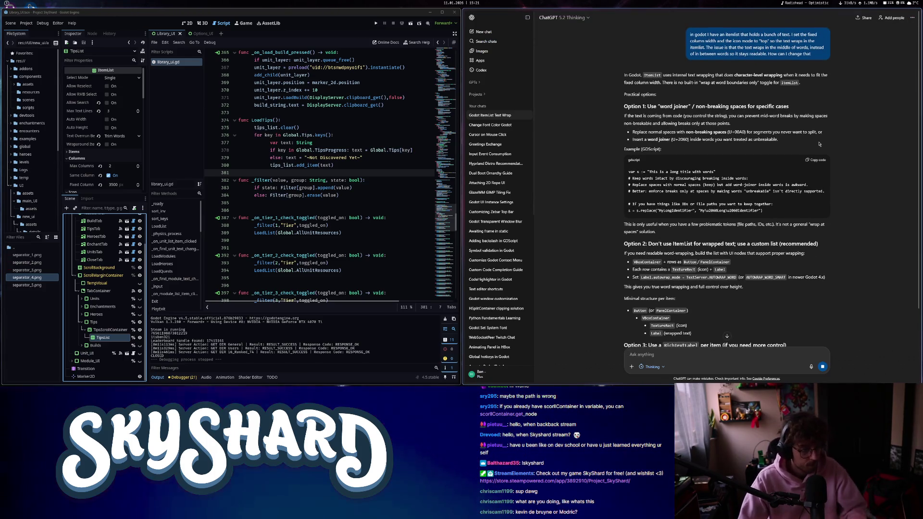
pyautogui.click(916, 11)
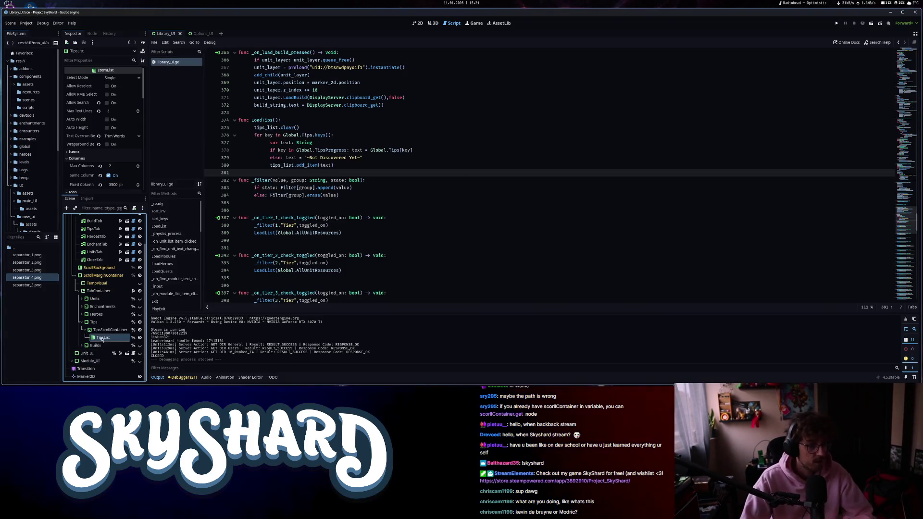
# Change the TipsList node's type from ItemList to GridContainer under Container.
pyautogui.rightClick(102, 338)
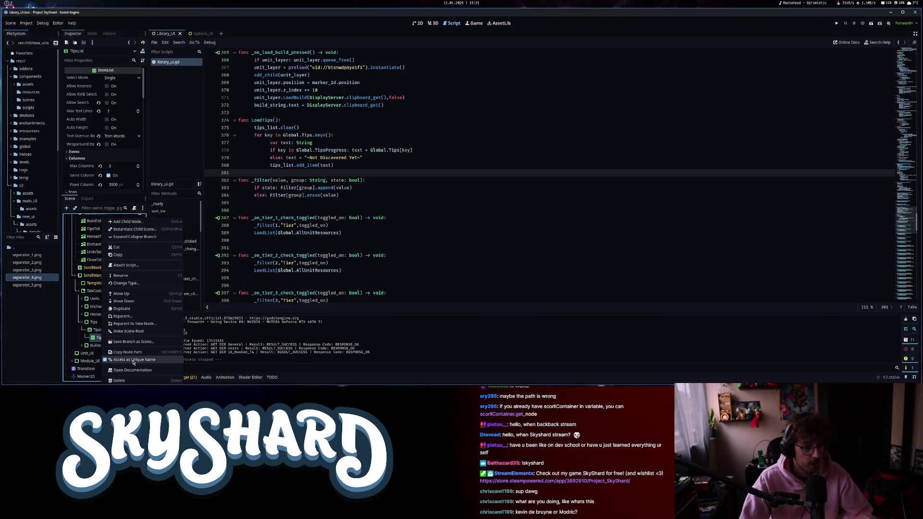
pyautogui.click(140, 284)
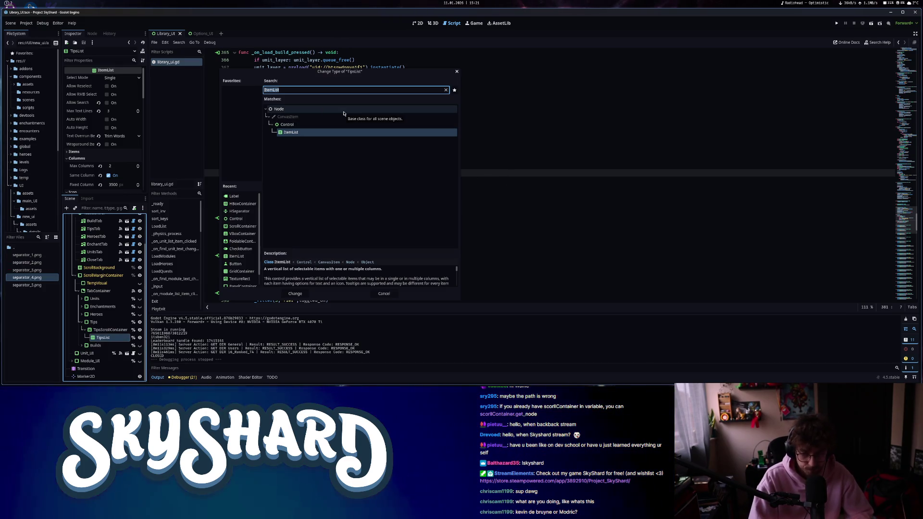
pyautogui.press('BackSpace')
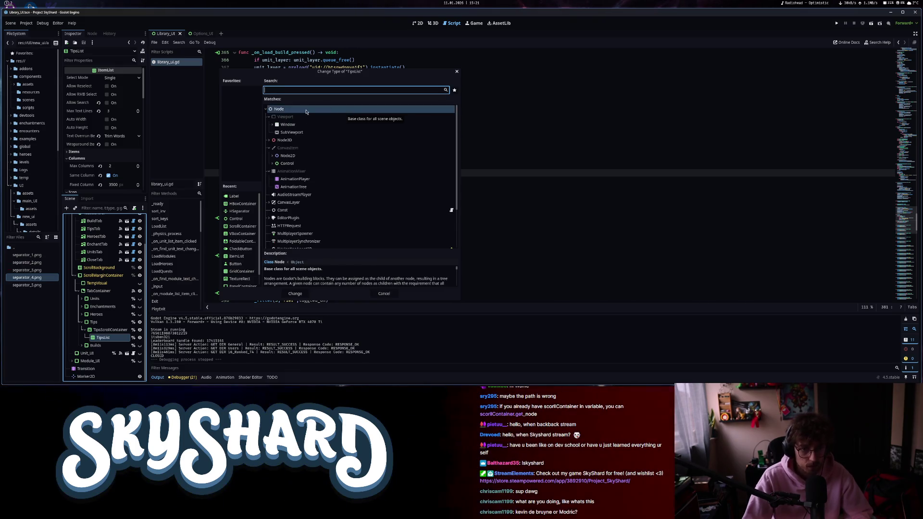
pyautogui.scroll(-3, 288, 188)
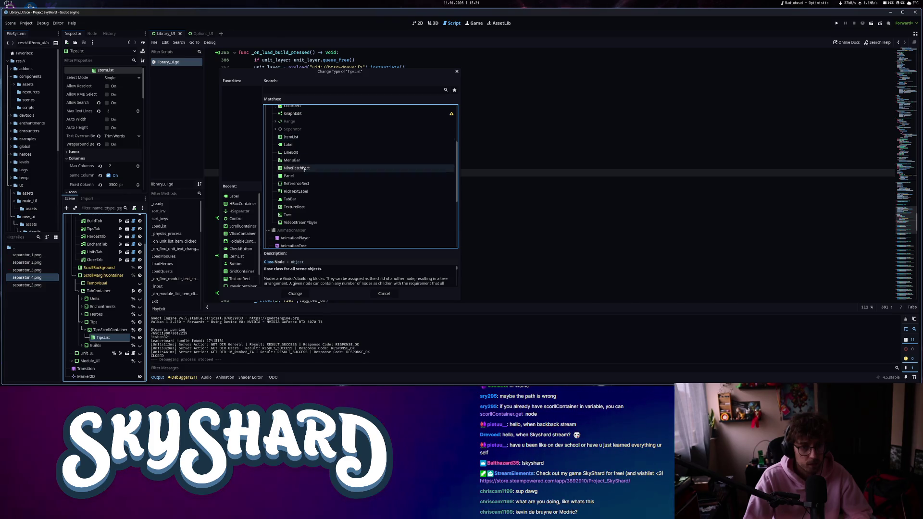
pyautogui.scroll(1, 302, 170)
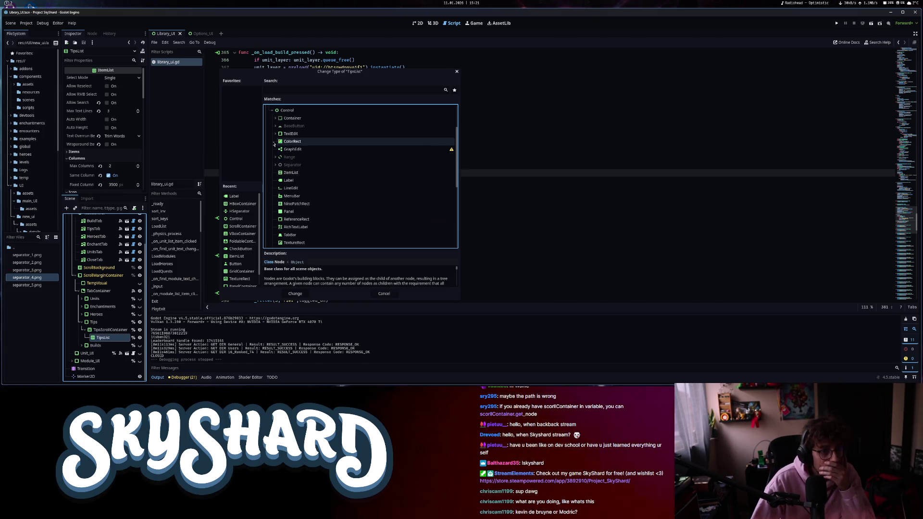
pyautogui.scroll(1, 289, 189)
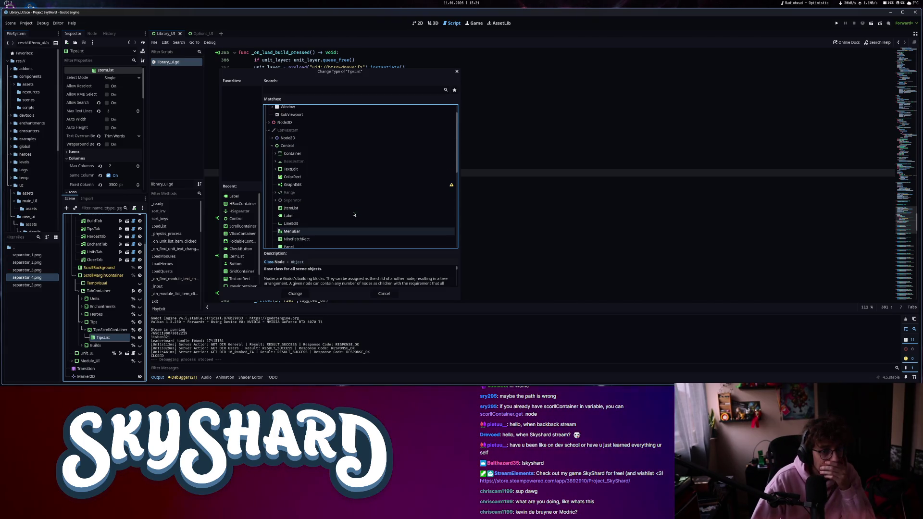
pyautogui.click(274, 153)
pyautogui.click(346, 208)
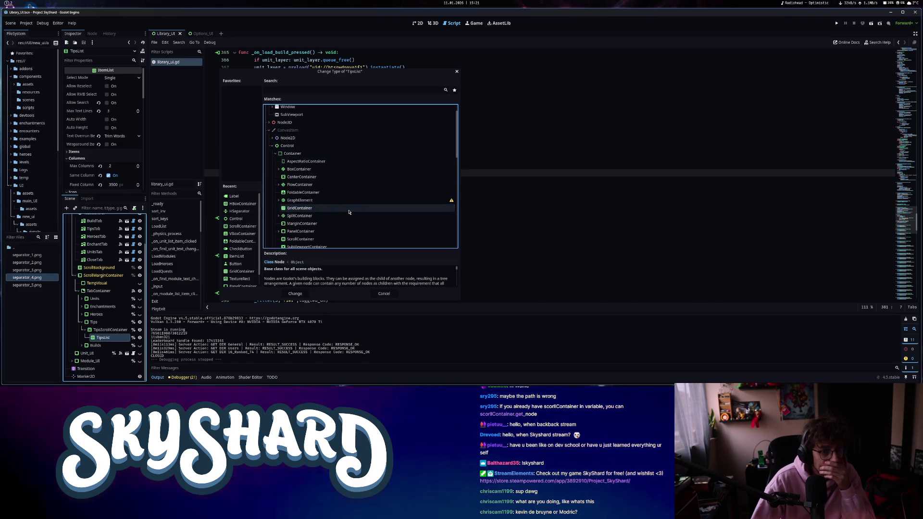
pyautogui.click(299, 293)
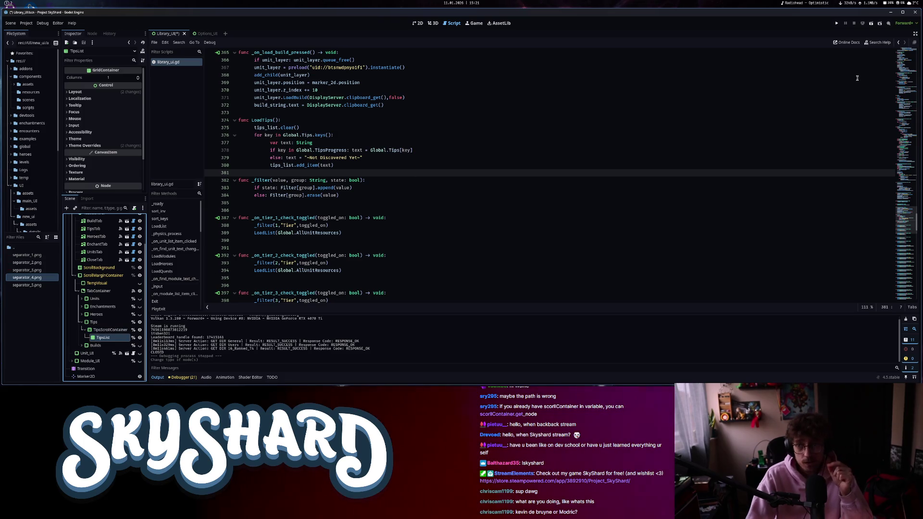
# Retype tips_list on line 29 from ItemList to GridContainer, save, and close the find bar.
pyautogui.click(908, 59)
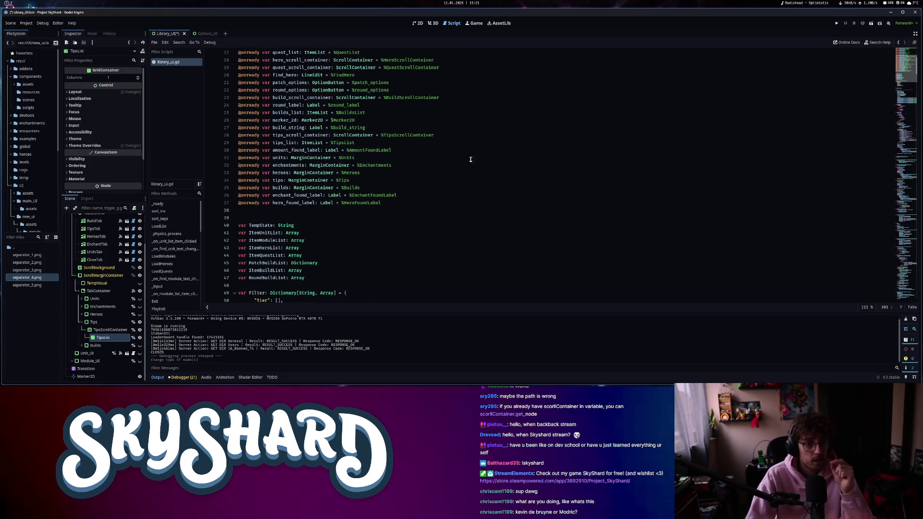
pyautogui.scroll(5, 471, 159)
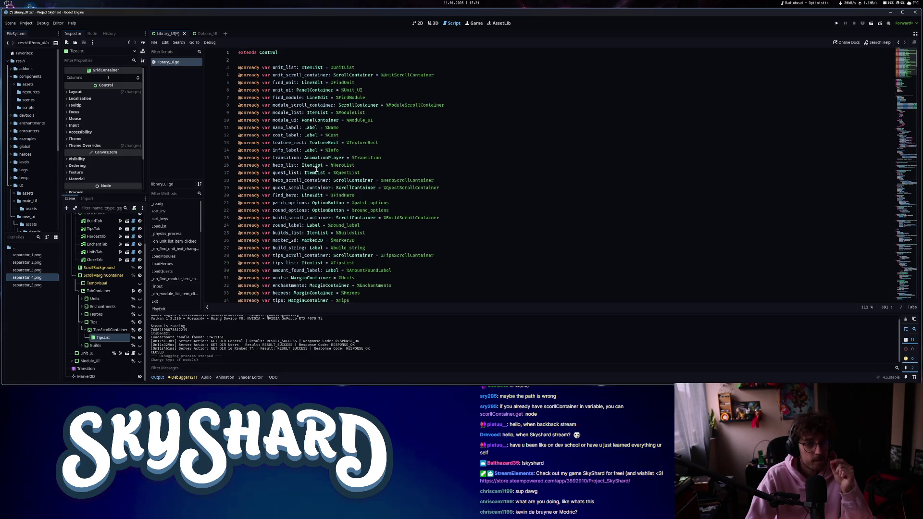
pyautogui.moveTo(317, 170)
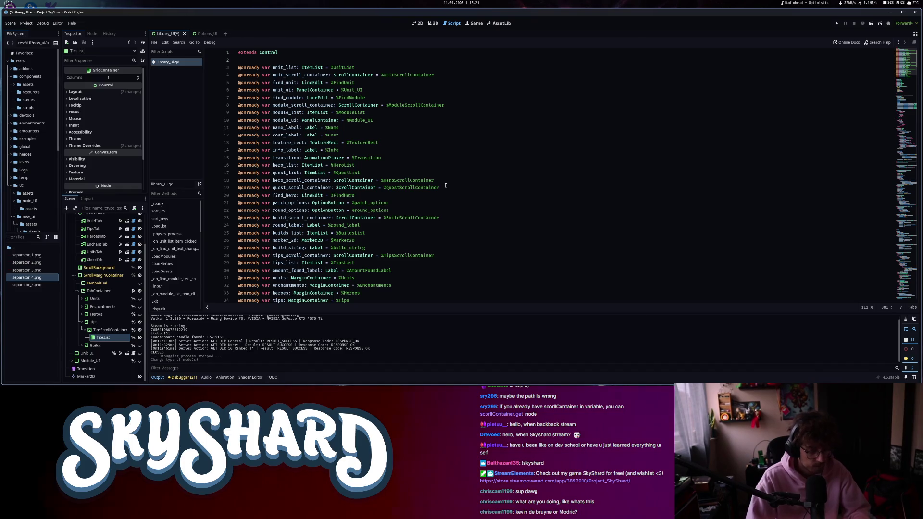
pyautogui.write('tipl')
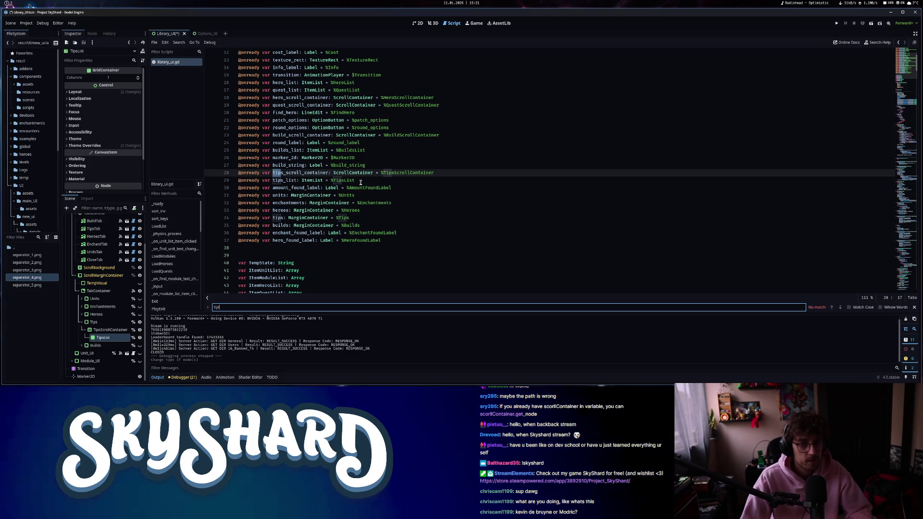
pyautogui.click(304, 180)
pyautogui.click(302, 180)
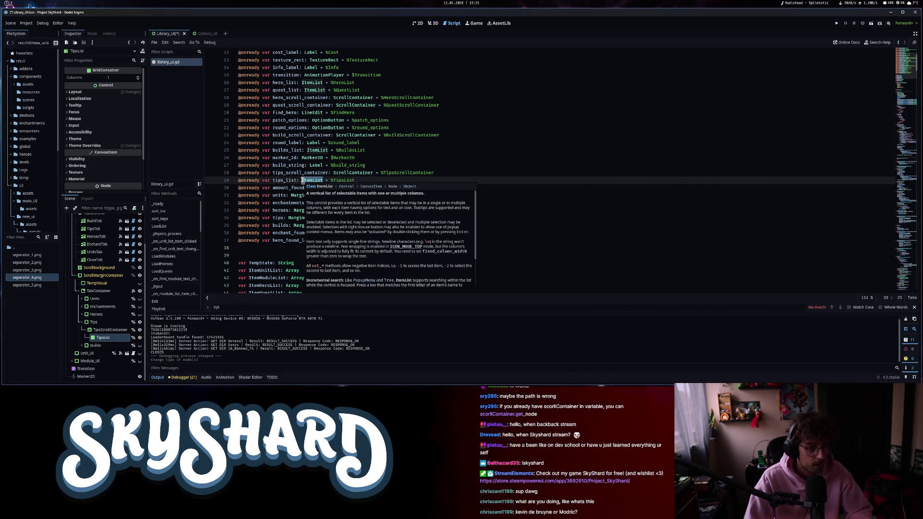
pyautogui.hotkey('ctrl', 'Delete')
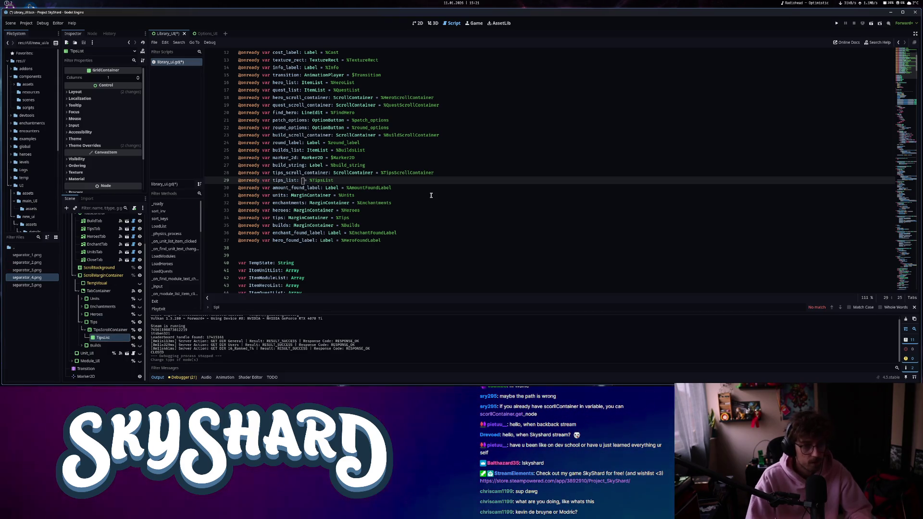
pyautogui.write('GridContainer')
pyautogui.hotkey('ctrl', 's')
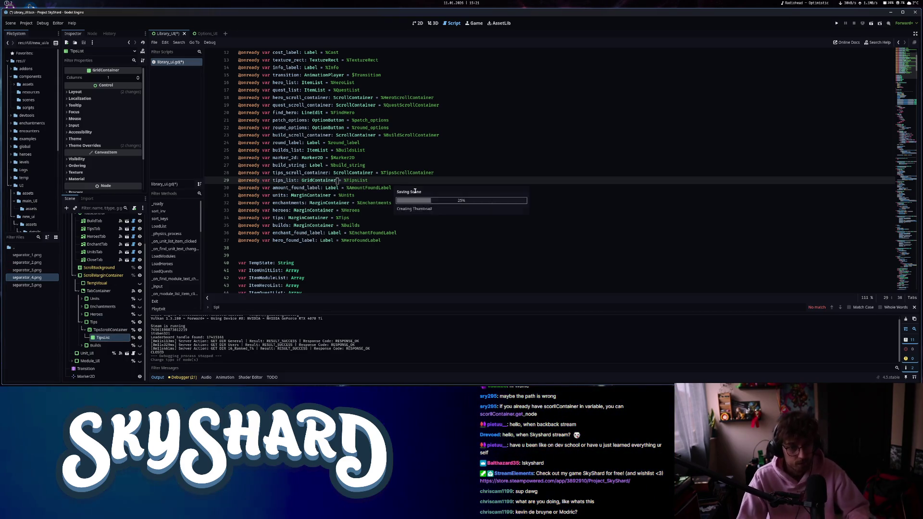
pyautogui.click(327, 217)
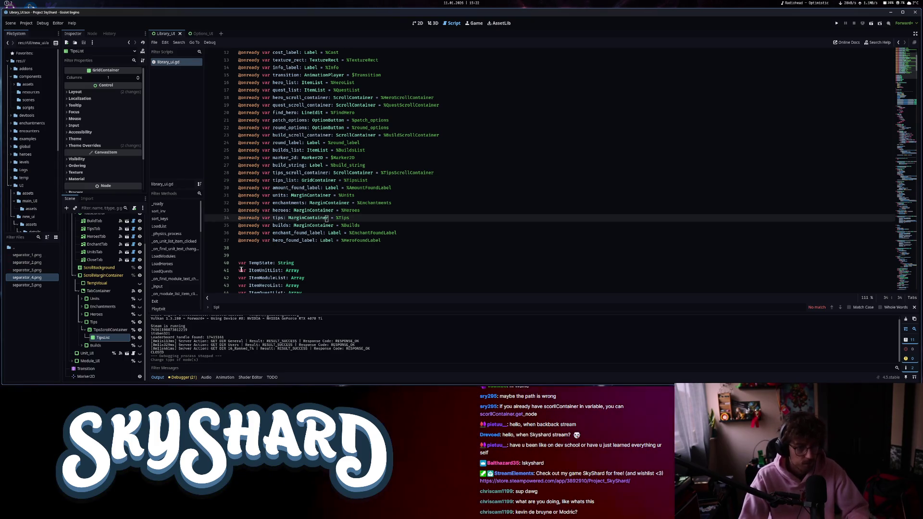
pyautogui.click(905, 287)
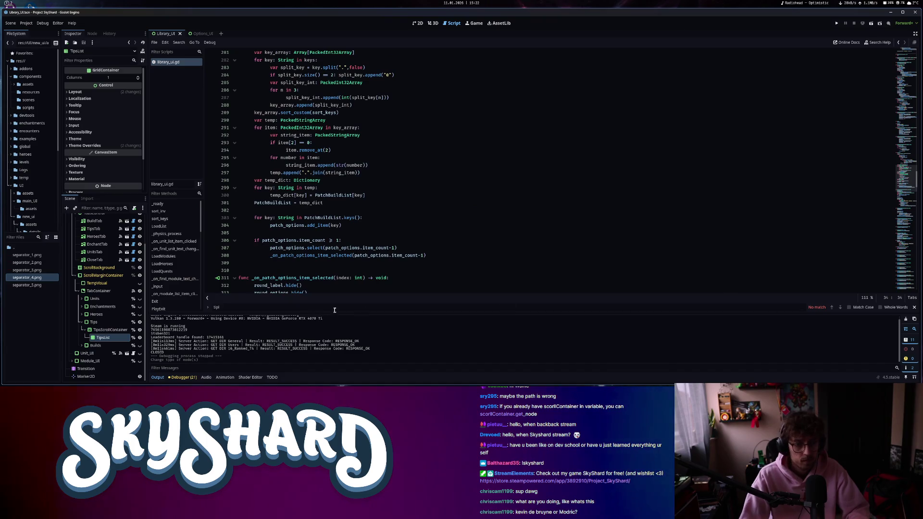
# Close the script search and jump to the LoadTips function header.
pyautogui.click(914, 308)
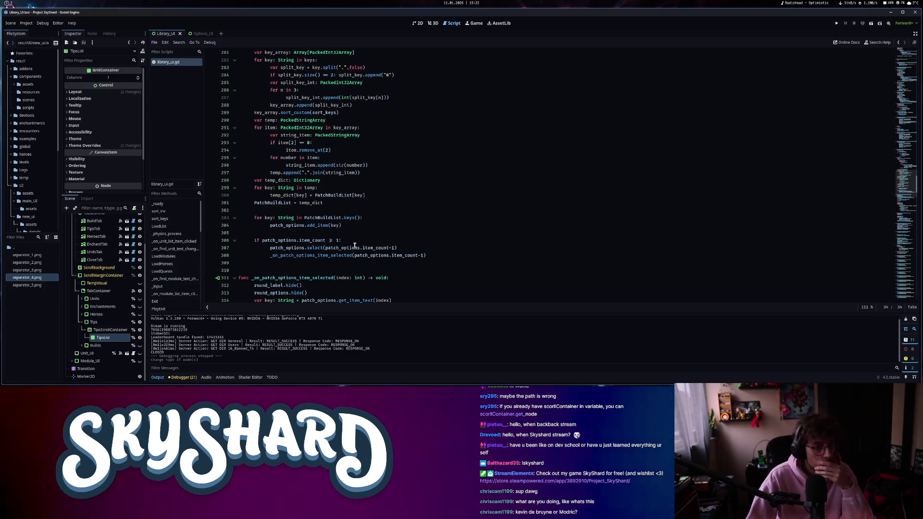
pyautogui.hotkey('ctrl', 'alt', 'f')
pyautogui.write('f')
pyautogui.press('BackSpace')
pyautogui.write('tips')
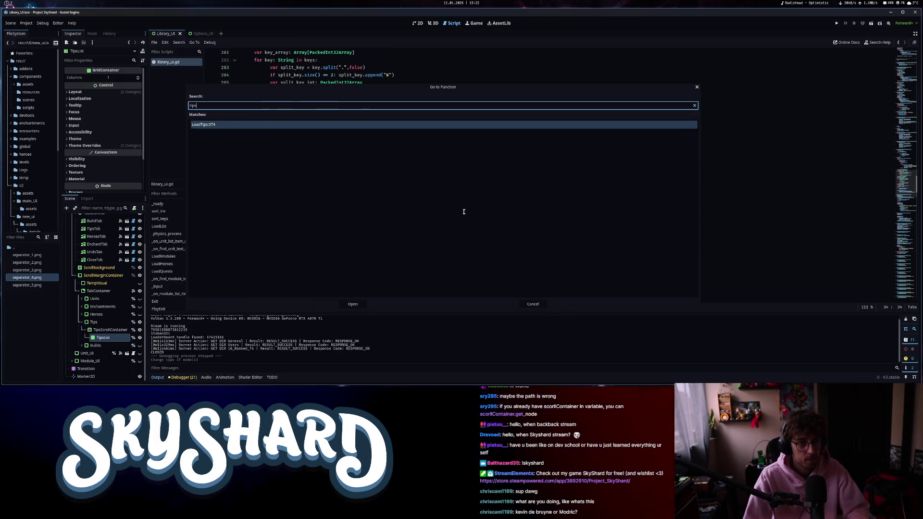
pyautogui.press('Return')
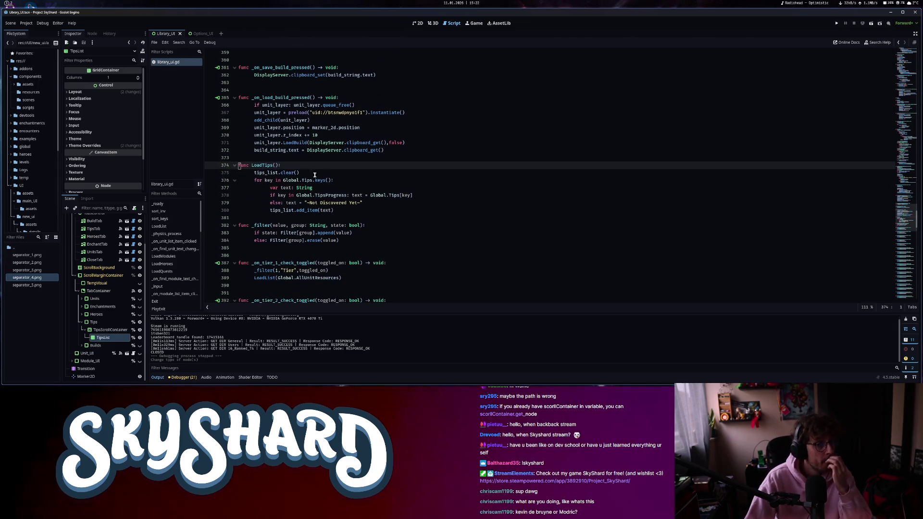
pyautogui.click(336, 210)
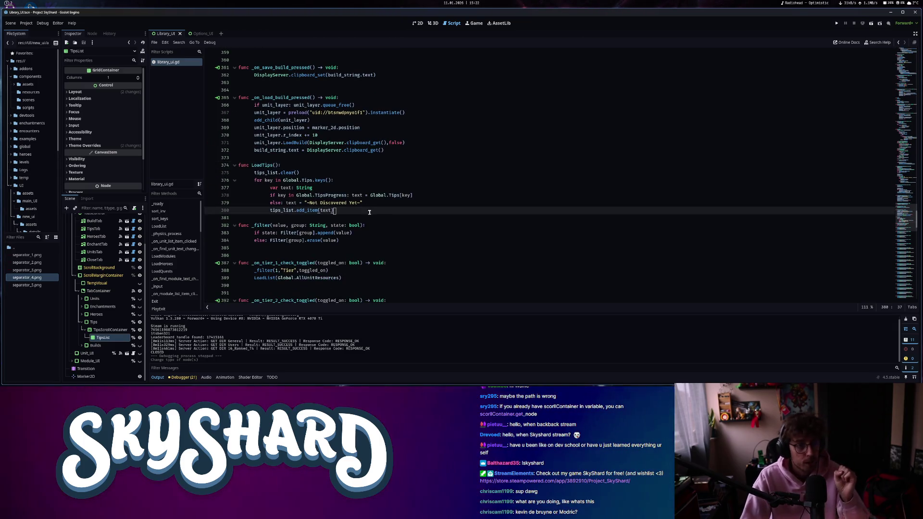
pyautogui.click(295, 167)
# Add 'for child: Node in tips_list.get_children(): child.queue_free()' at the top of LoadTips.
pyautogui.press('Return')
pyautogui.write('f')
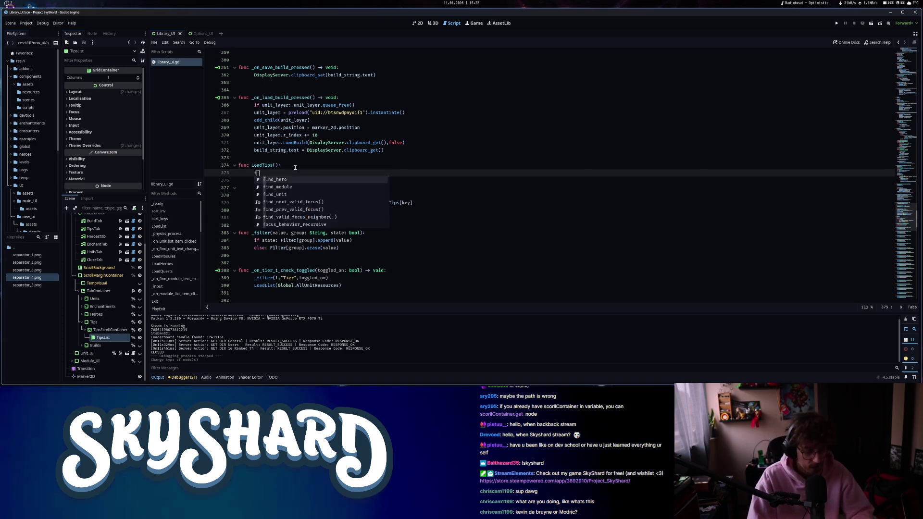
pyautogui.write('or child; ')
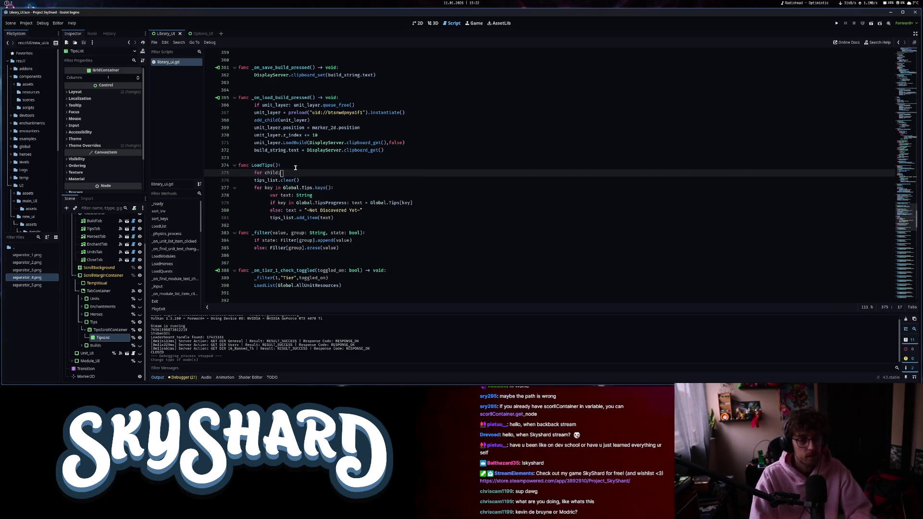
pyautogui.write('Node in')
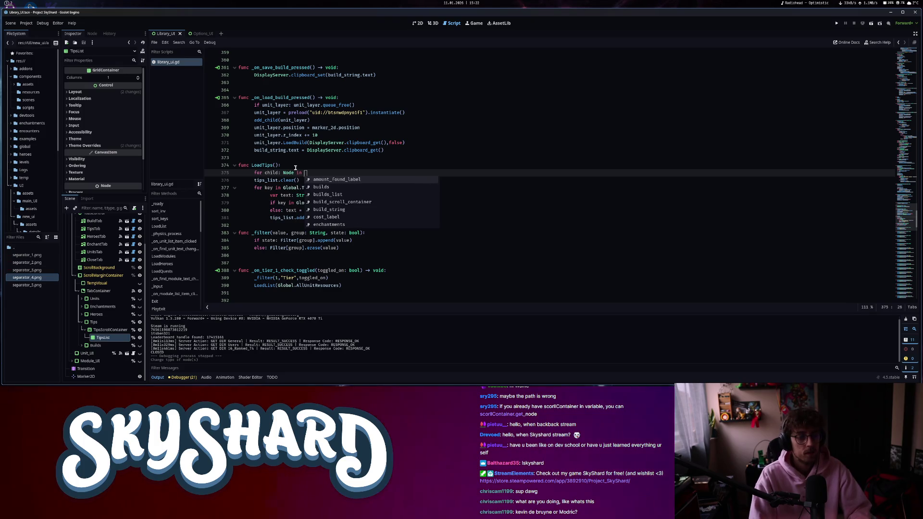
pyautogui.write('tips_list:')
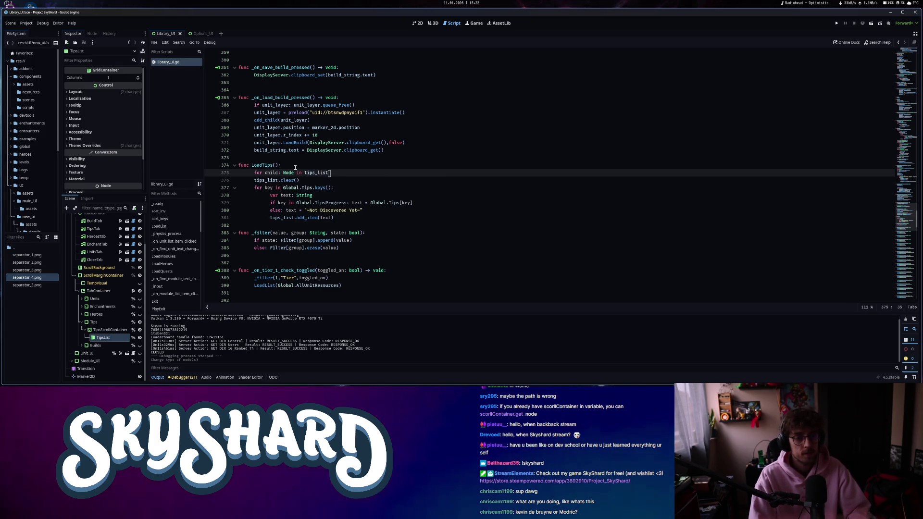
pyautogui.press('BackSpace')
pyautogui.write('.get_ch')
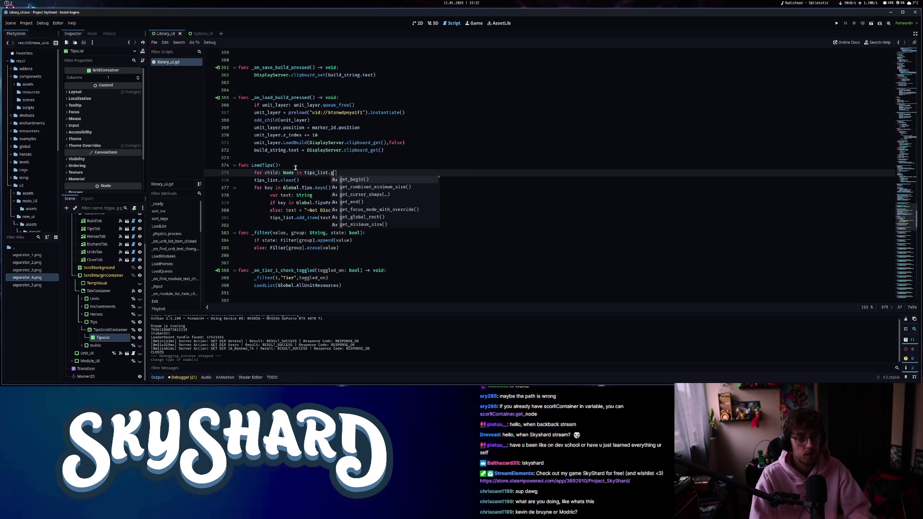
pyautogui.press('Down')
pyautogui.press('Return')
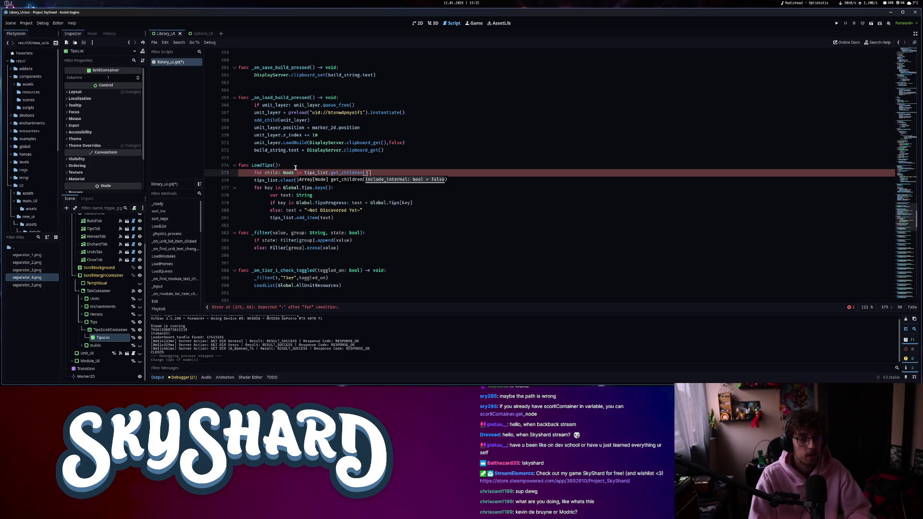
pyautogui.write(':')
pyautogui.press('Return')
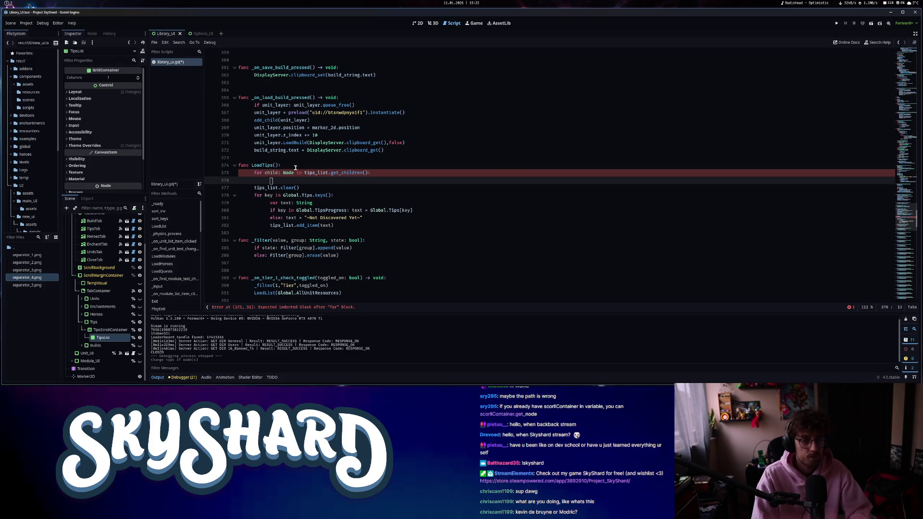
pyautogui.write('child.queue')
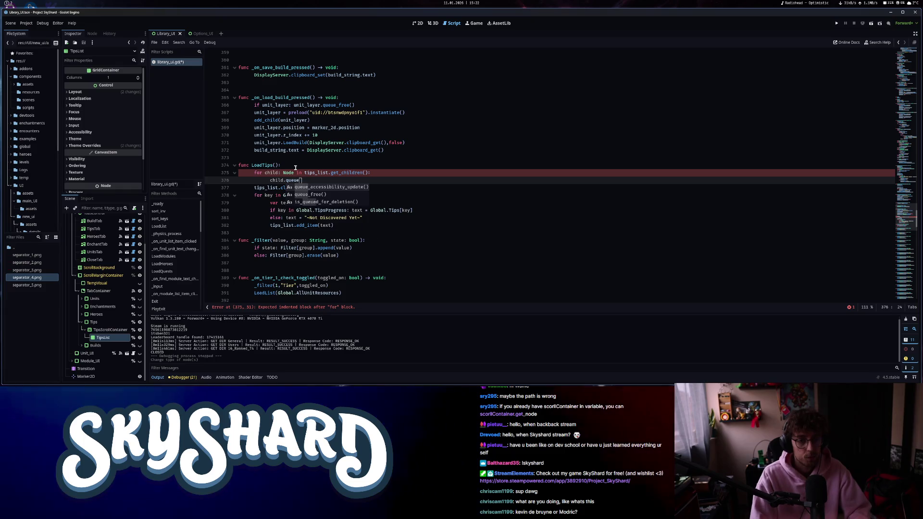
pyautogui.press('Down')
pyautogui.press('Return')
pyautogui.press('Return')
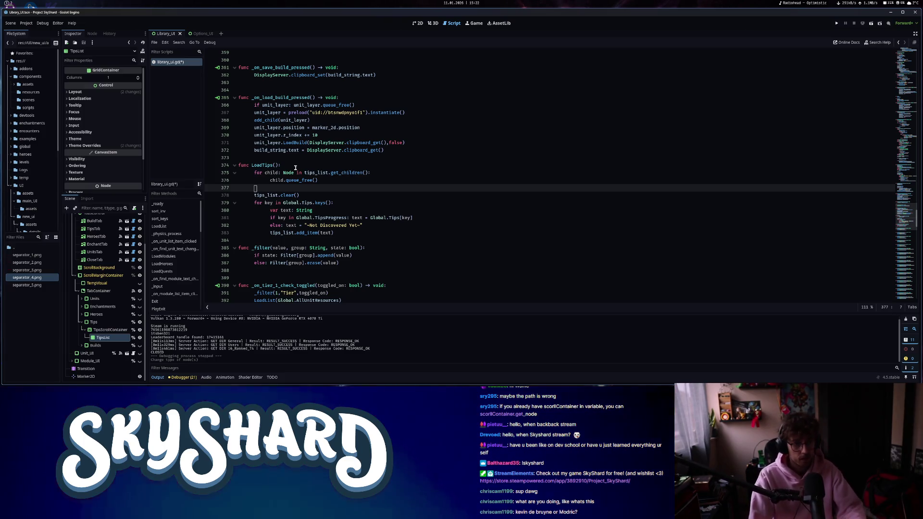
pyautogui.click(416, 24)
# Set TipsList's Columns to 2 and its horizontal and vertical Container Sizing to Shrink Center.
pyautogui.click(105, 339)
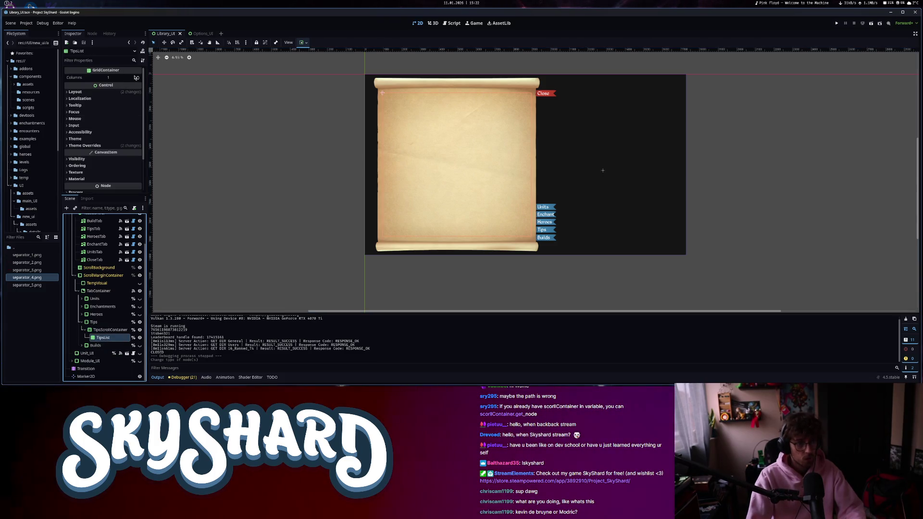
pyautogui.click(137, 76)
pyautogui.click(107, 93)
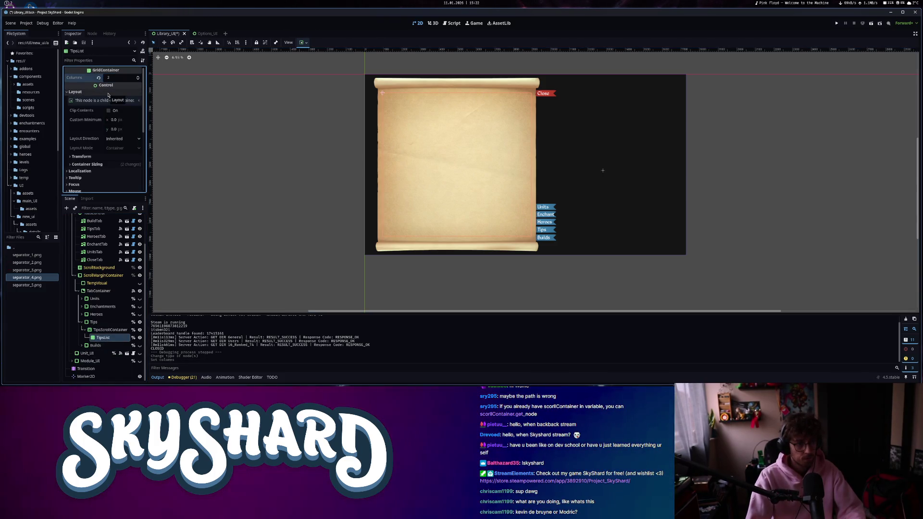
pyautogui.click(87, 165)
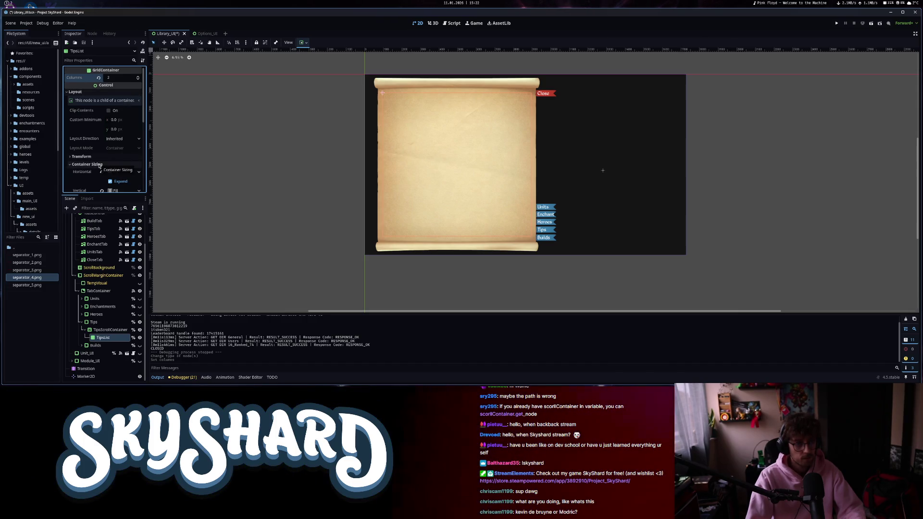
pyautogui.scroll(-2, 133, 187)
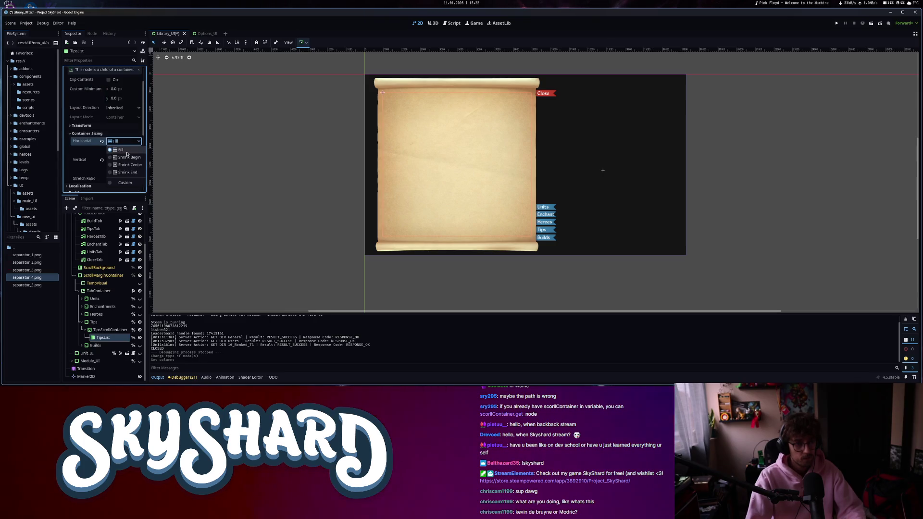
pyautogui.click(130, 165)
pyautogui.click(124, 159)
pyautogui.click(126, 183)
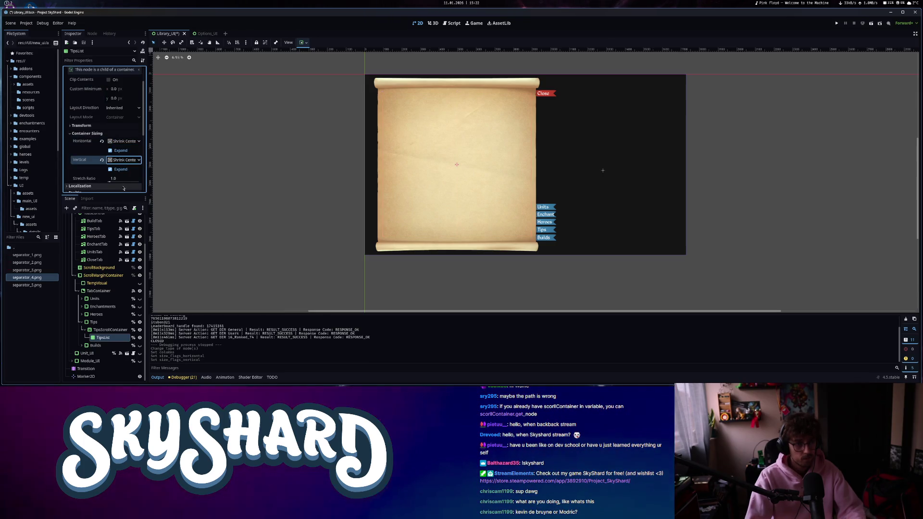
pyautogui.click(451, 24)
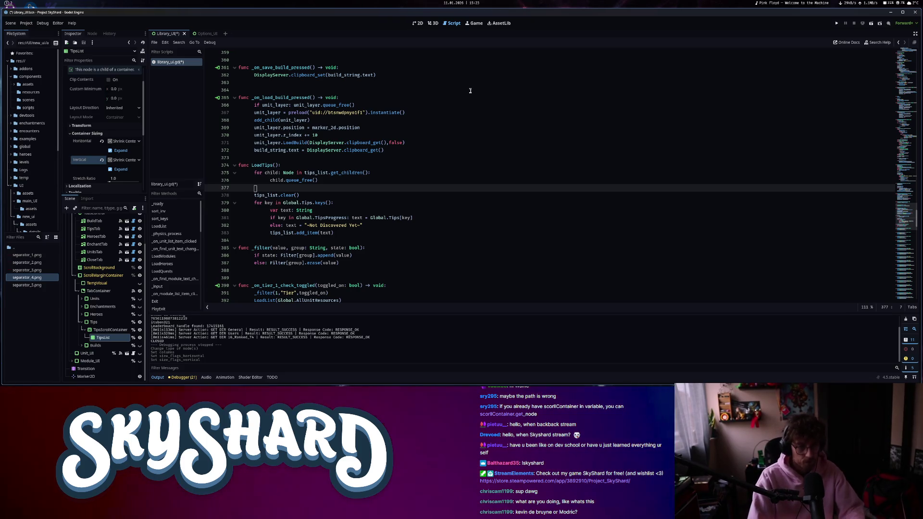
# Delete the tips_list.clear() line from LoadTips, discarding a half-typed var new_label.
pyautogui.write('var new_label')
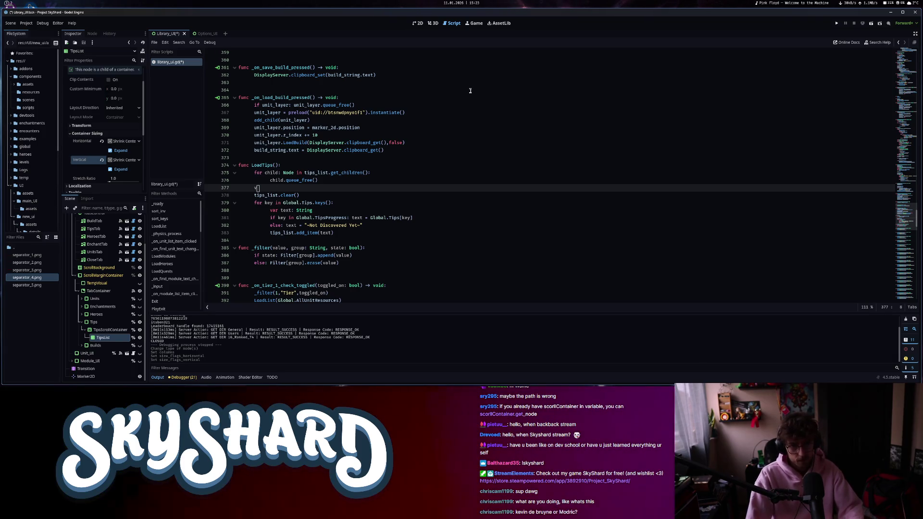
pyautogui.press('BackSpace')
pyautogui.press('BackSpace')
pyautogui.press('BackSpace')
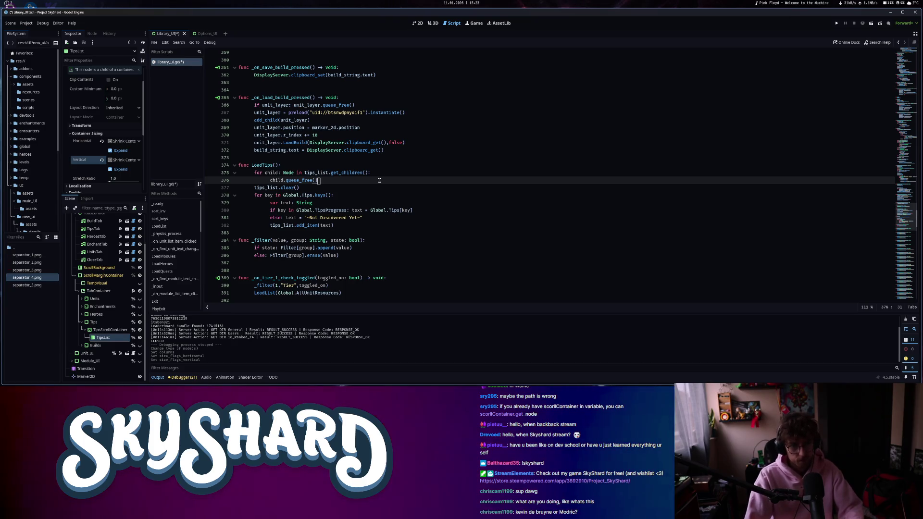
pyautogui.moveTo(299, 188); pyautogui.dragTo(222, 191)
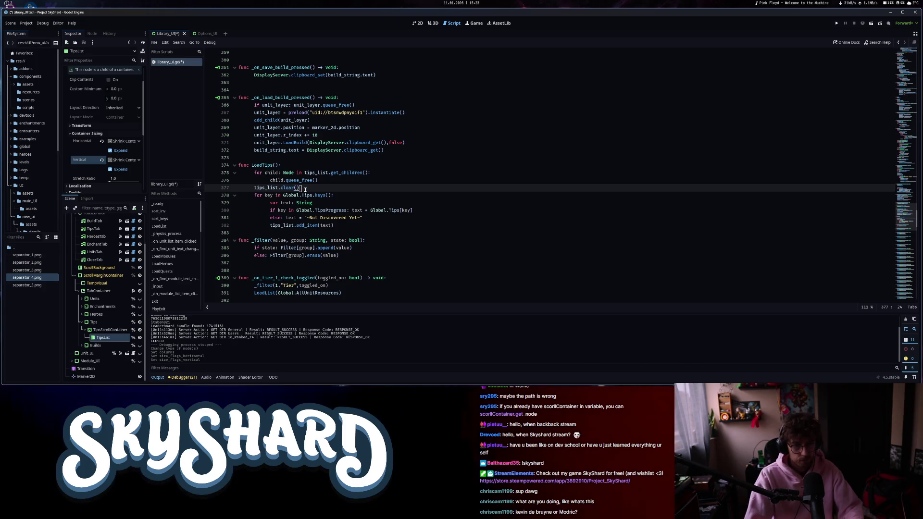
pyautogui.write('.c')
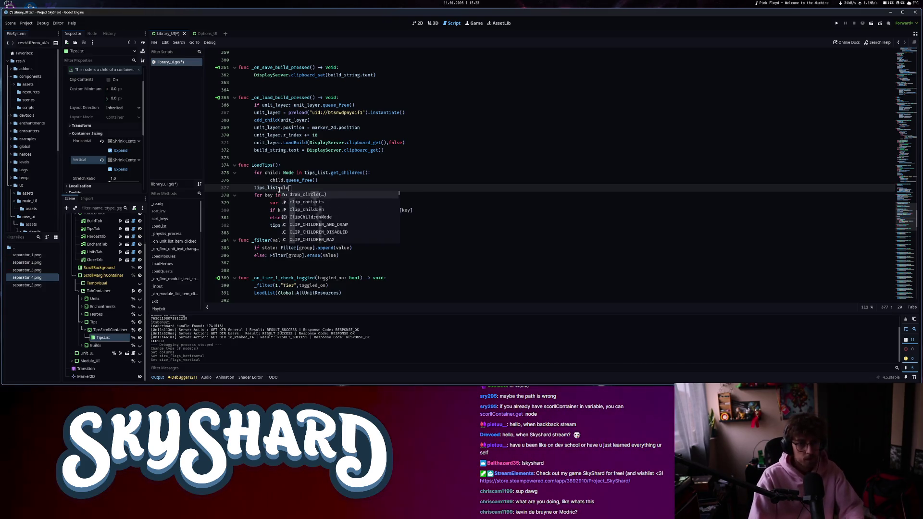
pyautogui.press('BackSpace')
pyautogui.press('BackSpace')
pyautogui.press('BackSpace')
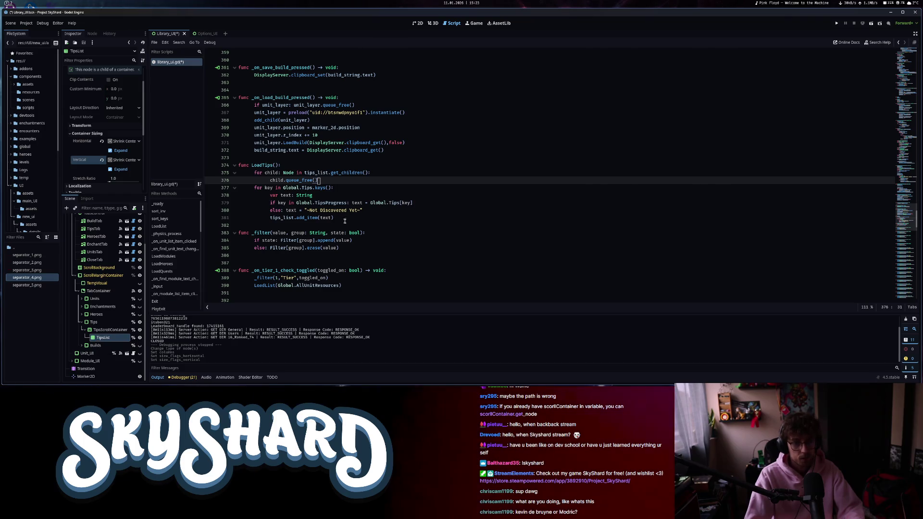
# Insert a blank line after the else line, above tips_list.add_item(text).
pyautogui.click(268, 186)
pyautogui.click(358, 197)
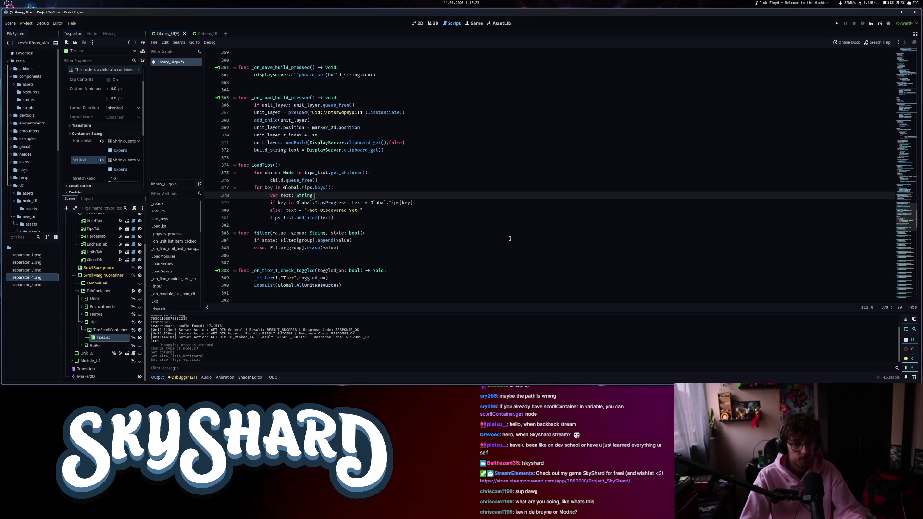
pyautogui.click(434, 210)
pyautogui.press('Return')
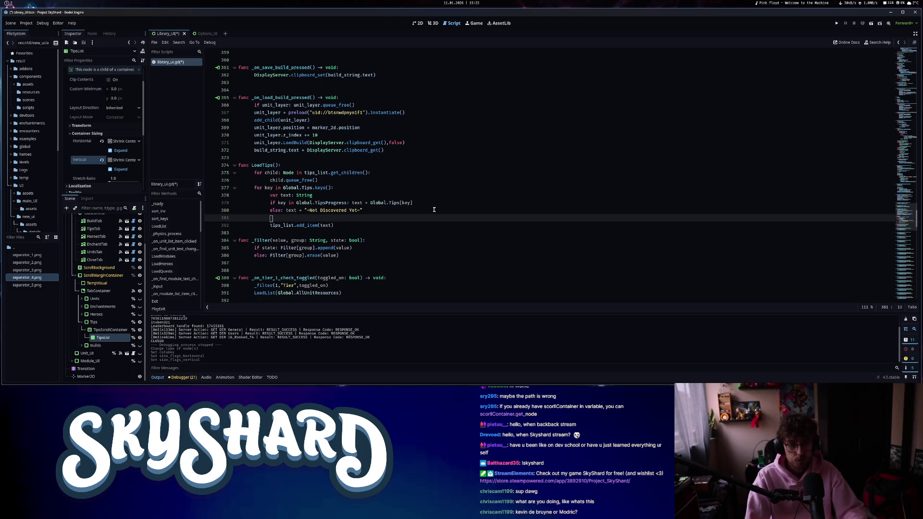
pyautogui.press('Return')
pyautogui.press('Up')
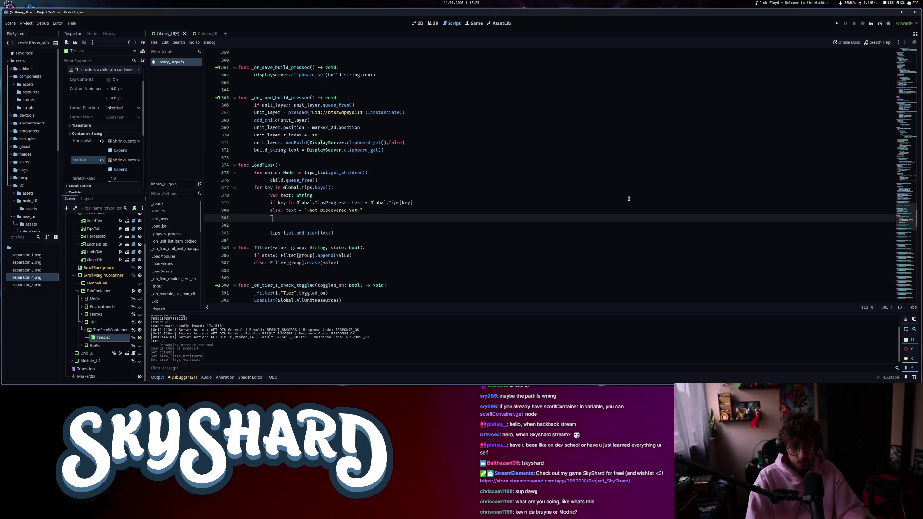
pyautogui.write('l := LMa')
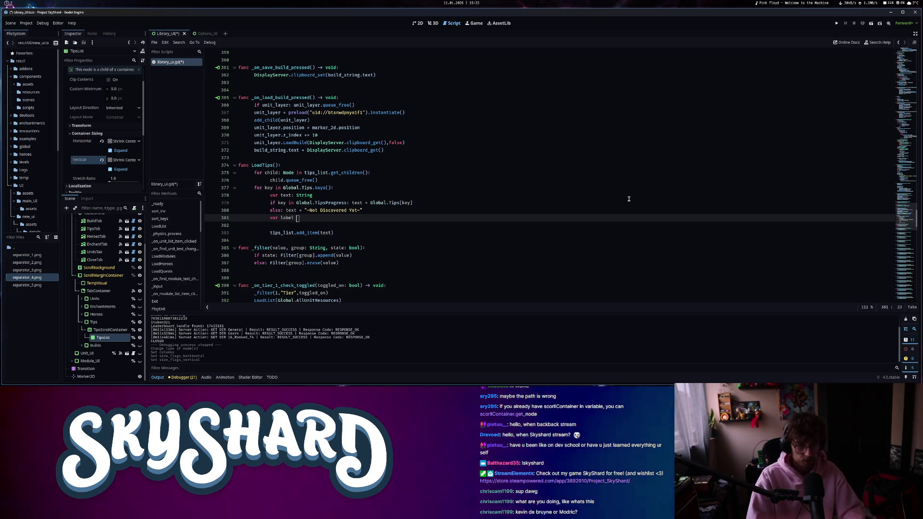
pyautogui.press('BackSpace')
pyautogui.press('BackSpace')
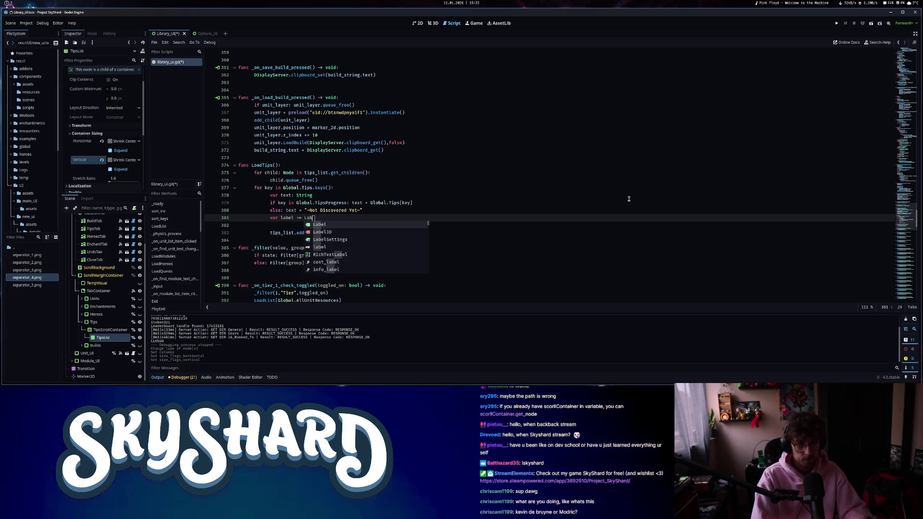
pyautogui.write('abel.new')
pyautogui.press('Return')
pyautogui.press('Return')
pyautogui.write('label.c')
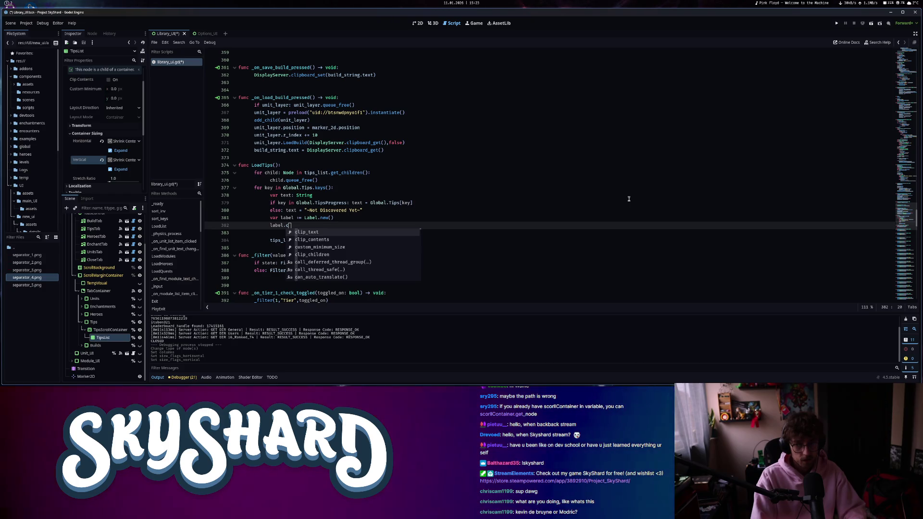
pyautogui.write('us')
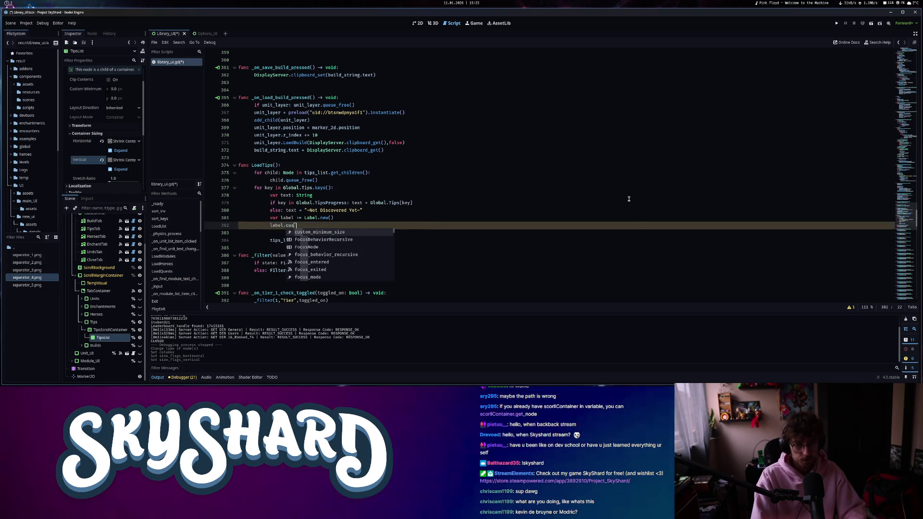
pyautogui.press('Return')
pyautogui.write('= Vector2(3')
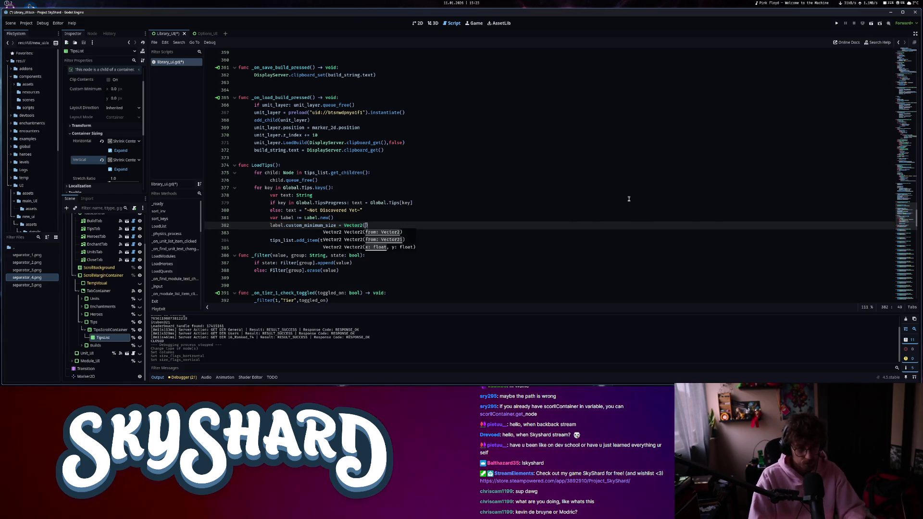
pyautogui.write('500,0')
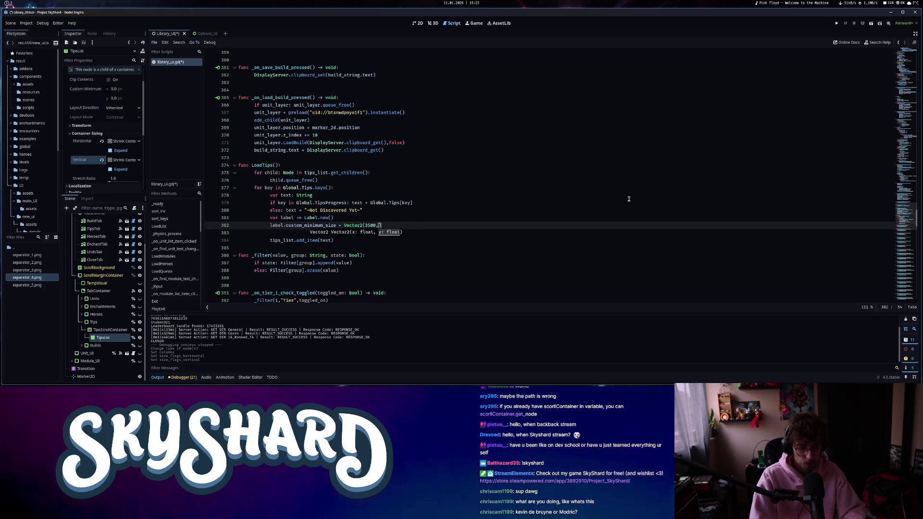
pyautogui.press('End')
pyautogui.press('Return')
pyautogui.write('label.')
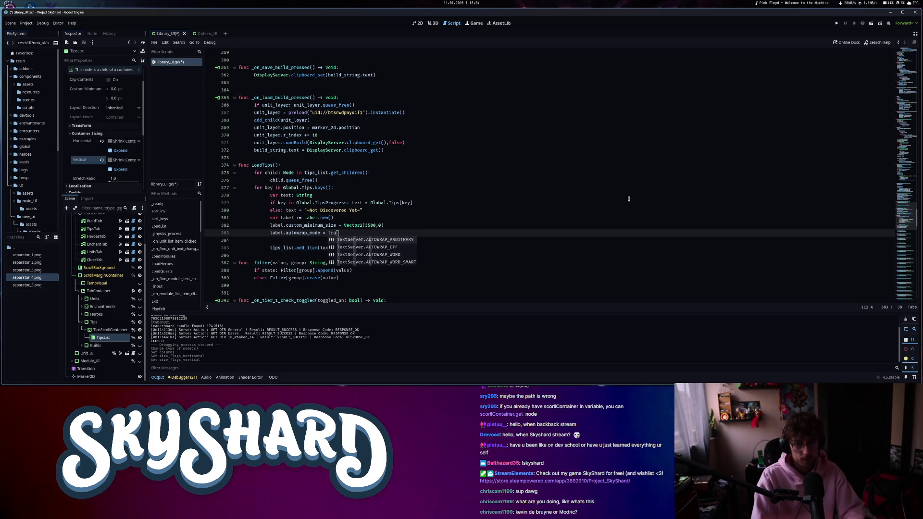
pyautogui.rightClick(329, 236)
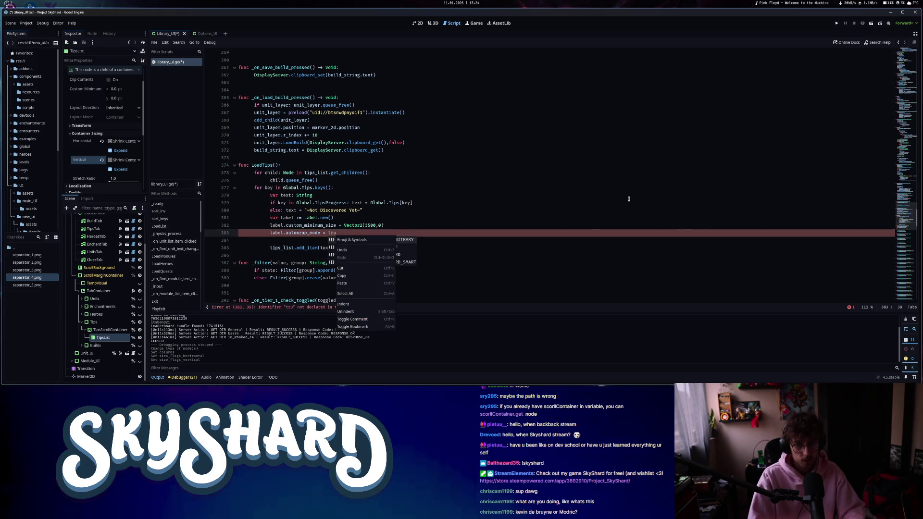
pyautogui.click(404, 262)
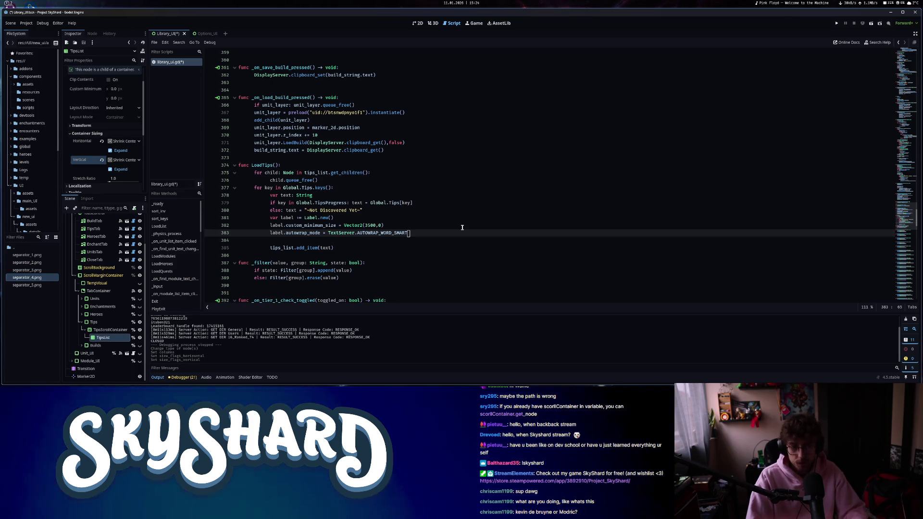
pyautogui.press('Down')
pyautogui.press('Down')
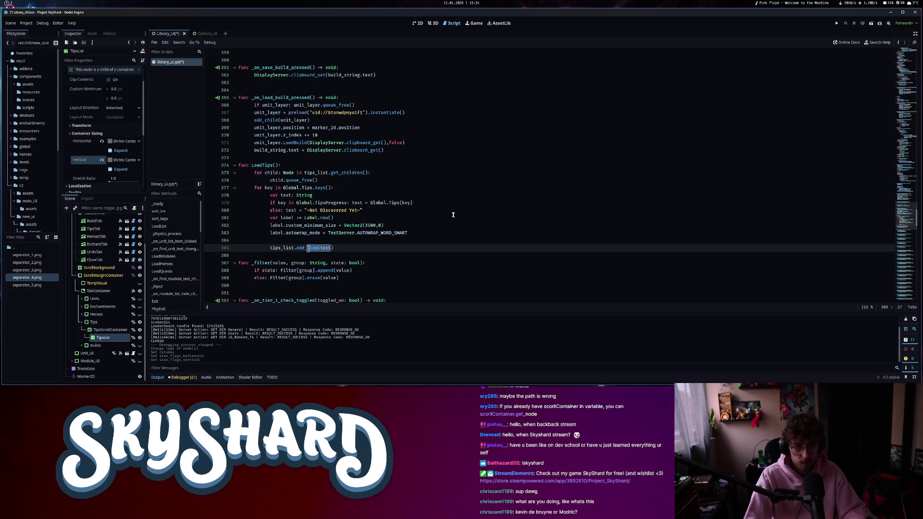
pyautogui.write('hild(')
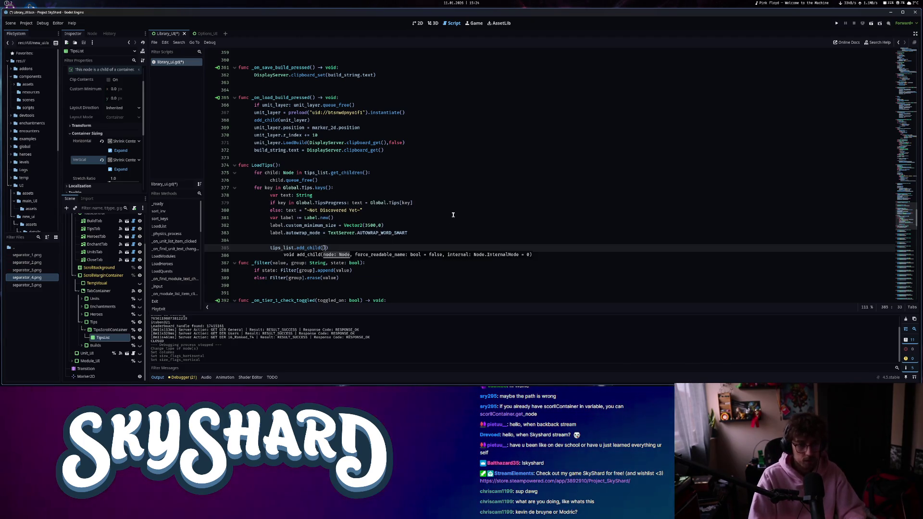
pyautogui.write('label')
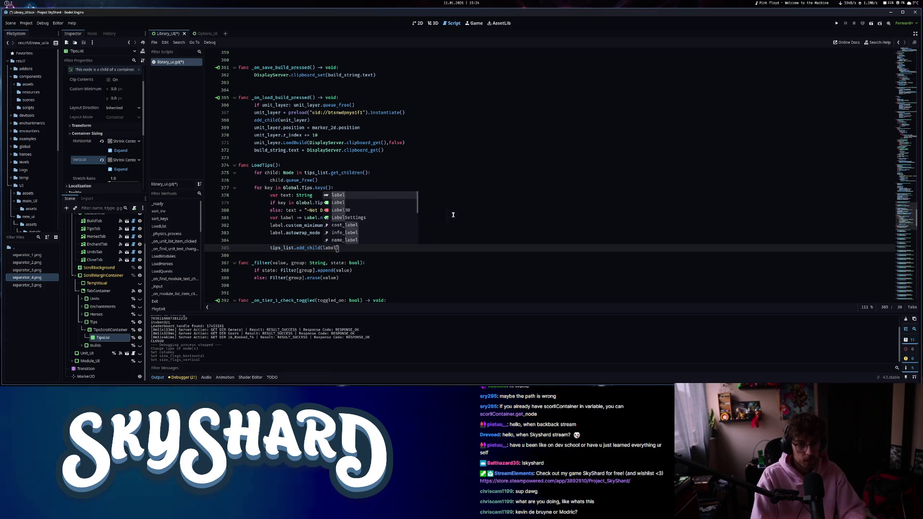
pyautogui.write('.inst')
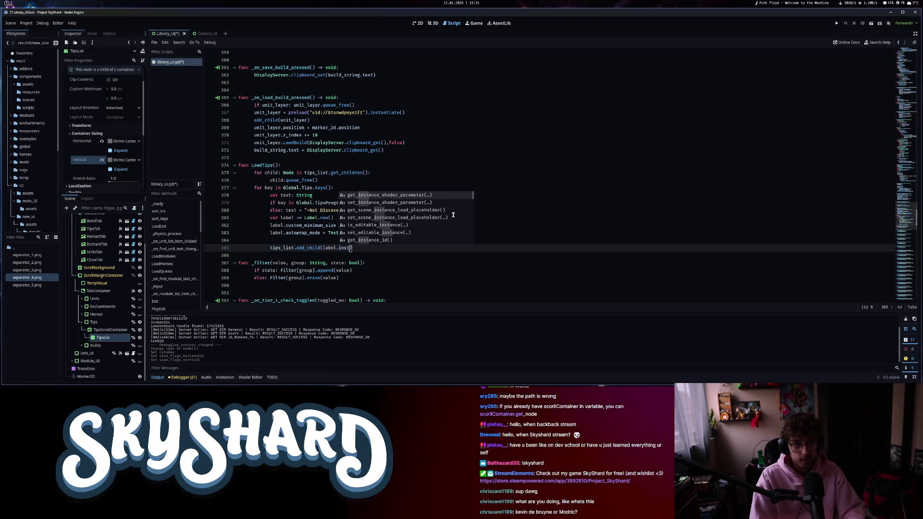
pyautogui.press('BackSpace')
pyautogui.press('BackSpace')
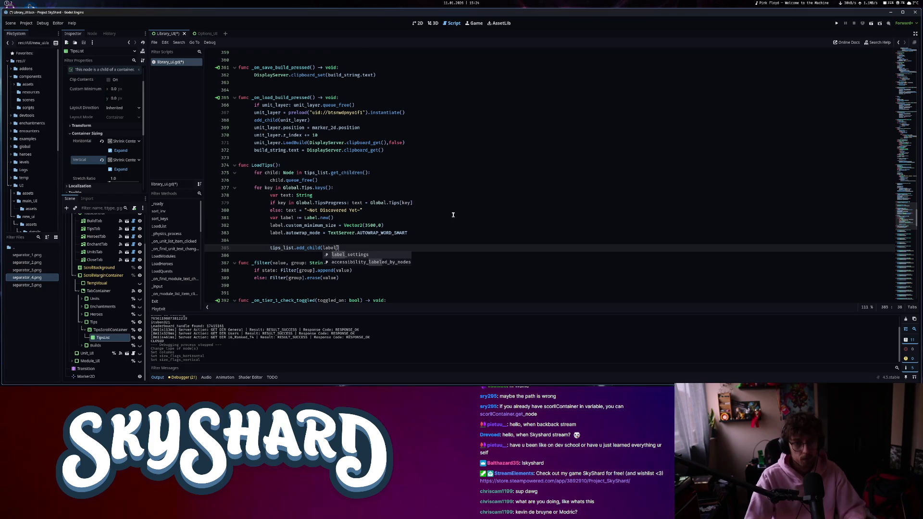
pyautogui.click(298, 240)
pyautogui.hotkey('ctrl', 's')
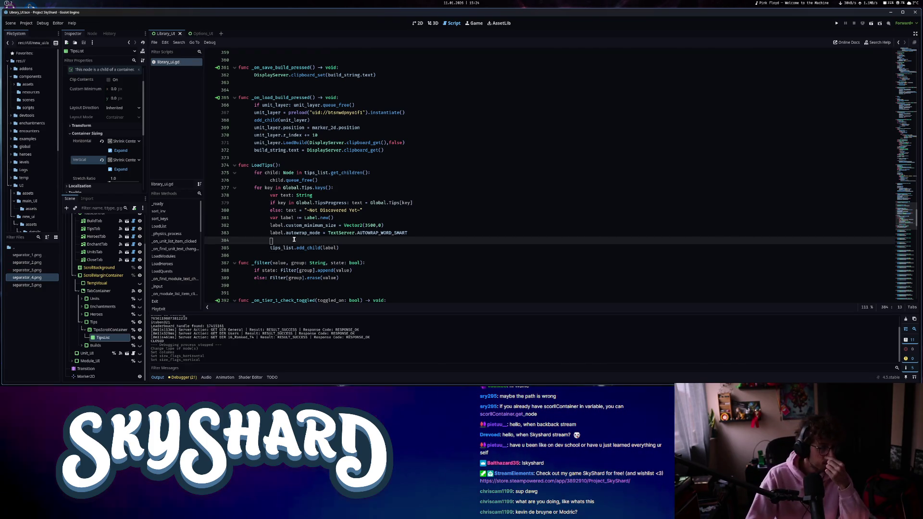
pyautogui.moveTo(269, 218); pyautogui.dragTo(412, 241)
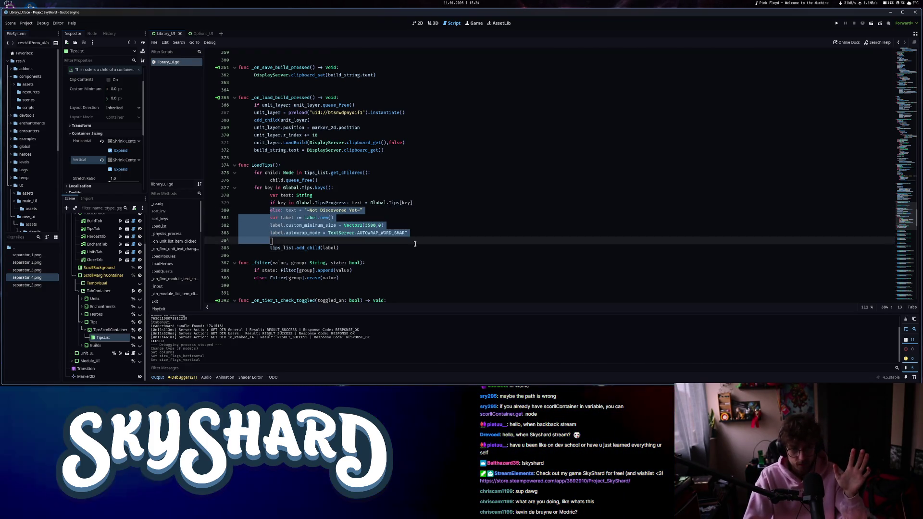
pyautogui.click(415, 244)
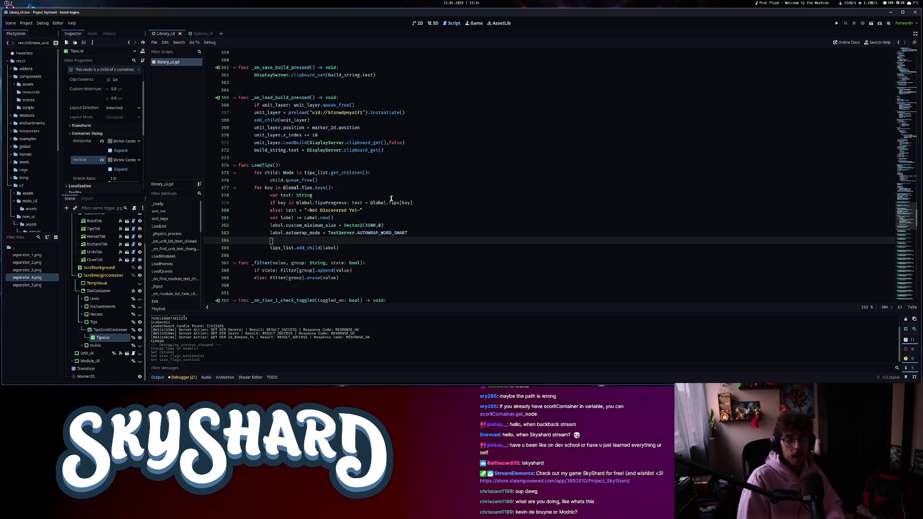
pyautogui.click(838, 23)
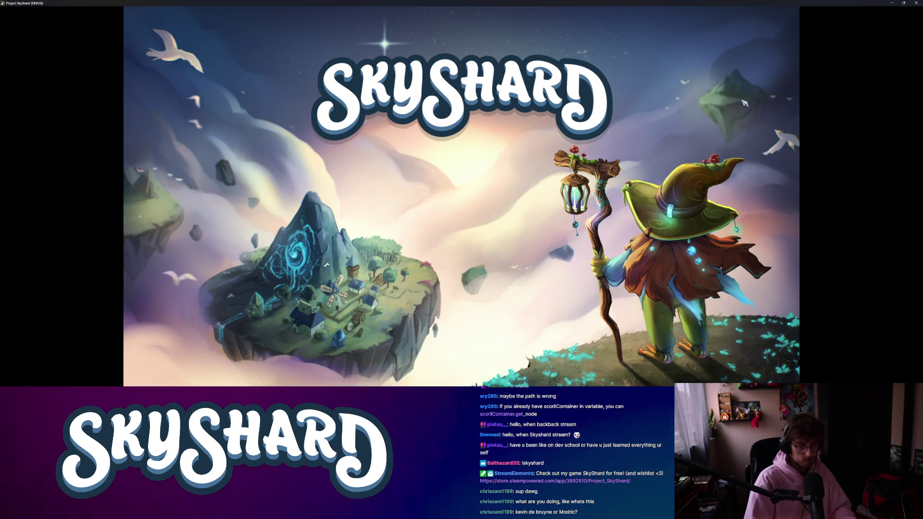
# Tile the running game right, open its Library, and set TipsList sizing to Fill both ways.
pyautogui.press('super+Right')
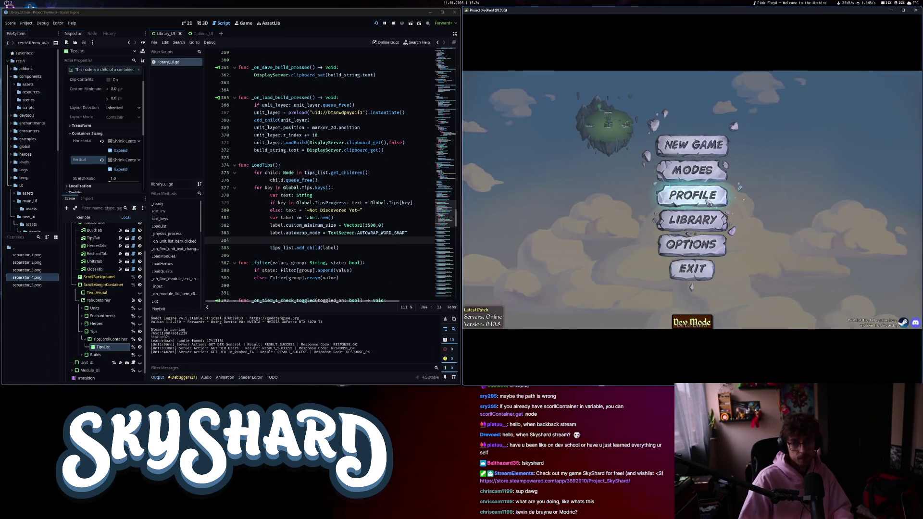
pyautogui.click(703, 222)
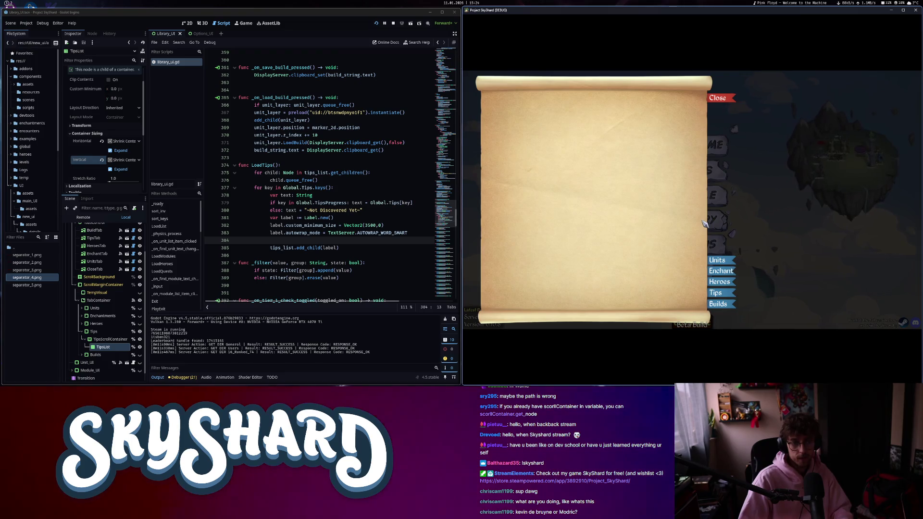
pyautogui.click(187, 22)
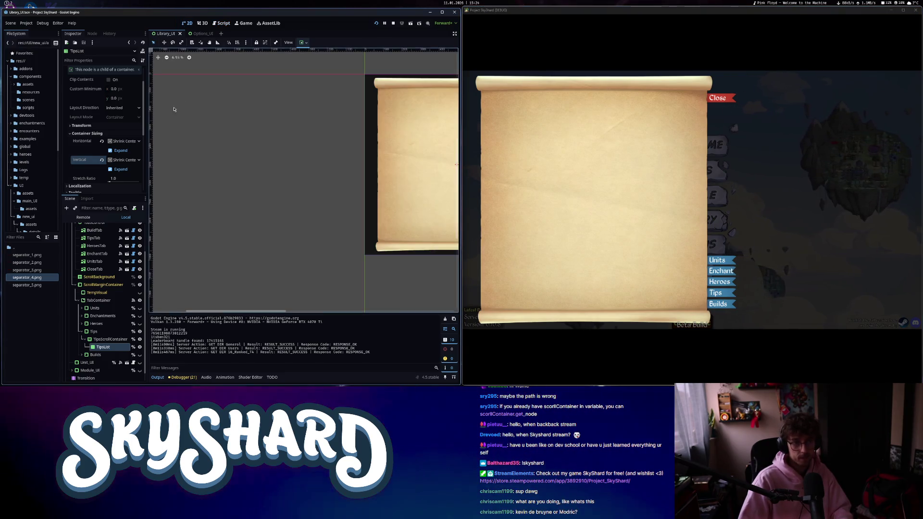
pyautogui.click(124, 141)
pyautogui.click(120, 150)
pyautogui.click(124, 159)
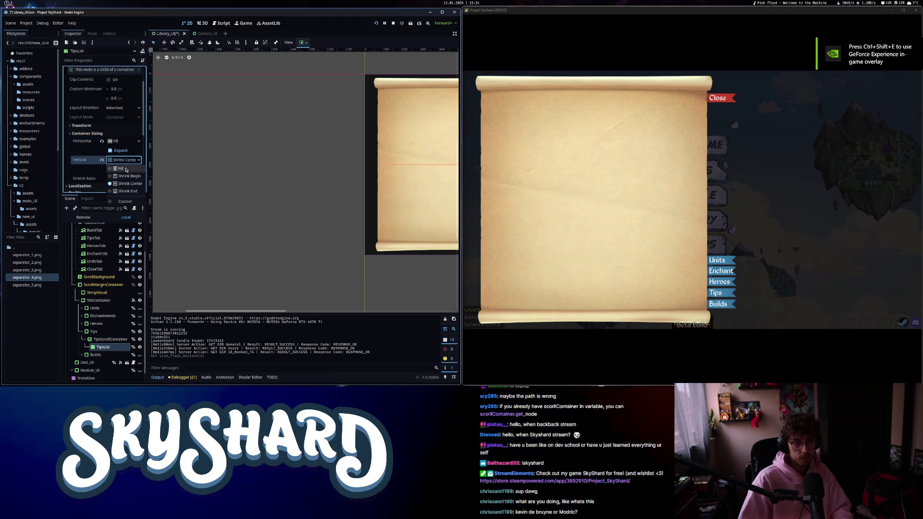
pyautogui.click(126, 169)
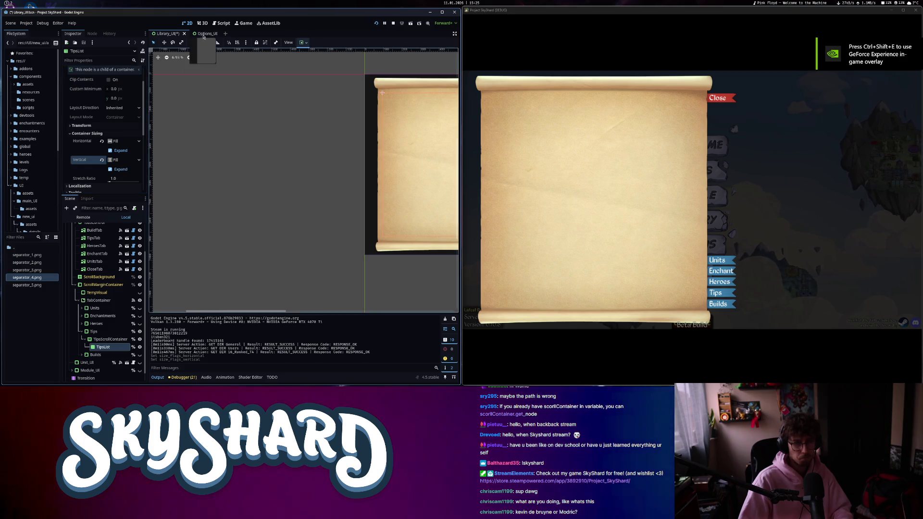
pyautogui.click(229, 23)
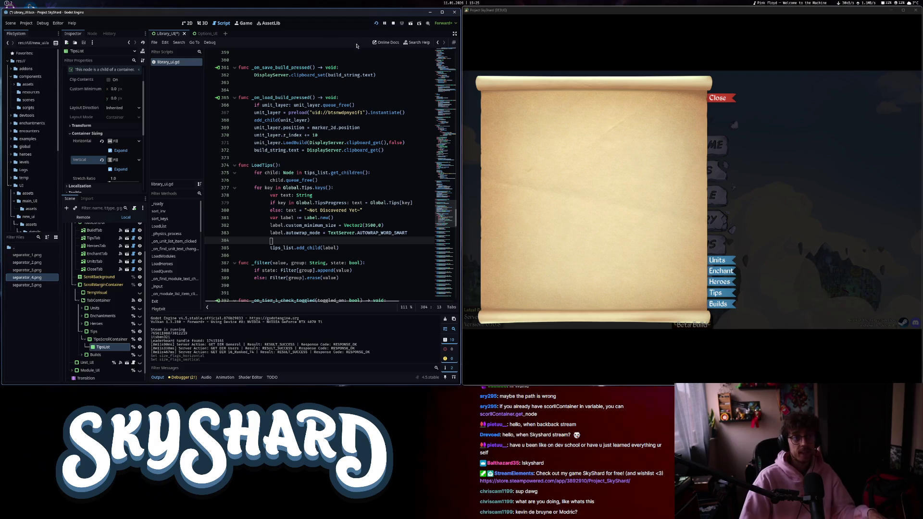
# Stop the game, add label.text = text so each tip label gets its text, and save.
pyautogui.click(914, 12)
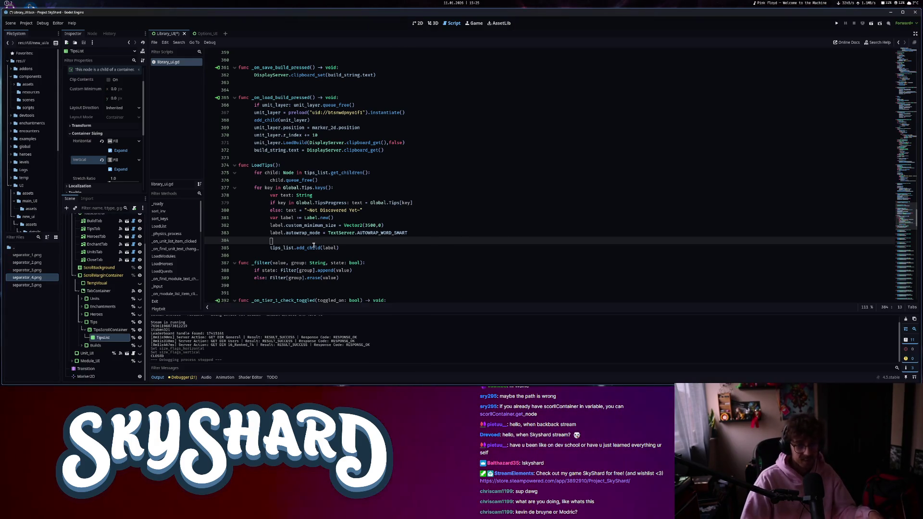
pyautogui.write('label.text')
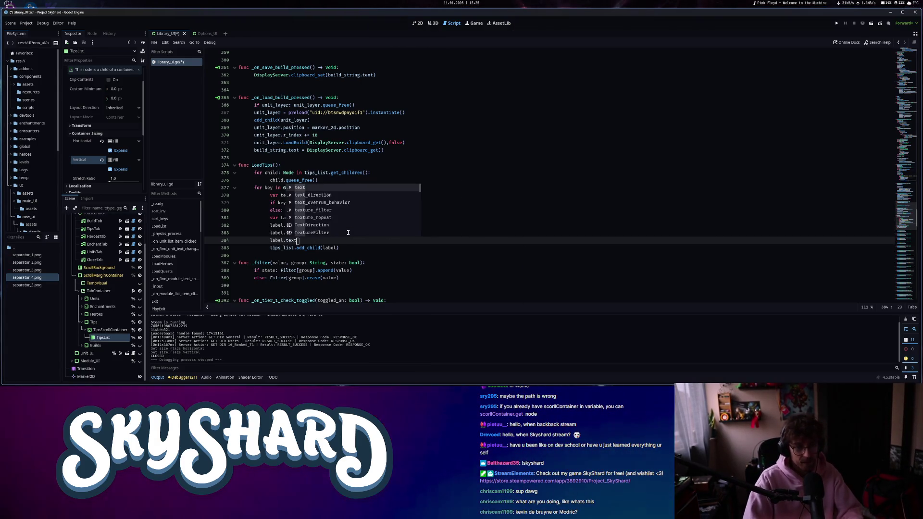
pyautogui.write(' = text')
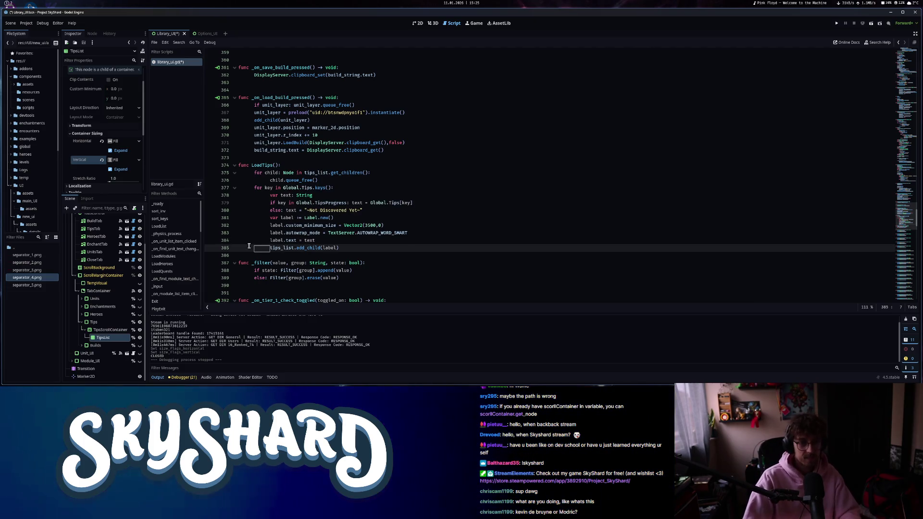
pyautogui.hotkey('ctrl', 's')
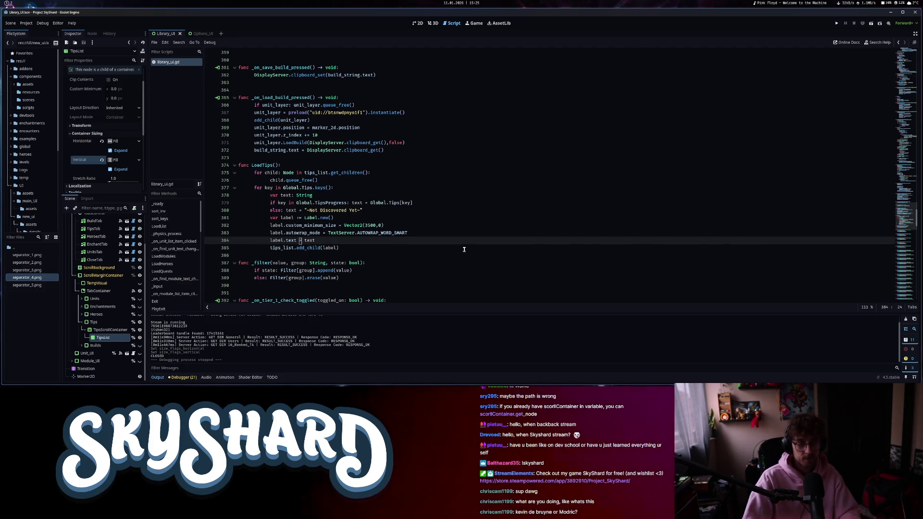
# Revert TipsList's horizontal and vertical sizing to Shrink Center and save.
pyautogui.click(118, 141)
pyautogui.click(126, 165)
pyautogui.click(117, 161)
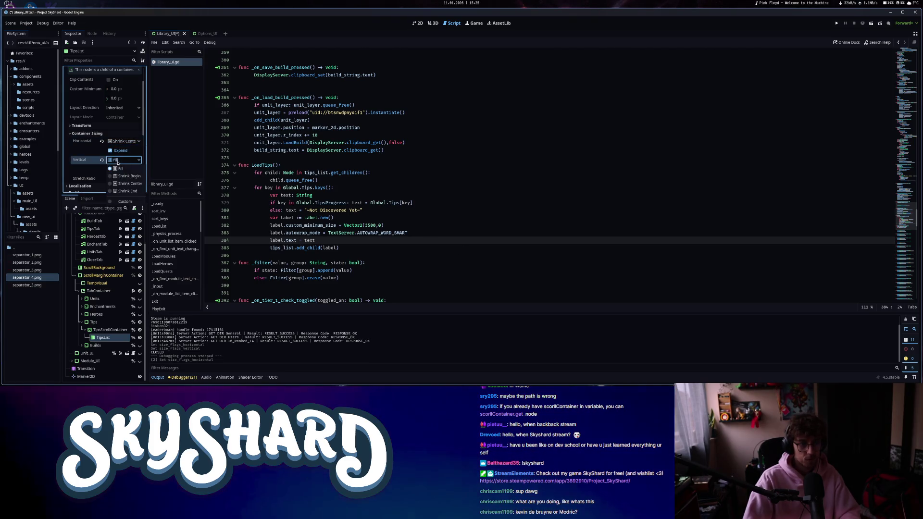
pyautogui.click(129, 184)
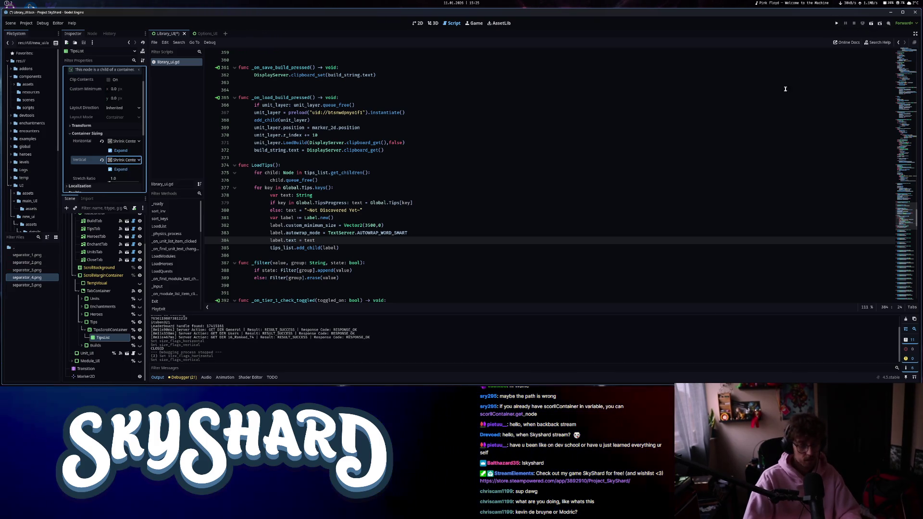
pyautogui.hotkey('ctrl', 's')
pyautogui.click(837, 25)
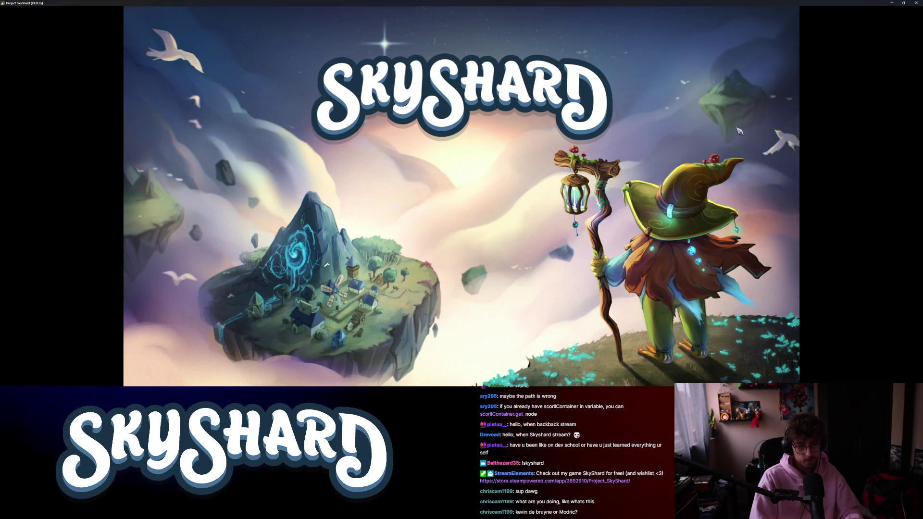
# Open the game's Library Tips page, scroll the wrapped two-column tips, then close and exit.
pyautogui.press('super+Down')
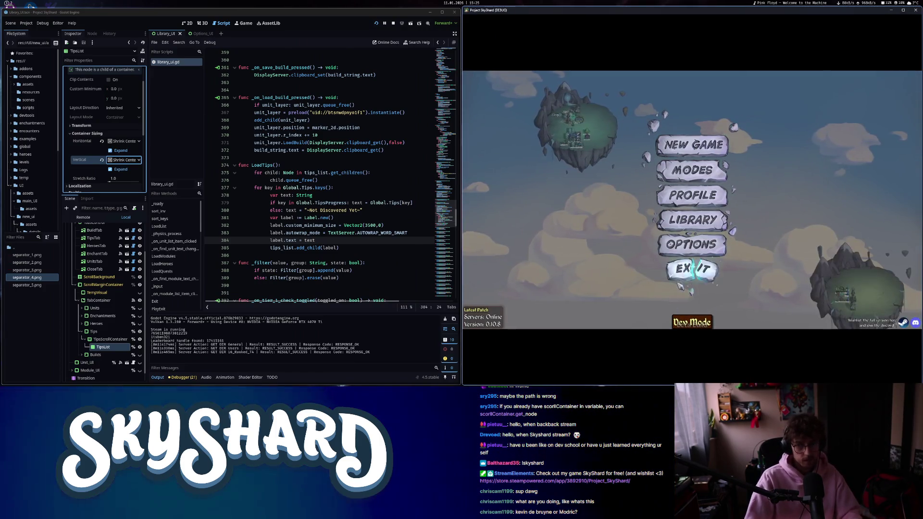
pyautogui.click(692, 224)
pyautogui.scroll(-8, 672, 207)
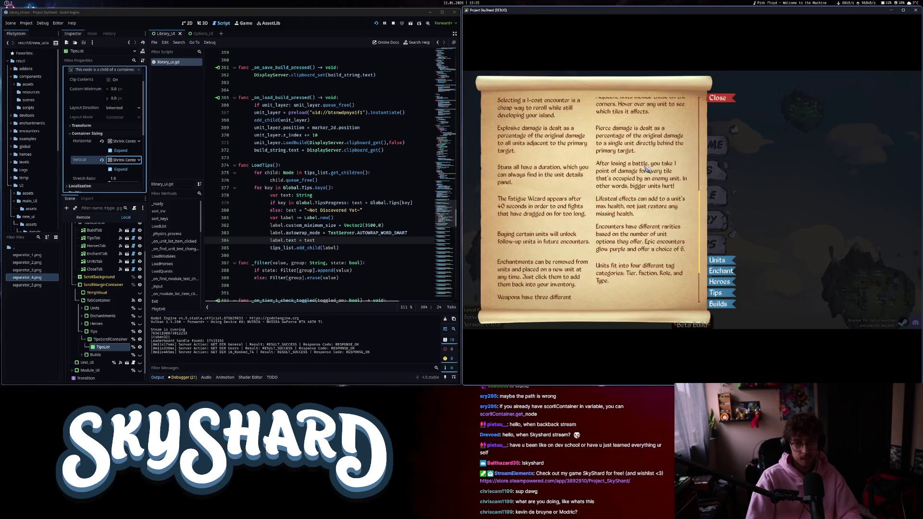
pyautogui.scroll(5, 649, 180)
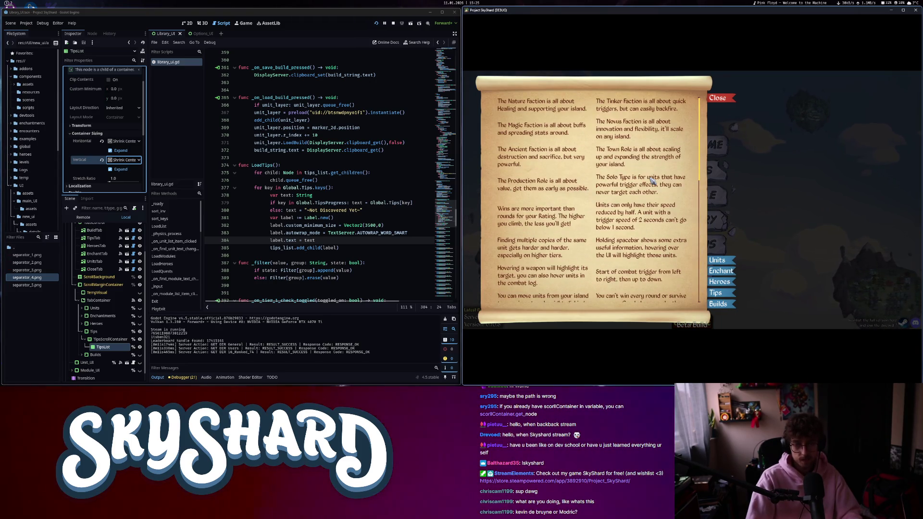
pyautogui.scroll(-10, 652, 180)
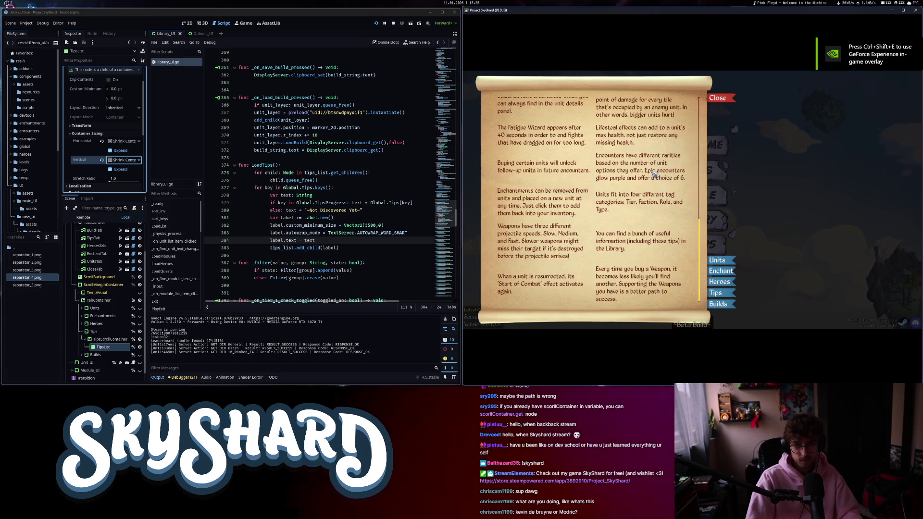
pyautogui.scroll(10, 653, 174)
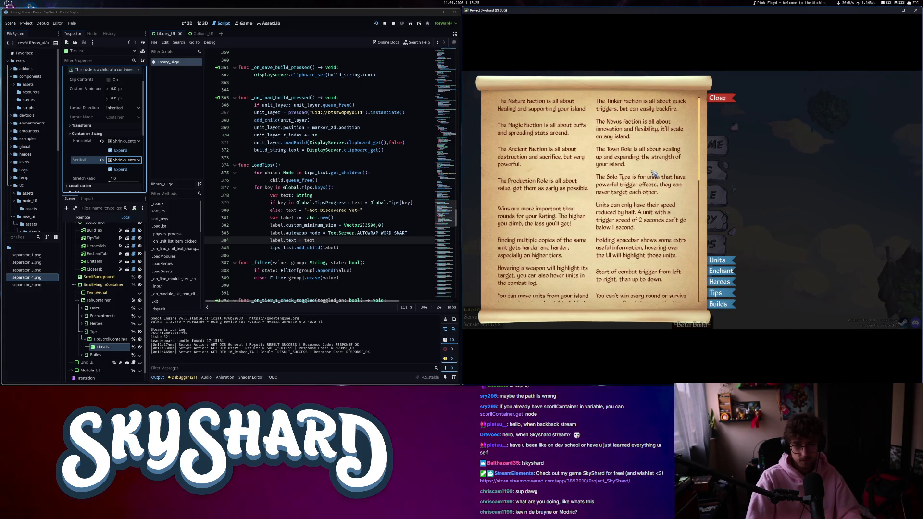
pyautogui.scroll(-10, 654, 174)
pyautogui.scroll(10, 567, 120)
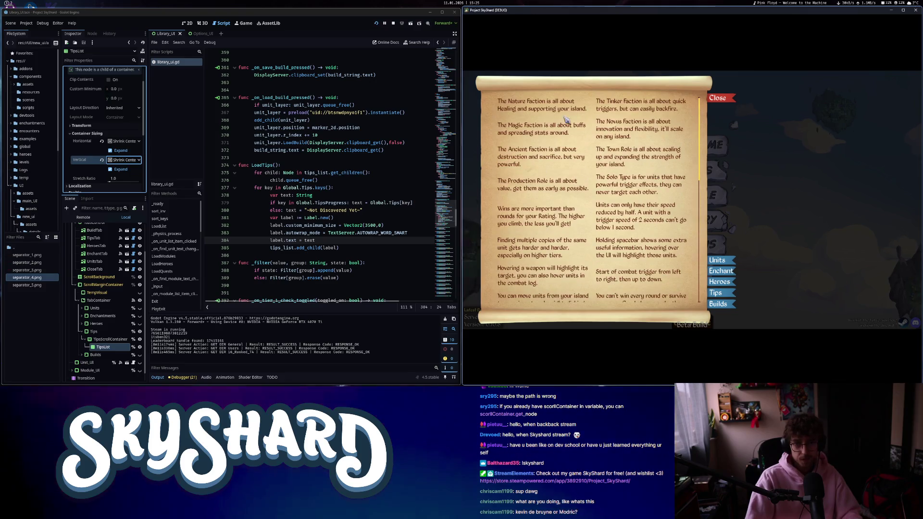
pyautogui.click(717, 98)
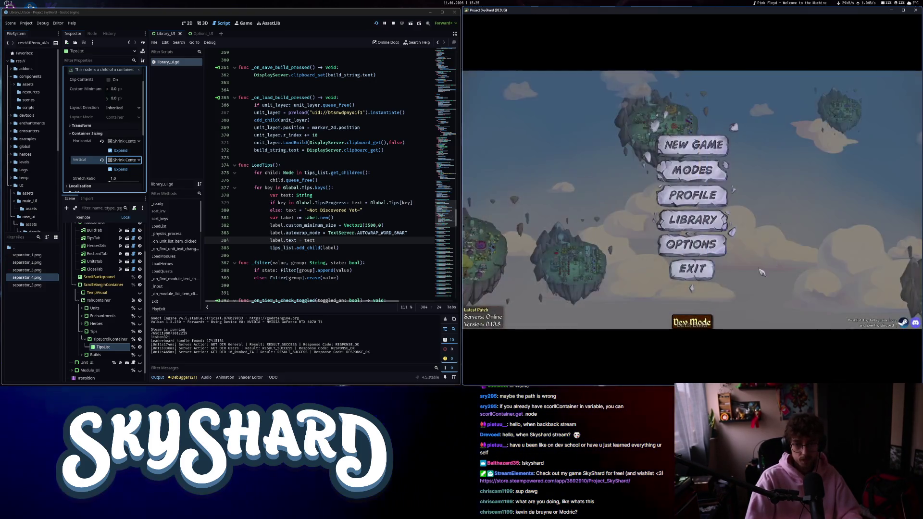
pyautogui.click(693, 271)
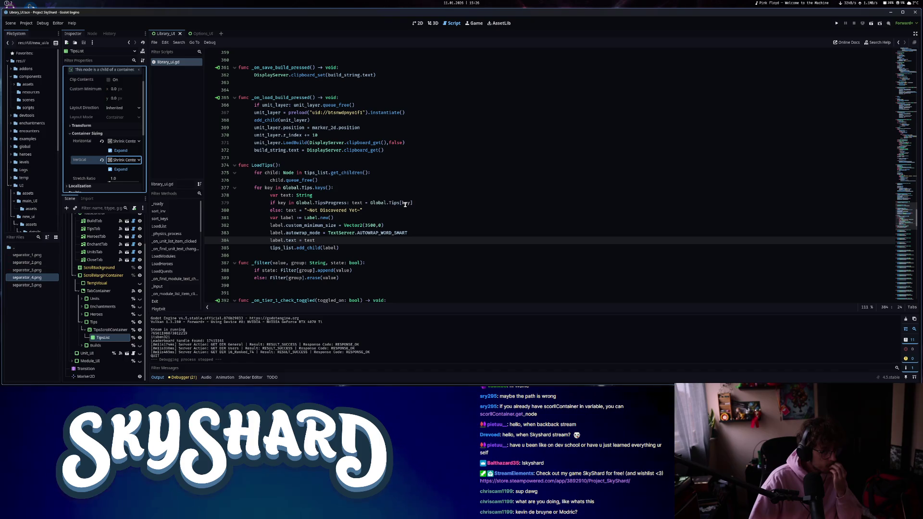
pyautogui.click(340, 240)
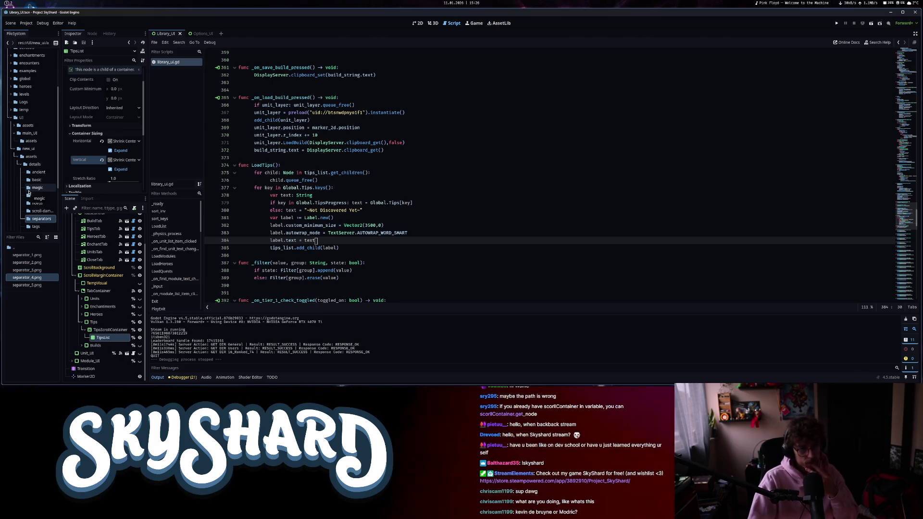
pyautogui.scroll(2, 92, 151)
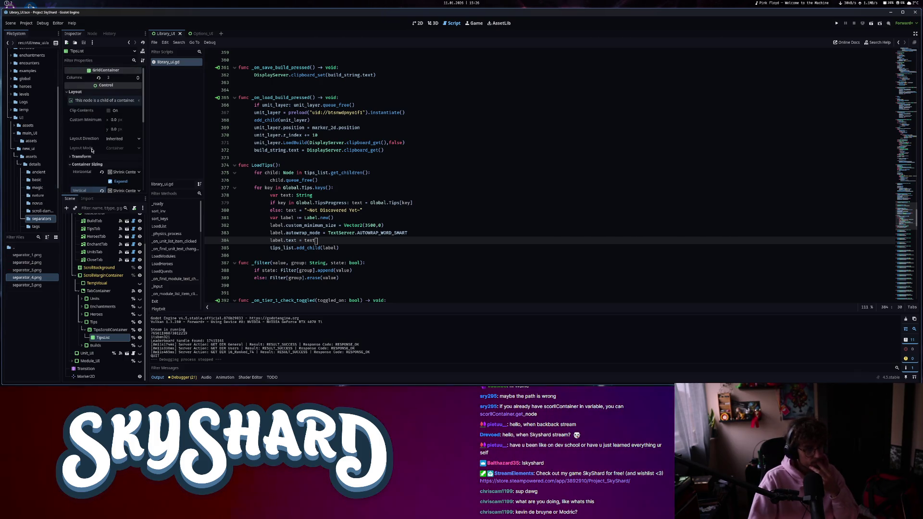
pyautogui.scroll(-5, 92, 154)
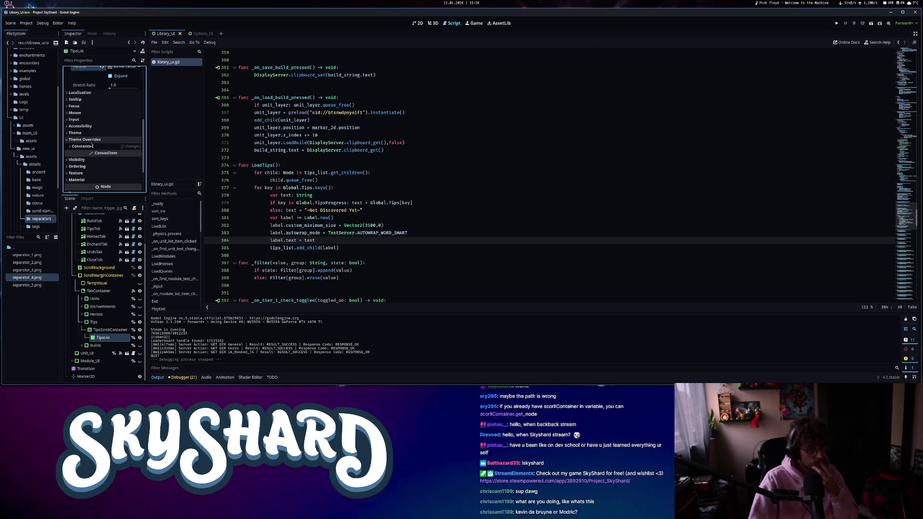
pyautogui.click(89, 140)
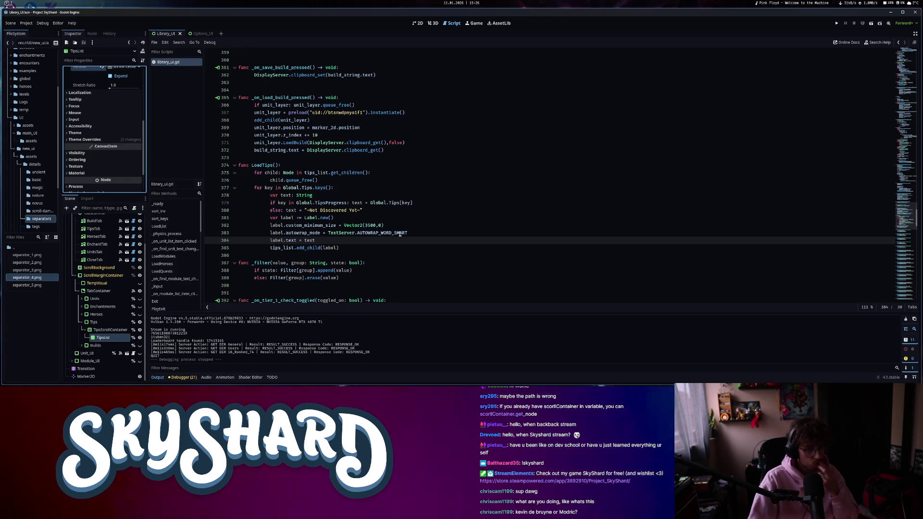
# After label.text = text, start label.add_theme_stylebox_override("normal", ...) for each tip label.
pyautogui.press('Return')
pyautogui.write('l')
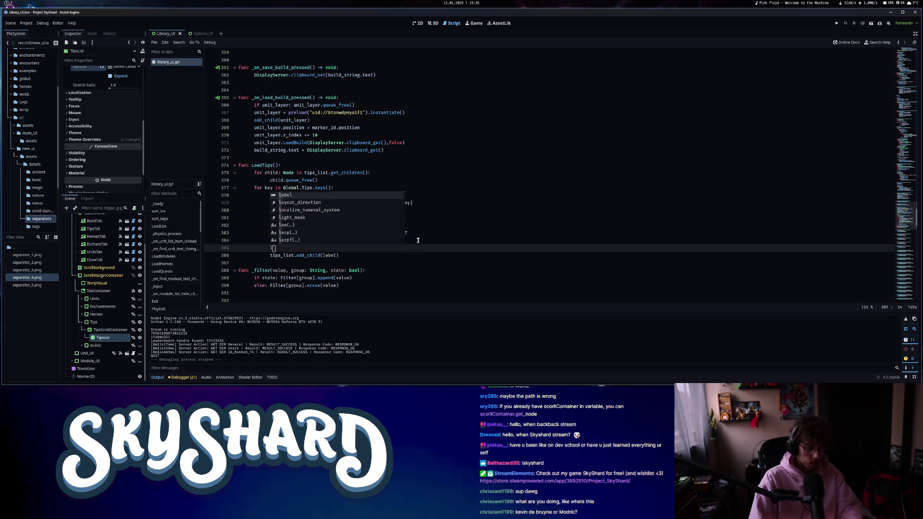
pyautogui.write('abel.')
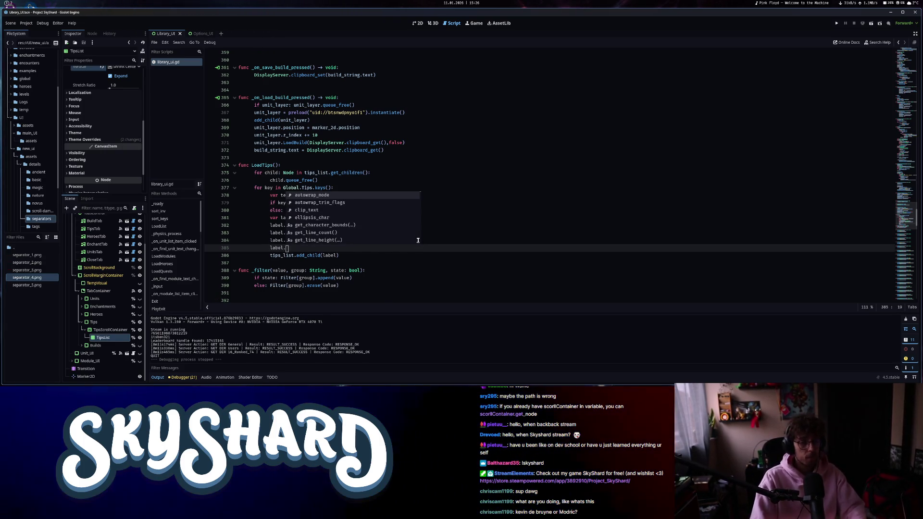
pyautogui.write('k')
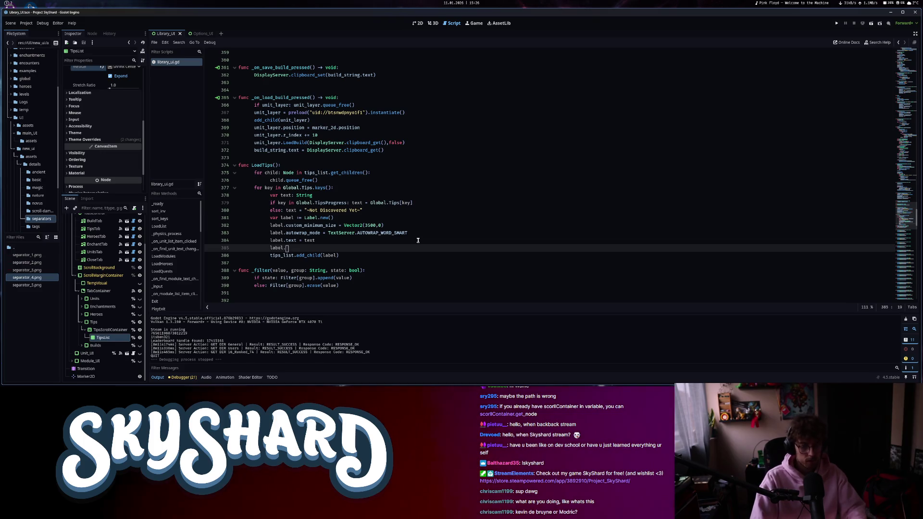
pyautogui.write('anel')
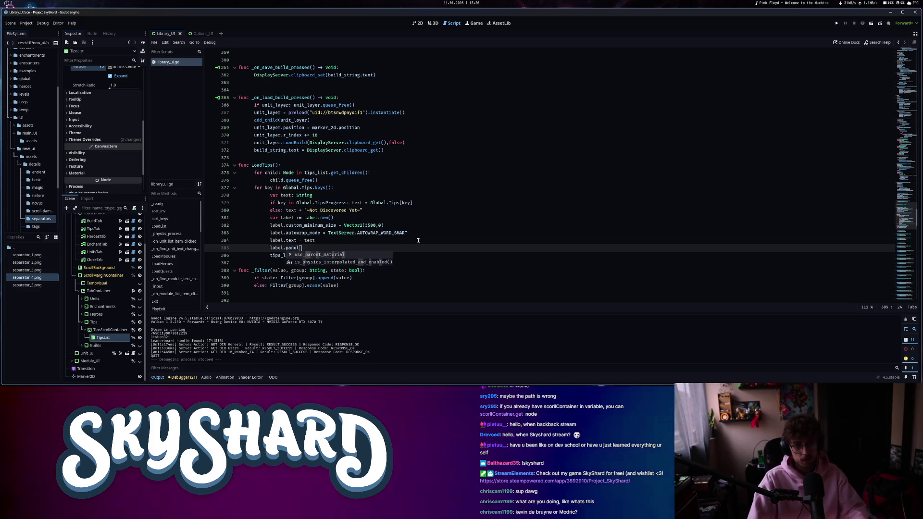
pyautogui.press('BackSpace')
pyautogui.press('BackSpace')
pyautogui.press('BackSpace')
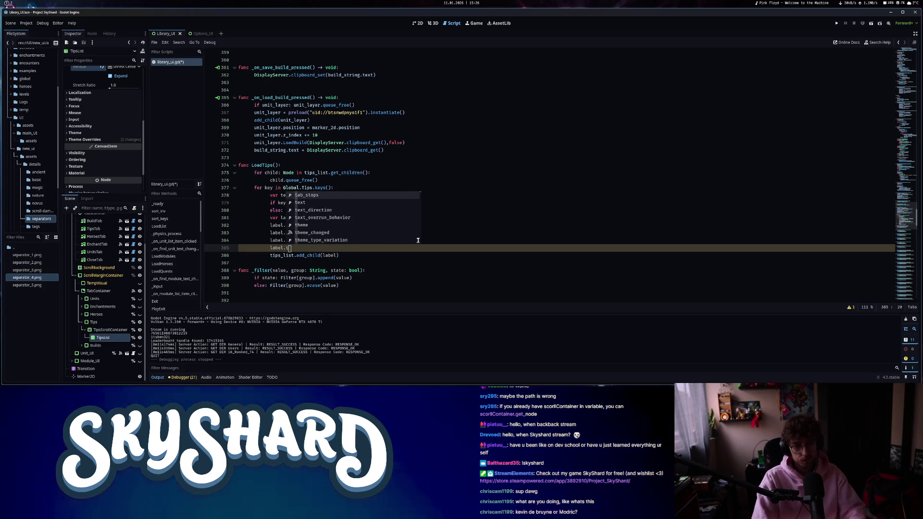
pyautogui.write('theme')
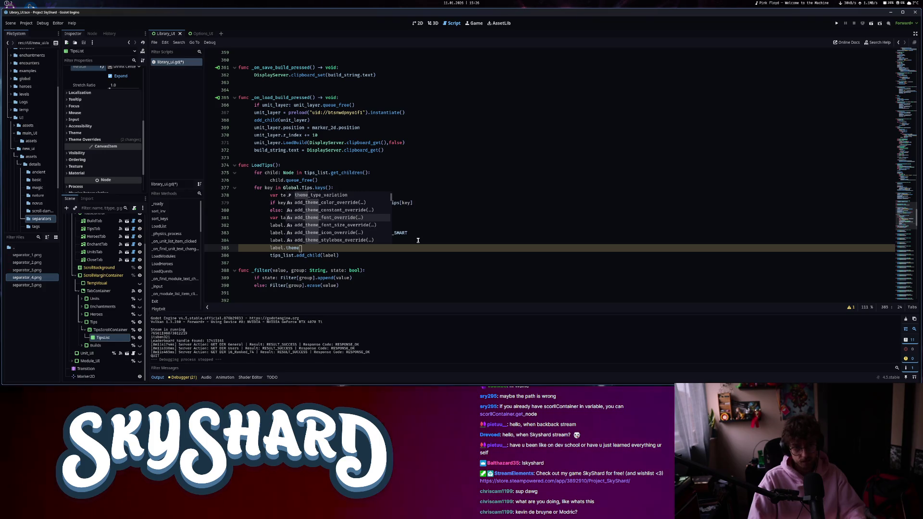
pyautogui.press('Return')
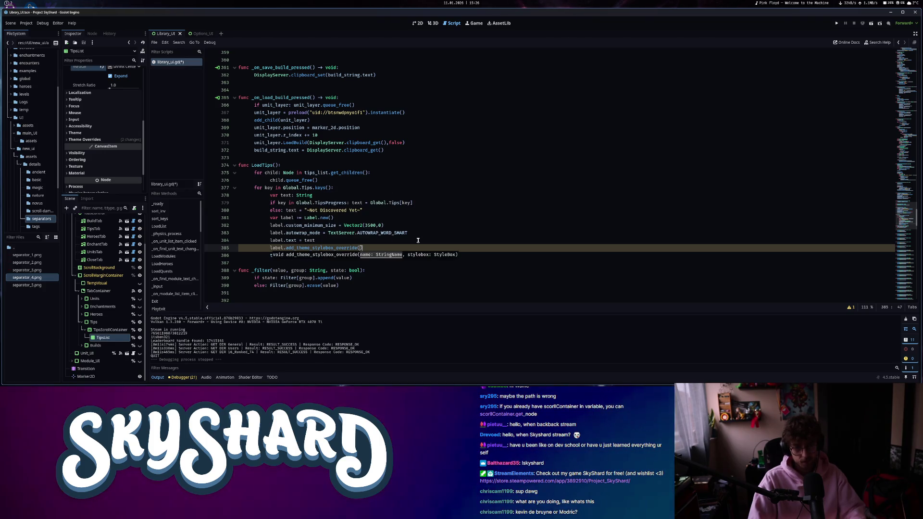
pyautogui.write('"')
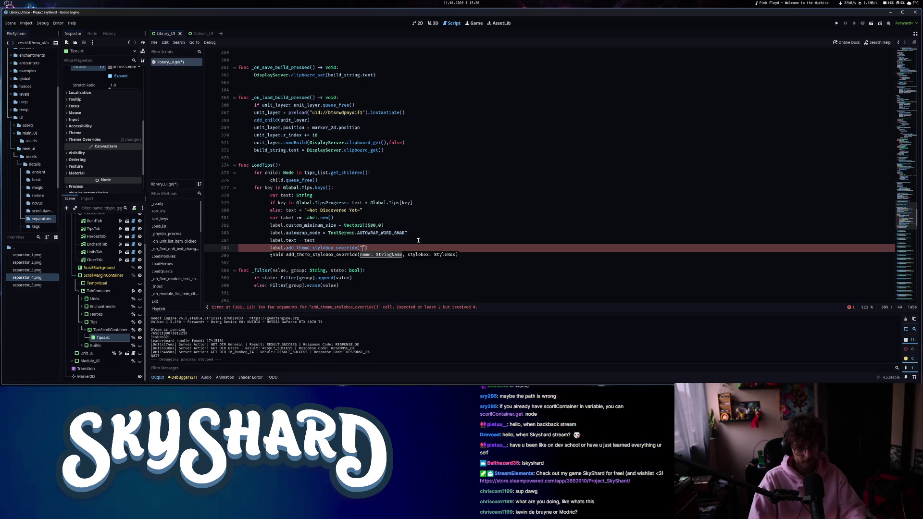
pyautogui.moveTo(338, 247)
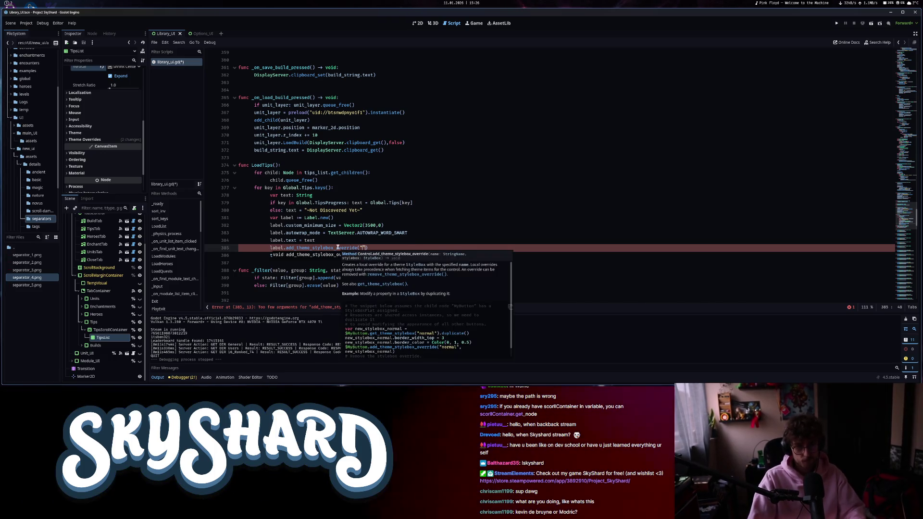
pyautogui.write('normal')
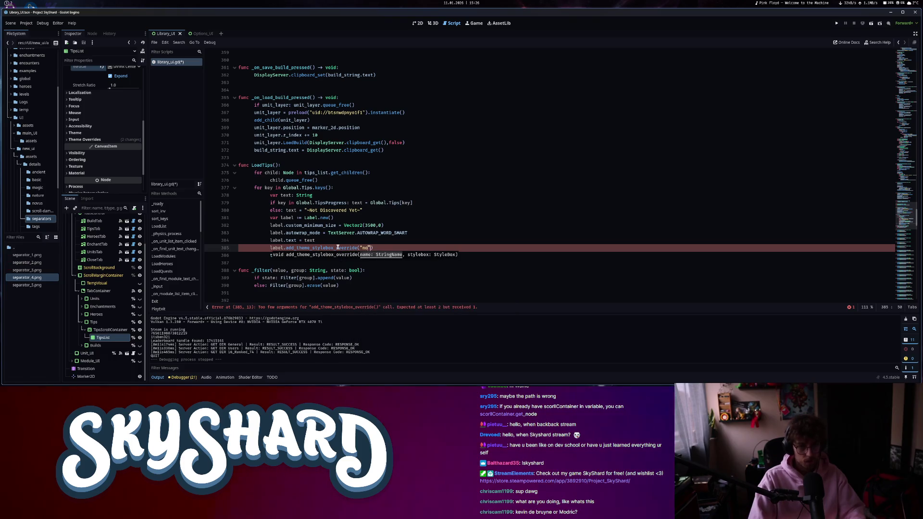
pyautogui.write('",')
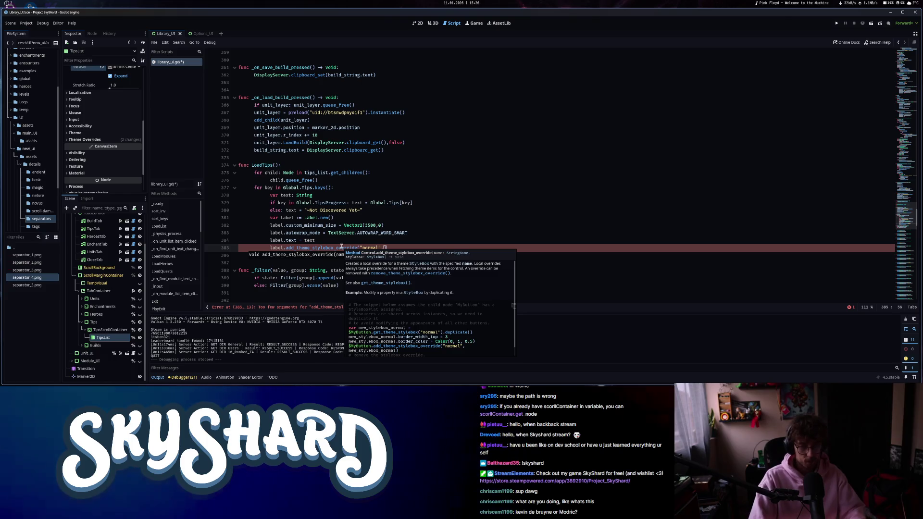
# Declare var stylebox := StyleBoxTexture.new() above it and pass stylebox as the override argument.
pyautogui.hotkey('ctrl', 'shift', 'Return')
pyautogui.write('var')
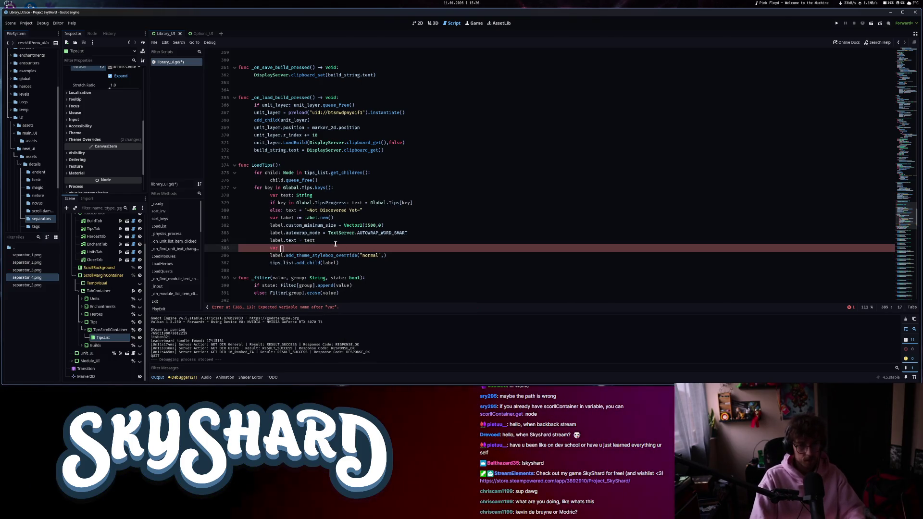
pyautogui.write(' stylebox')
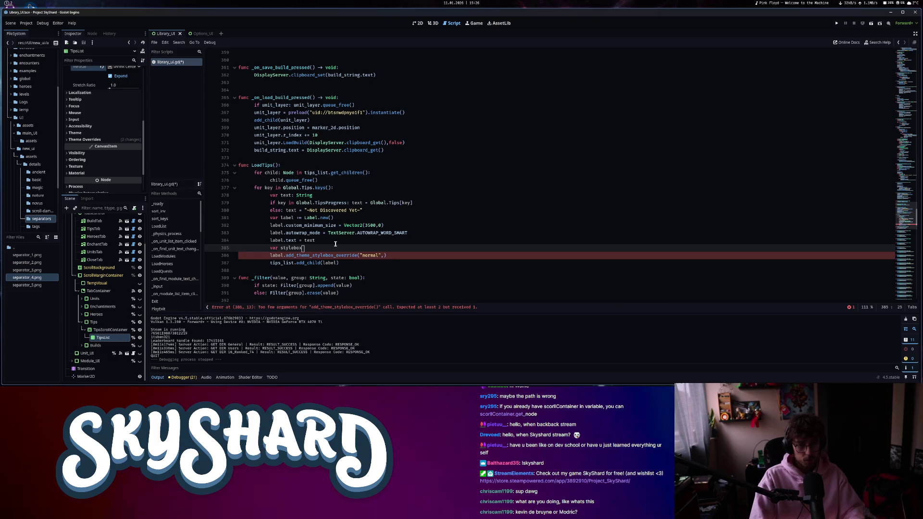
pyautogui.write(': Style')
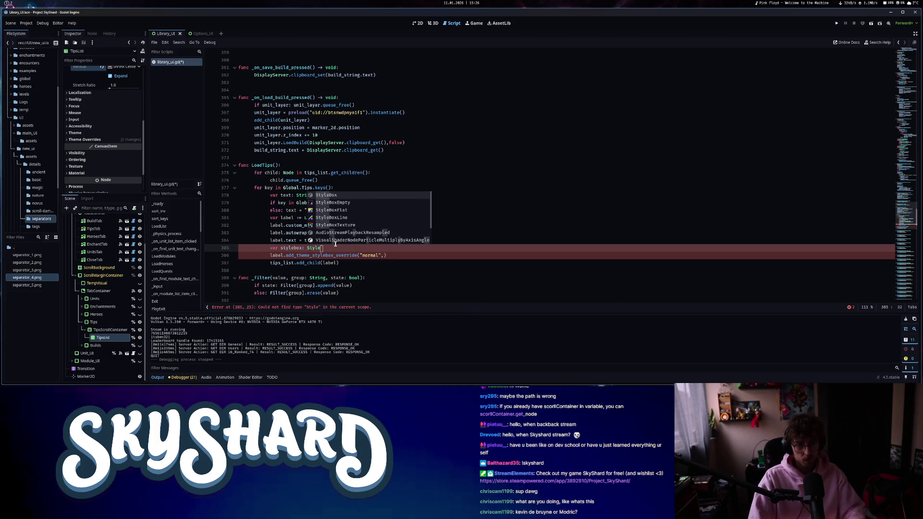
pyautogui.press('Down')
pyautogui.press('Down')
pyautogui.press('Return')
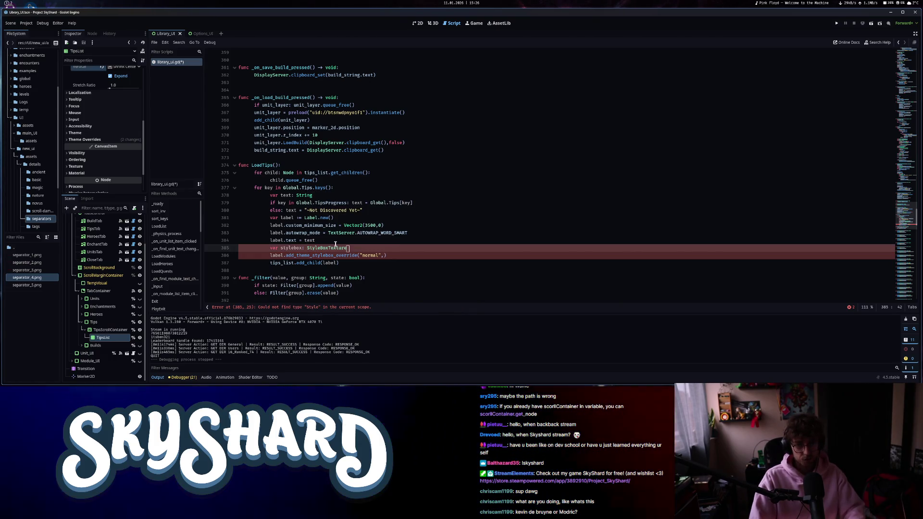
pyautogui.click(385, 255)
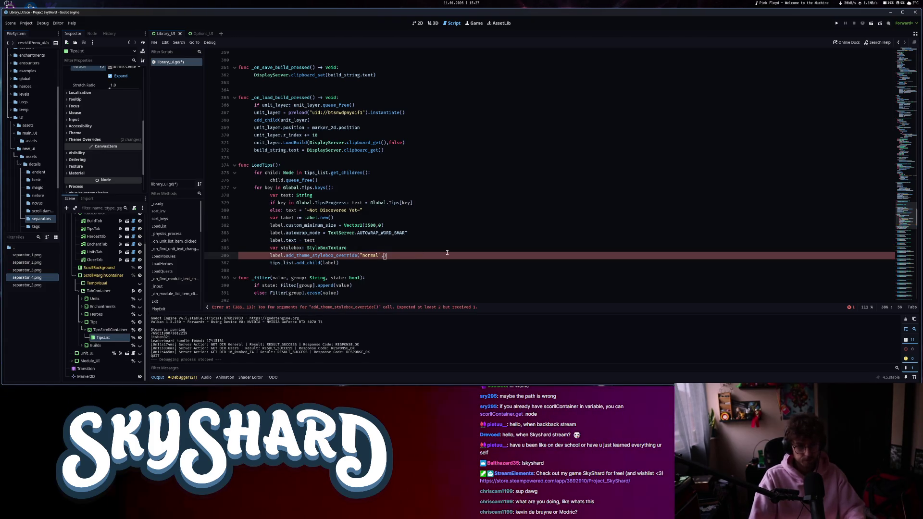
pyautogui.write('stylebo')
pyautogui.press('Return')
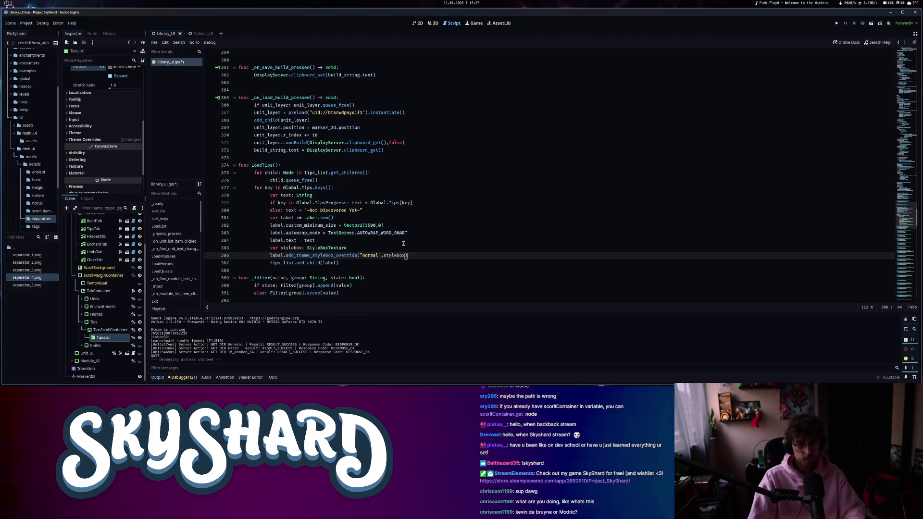
pyautogui.press('Up')
pyautogui.click(303, 248)
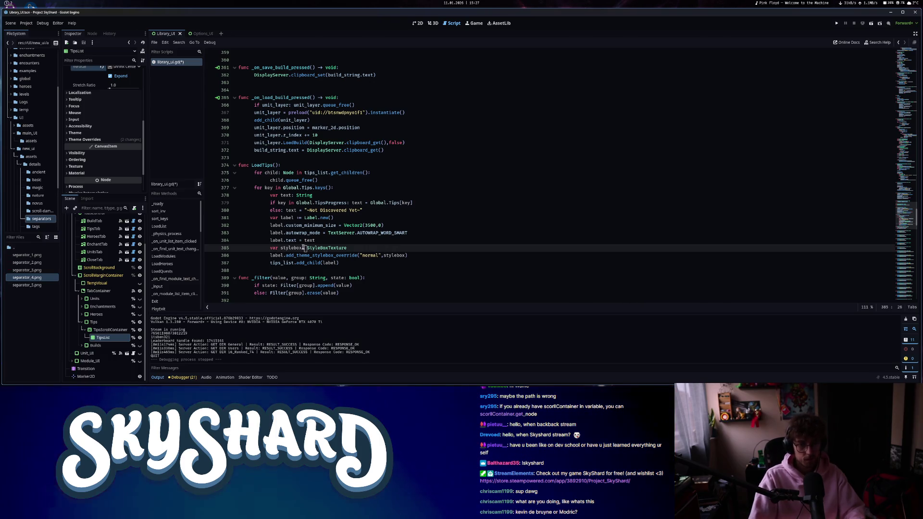
pyautogui.press('BackSpace')
pyautogui.write(':=')
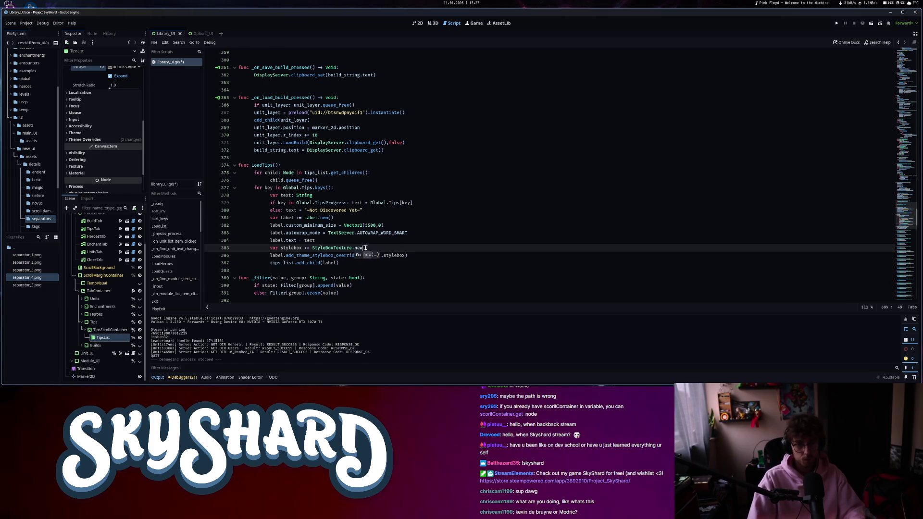
pyautogui.moveTo(368, 248); pyautogui.dragTo(311, 247)
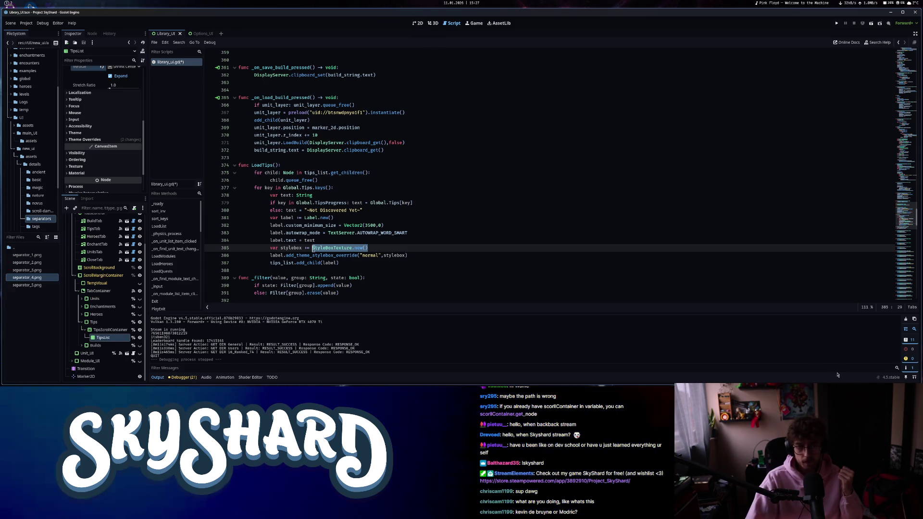
pyautogui.click(418, 23)
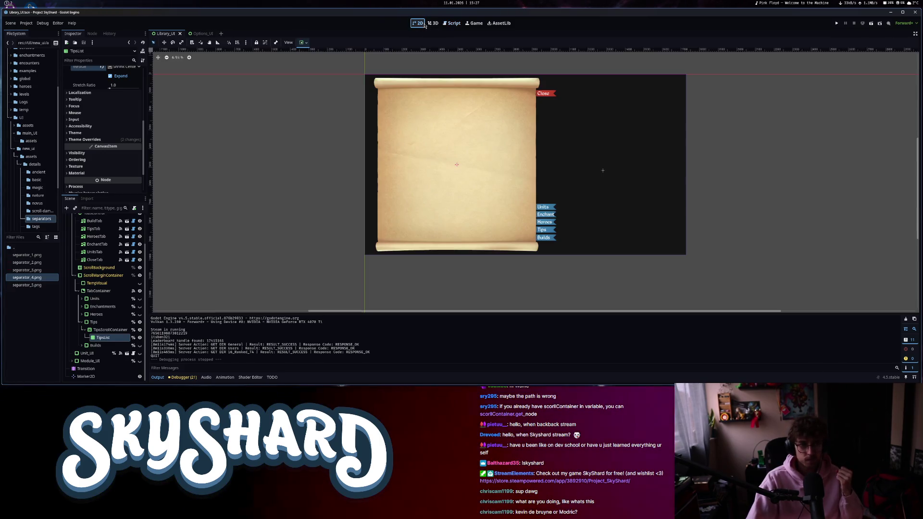
# Close the Options_UI scene tab and open unit_ui.tscn through the scene quick-open search.
pyautogui.click(198, 34)
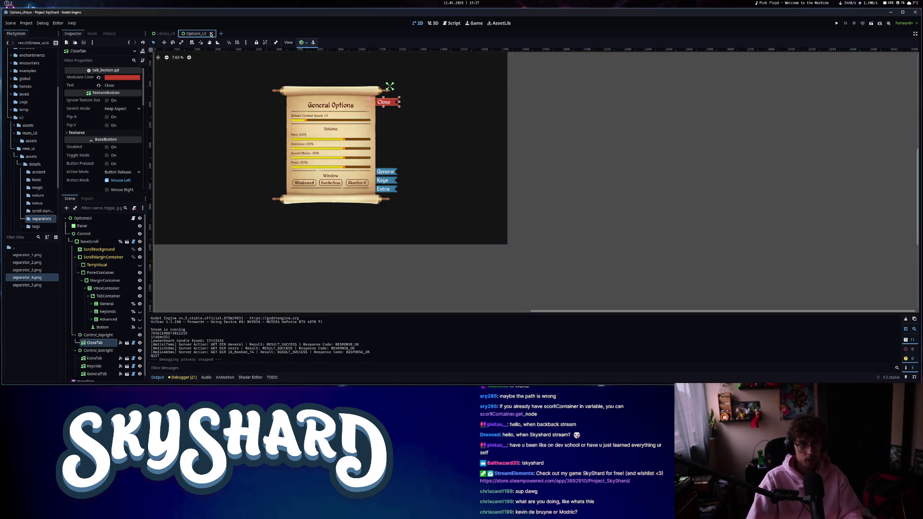
pyautogui.click(210, 33)
pyautogui.hotkey('ctrl', 'shift', 'o')
pyautogui.write('unit')
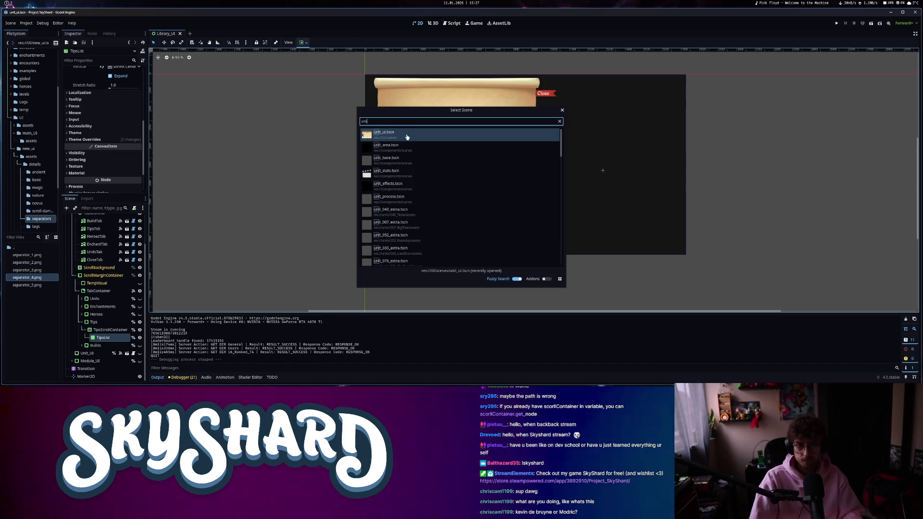
pyautogui.press('Return')
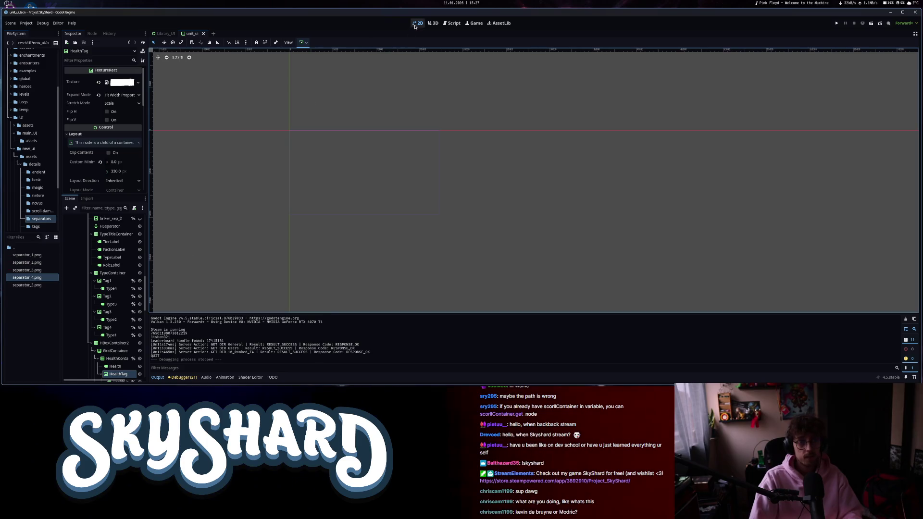
# Select unit_ui's PanelContainer and bring up the menu for its Panel StyleBoxTexture override.
pyautogui.scroll(-5, 117, 327)
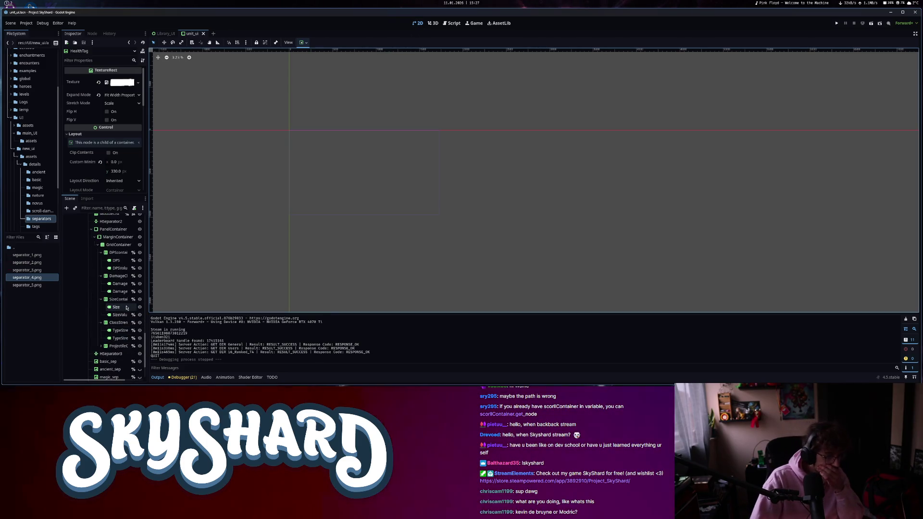
pyautogui.scroll(-2, 125, 310)
pyautogui.scroll(4, 115, 303)
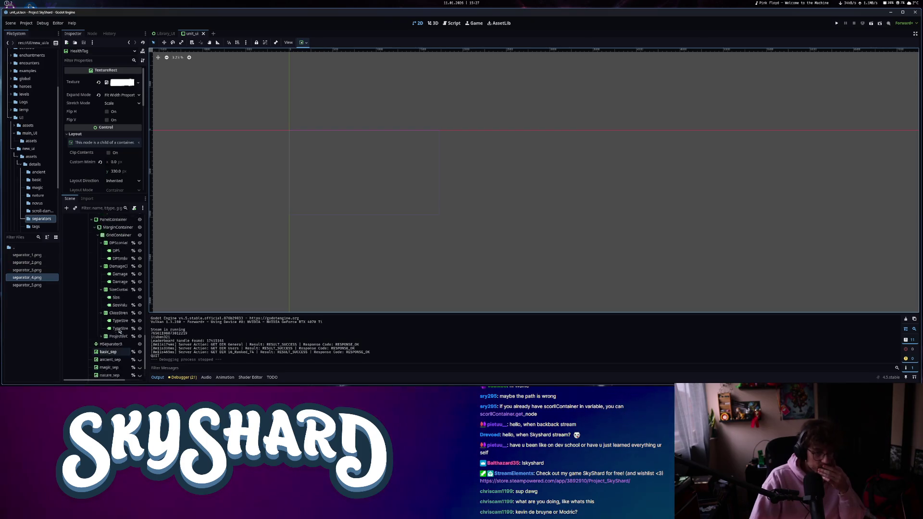
pyautogui.click(113, 280)
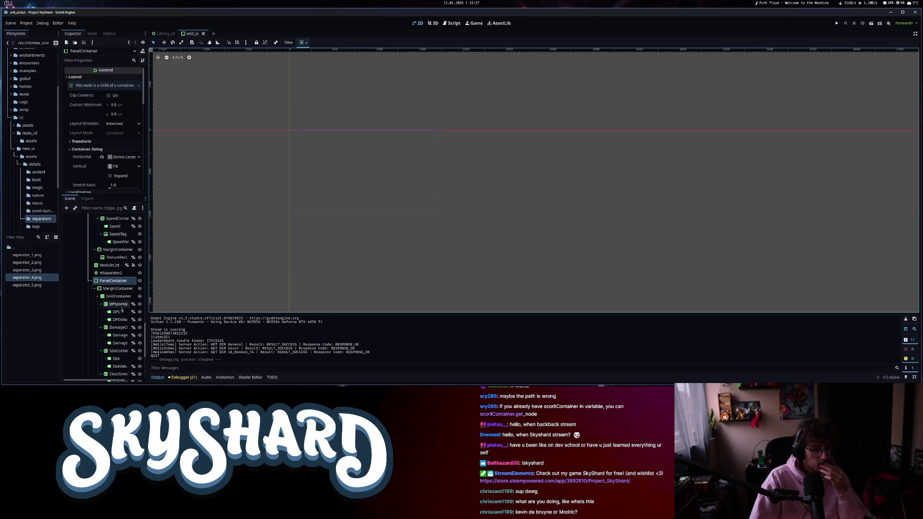
pyautogui.scroll(-5, 89, 163)
pyautogui.rightClick(124, 90)
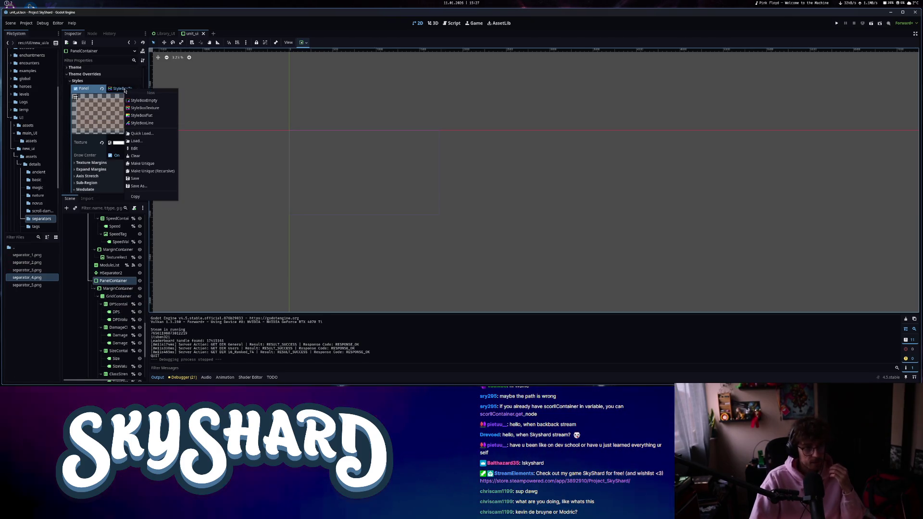
# Save the Panel StyleBoxTexture as 'background' in new_ui/themes, then save the unit_ui scene.
pyautogui.click(136, 185)
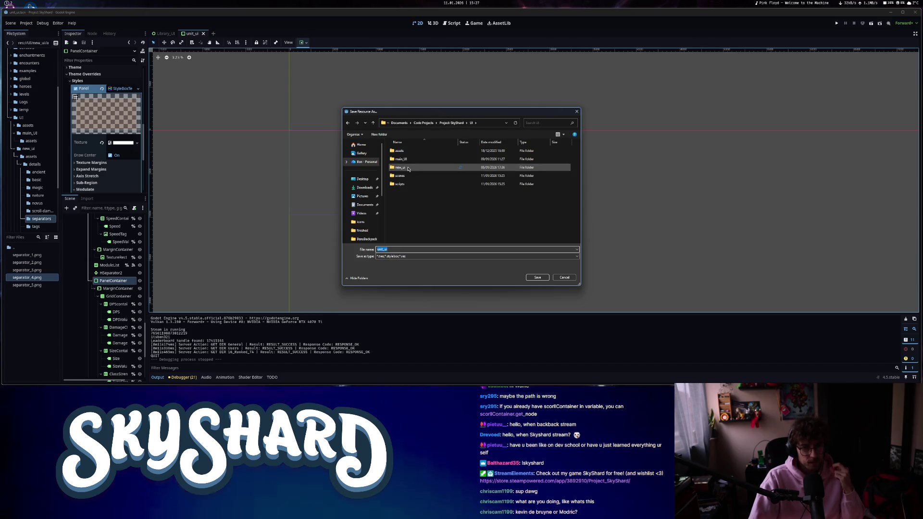
pyautogui.doubleClick(408, 167)
pyautogui.doubleClick(408, 168)
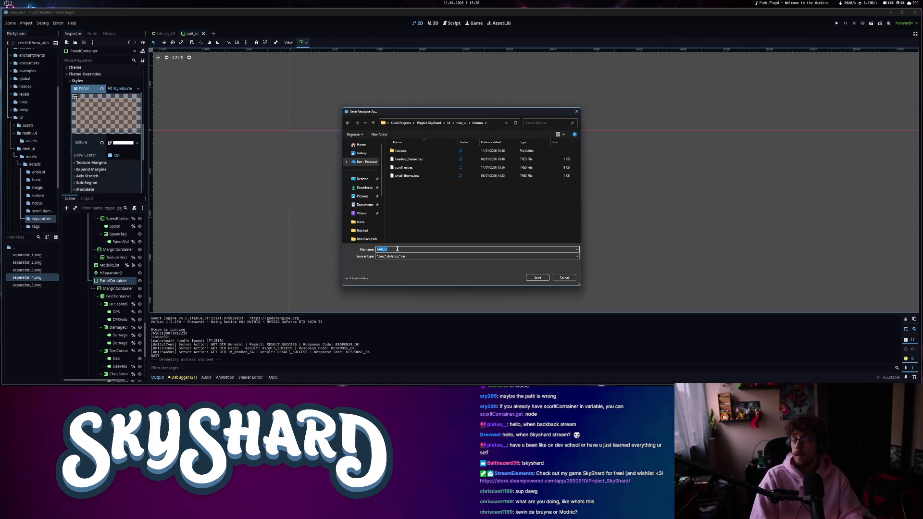
pyautogui.write('backgro')
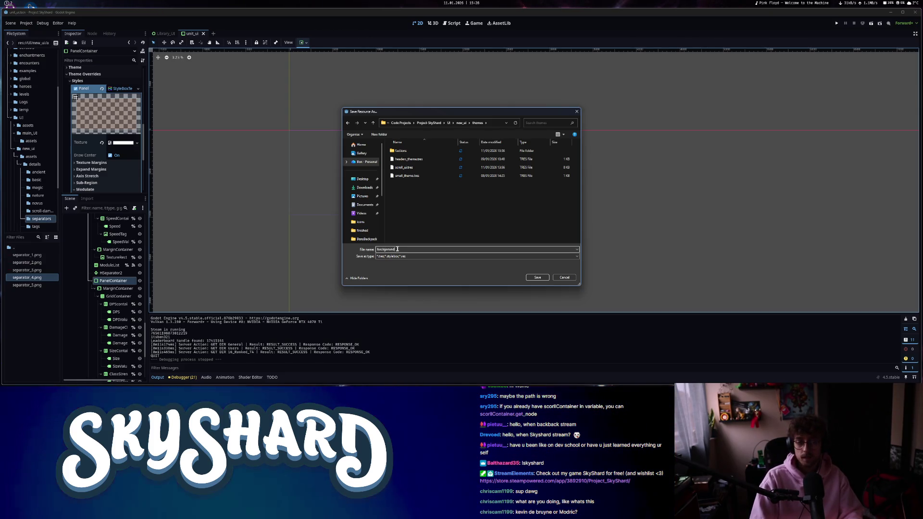
pyautogui.write('und')
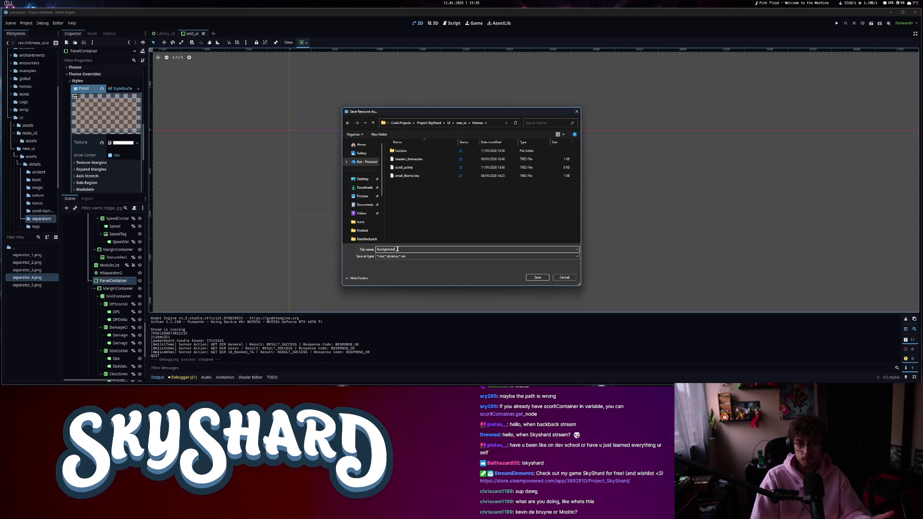
pyautogui.press('Return')
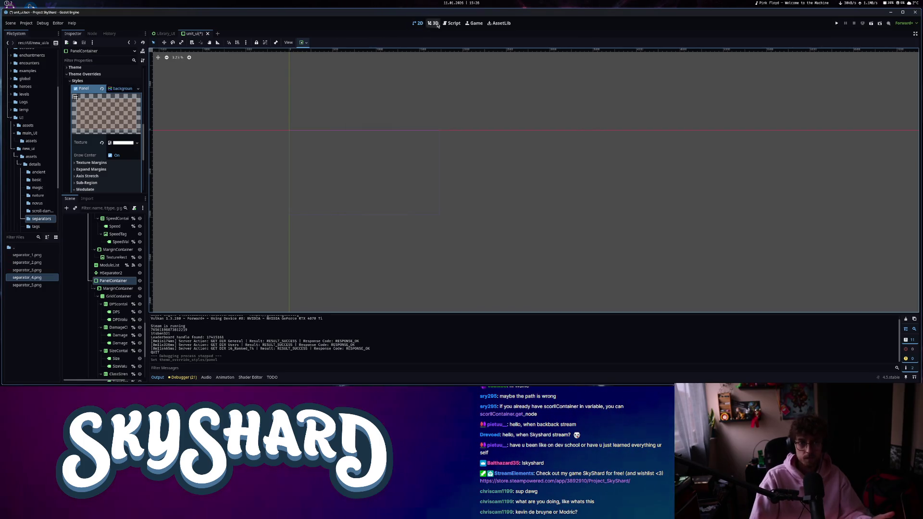
pyautogui.hotkey('ctrl', 's')
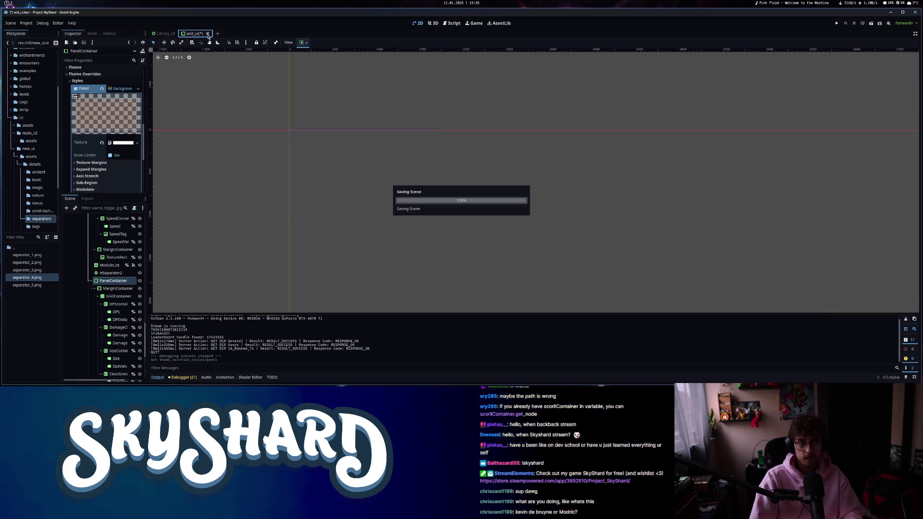
# Close unit_ui and remove the StyleBoxTexture variable line and its argument in library_ui.gd.
pyautogui.click(203, 33)
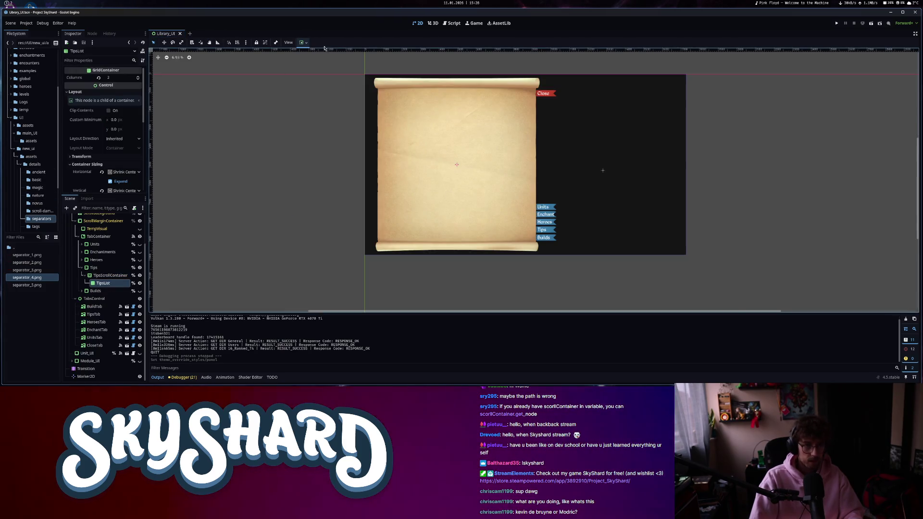
pyautogui.hotkey('ctrl', 'F3')
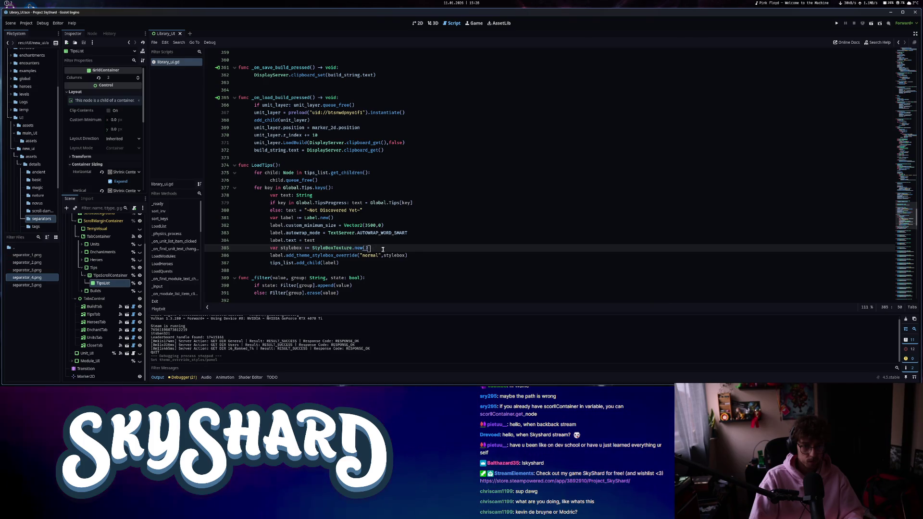
pyautogui.moveTo(371, 247); pyautogui.dragTo(313, 248)
pyautogui.press('BackSpace')
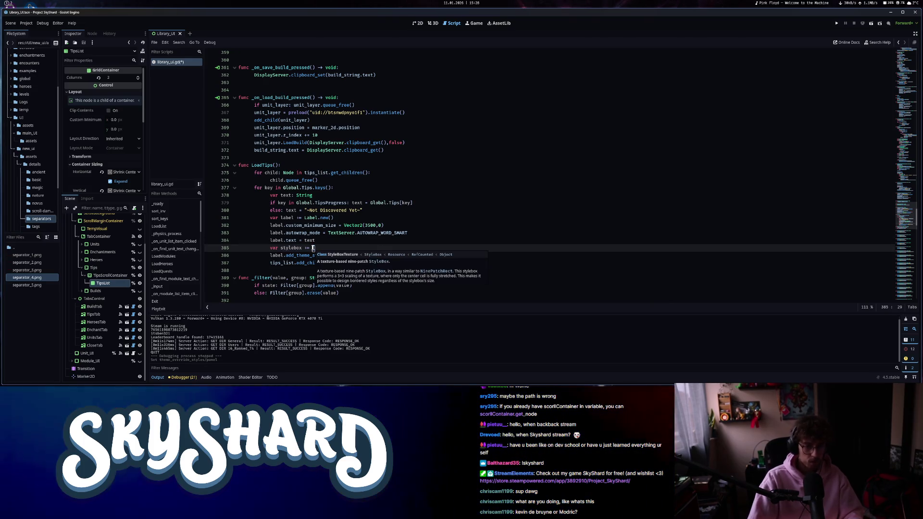
pyautogui.press('BackSpace')
pyautogui.press('BackSpace')
pyautogui.press('BackSpace')
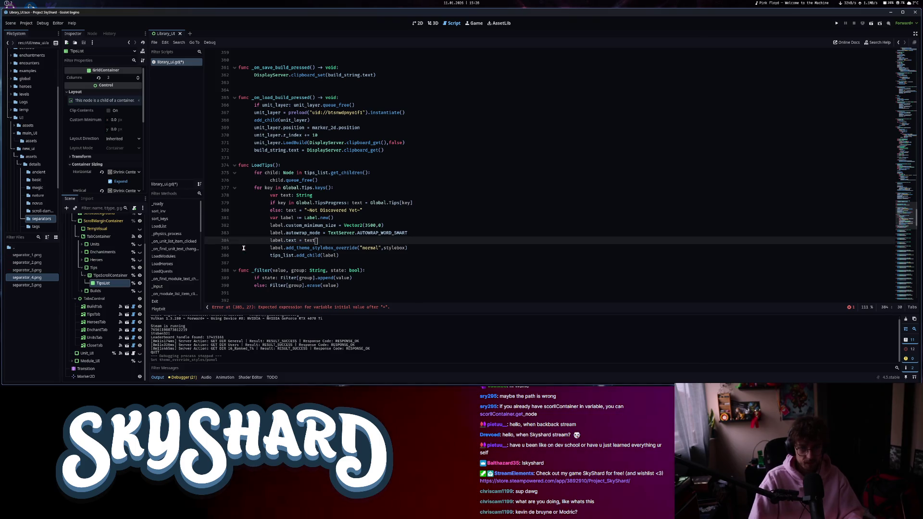
pyautogui.moveTo(407, 248); pyautogui.dragTo(394, 249)
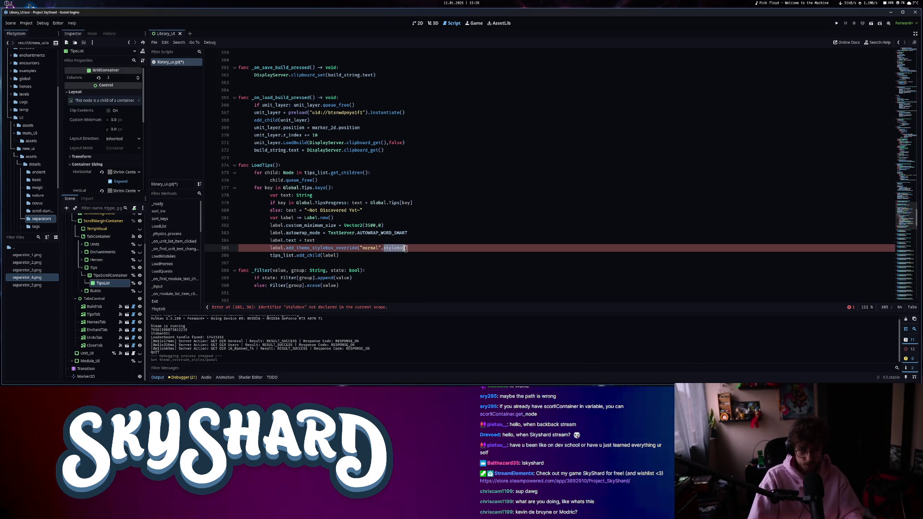
pyautogui.press('BackSpace')
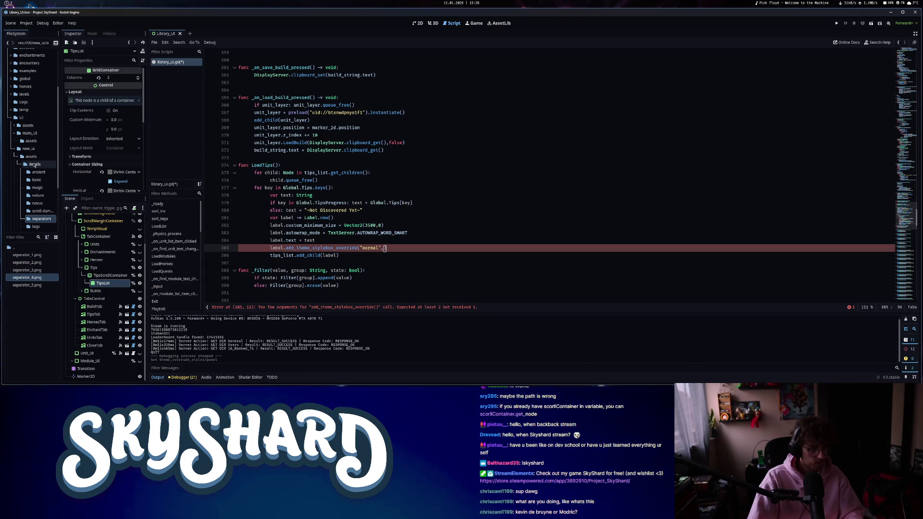
# Preload background.tres from the themes folder as the override's stylebox and save the script.
pyautogui.doubleClick(34, 164)
pyautogui.click(29, 148)
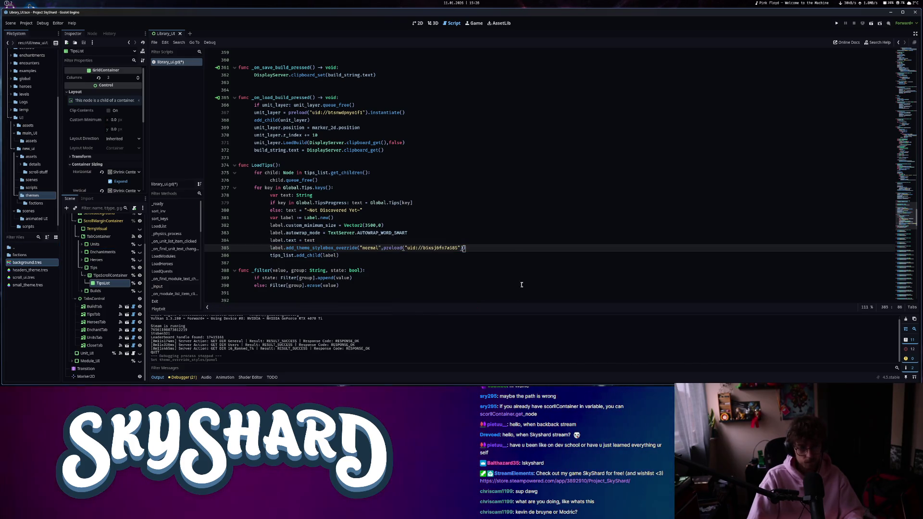
pyautogui.write(')')
pyautogui.click(508, 247)
pyautogui.hotkey('ctrl', 's')
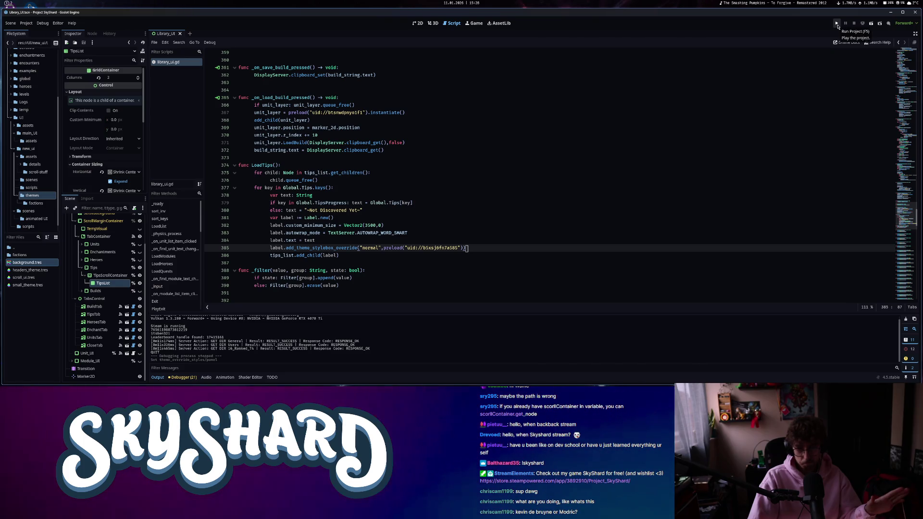
# Run the game, snap its window beside the editor, and open the Library.
pyautogui.click(837, 24)
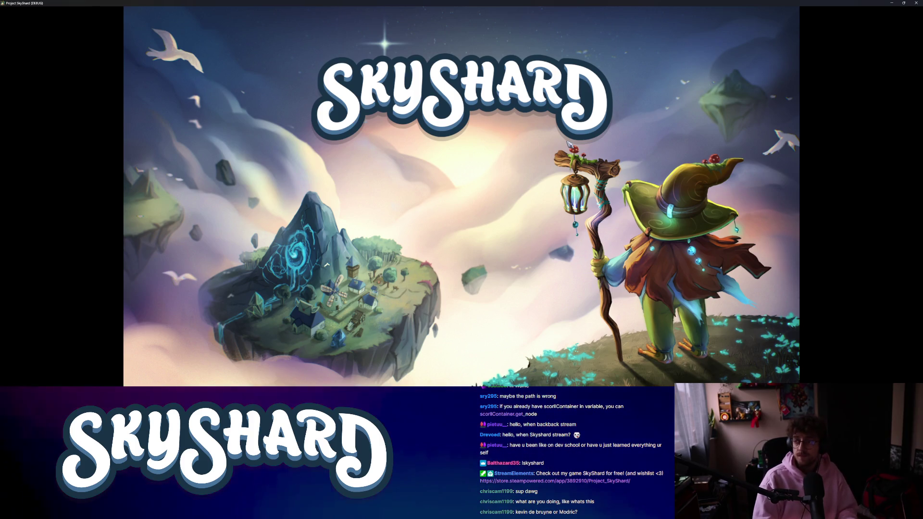
pyautogui.press('super+Right')
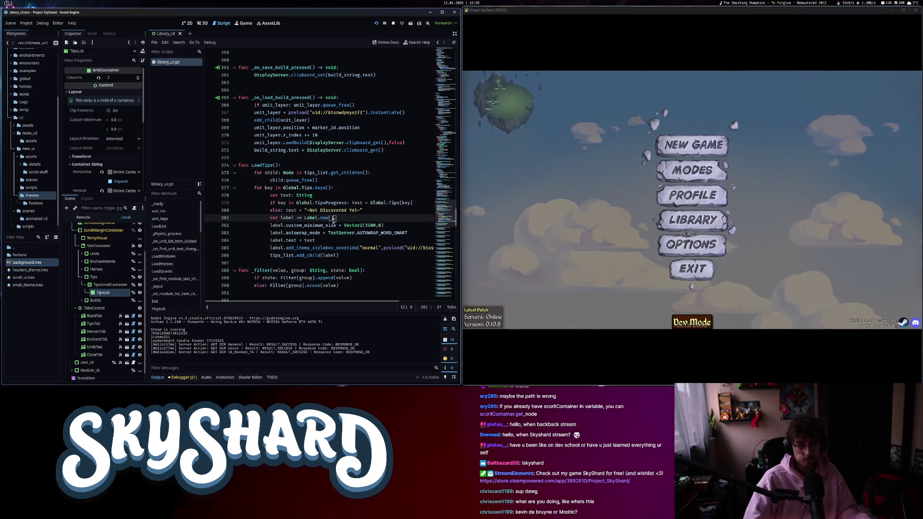
pyautogui.click(708, 225)
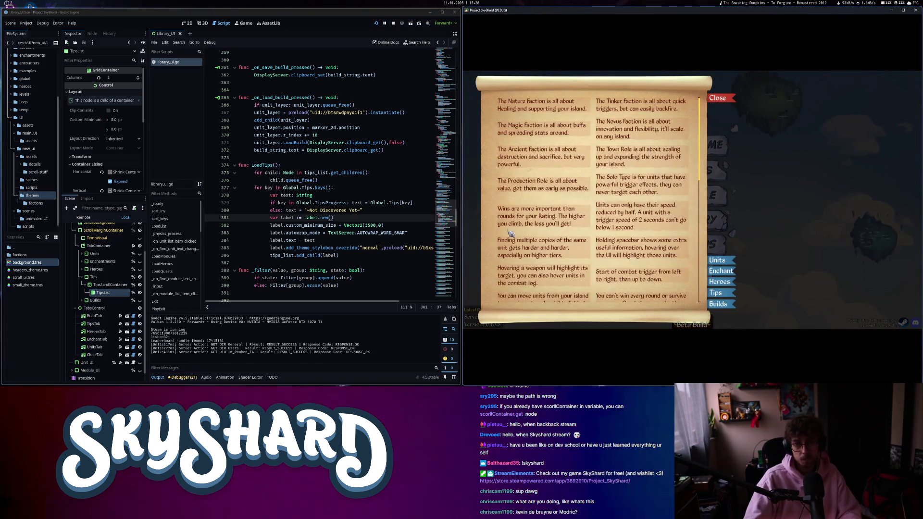
pyautogui.scroll(-5, 646, 184)
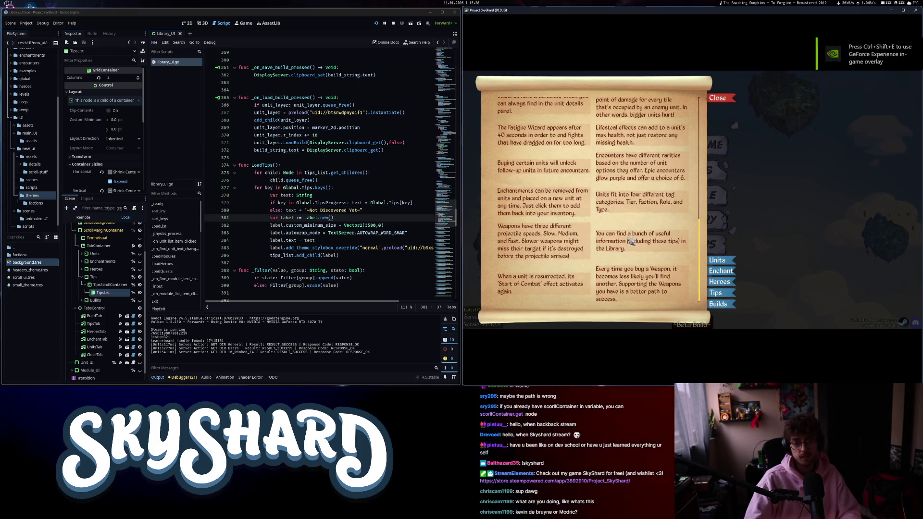
pyautogui.scroll(10, 630, 240)
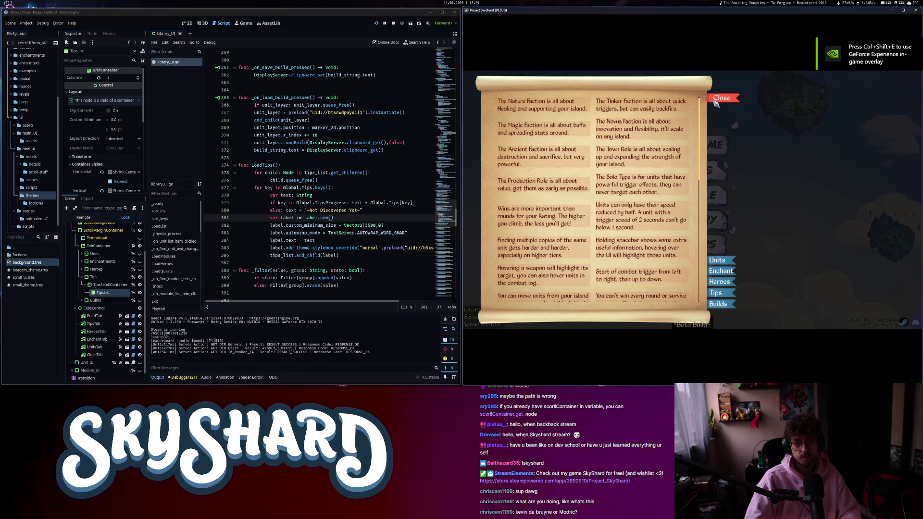
# Cycle the Library through the Units, Heroes, Tips and Enchants pages, ending on Builds.
pyautogui.click(720, 260)
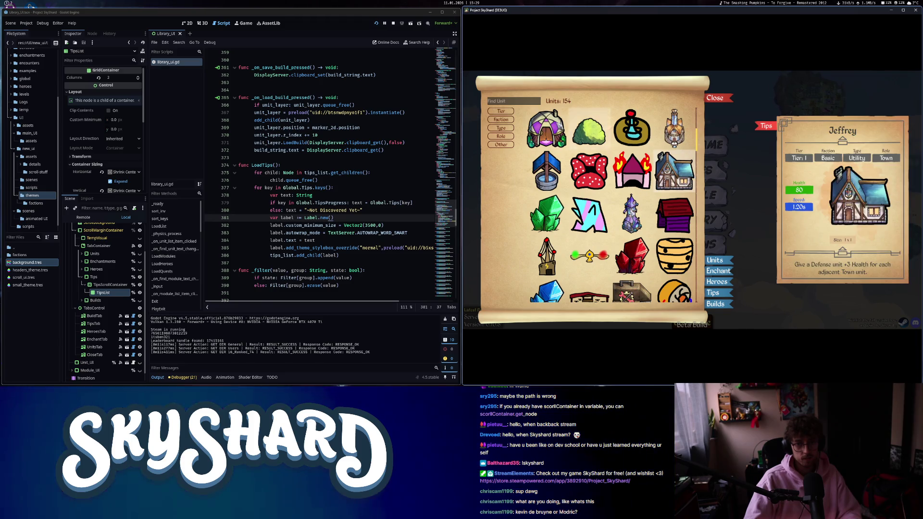
pyautogui.write('Jeff')
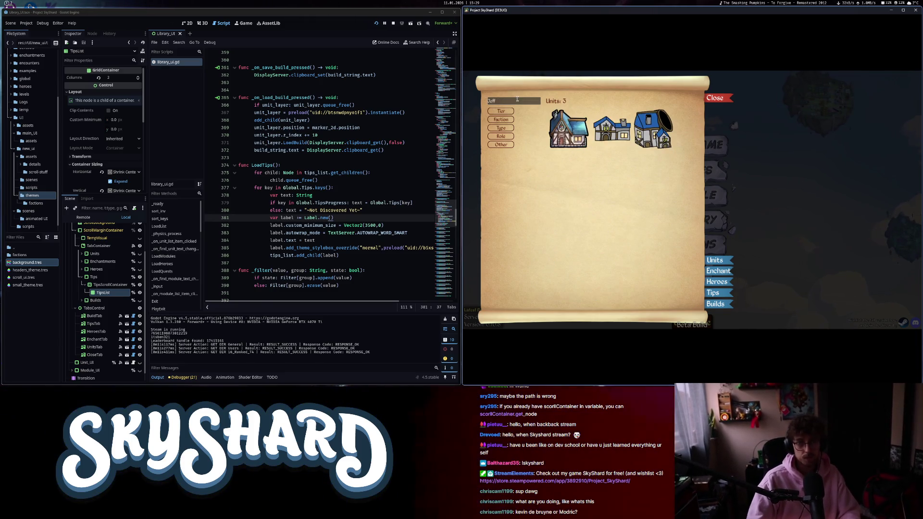
pyautogui.write('r')
pyautogui.click(731, 287)
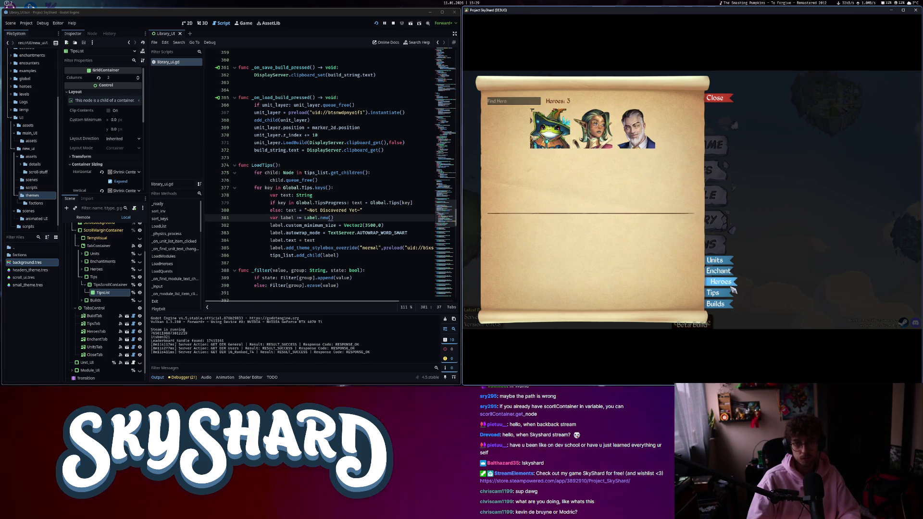
pyautogui.click(731, 292)
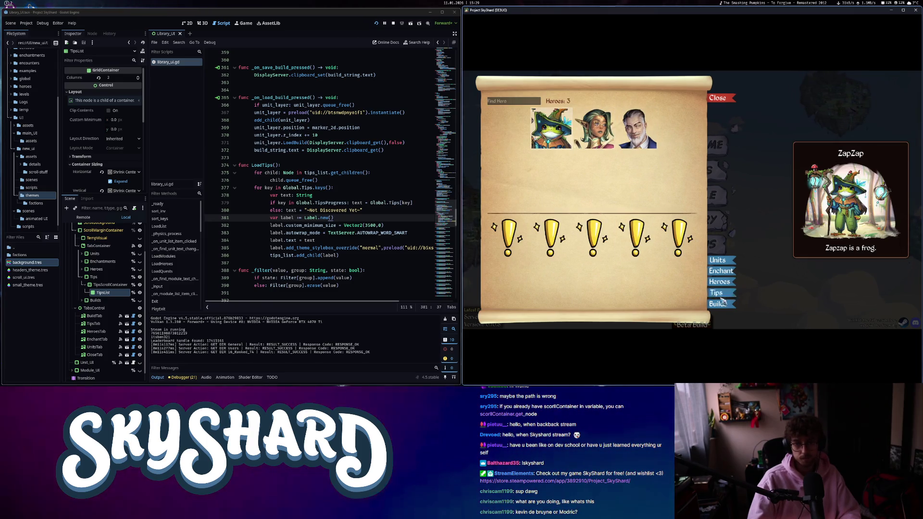
pyautogui.click(726, 271)
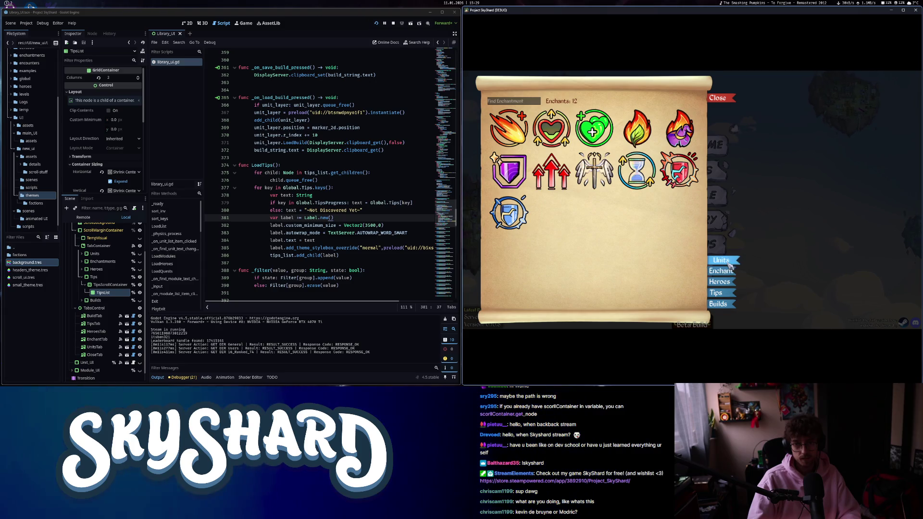
pyautogui.click(728, 261)
pyautogui.click(725, 306)
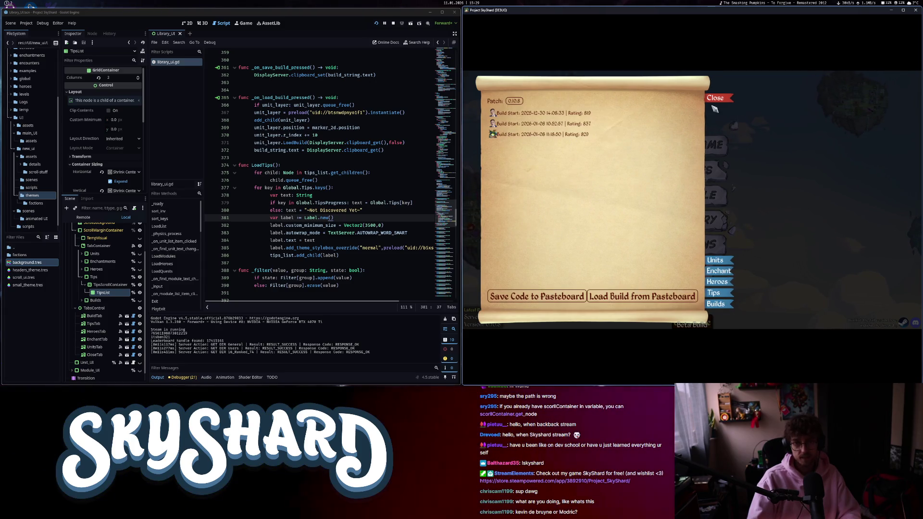
# Load each of the three saved builds on the current patch.
pyautogui.click(565, 114)
pyautogui.click(553, 123)
pyautogui.click(552, 135)
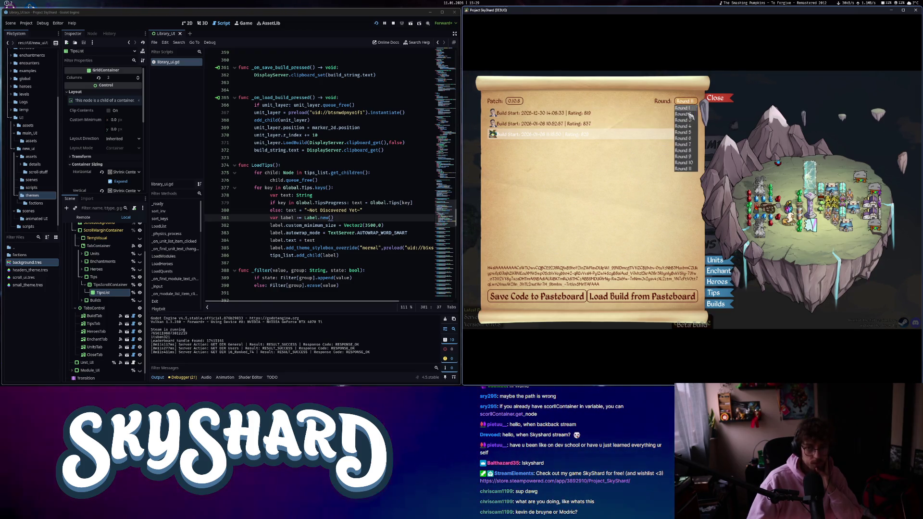
# Switch the Patch dropdown to 0.9.1 and load its build, triggering the index error.
pyautogui.click(513, 101)
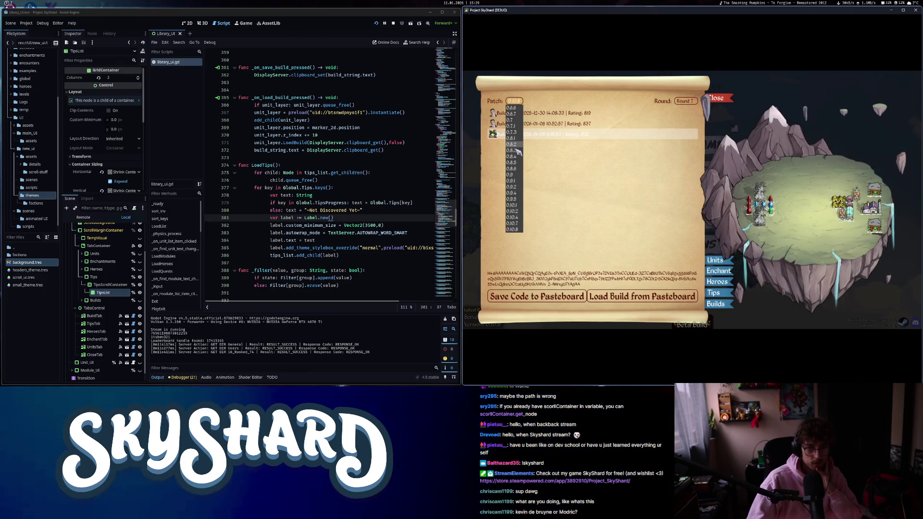
pyautogui.click(513, 182)
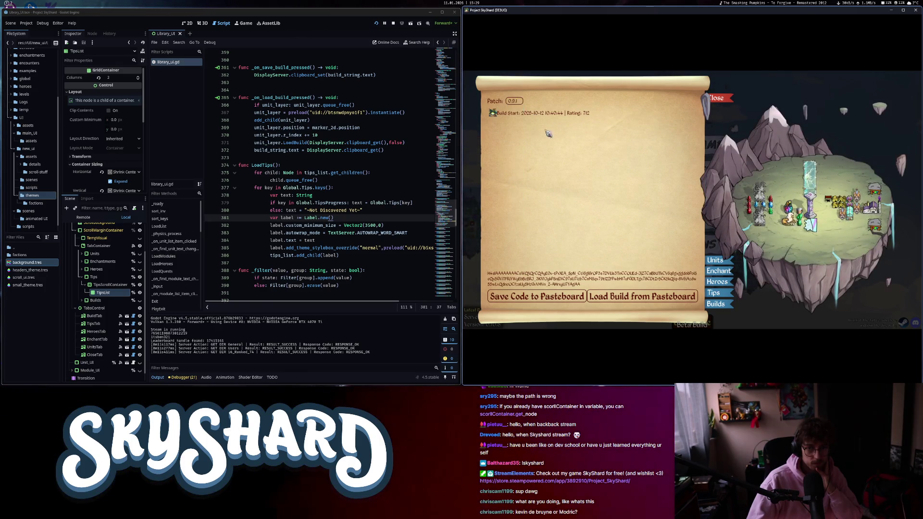
pyautogui.click(552, 114)
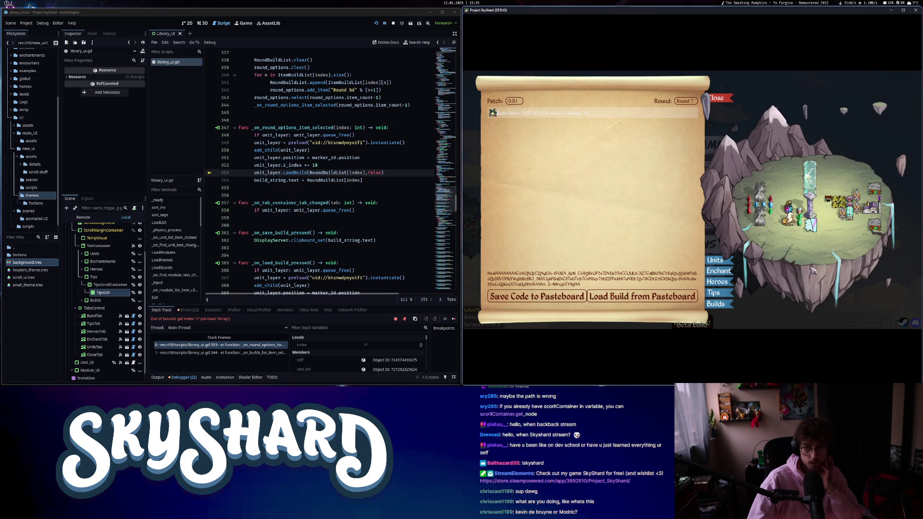
# Resume the paused game from the debugger and load three builds from patch 0.9.5.
pyautogui.click(454, 320)
pyautogui.click(453, 319)
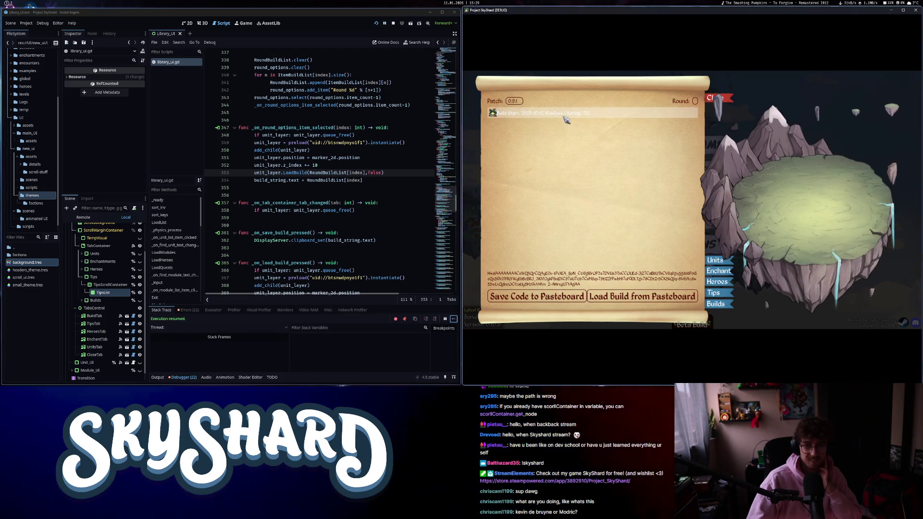
pyautogui.click(512, 199)
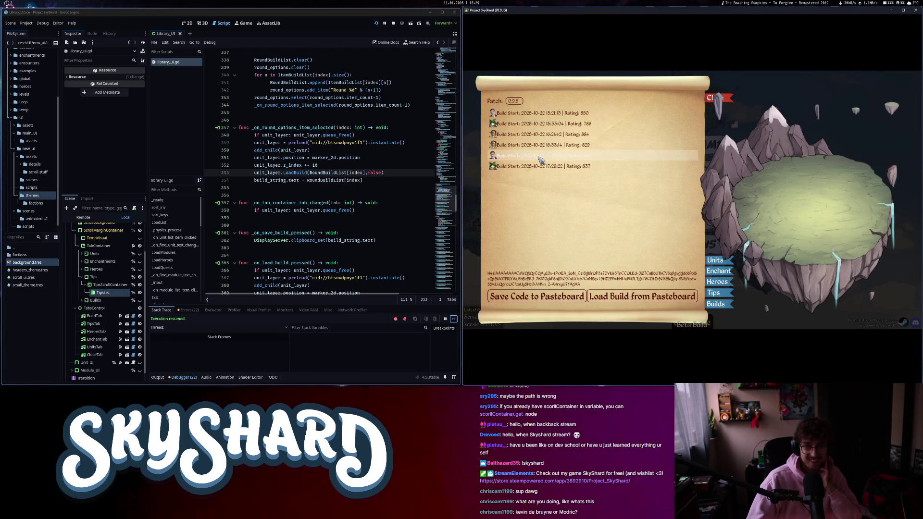
pyautogui.click(541, 156)
pyautogui.click(577, 135)
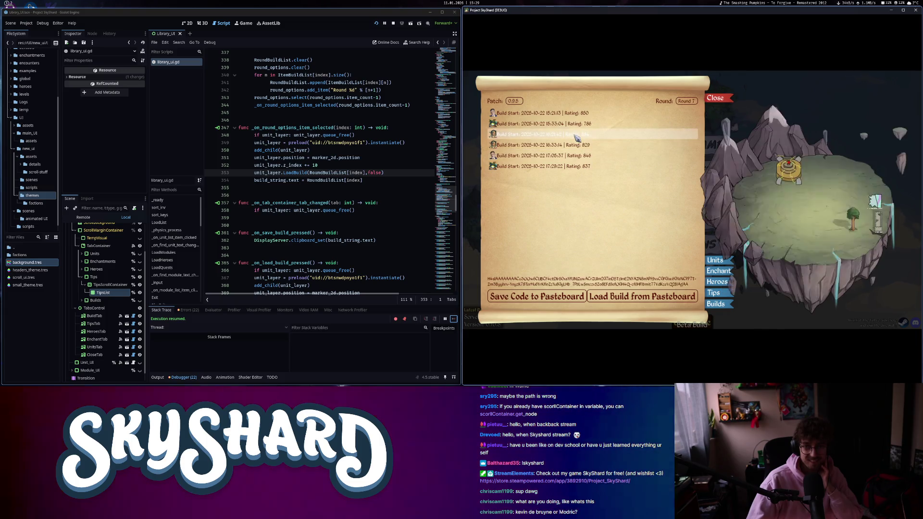
pyautogui.click(576, 167)
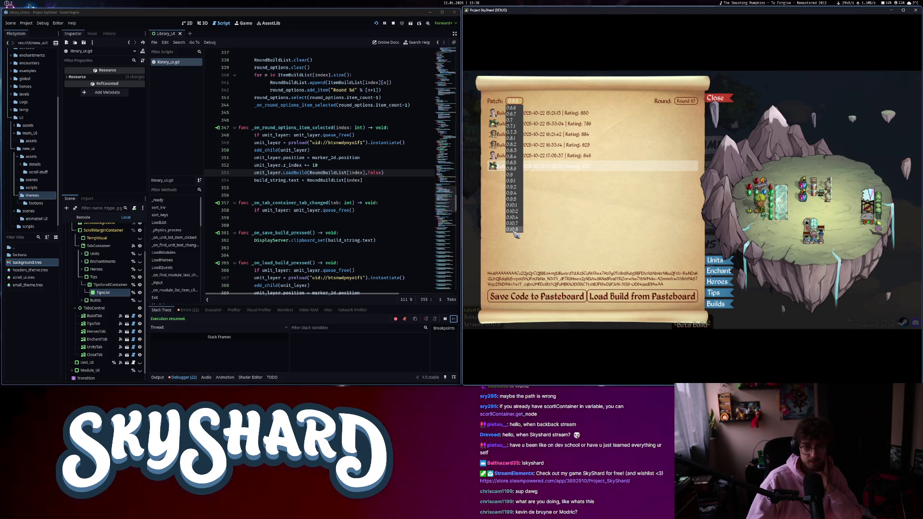
# Switch to patch 0.10.8, load two builds, then close the Library and exit the game.
pyautogui.click(512, 229)
pyautogui.click(560, 124)
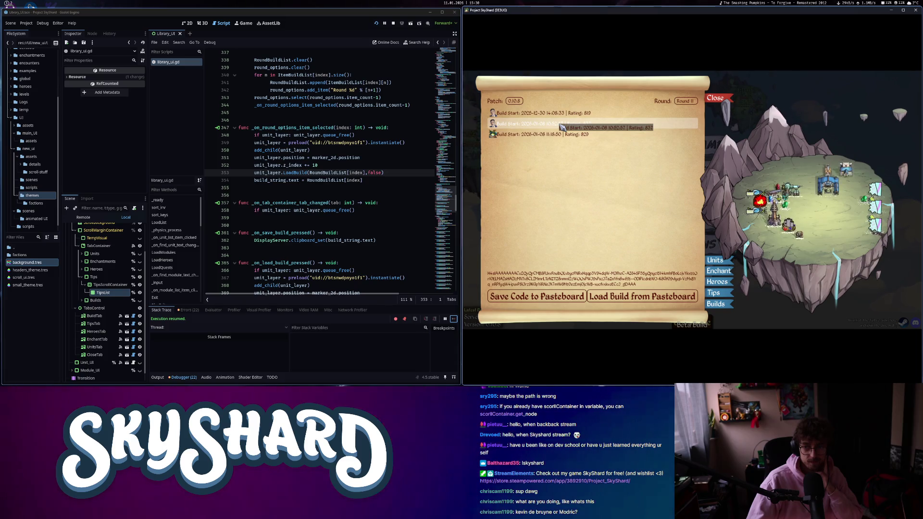
pyautogui.click(560, 137)
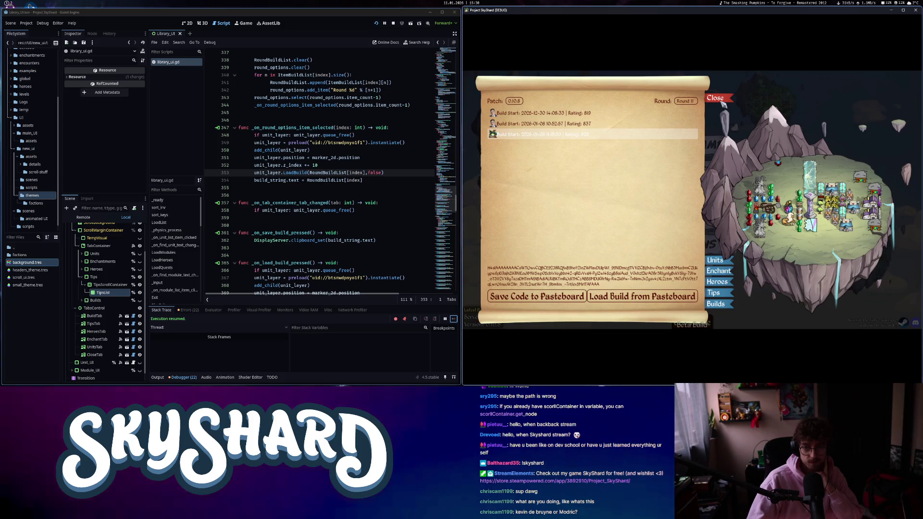
pyautogui.click(719, 100)
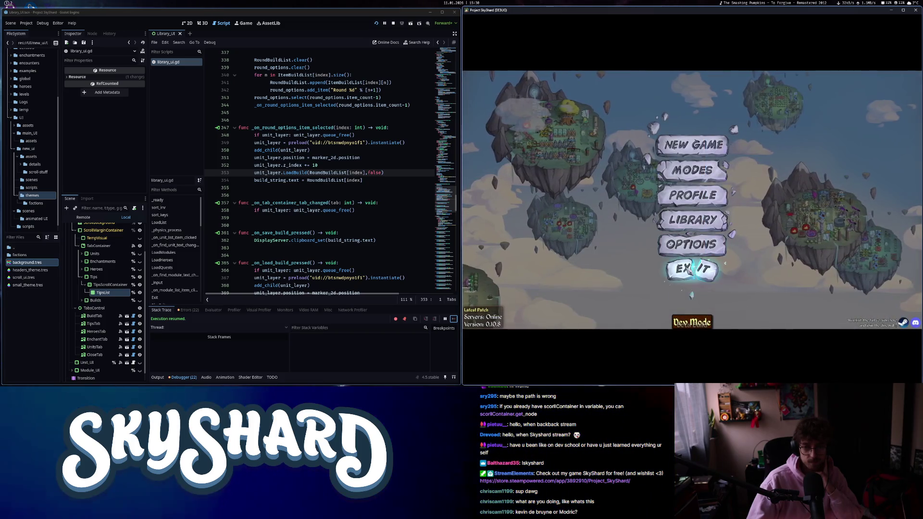
pyautogui.click(685, 267)
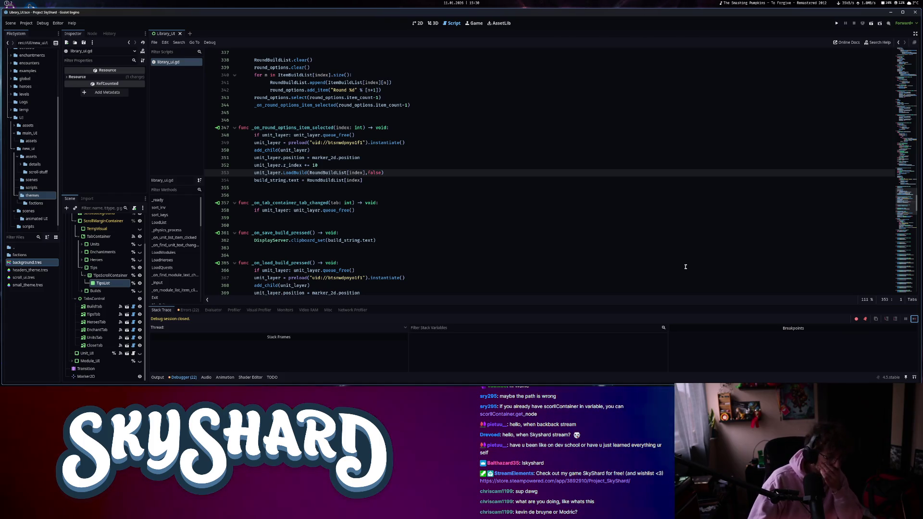
# Inspect the ScrollMarginContainer, BaseScroll and MarginContainer nodes, then switch to the 2D view.
pyautogui.click(103, 221)
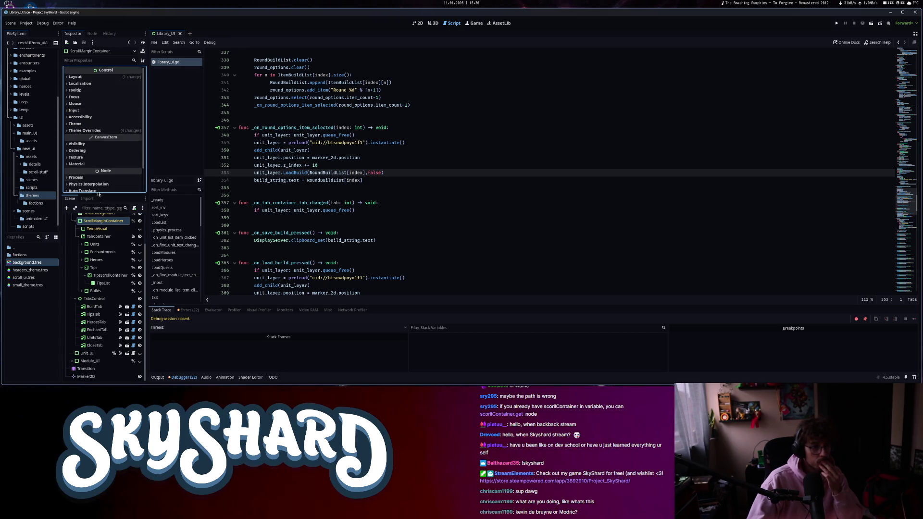
pyautogui.scroll(2, 93, 240)
pyautogui.click(89, 225)
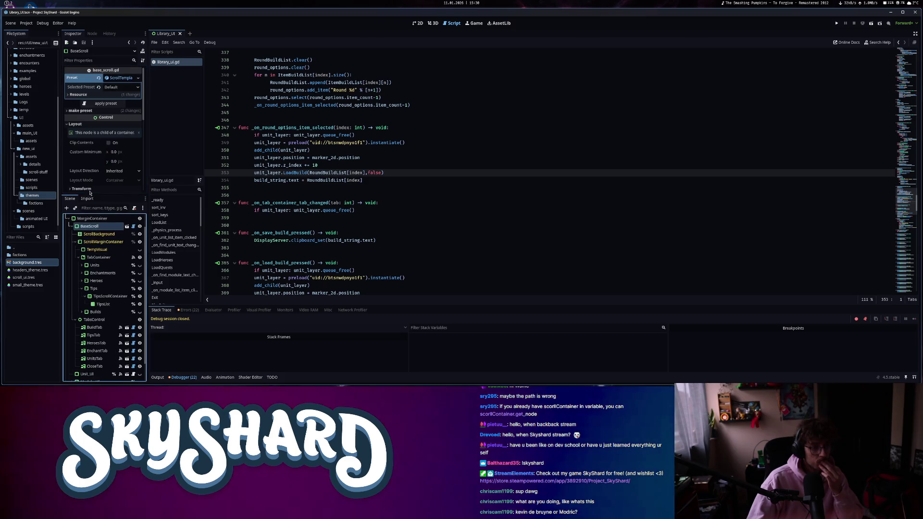
pyautogui.scroll(-2, 93, 160)
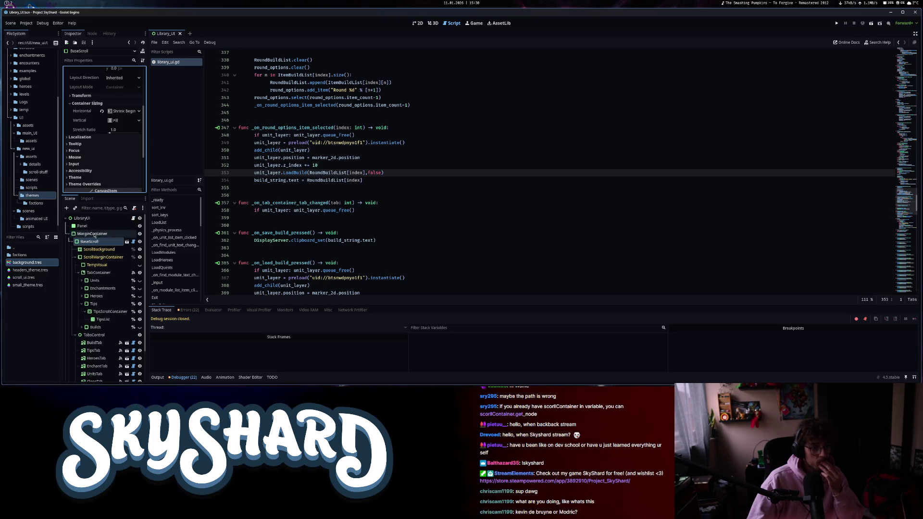
pyautogui.click(93, 235)
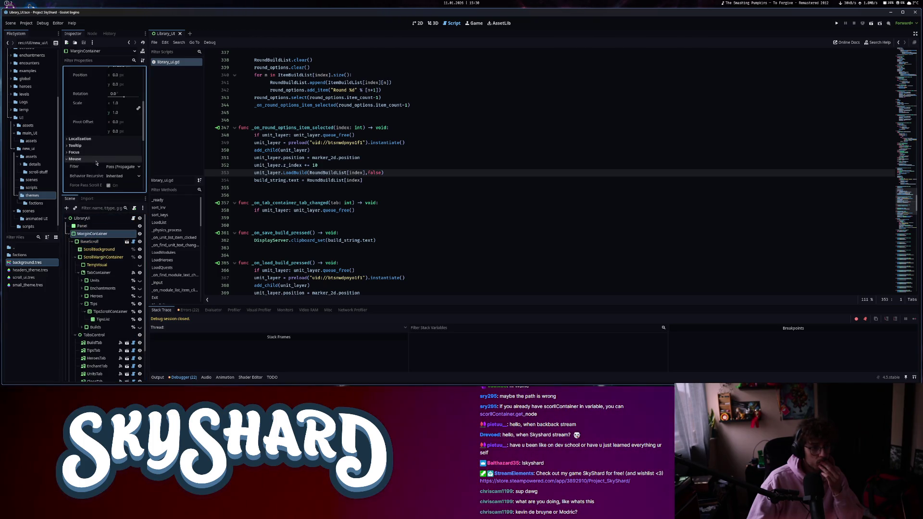
pyautogui.click(413, 196)
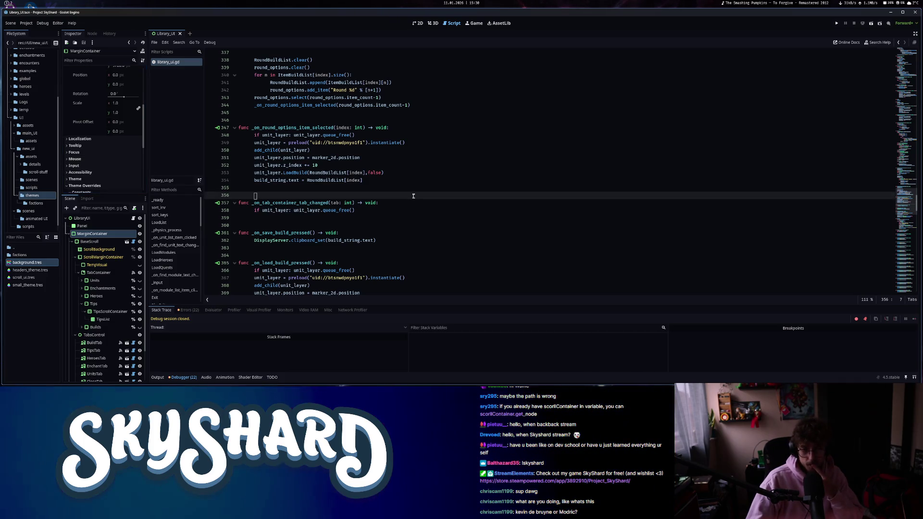
pyautogui.hotkey('ctrl', 'F1')
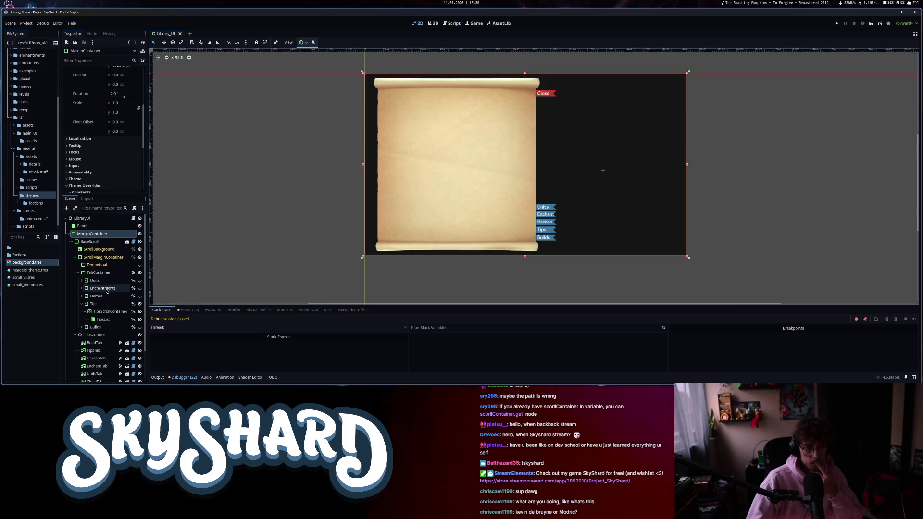
# Collapse the Tips branch and toggle the Builds page node visible.
pyautogui.scroll(-3, 106, 291)
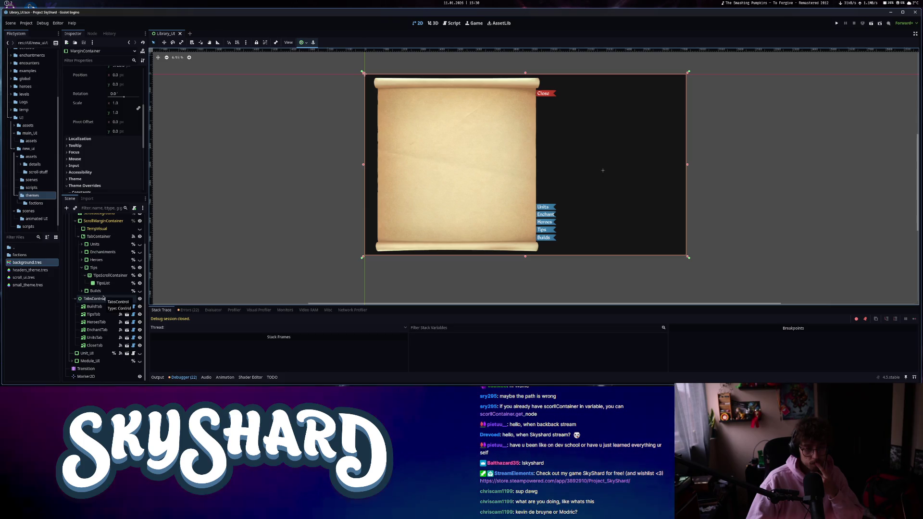
pyautogui.click(82, 268)
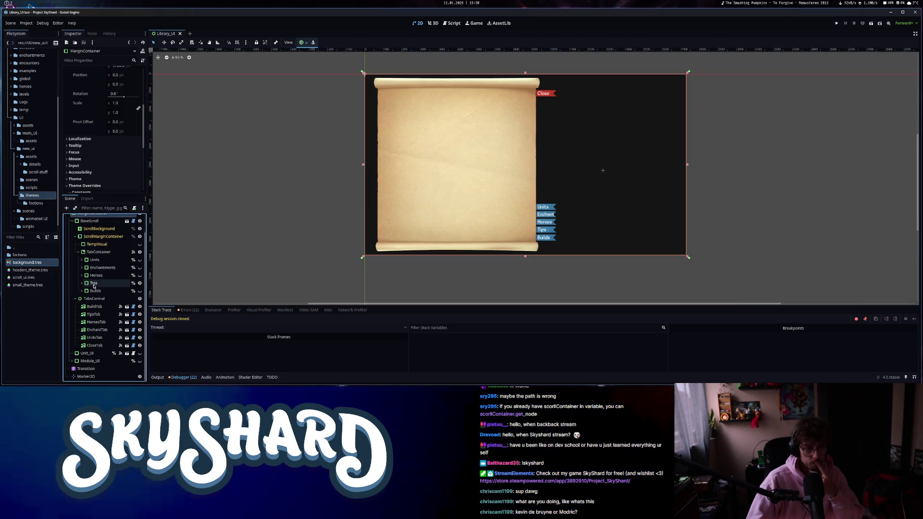
pyautogui.click(99, 291)
pyautogui.click(140, 291)
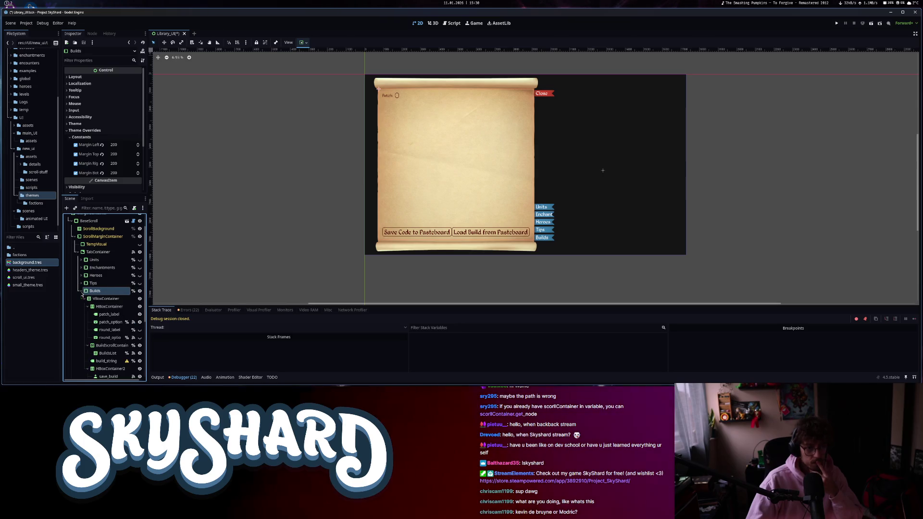
# Inspect the Builds page's containers and build_string, then expand HBoxContainer2's constant overrides.
pyautogui.click(114, 307)
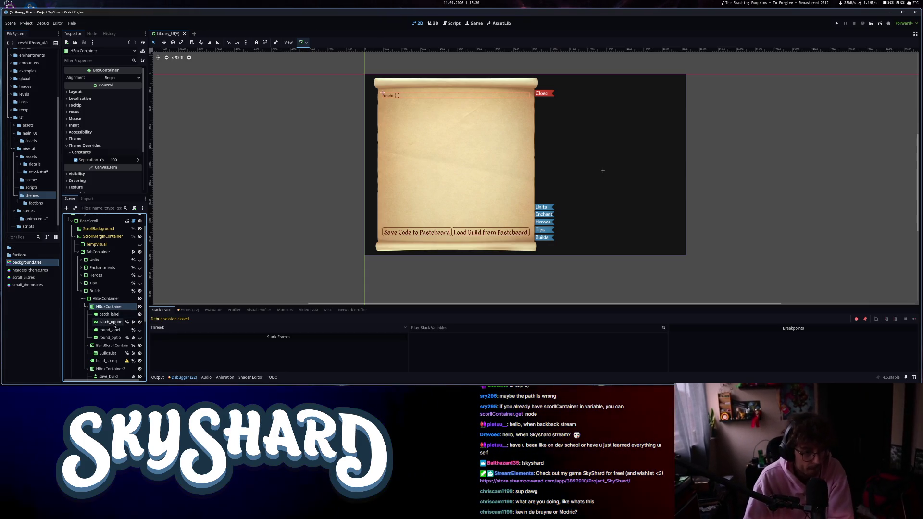
pyautogui.click(112, 346)
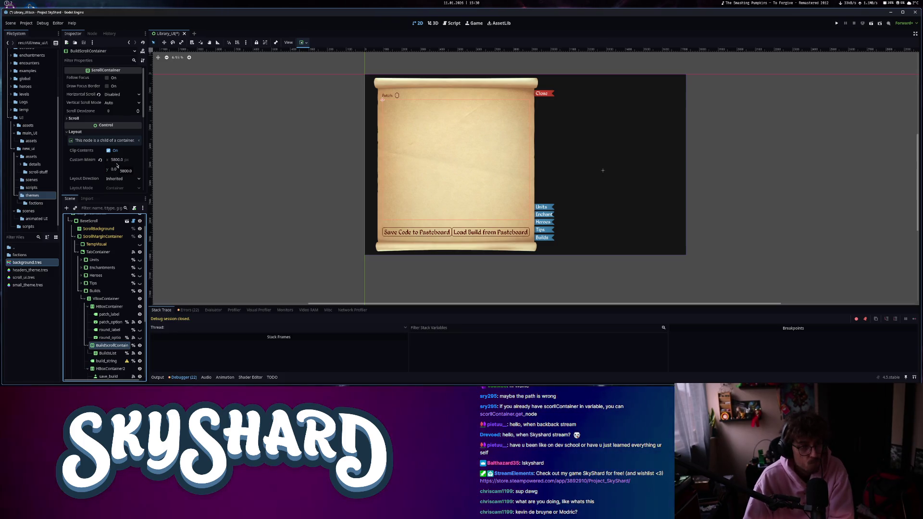
pyautogui.scroll(-5, 111, 280)
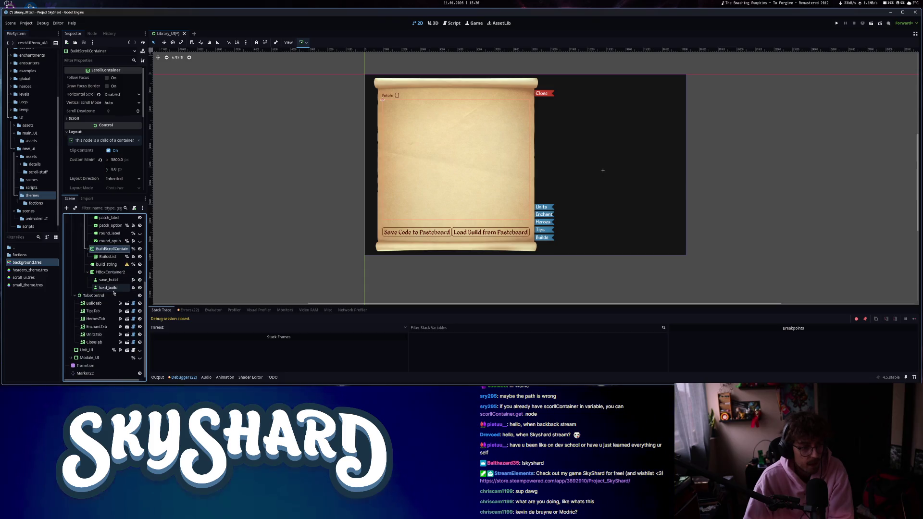
pyautogui.click(106, 266)
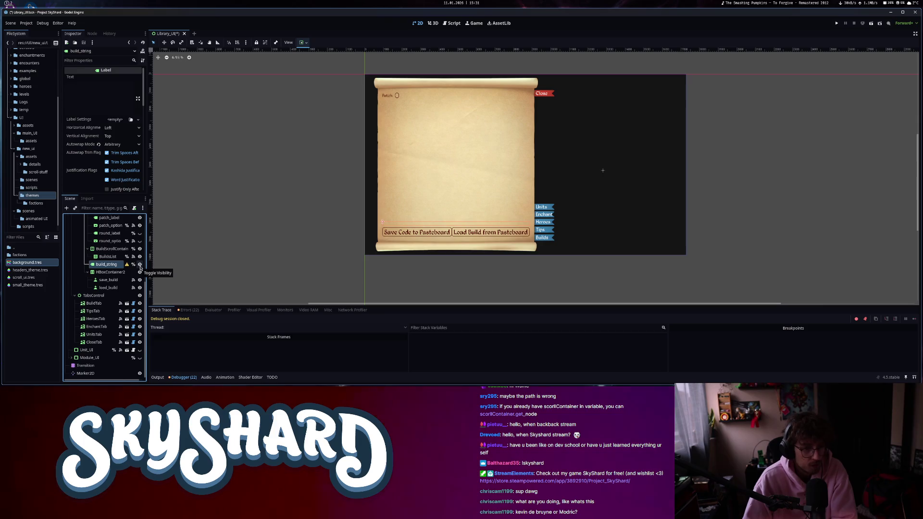
pyautogui.press('Up')
pyautogui.press('Up')
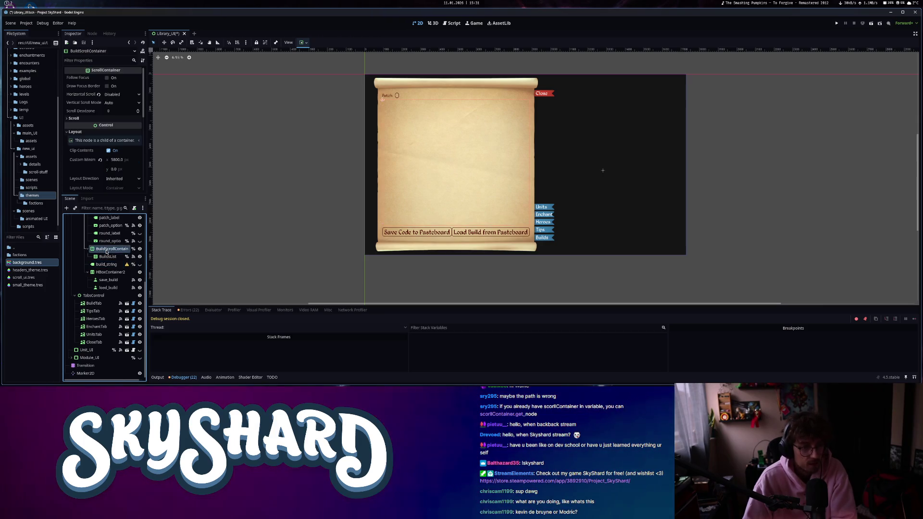
pyautogui.click(106, 263)
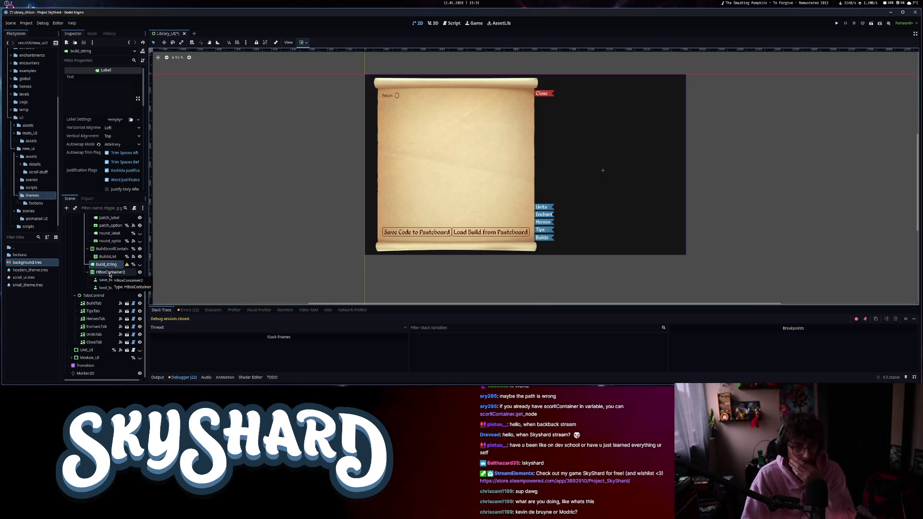
pyautogui.click(109, 273)
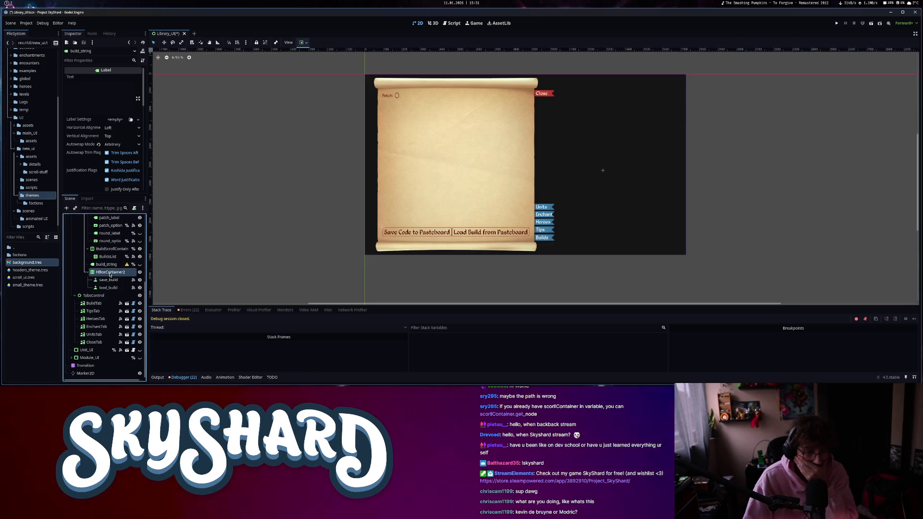
pyautogui.click(87, 146)
pyautogui.click(81, 152)
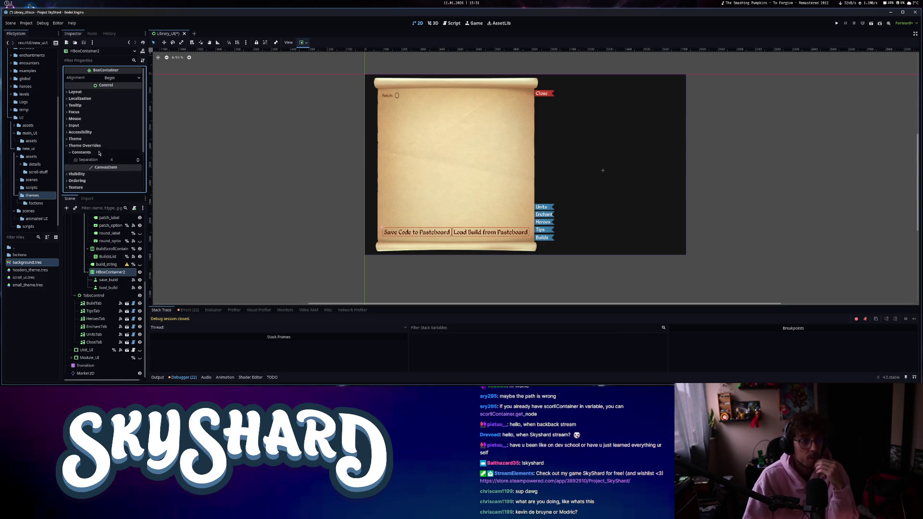
# Enable HBoxContainer2's Separation constant override and set it to 200.
pyautogui.click(75, 159)
pyautogui.doubleClick(121, 159)
pyautogui.write('200')
pyautogui.press('Return')
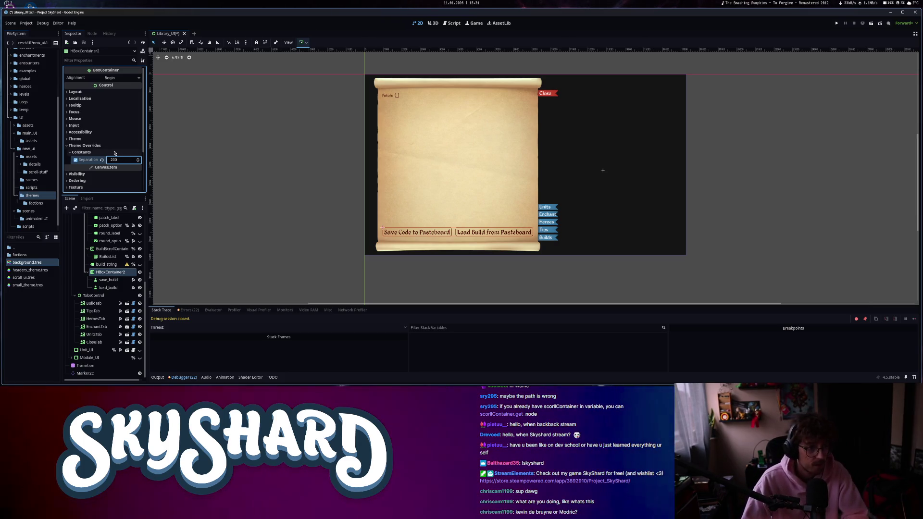
pyautogui.click(115, 153)
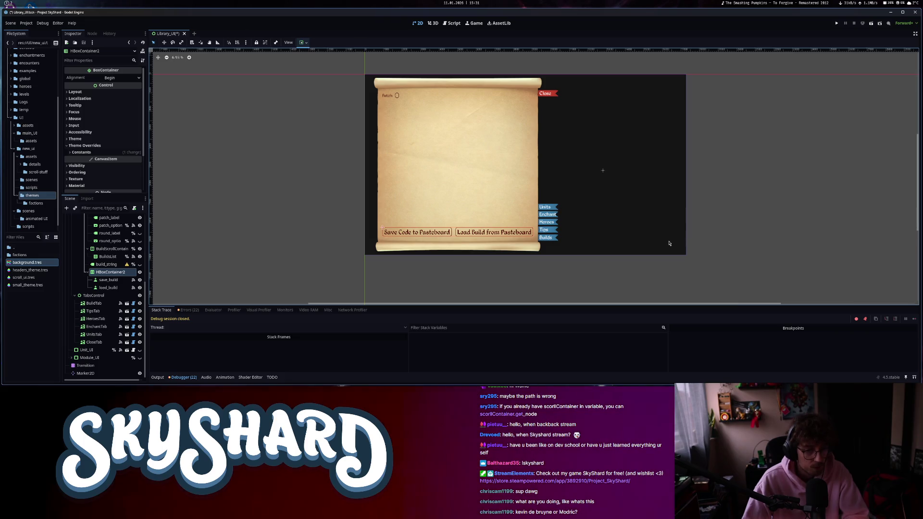
# Set the Type Variation of both load_build and save_build to smaller_button.
pyautogui.click(108, 288)
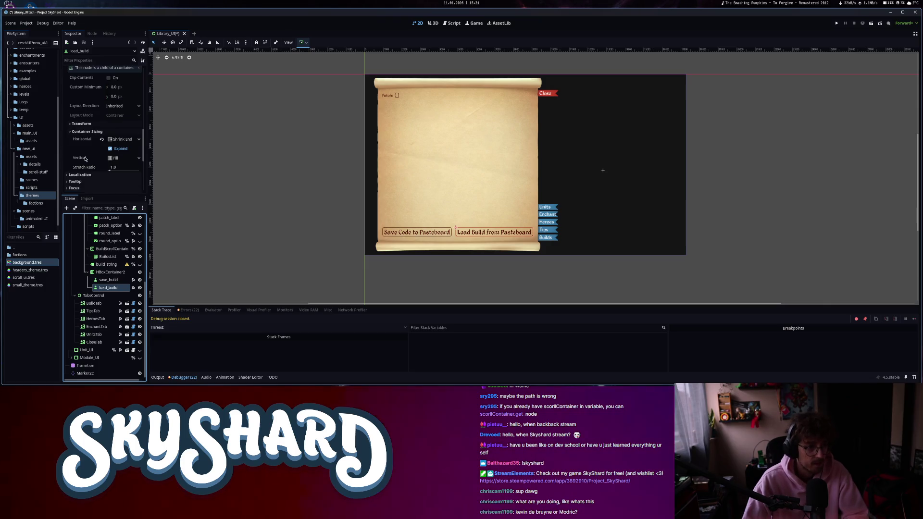
pyautogui.click(82, 168)
pyautogui.scroll(-2, 114, 155)
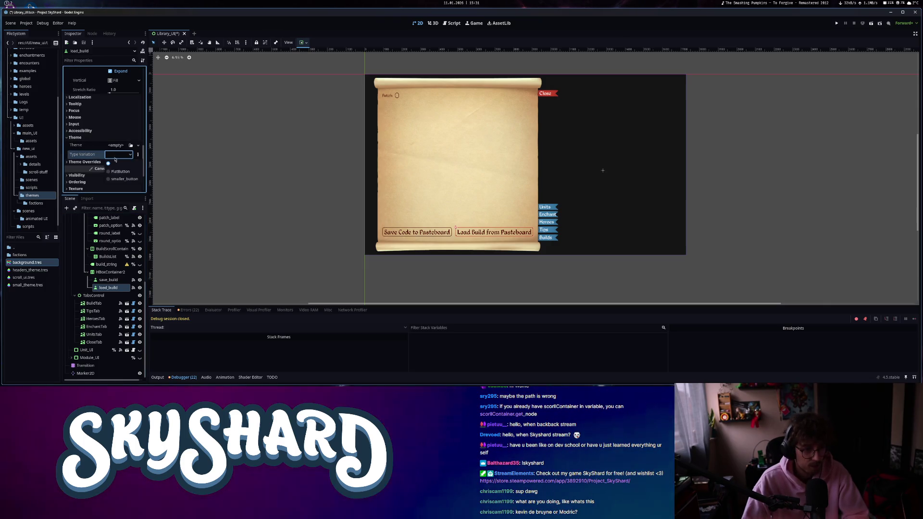
pyautogui.click(123, 178)
pyautogui.click(108, 280)
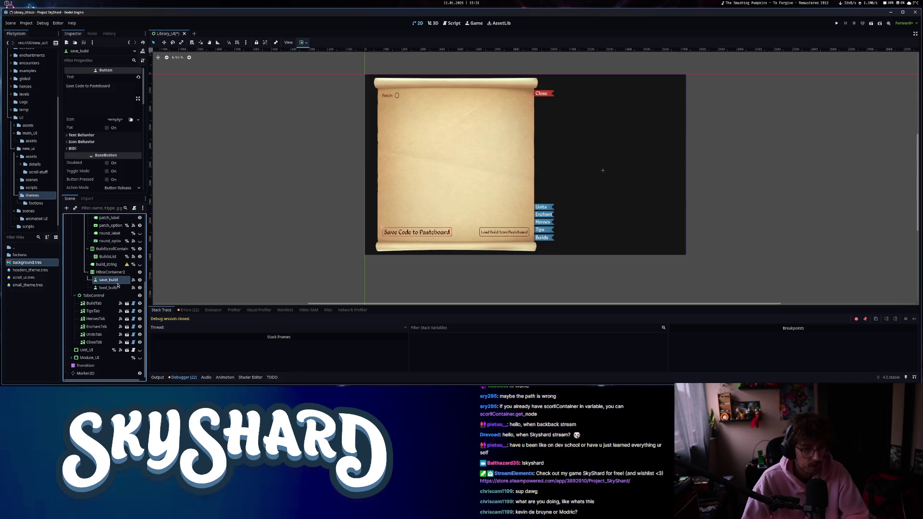
pyautogui.scroll(-5, 88, 178)
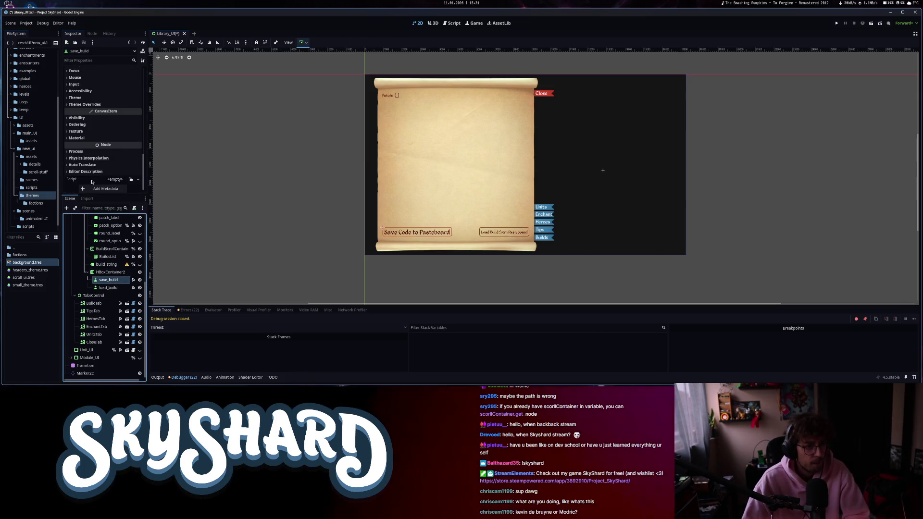
pyautogui.click(104, 105)
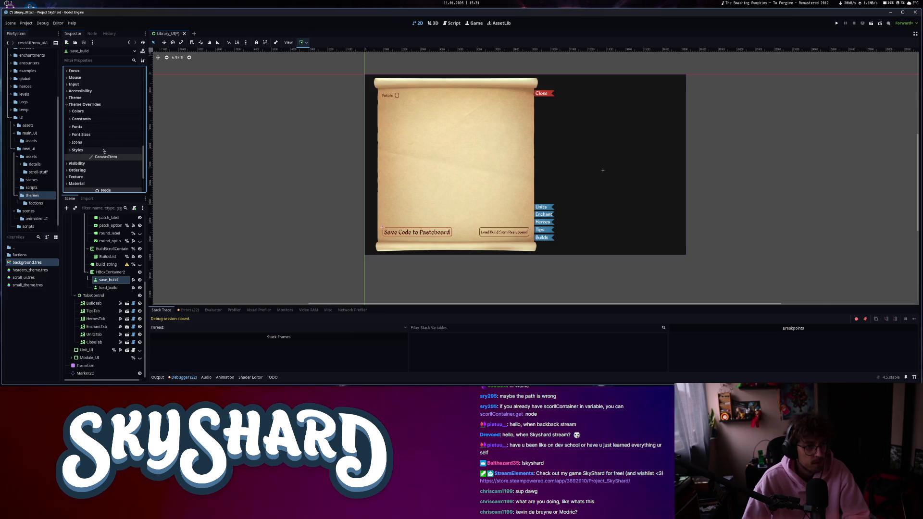
pyautogui.click(74, 97)
pyautogui.click(118, 115)
pyautogui.click(122, 142)
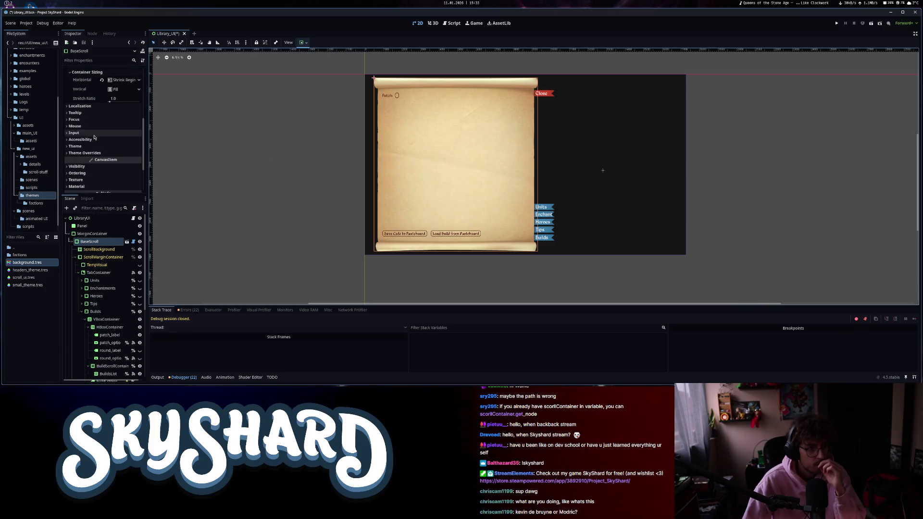
# Inspect the sizing of BaseScroll, MarginContainer, patch_options, VBoxContainer, Builds and TabContainer nodes.
pyautogui.click(99, 144)
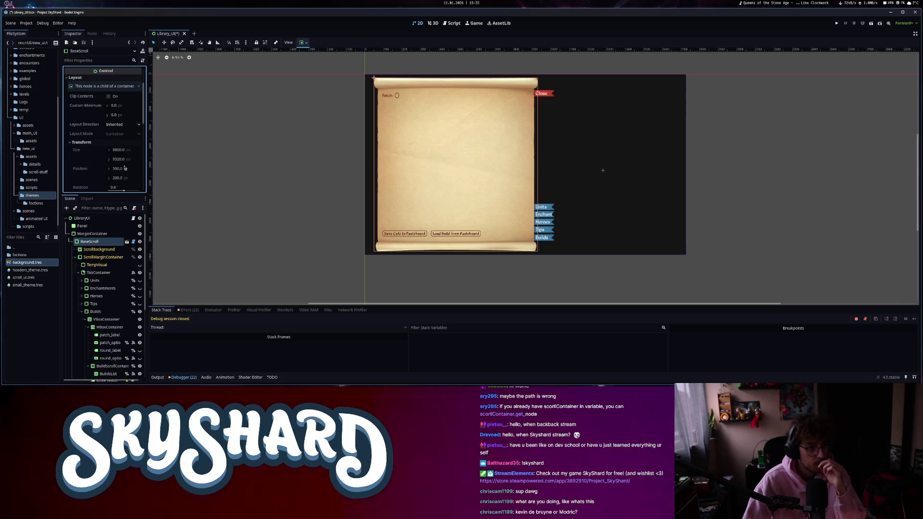
pyautogui.click(92, 234)
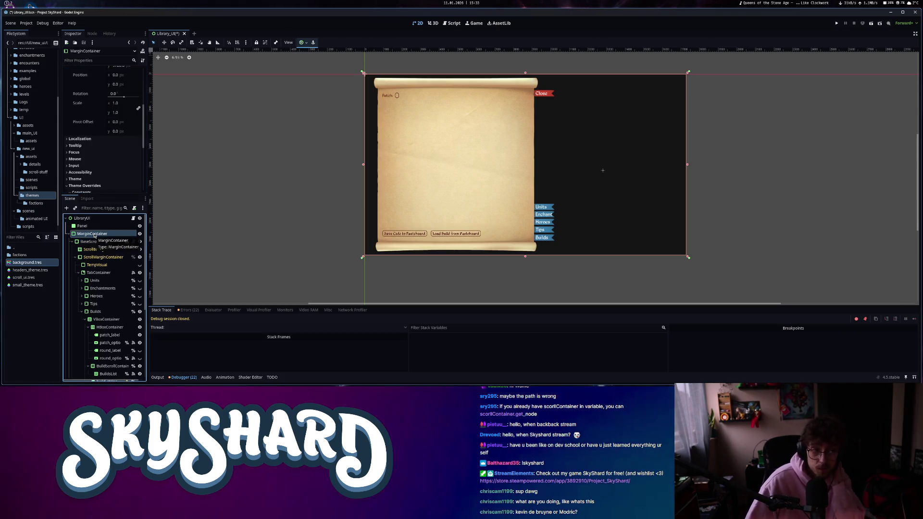
pyautogui.click(103, 257)
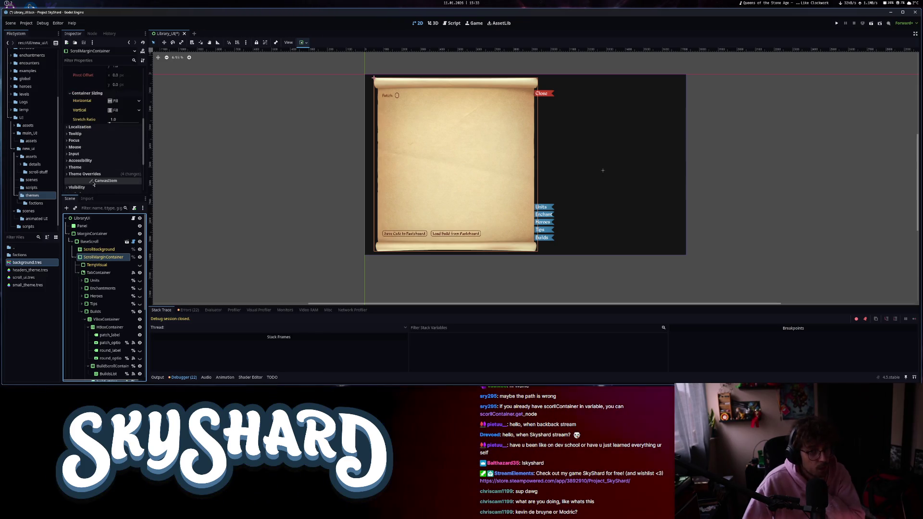
pyautogui.moveTo(93, 185)
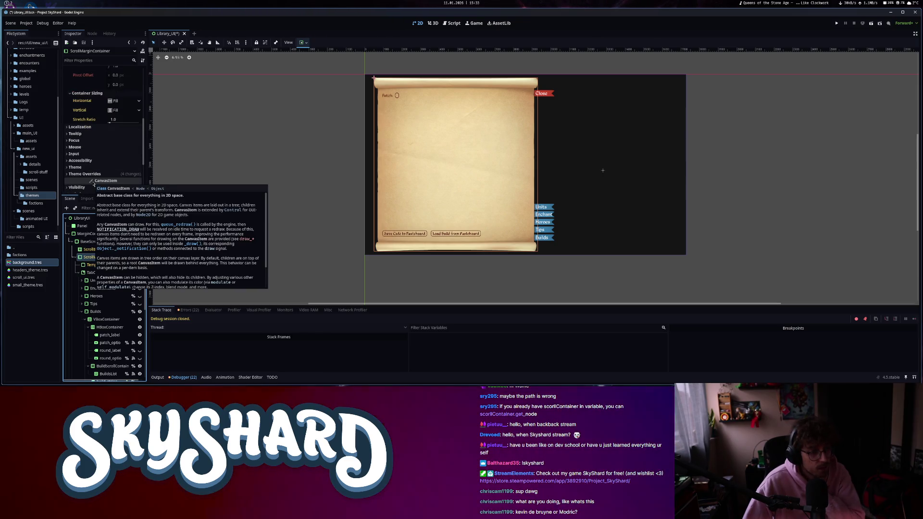
pyautogui.click(107, 342)
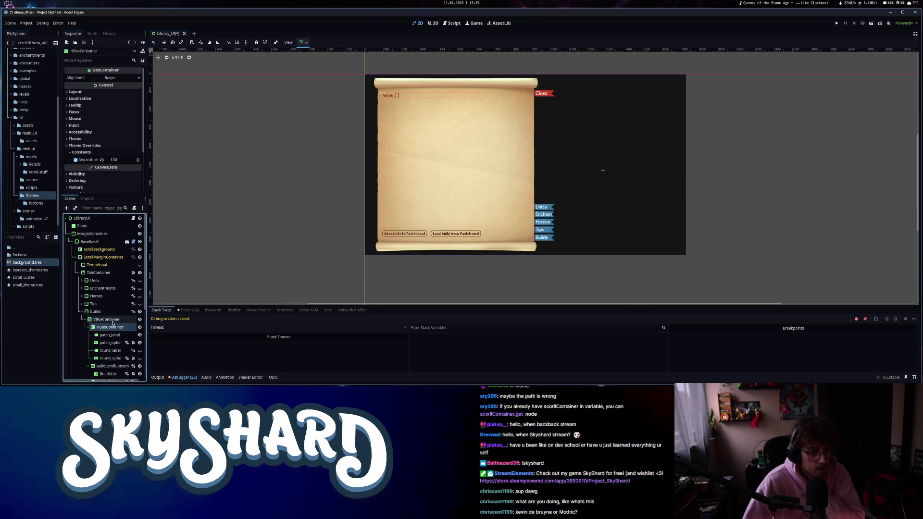
pyautogui.click(113, 320)
pyautogui.click(114, 315)
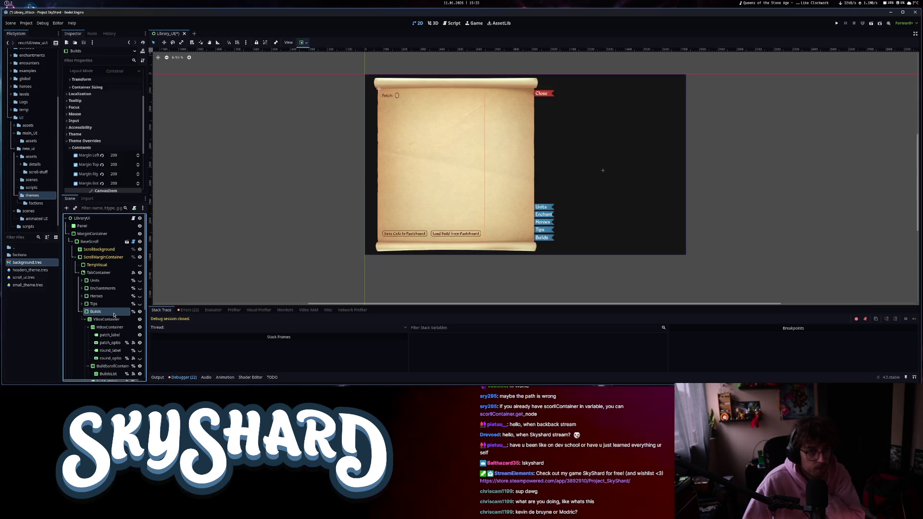
pyautogui.click(105, 274)
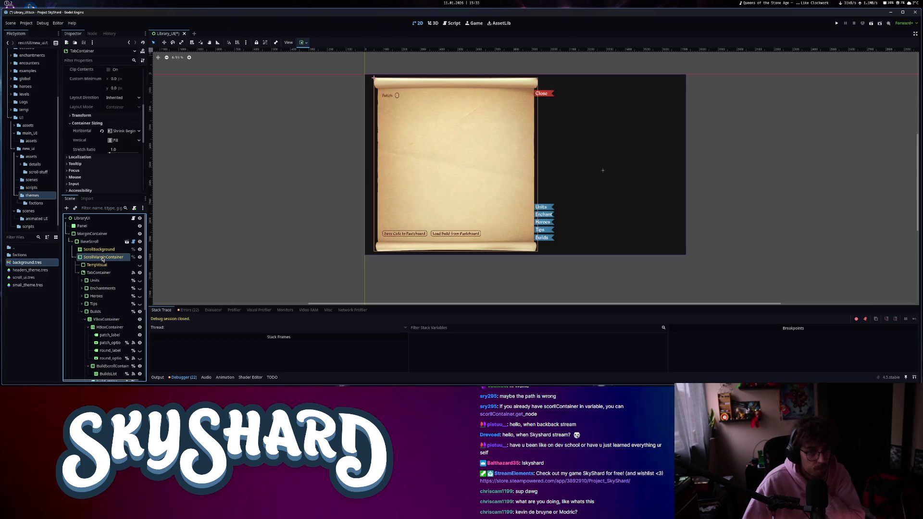
pyautogui.click(103, 259)
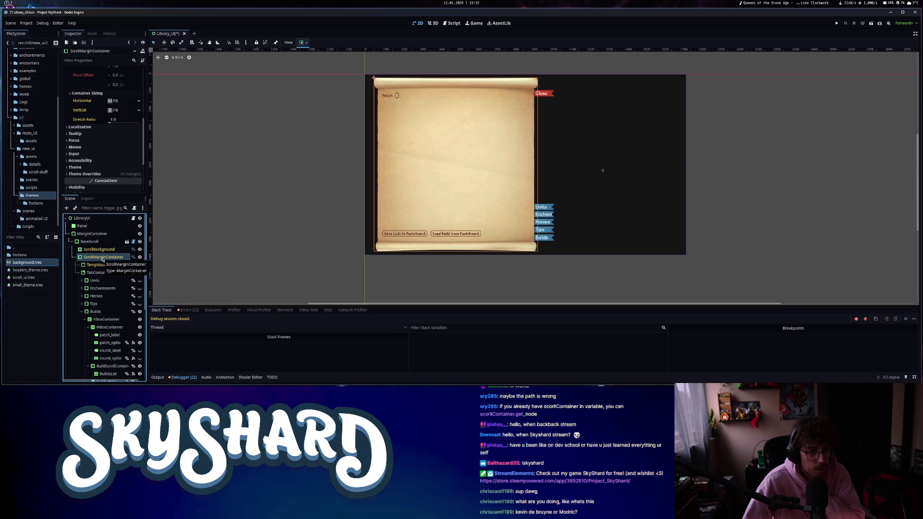
# Revert the ScrollMarginContainer's Custom Minimum Size x from 8800 to 0.
pyautogui.click(124, 100)
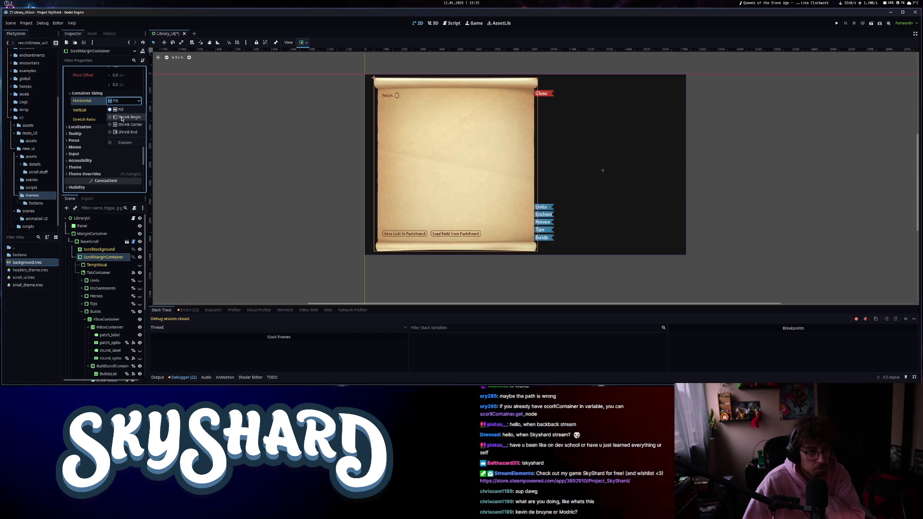
pyautogui.click(93, 274)
pyautogui.click(102, 257)
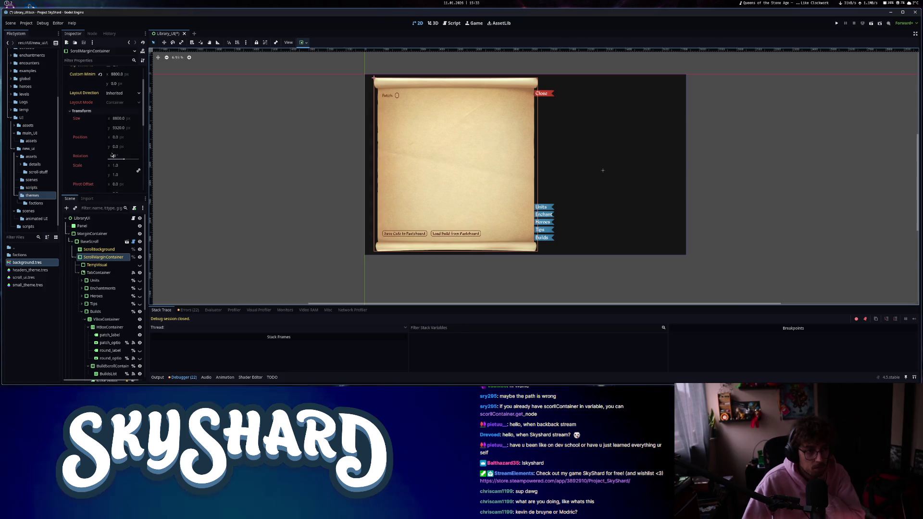
pyautogui.click(96, 241)
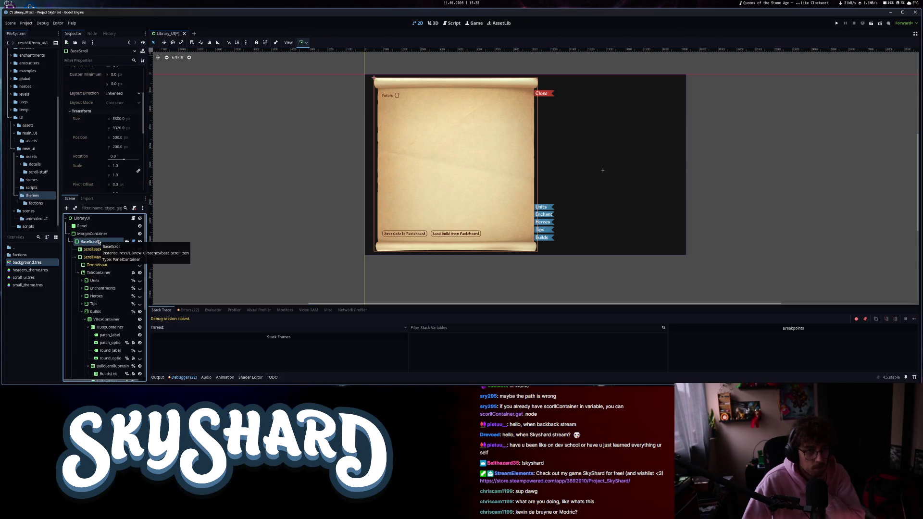
pyautogui.scroll(3, 92, 189)
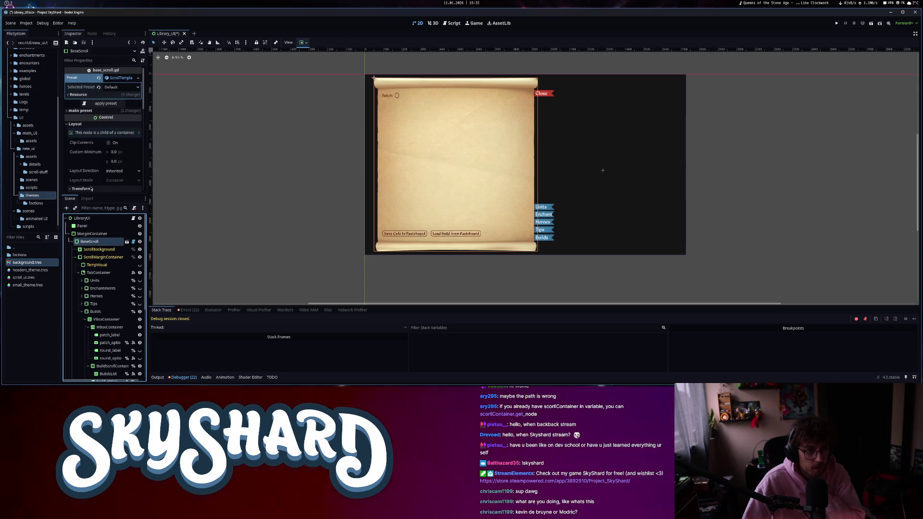
pyautogui.click(102, 257)
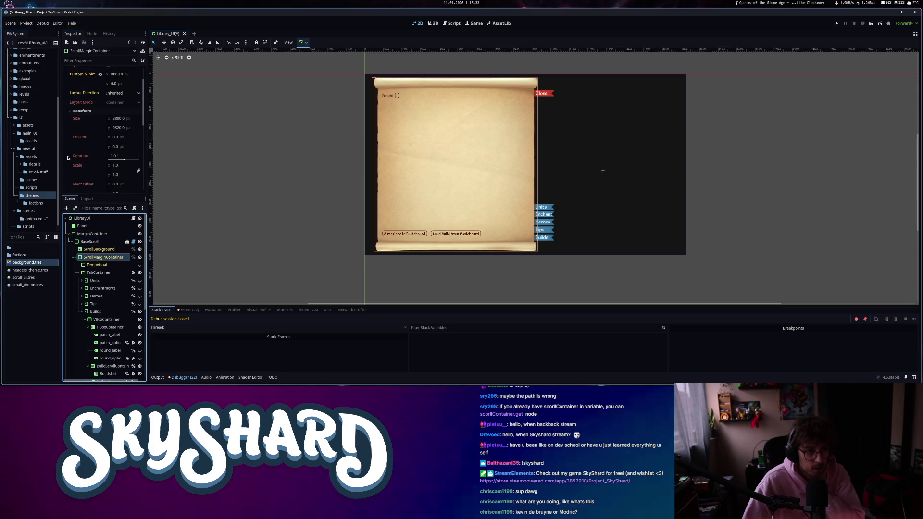
pyautogui.click(100, 105)
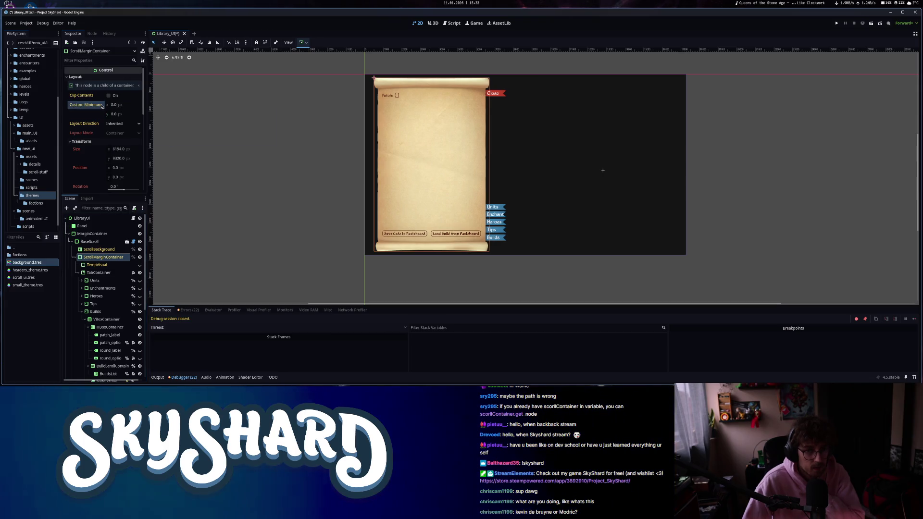
# Check BuildScrollContainer's 5000 minimum width, then run the project to test the narrower scroll.
pyautogui.scroll(-5, 110, 326)
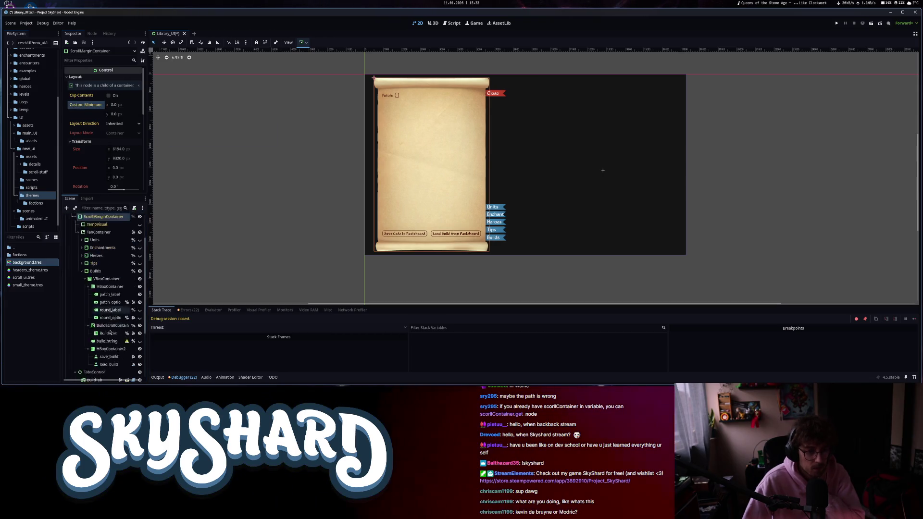
pyautogui.scroll(1, 110, 327)
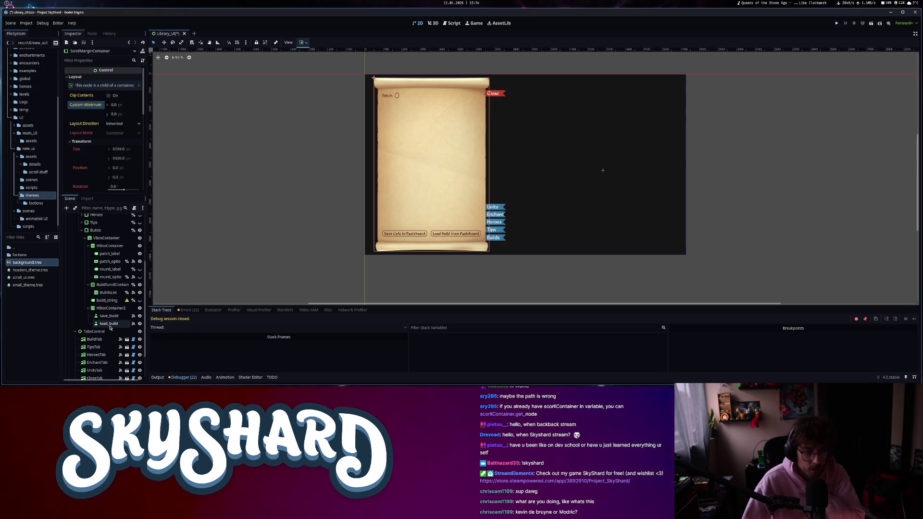
pyautogui.click(112, 284)
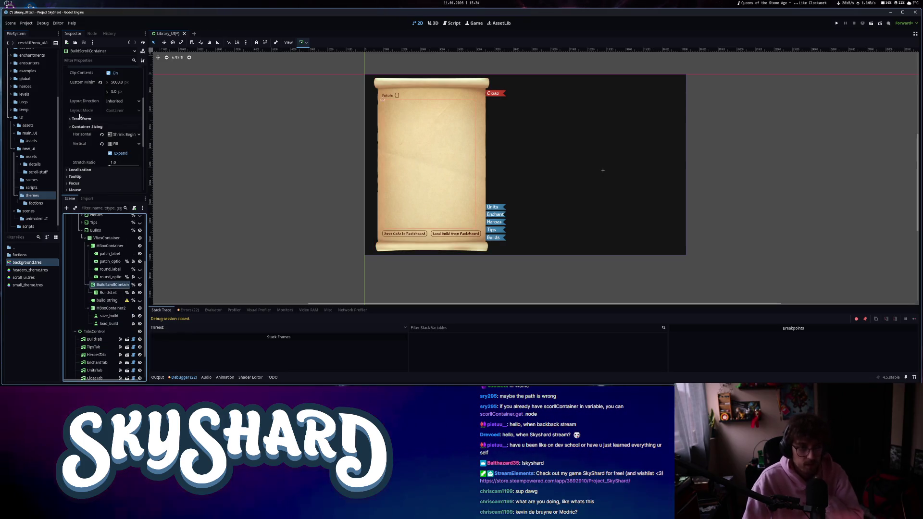
pyautogui.click(120, 113)
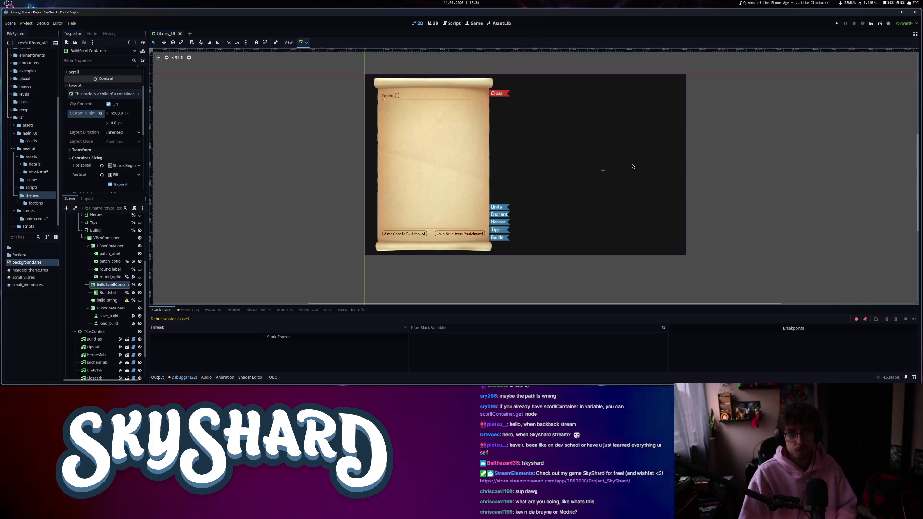
pyautogui.click(837, 24)
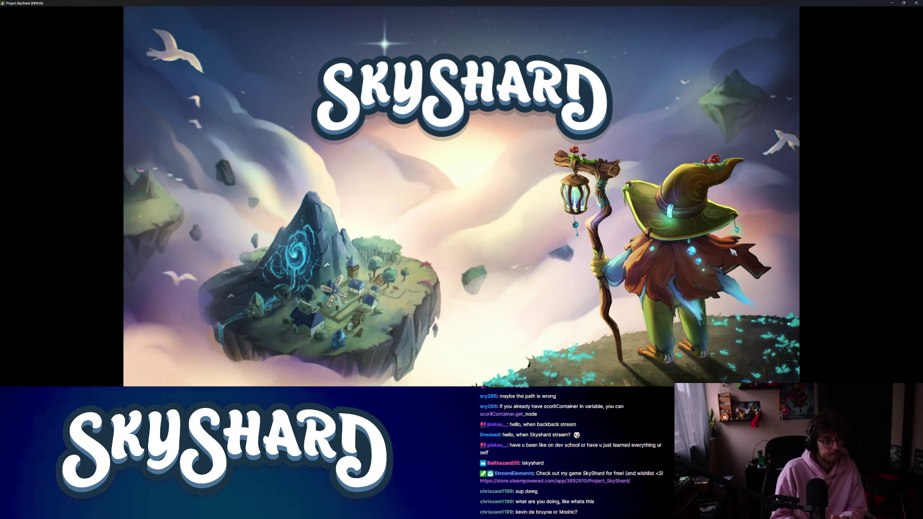
# Snap the game window to the right half and open its Library on the Units tab.
pyautogui.press('super+Right')
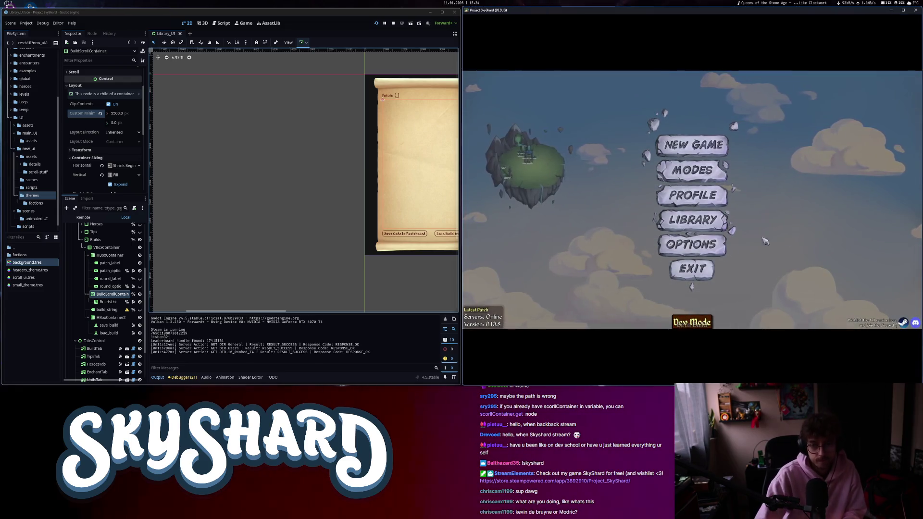
pyautogui.click(683, 226)
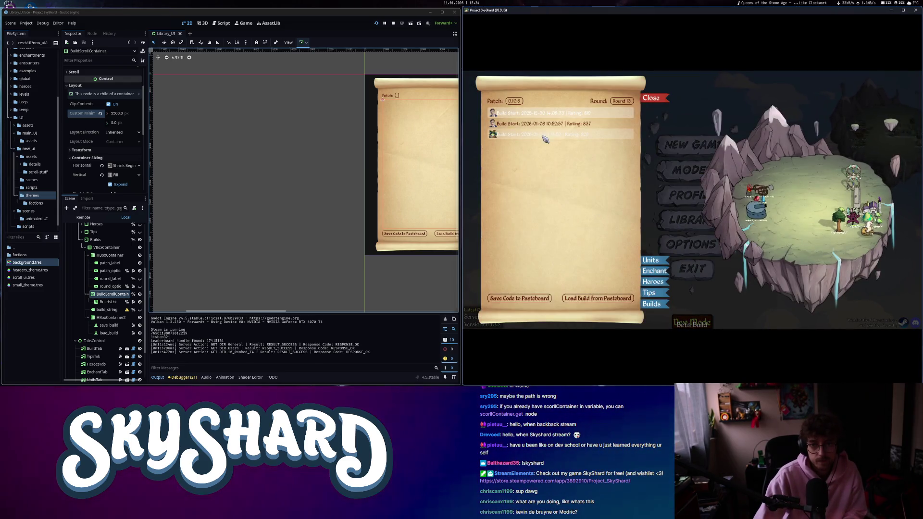
pyautogui.click(659, 263)
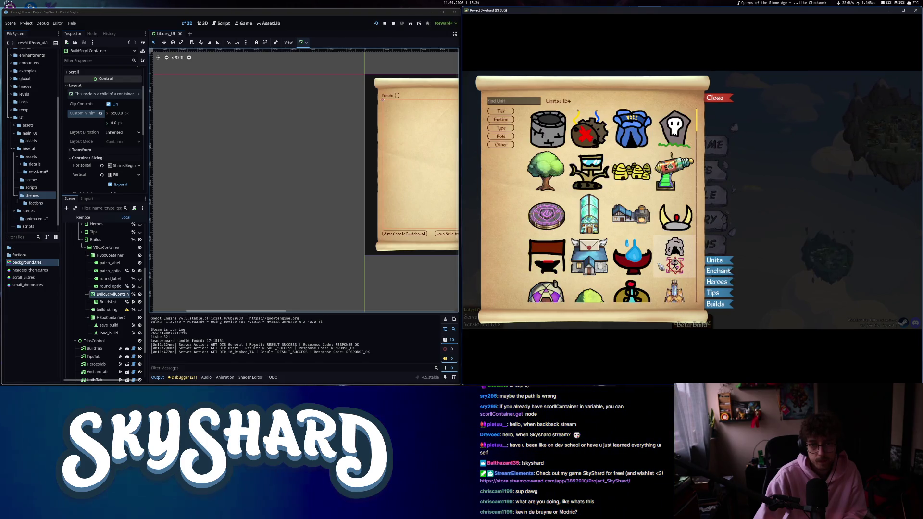
# Browse the Enchant, Tips, Heroes and Builds tabs and load the third saved build.
pyautogui.moveTo(592, 177)
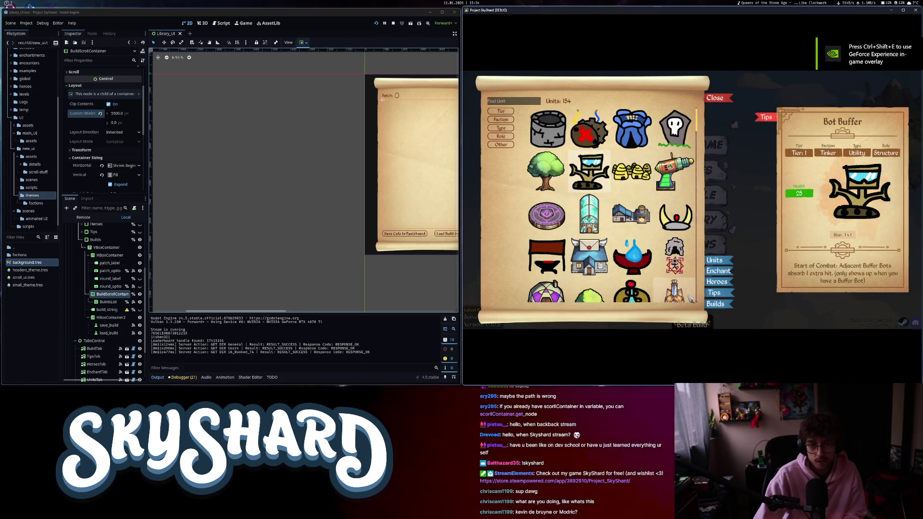
pyautogui.click(716, 274)
pyautogui.click(713, 292)
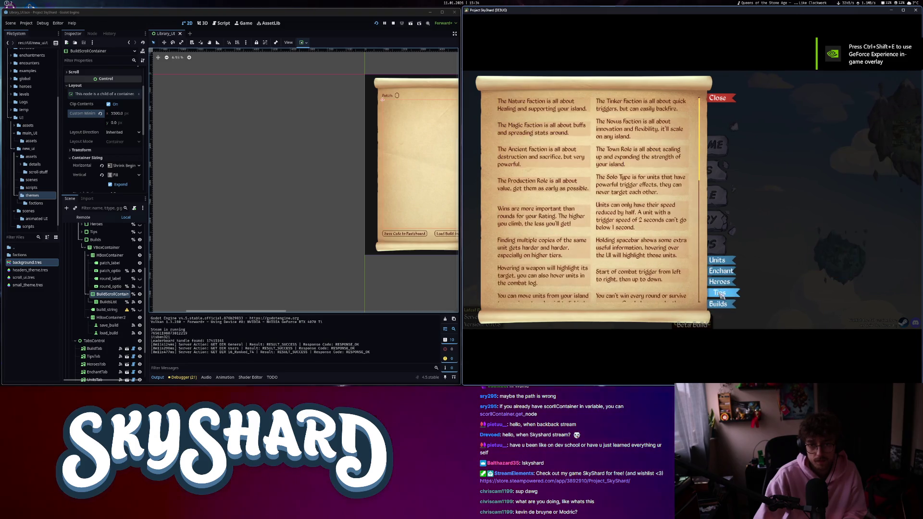
pyautogui.click(720, 283)
pyautogui.click(718, 304)
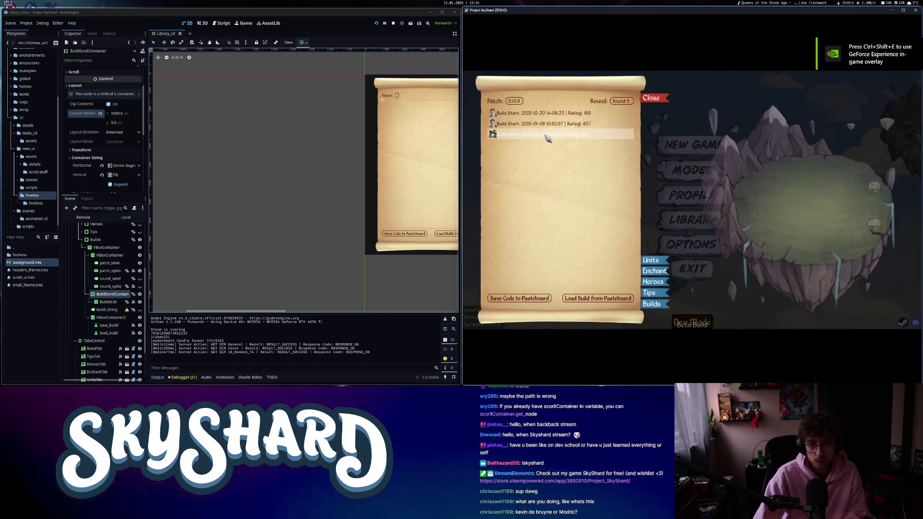
pyautogui.click(528, 134)
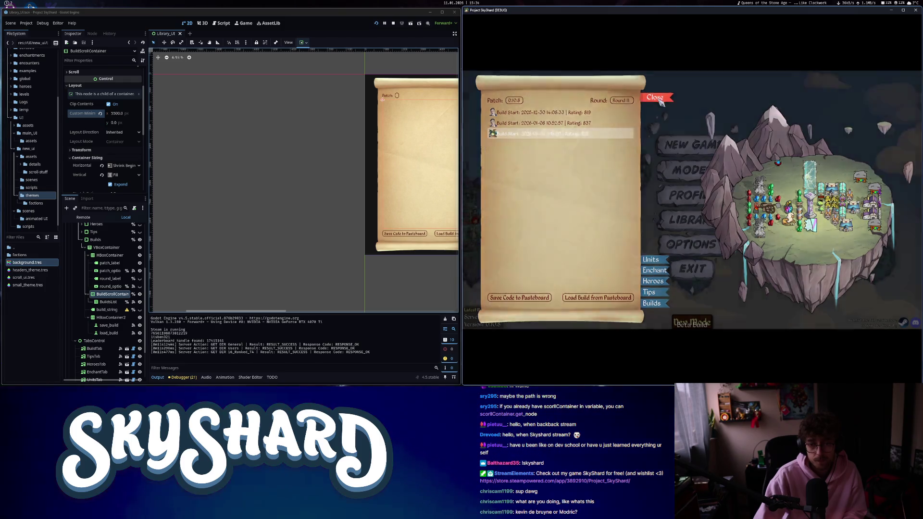
# Close the Library and exit SkyShard, then select BuildsList under the expanded Builds node.
pyautogui.click(661, 102)
pyautogui.click(691, 268)
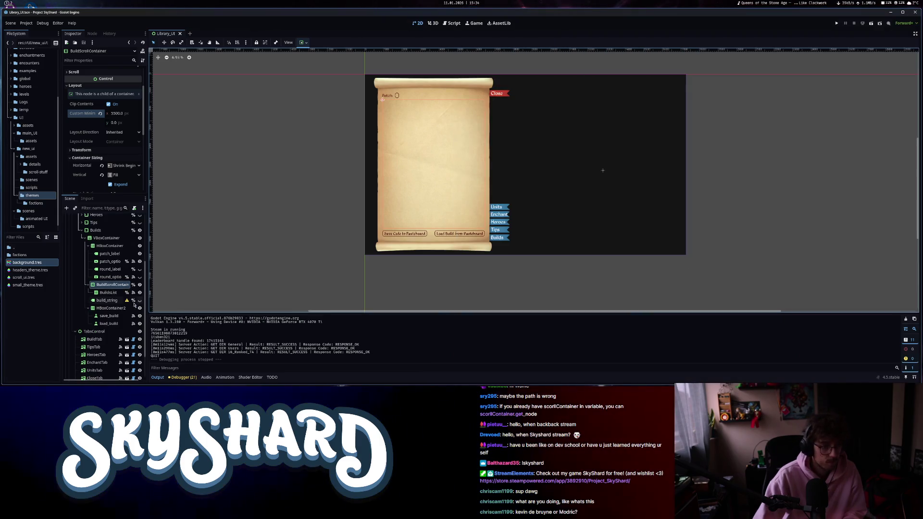
pyautogui.click(108, 293)
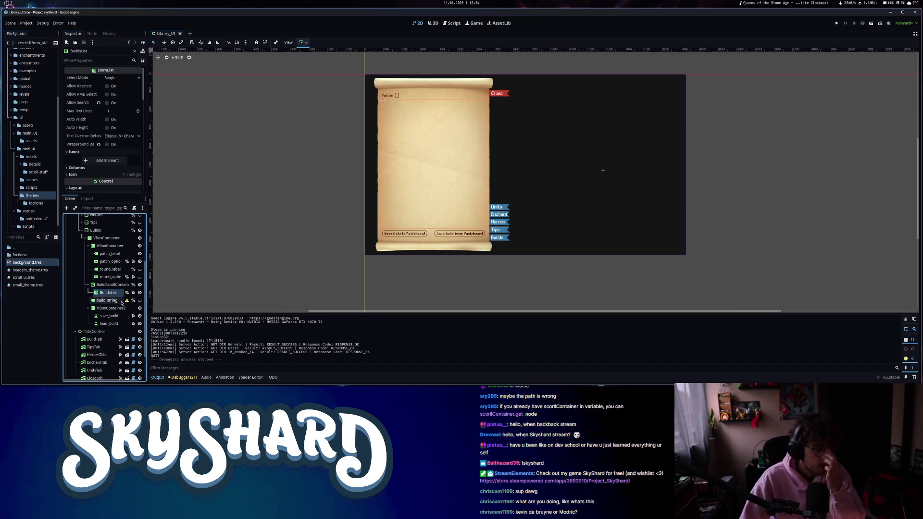
pyautogui.scroll(3, 82, 283)
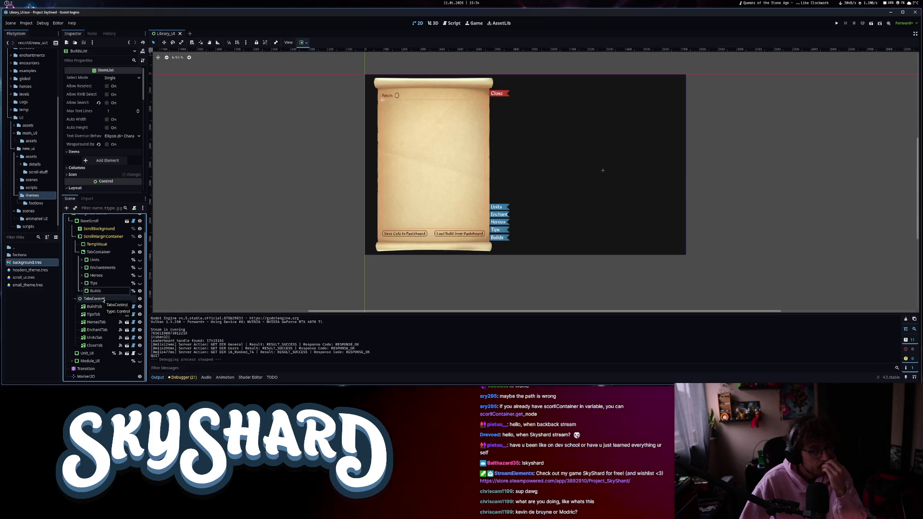
pyautogui.click(604, 172)
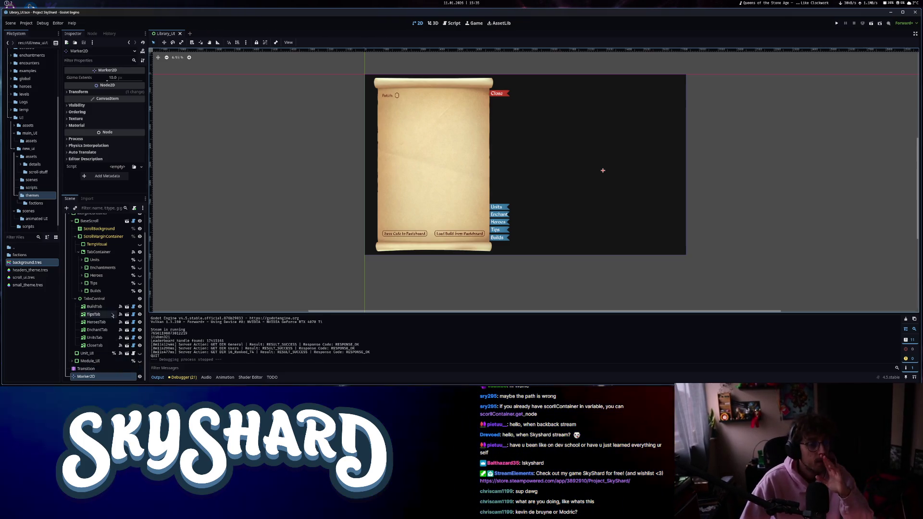
pyautogui.click(82, 291)
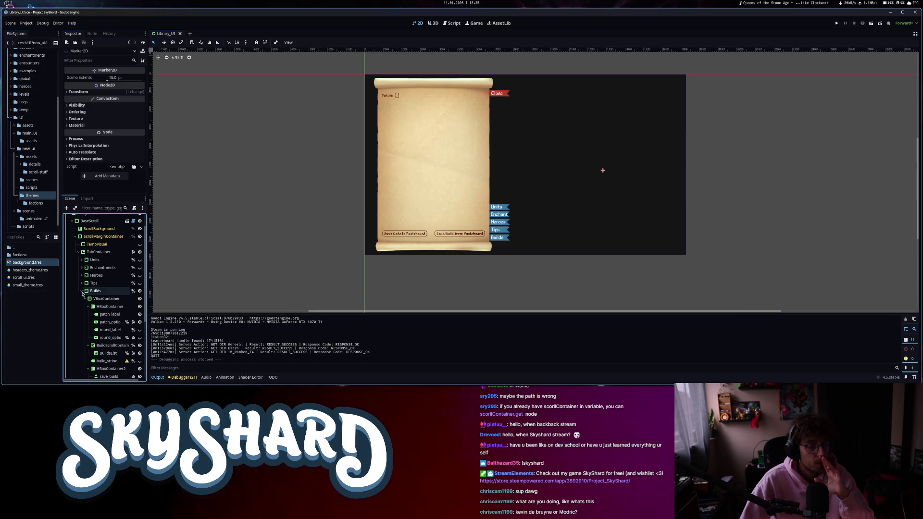
pyautogui.scroll(-3, 108, 339)
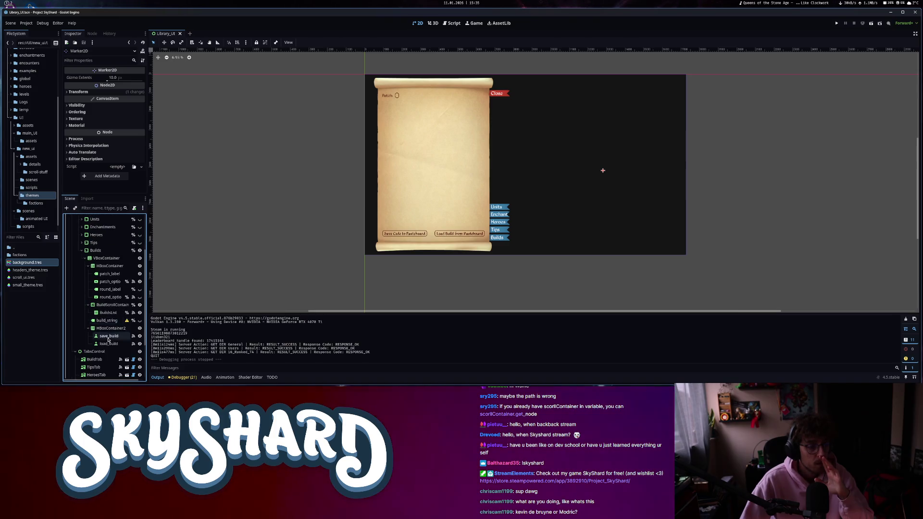
pyautogui.click(117, 314)
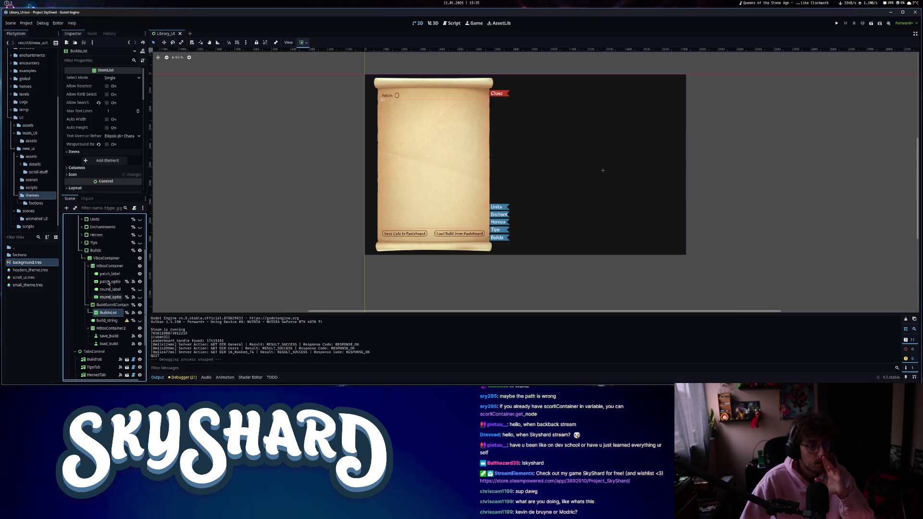
# Open BuildsList's connected build-selection method, then make round_label visible in the 2D view.
pyautogui.click(93, 34)
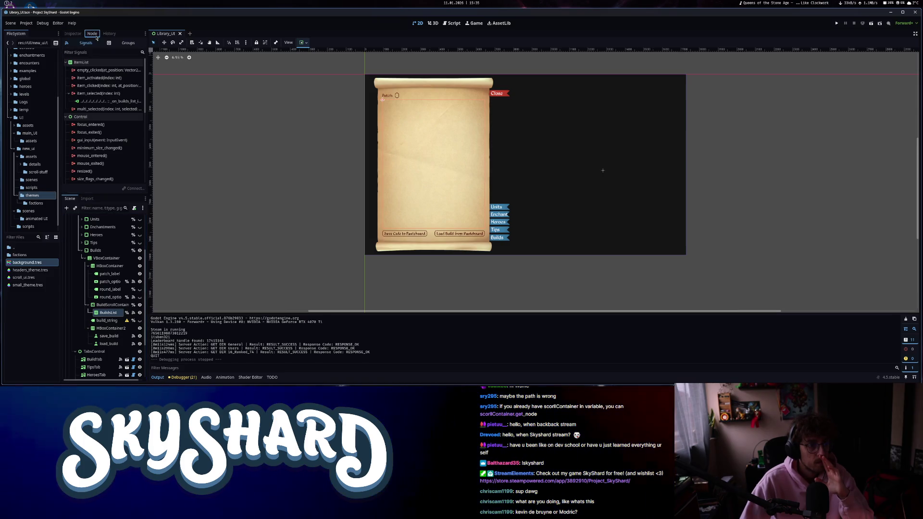
pyautogui.doubleClick(100, 101)
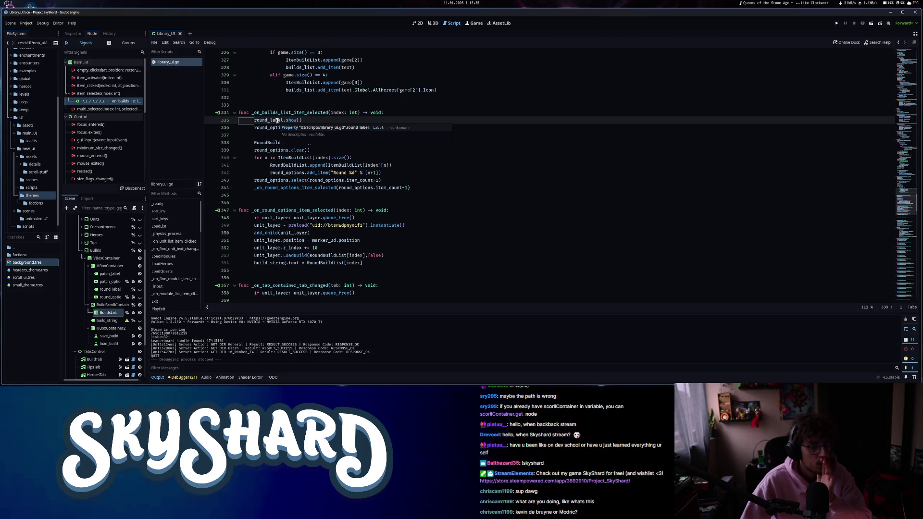
pyautogui.hotkey('ctrl', 'F1')
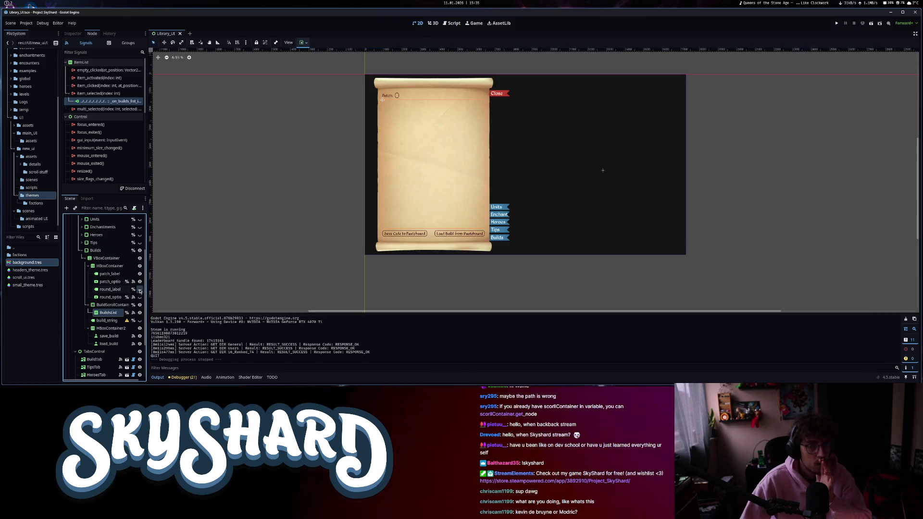
pyautogui.click(140, 290)
# Review _on_round_options_item_selected's lines freeing the unit layer, setting it up and raising z_index.
pyautogui.click(452, 23)
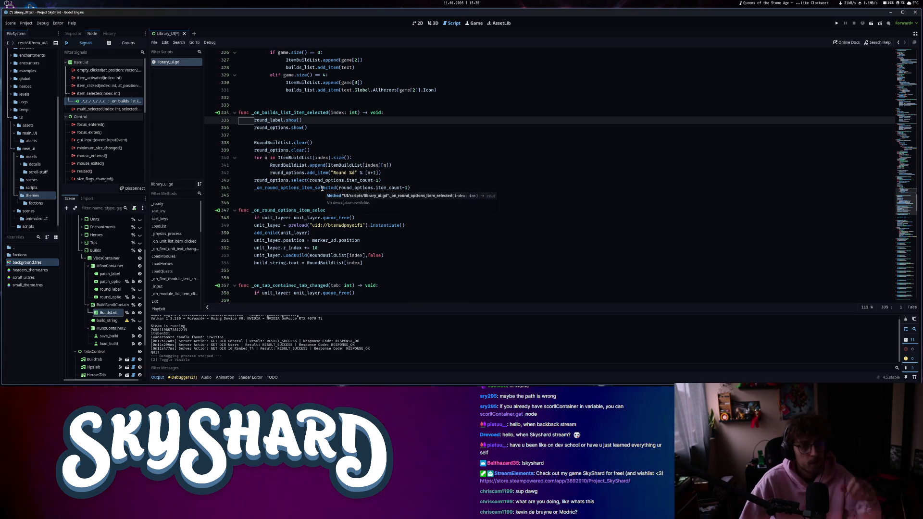
pyautogui.keyDown('ctrl'); pyautogui.click(322, 188); pyautogui.keyUp('ctrl')
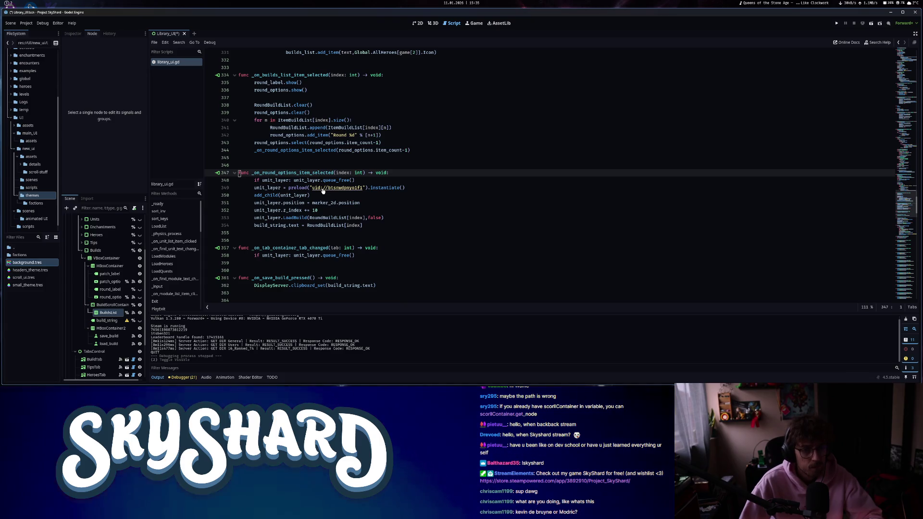
pyautogui.moveTo(254, 180); pyautogui.dragTo(372, 179)
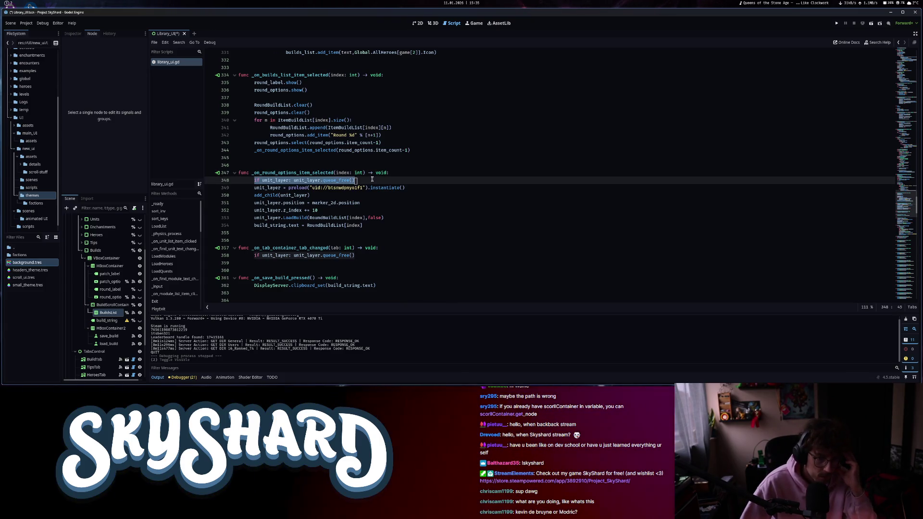
pyautogui.click(254, 187)
pyautogui.moveTo(282, 193); pyautogui.dragTo(380, 218)
pyautogui.click(382, 226)
pyautogui.write('[')
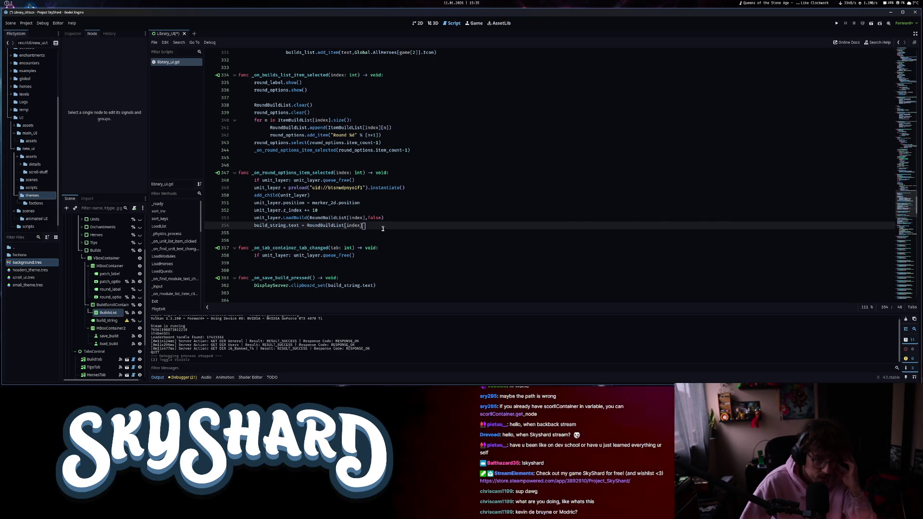
pyautogui.moveTo(251, 210); pyautogui.dragTo(333, 212)
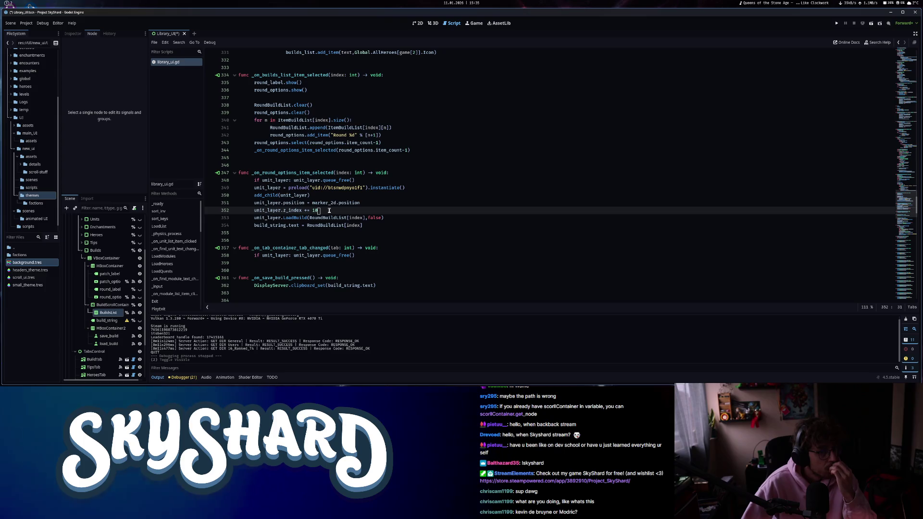
pyautogui.click(419, 23)
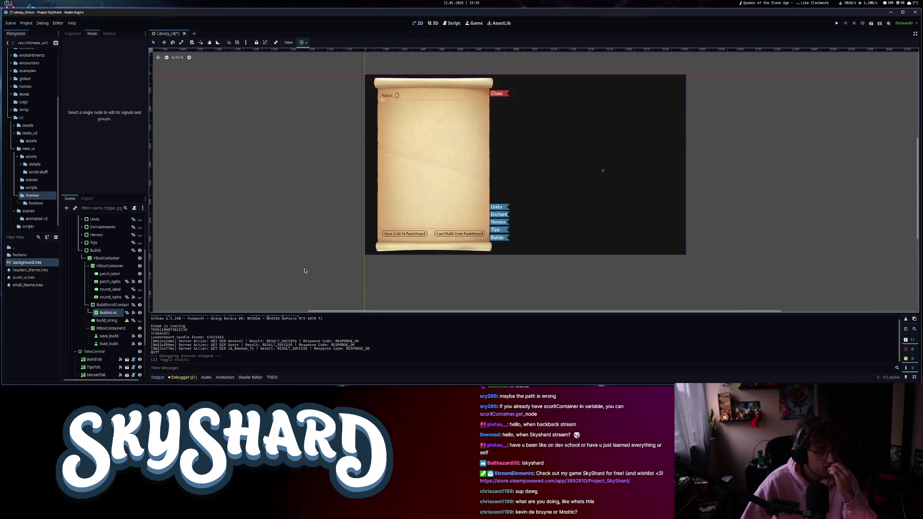
# Fold the scene tree, select the LibraryUI root, and dismiss the add-node dialog unused.
pyautogui.scroll(-3, 118, 343)
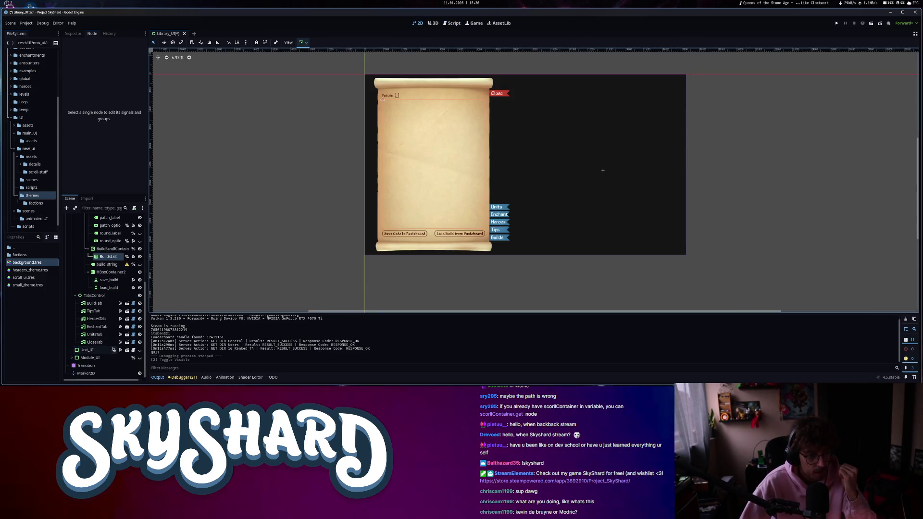
pyautogui.click(91, 373)
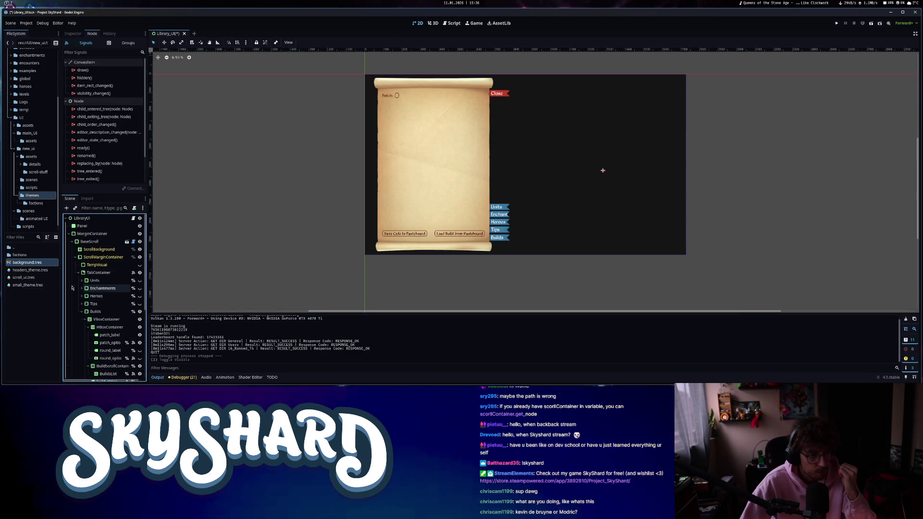
pyautogui.scroll(10, 94, 336)
pyautogui.click(69, 233)
pyautogui.press('F2')
pyautogui.click(85, 219)
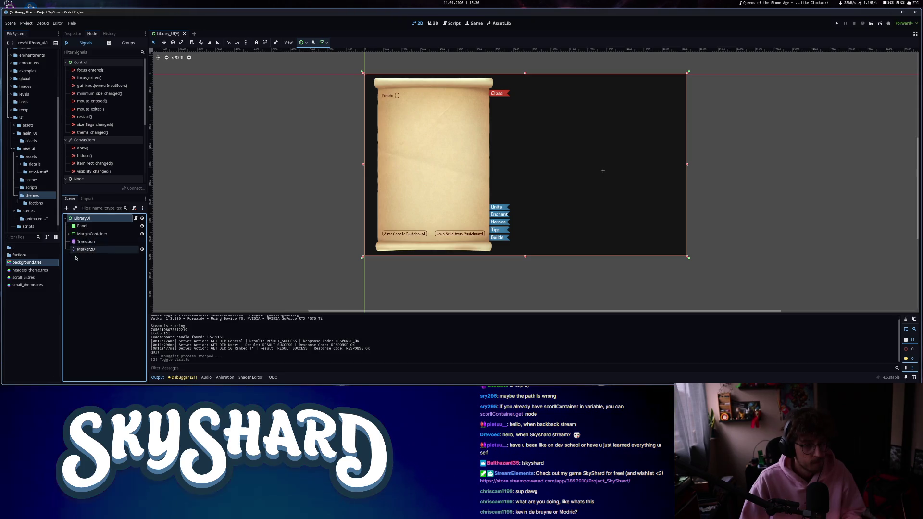
pyautogui.hotkey('ctrl', 'a')
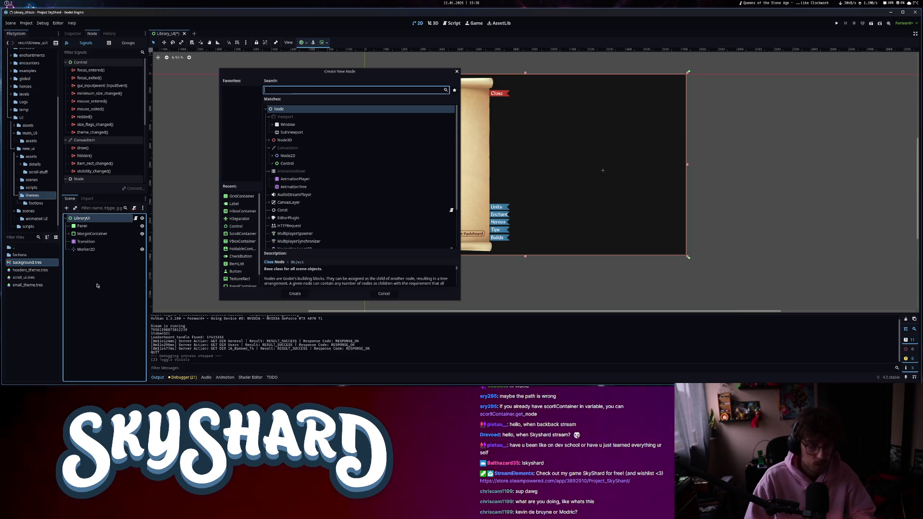
pyautogui.press('Escape')
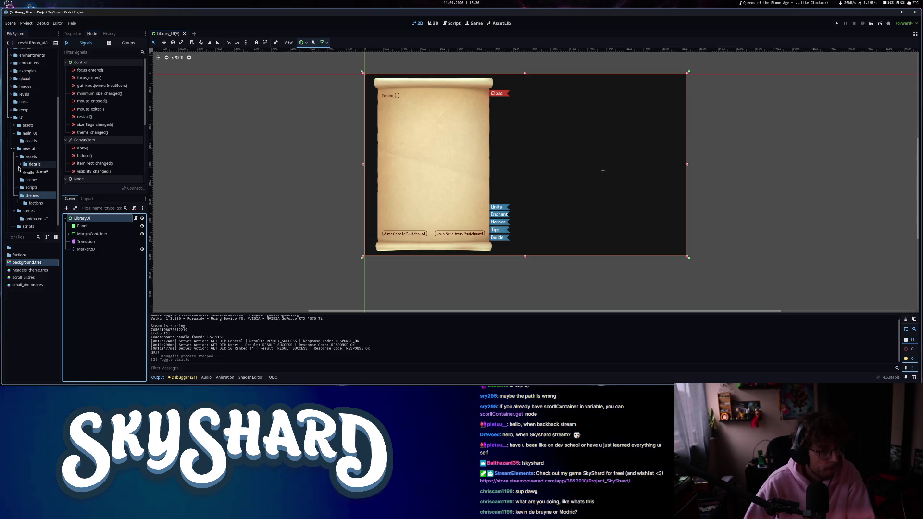
# Instance base_scroll.tscn from new_ui/scenes under MarginContainer as BaseScroll2.
pyautogui.click(78, 236)
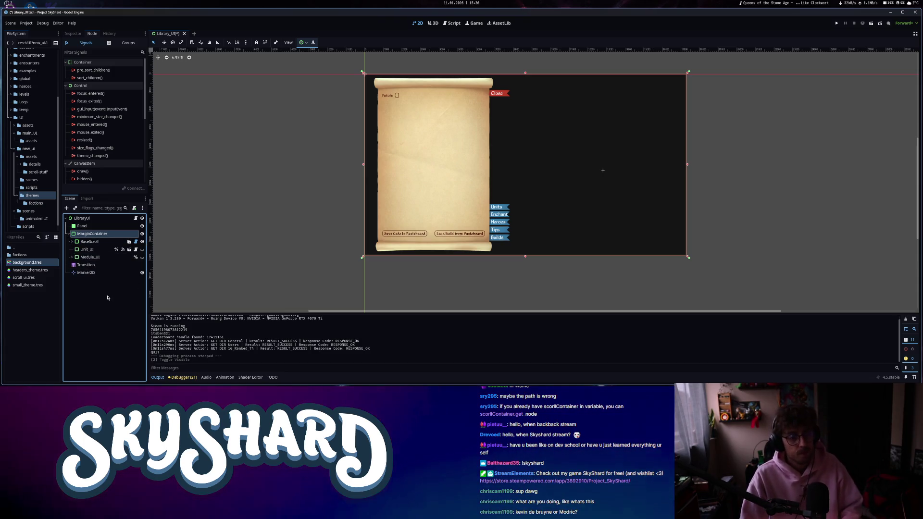
pyautogui.hotkey('ctrl', 'a')
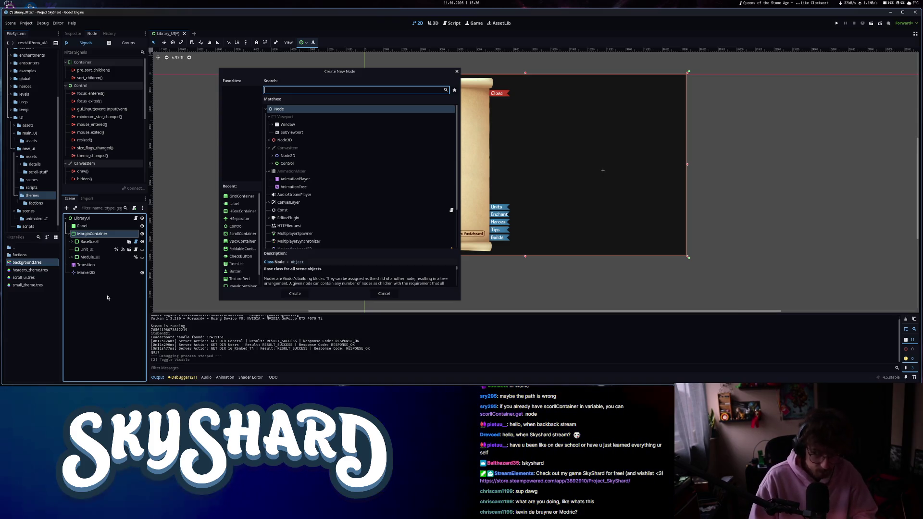
pyautogui.press('Escape')
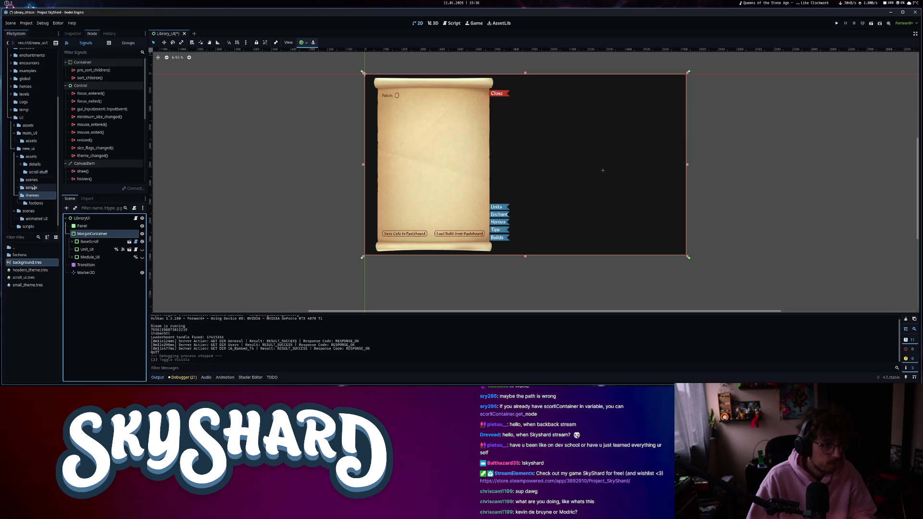
pyautogui.click(32, 179)
pyautogui.moveTo(26, 254); pyautogui.dragTo(88, 236)
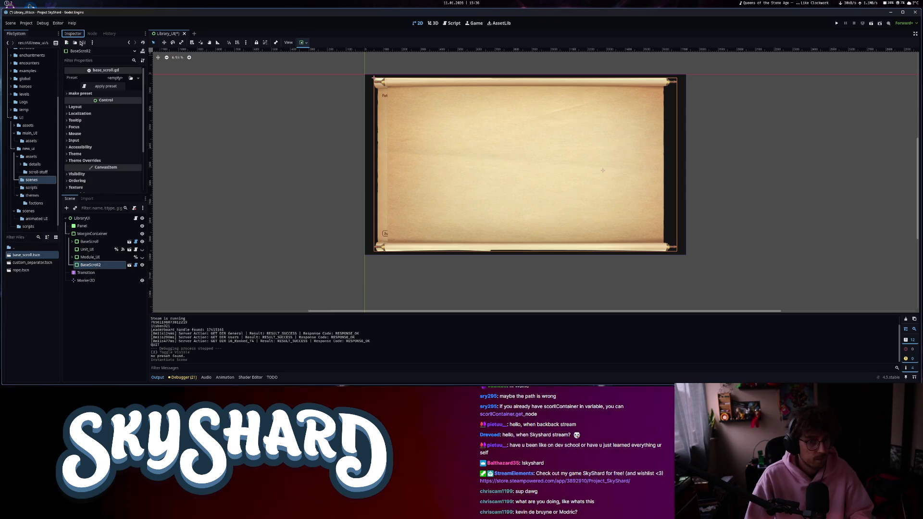
# Assign the ScrollTemplate preset to BaseScroll2 and apply its Simple option.
pyautogui.click(109, 79)
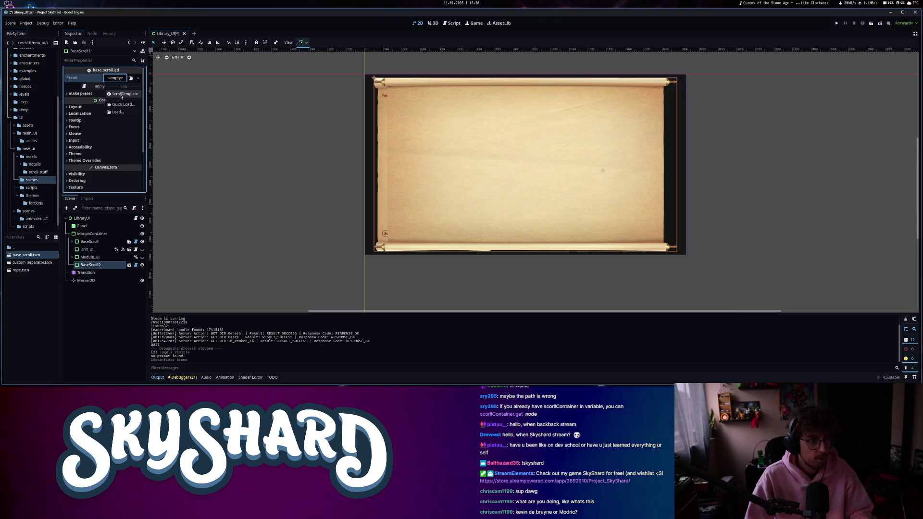
pyautogui.click(120, 91)
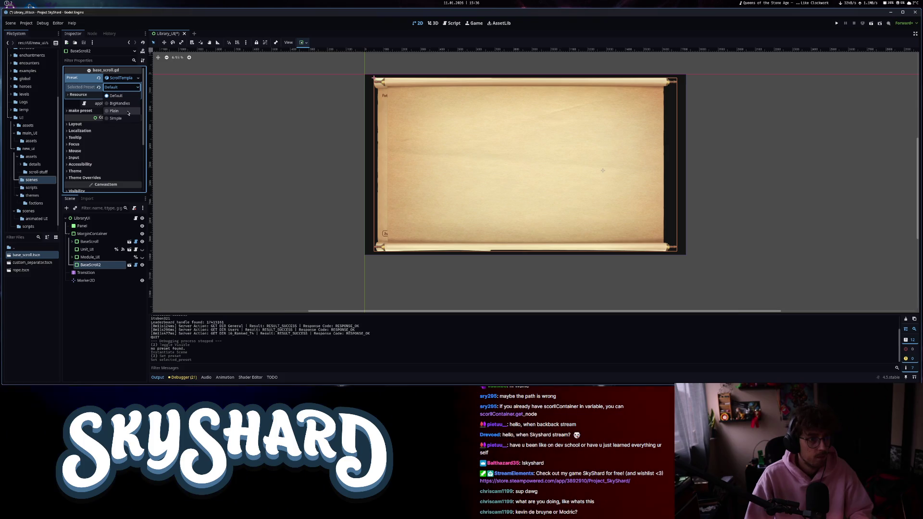
pyautogui.click(111, 104)
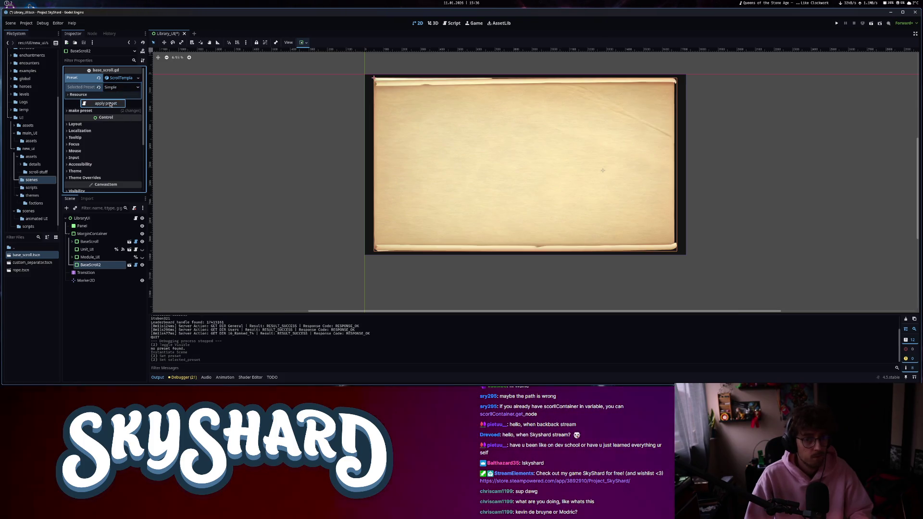
# Set BaseScroll2's container sizing to Shrink End horizontally and Shrink Center vertically.
pyautogui.click(76, 124)
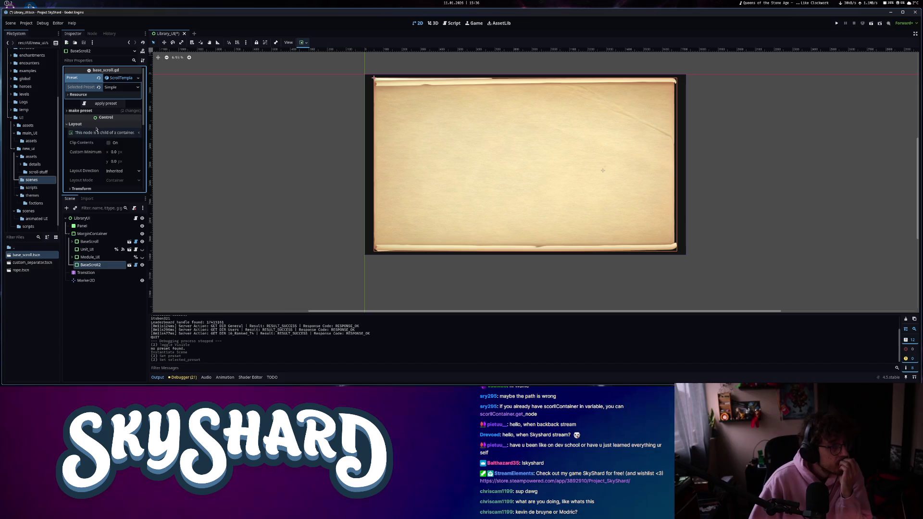
pyautogui.scroll(-3, 121, 180)
pyautogui.click(87, 134)
pyautogui.click(124, 142)
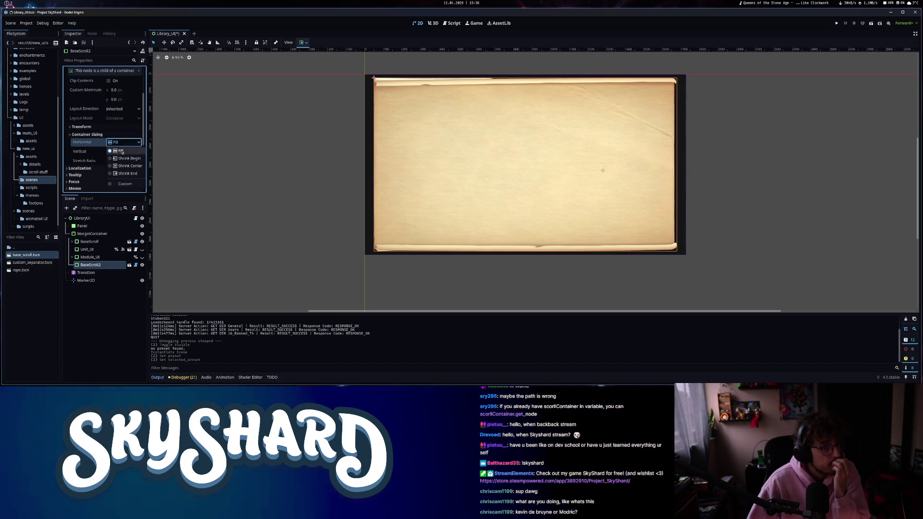
pyautogui.click(124, 156)
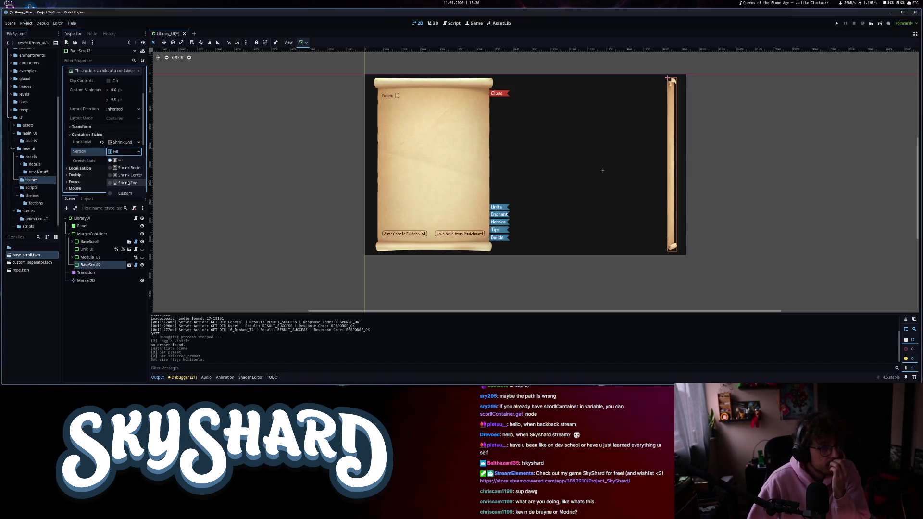
pyautogui.click(128, 175)
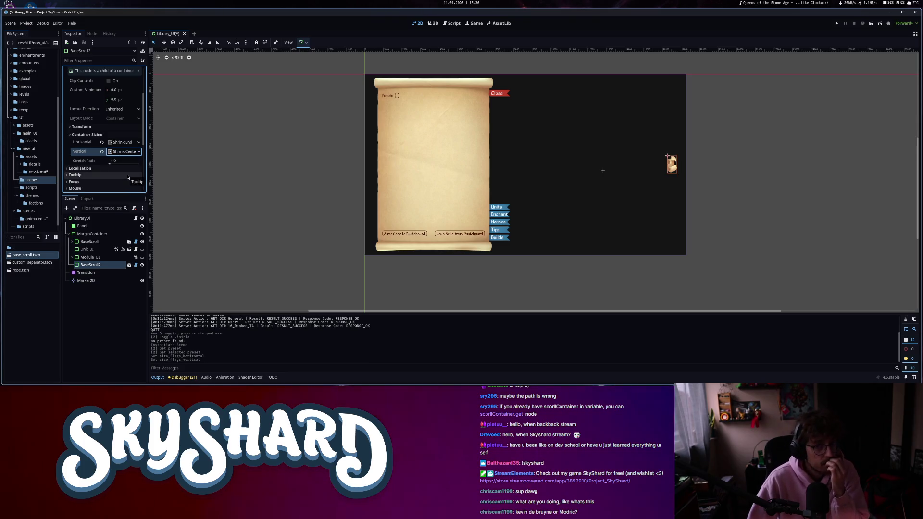
# Set BaseScroll2's Custom Minimum Size to 8000 by 8000.
pyautogui.click(120, 90)
pyautogui.write('5000')
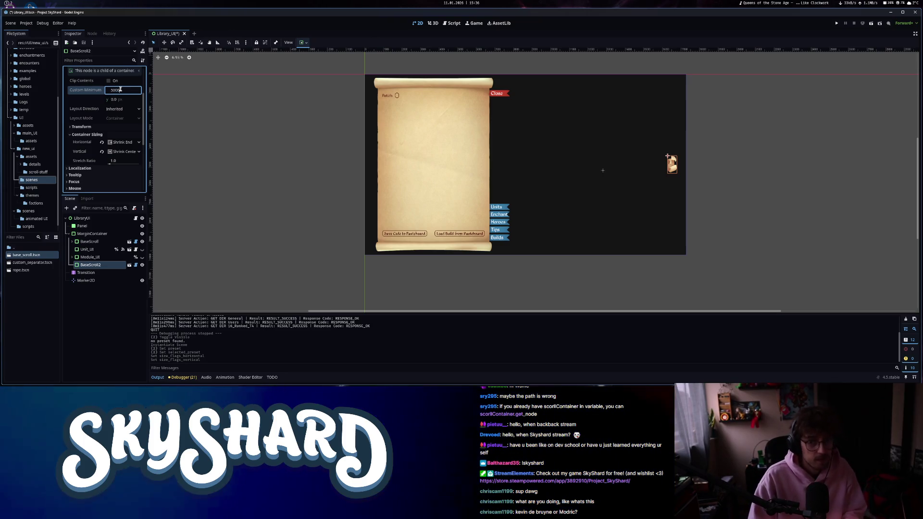
pyautogui.press('Return')
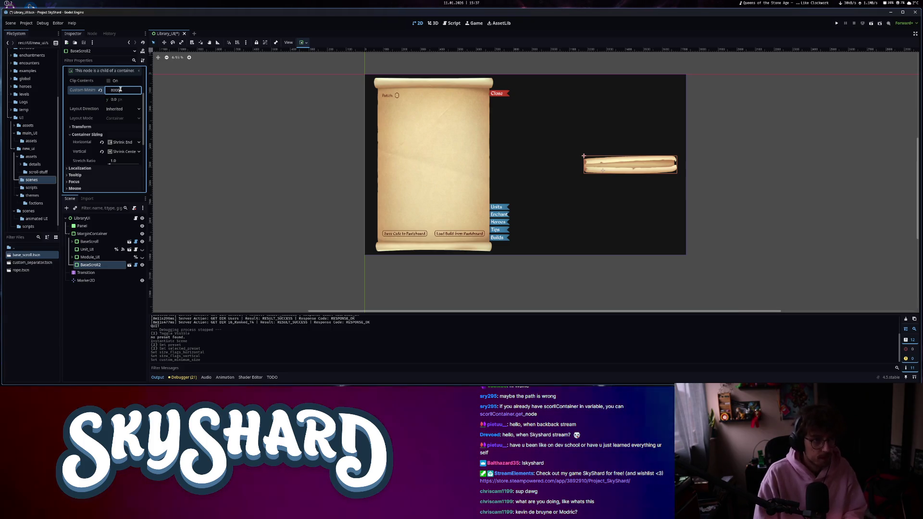
pyautogui.press('Return')
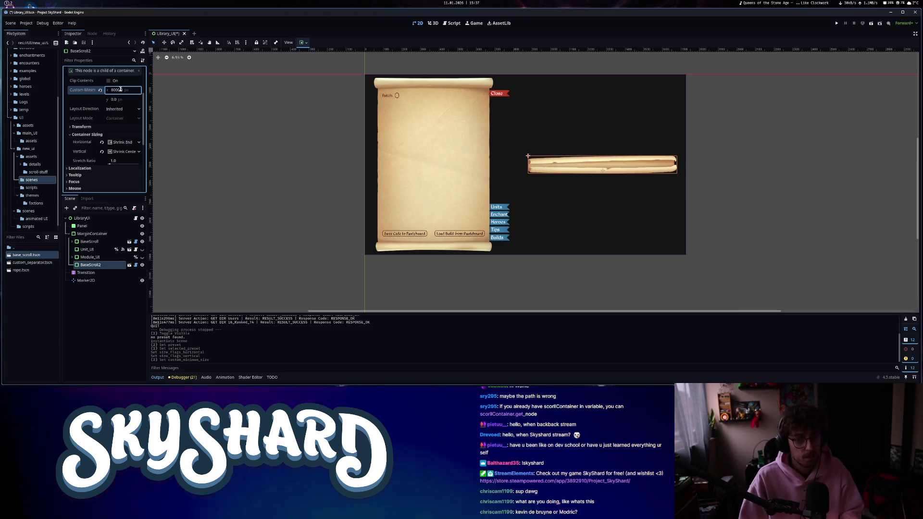
pyautogui.click(120, 99)
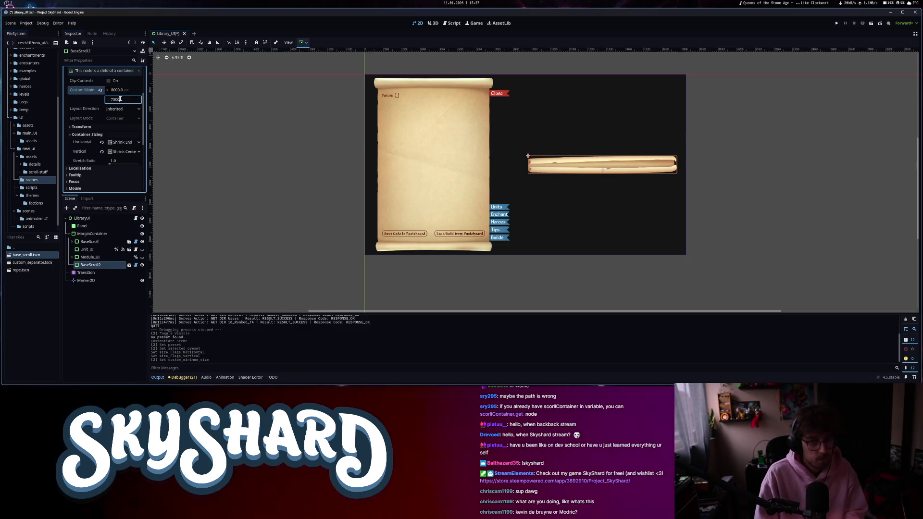
pyautogui.press('Return')
pyautogui.click(112, 100)
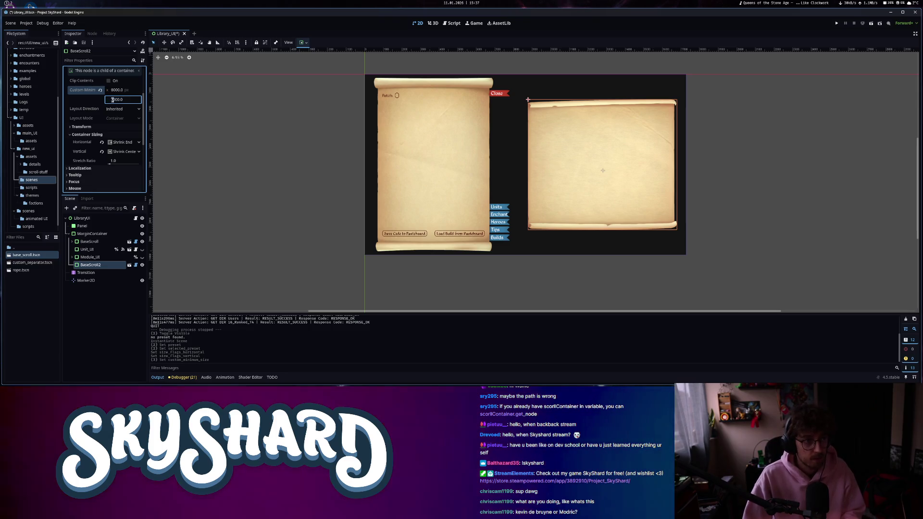
pyautogui.press('BackSpace')
pyautogui.write('8')
pyautogui.press('Return')
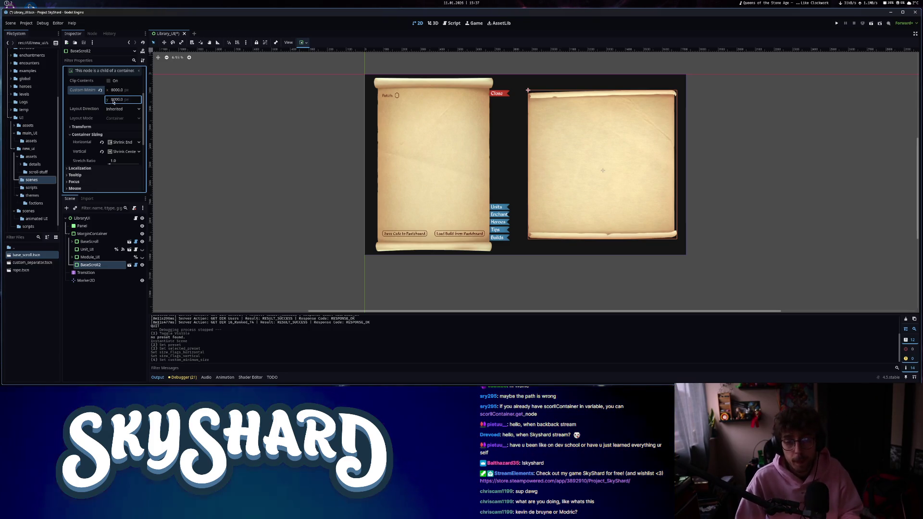
pyautogui.click(541, 178)
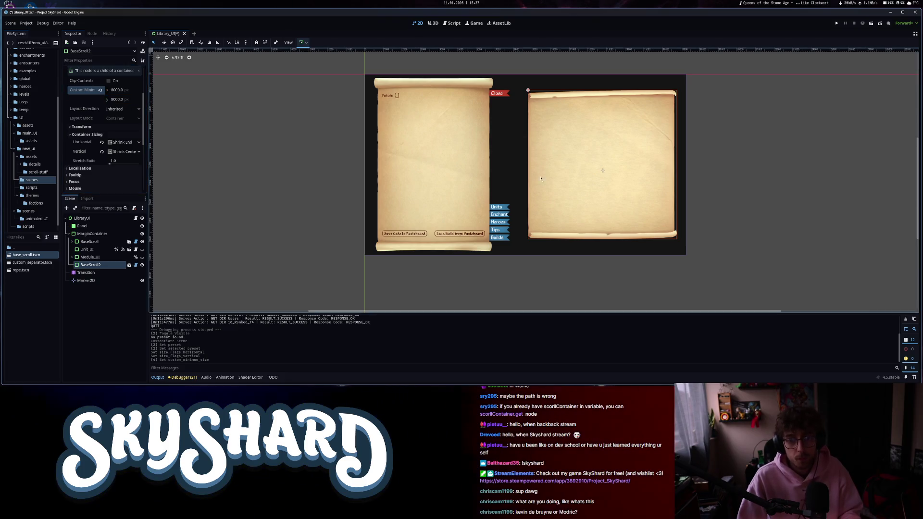
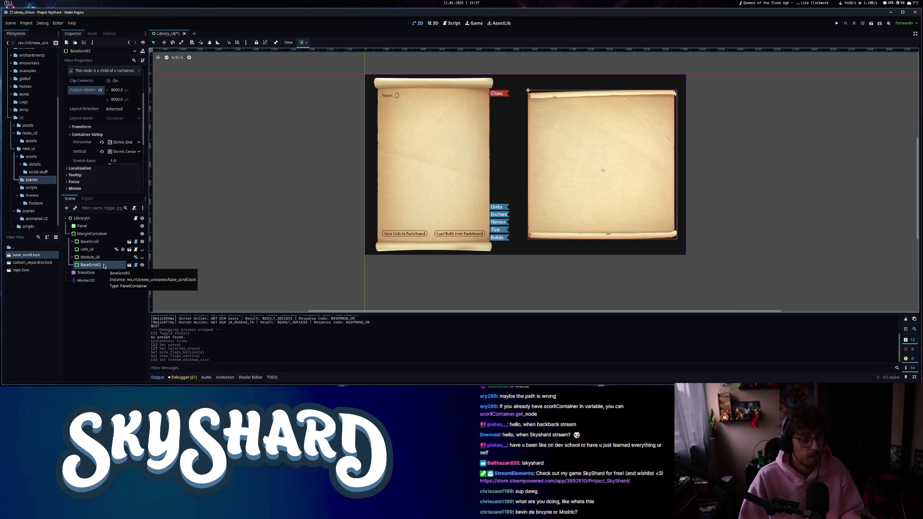
# Rename BaseScroll2 to IslandScroll and enable Access as Unique Name on it.
pyautogui.click(104, 267)
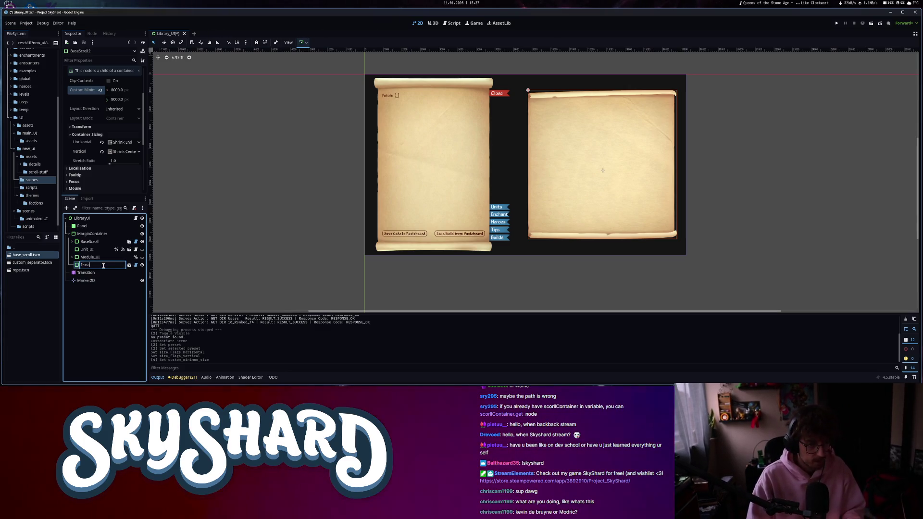
pyautogui.write('slandScroll')
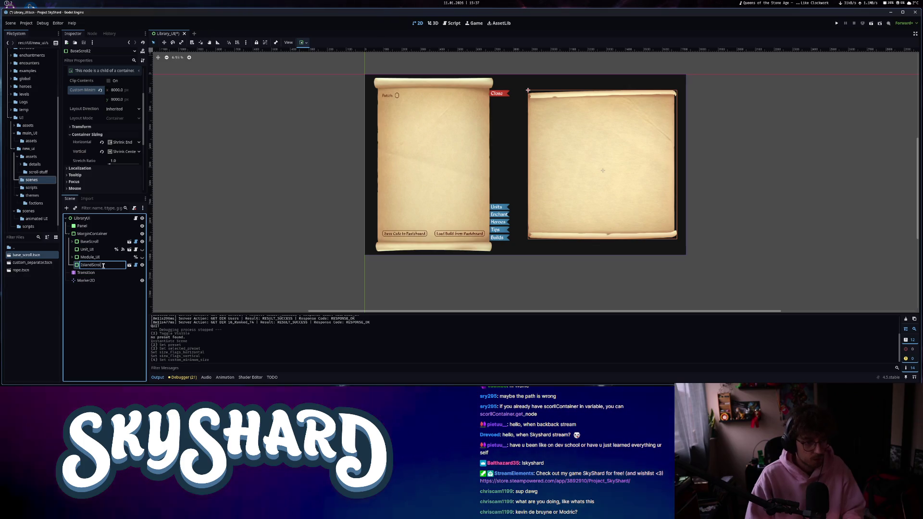
pyautogui.press('Return')
pyautogui.rightClick(105, 265)
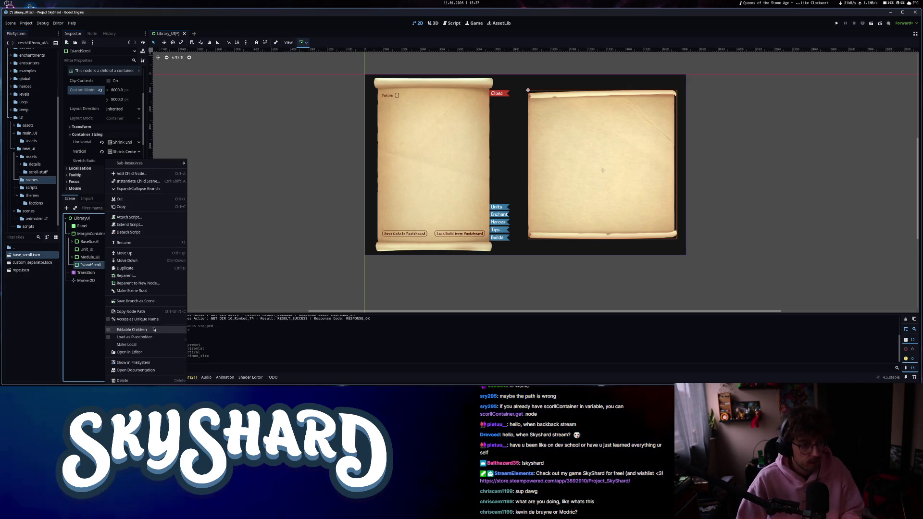
pyautogui.click(139, 320)
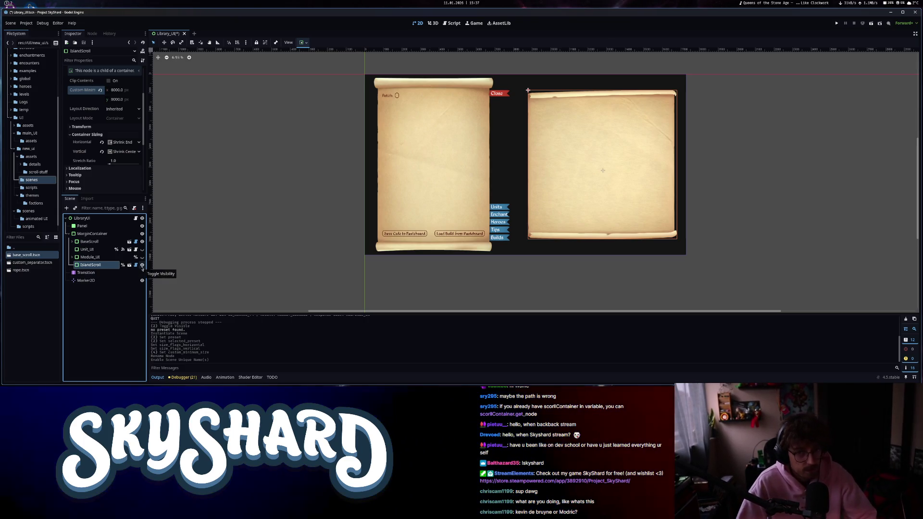
# Inspect the Marker2D node, then reselect IslandScroll.
pyautogui.click(86, 281)
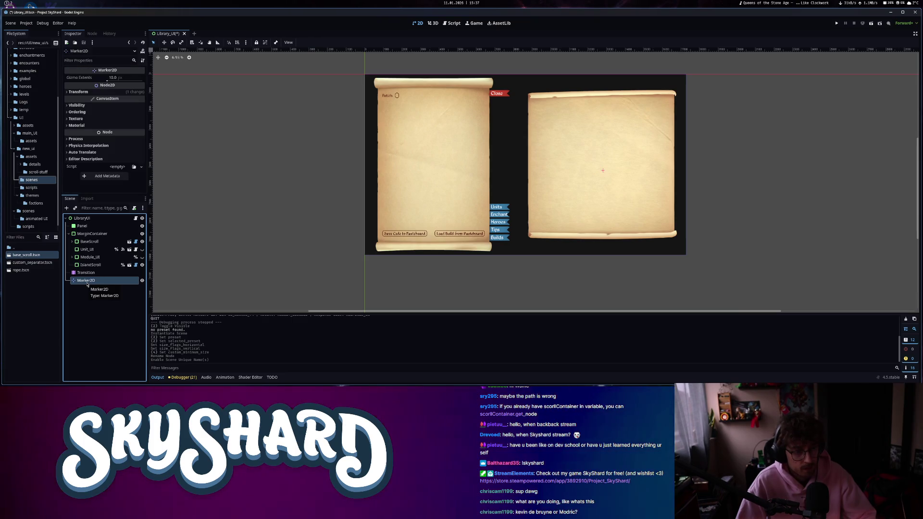
pyautogui.click(94, 265)
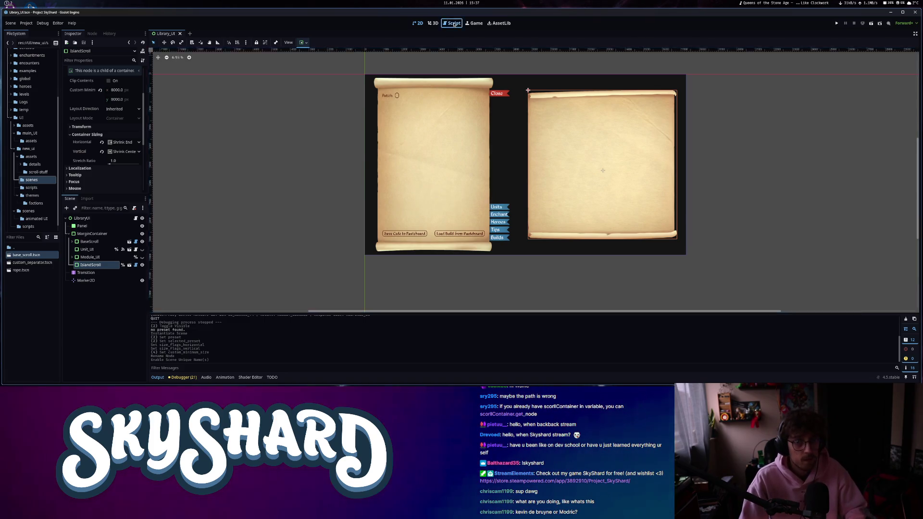
pyautogui.click(454, 23)
pyautogui.click(403, 217)
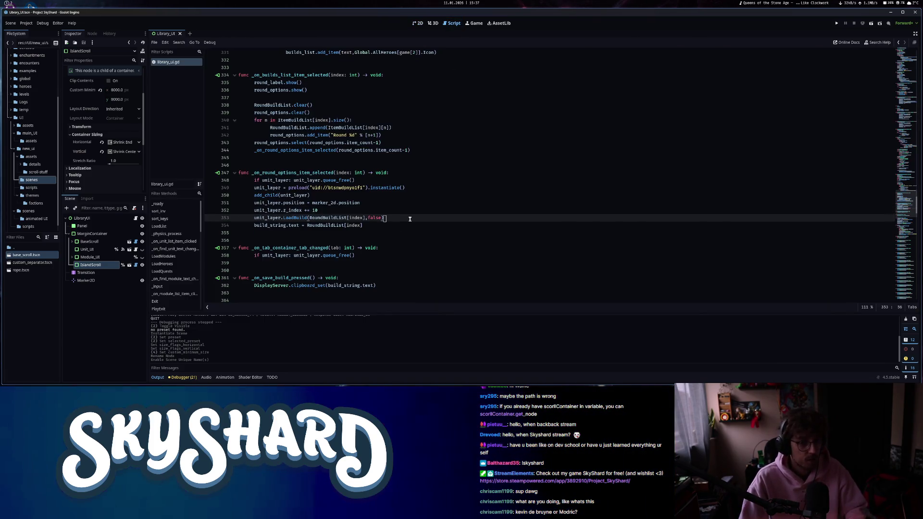
pyautogui.click(906, 58)
pyautogui.click(907, 59)
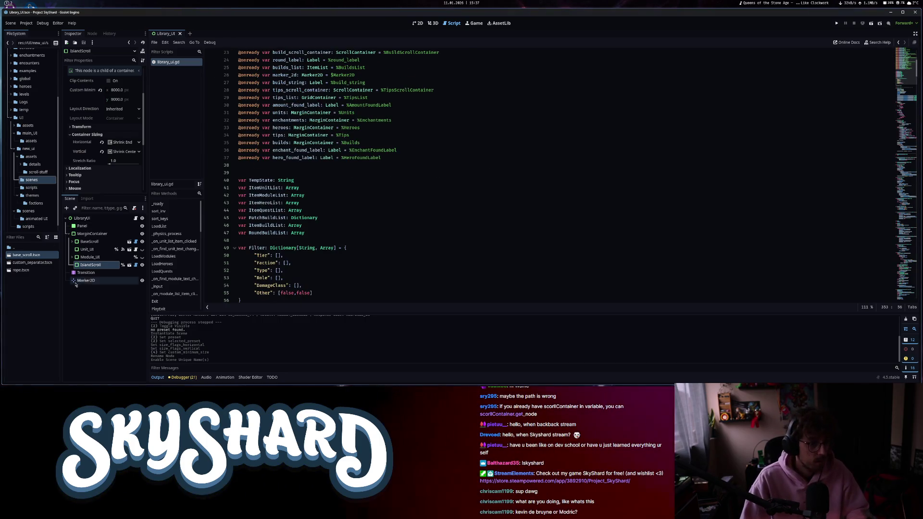
pyautogui.moveTo(96, 266); pyautogui.dragTo(293, 174)
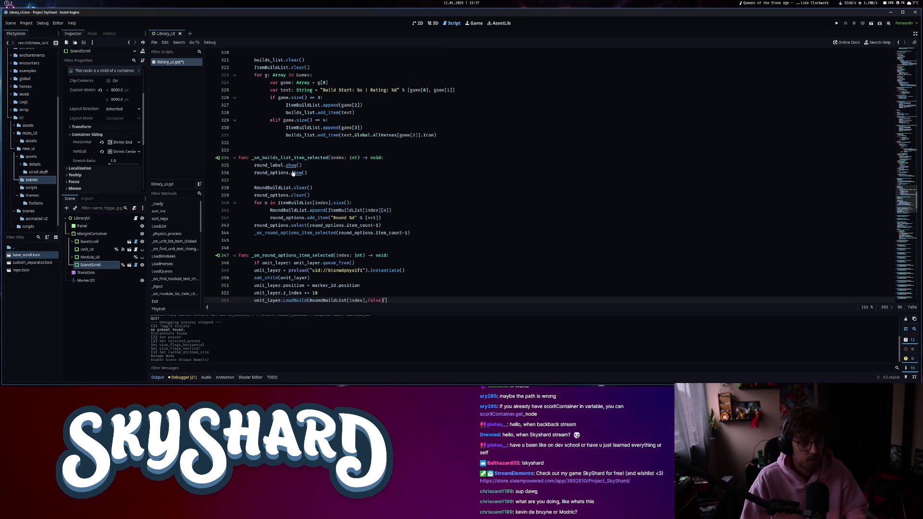
pyautogui.hotkey('ctrl', 's')
pyautogui.scroll(20, 384, 216)
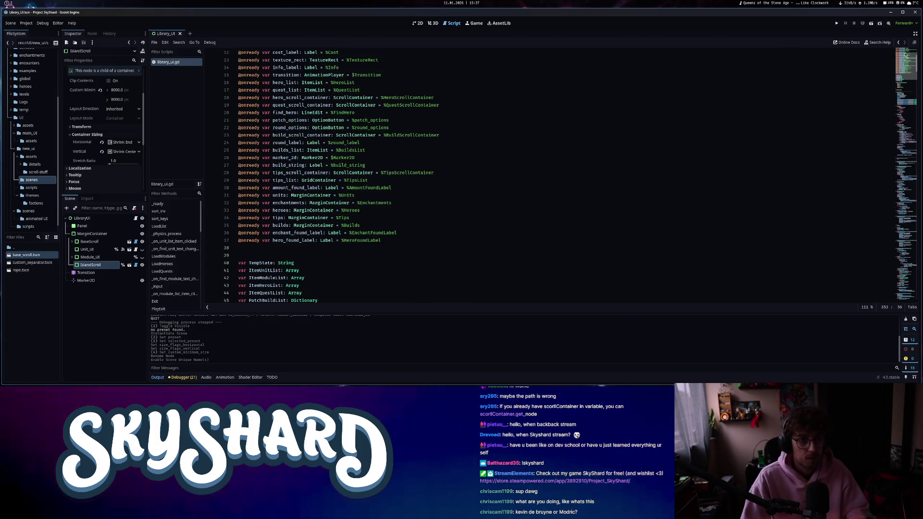
pyautogui.click(377, 246)
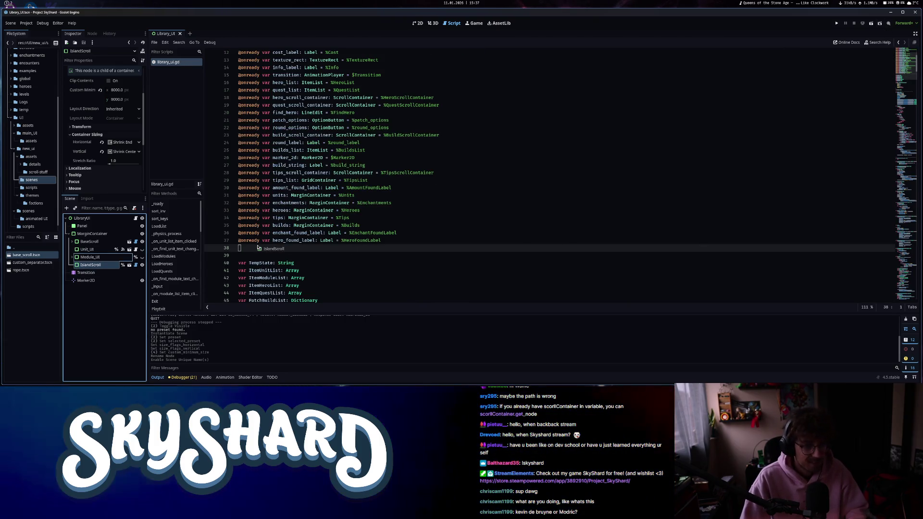
pyautogui.write('@onready var island_scroll: PanelContainer = %IslandScroll')
# Use Go to Function with 'build' to open _on_builds_list_item_selected.
pyautogui.hotkey('ctrl', 'alt', 'f')
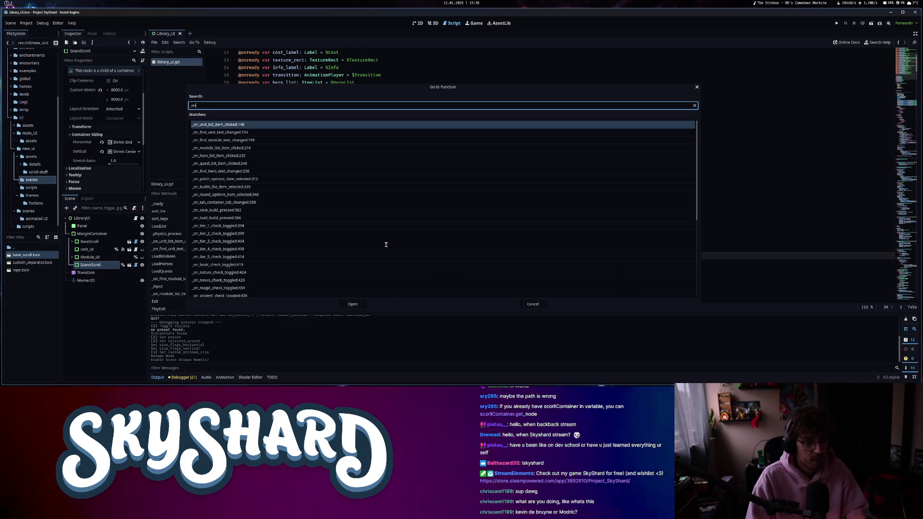
pyautogui.write('is')
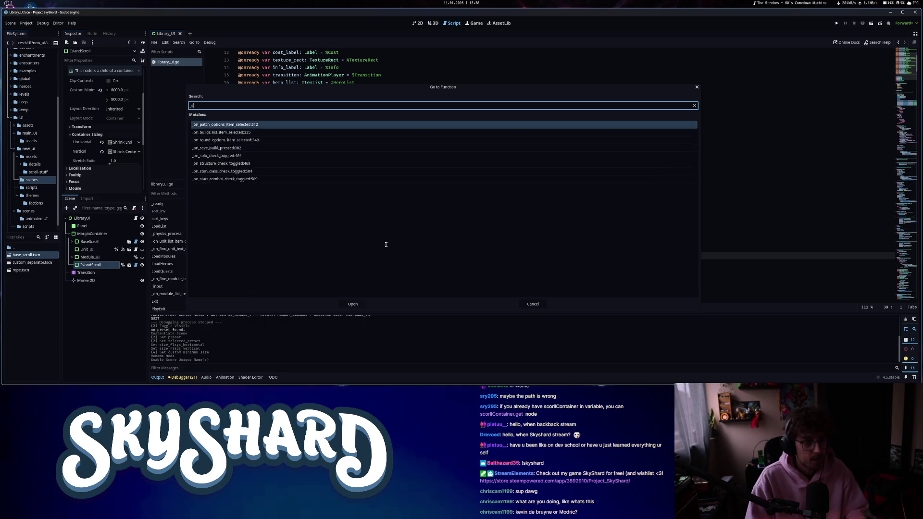
pyautogui.press('BackSpace')
pyautogui.press('BackSpace')
pyautogui.press('BackSpace')
pyautogui.write('isla')
pyautogui.press('BackSpace')
pyautogui.press('BackSpace')
pyautogui.press('BackSpace')
pyautogui.write('build')
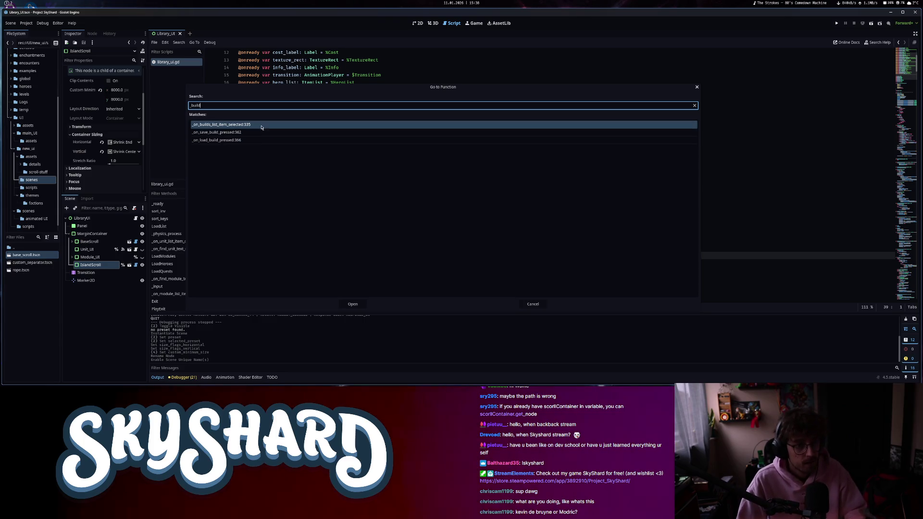
pyautogui.doubleClick(260, 125)
pyautogui.scroll(-2, 375, 252)
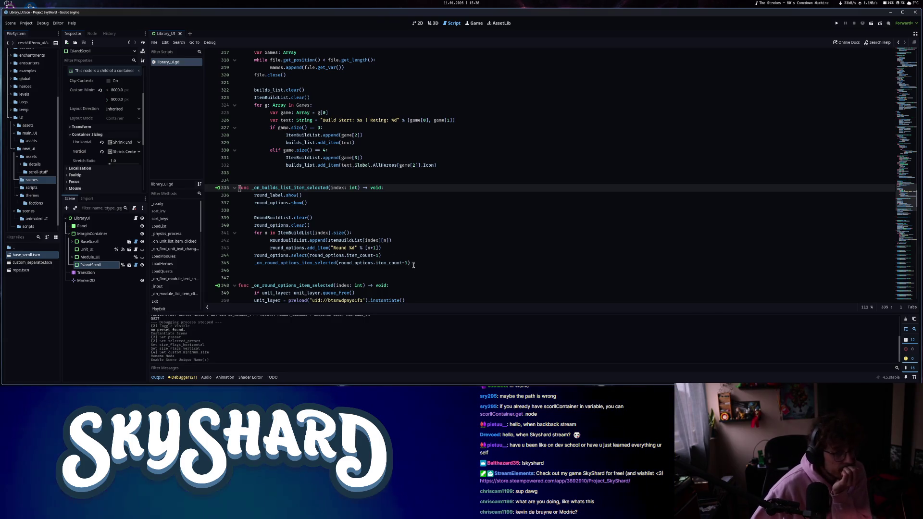
# Add island_scroll.show() at the end of _on_round_options_item_selected.
pyautogui.keyDown('ctrl'); pyautogui.click(300, 263); pyautogui.keyUp('ctrl')
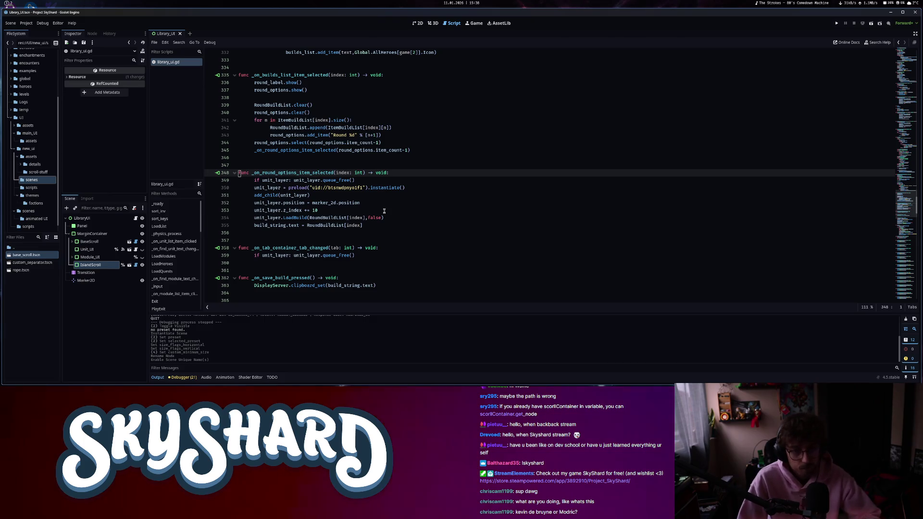
pyautogui.click(347, 188)
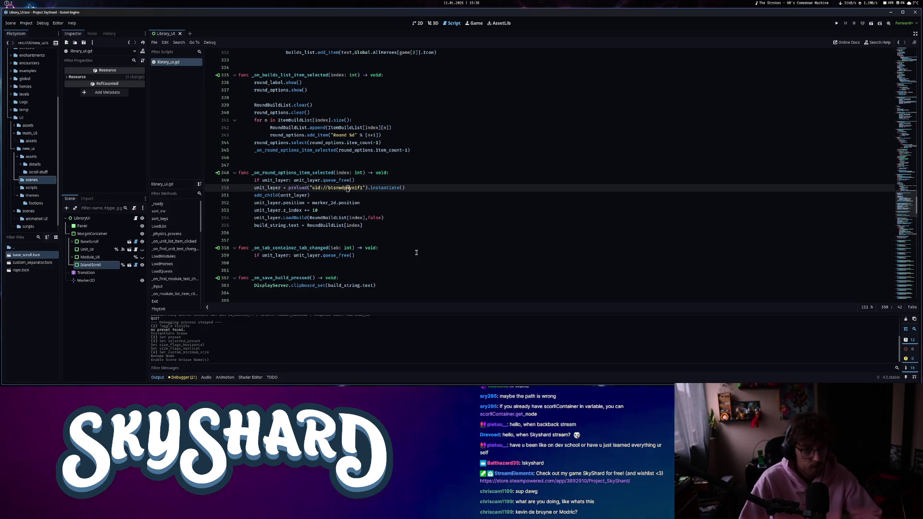
pyautogui.click(385, 225)
pyautogui.press('Return')
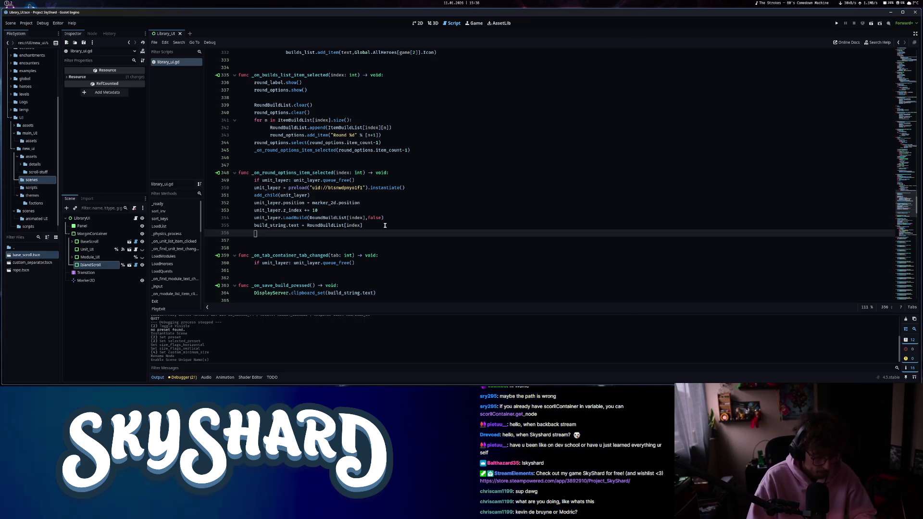
pyautogui.write('isl')
pyautogui.press('Return')
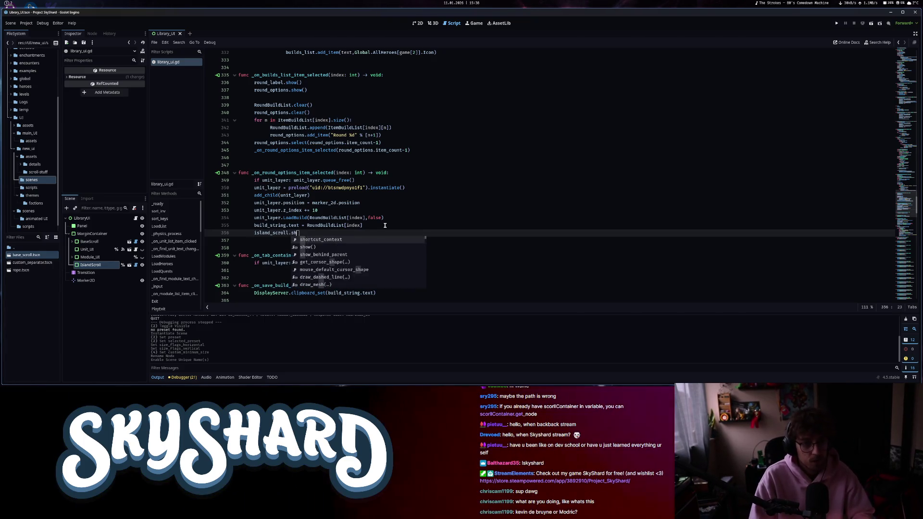
pyautogui.write('ow')
pyautogui.press('Return')
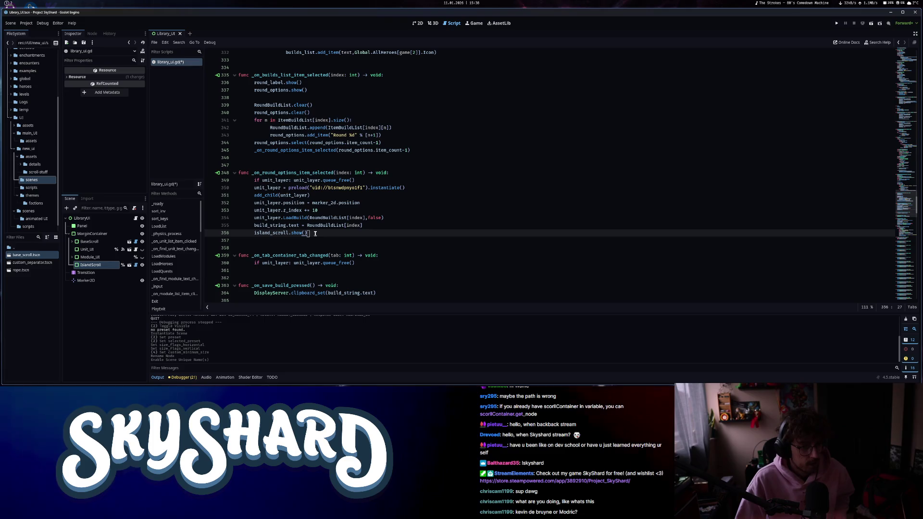
pyautogui.moveTo(310, 233); pyautogui.dragTo(276, 232)
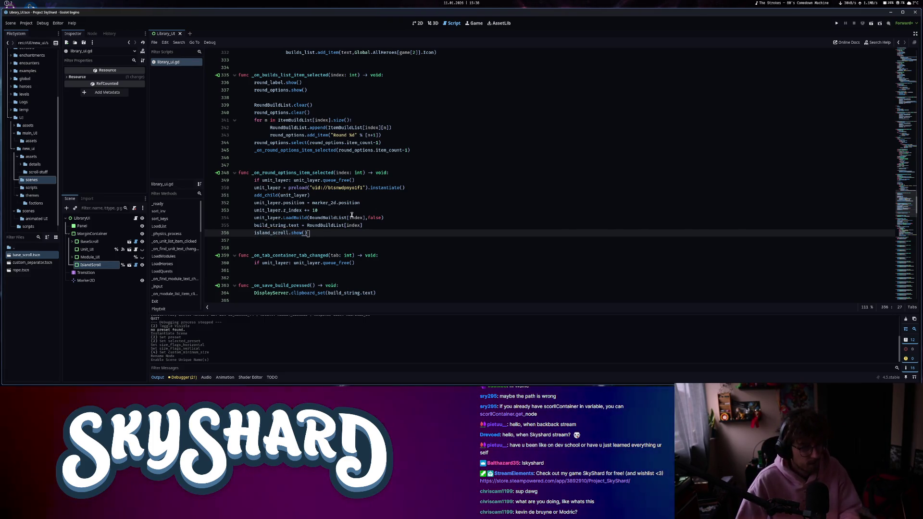
# Find 'unit_later', add island_scroll.hide() in _on_tab_container_tab_changed, and save the script.
pyautogui.hotkey('ctrl', 'f')
pyautogui.write('unit_later')
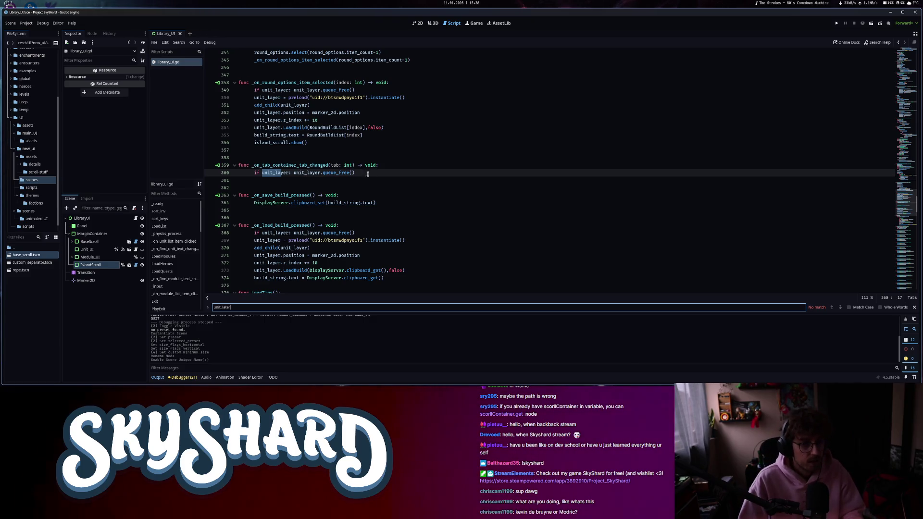
pyautogui.click(294, 173)
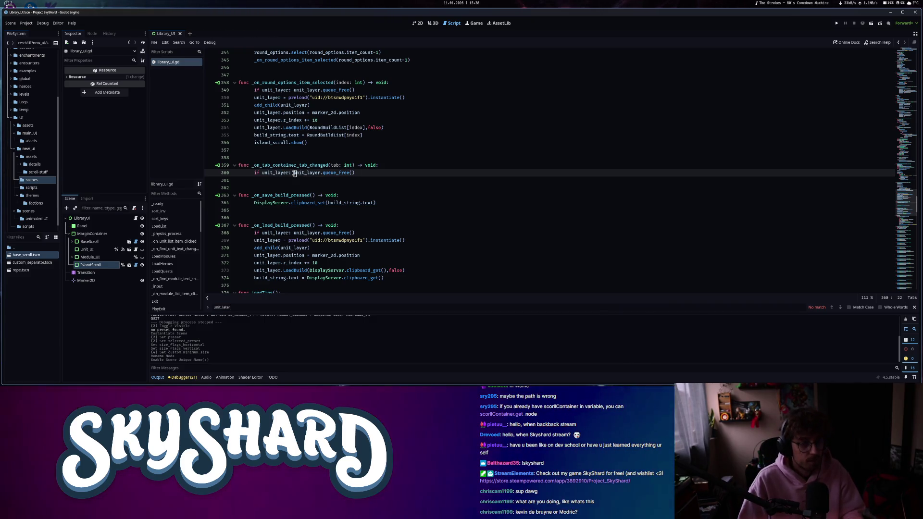
pyautogui.click(367, 173)
pyautogui.press('Return')
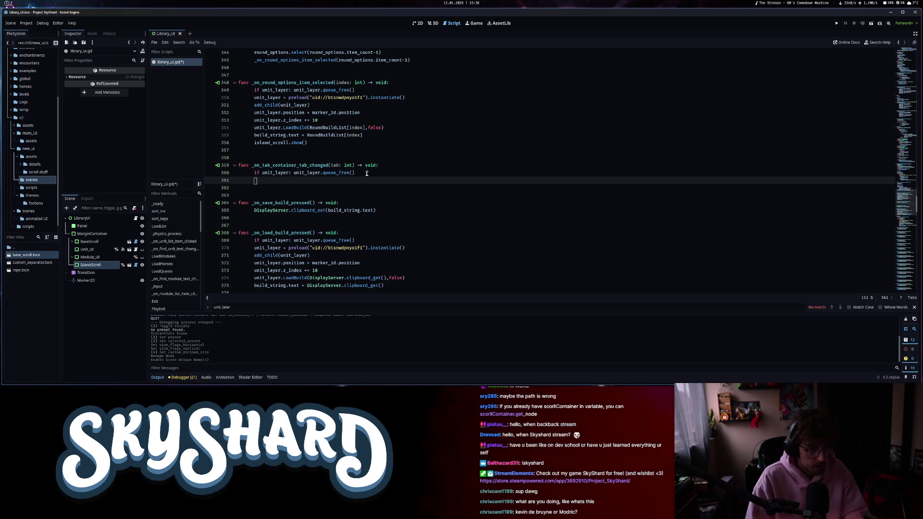
pyautogui.write('ui')
pyautogui.press('BackSpace')
pyautogui.press('BackSpace')
pyautogui.write('i')
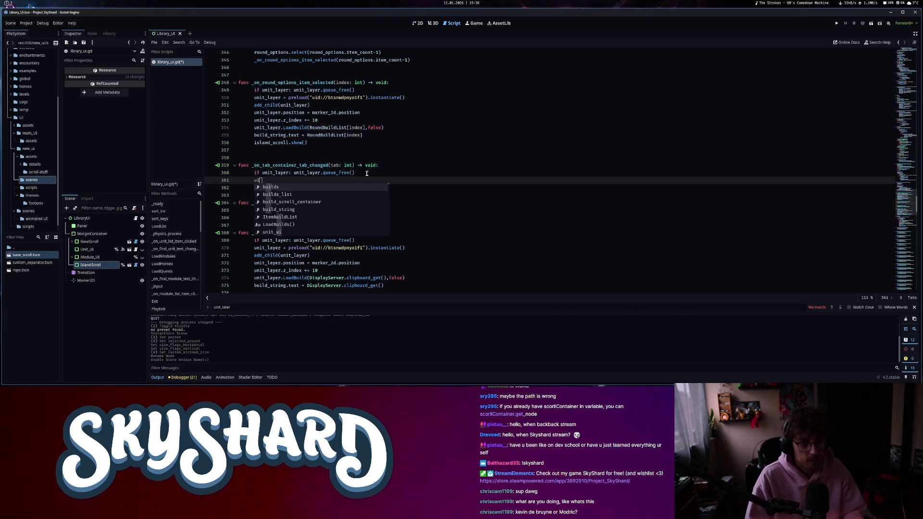
pyautogui.write('sland_scroll.hide(')
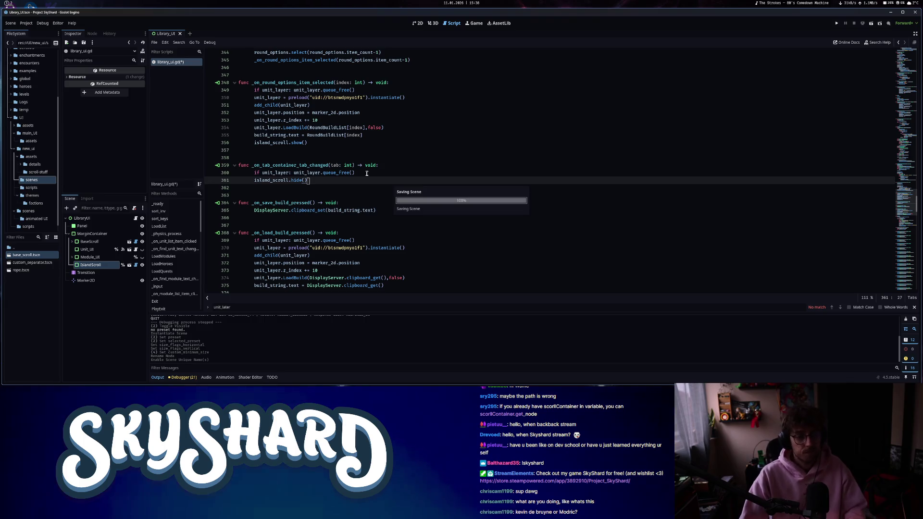
pyautogui.press('Return')
pyautogui.hotkey('ctrl', 's')
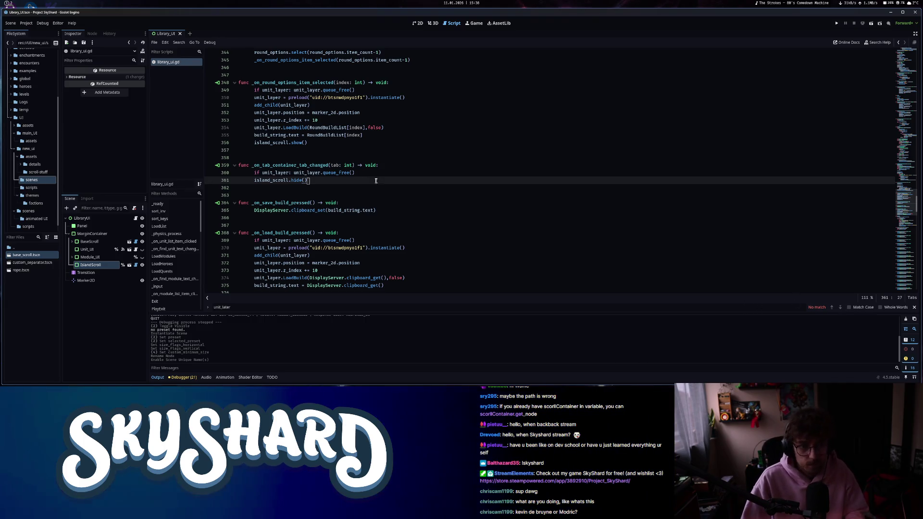
pyautogui.click(235, 310)
pyautogui.press('BackSpace')
pyautogui.press('BackSpace')
pyautogui.press('BackSpace')
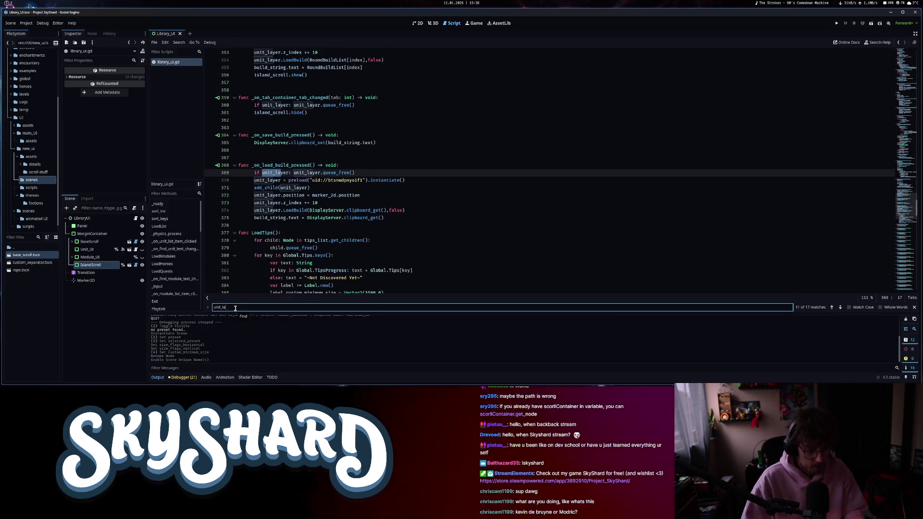
# Step through the unit_layer search matches to the one on line 369.
pyautogui.click(831, 307)
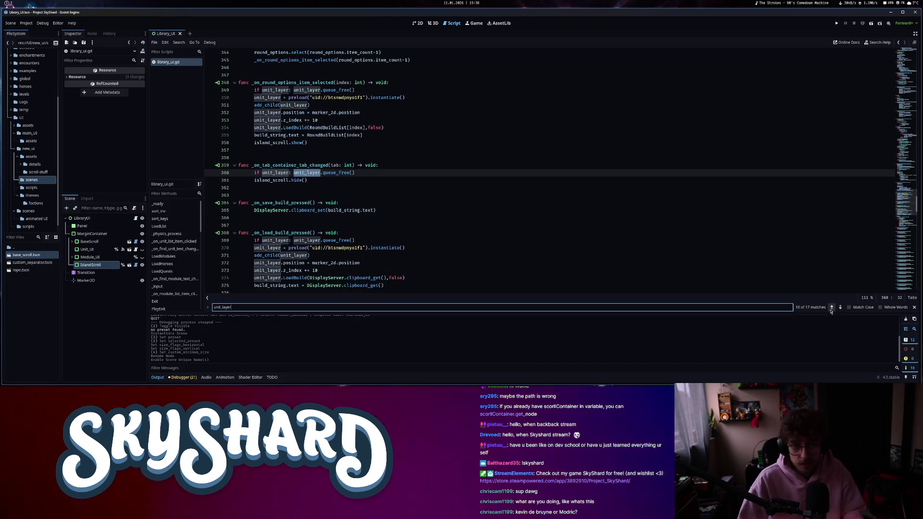
pyautogui.click(831, 307)
pyautogui.click(831, 307)
pyautogui.click(831, 307)
pyautogui.click(831, 307)
pyautogui.click(831, 307)
pyautogui.click(831, 307)
pyautogui.click(831, 307)
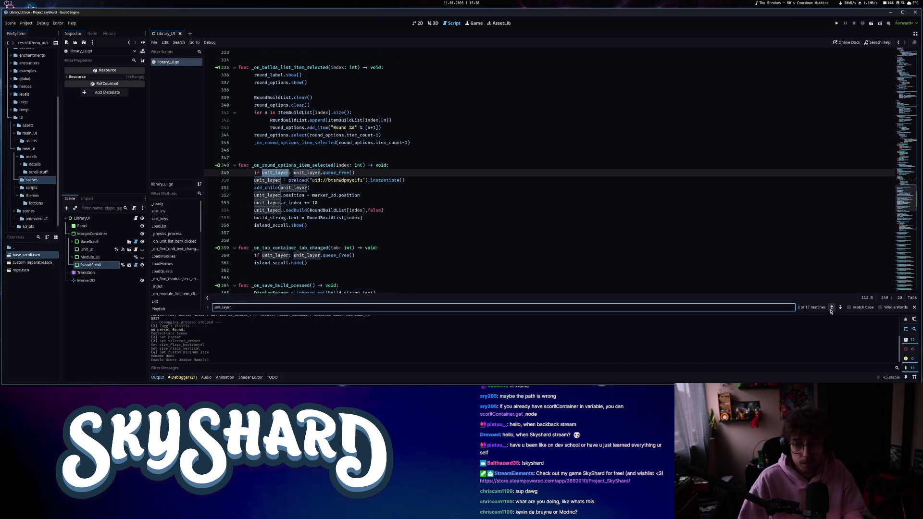
pyautogui.click(831, 307)
pyautogui.click(831, 307)
pyautogui.click(840, 307)
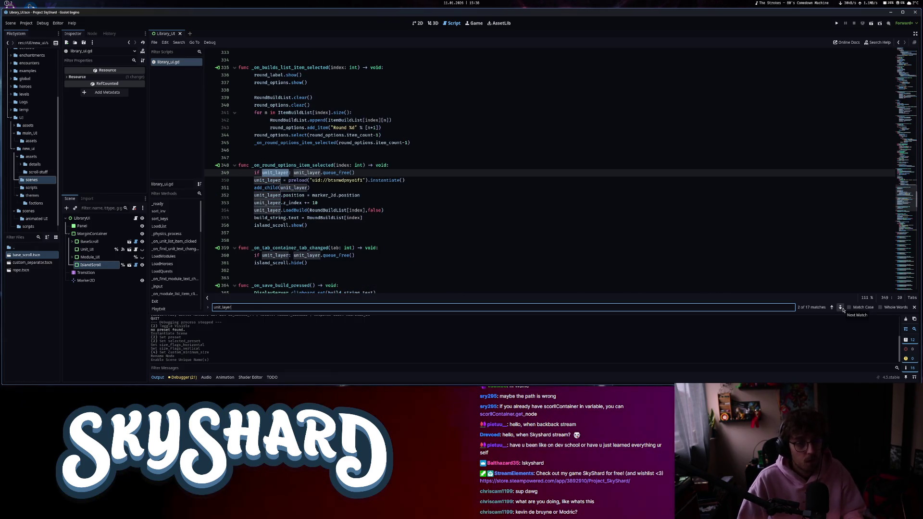
pyautogui.click(840, 307)
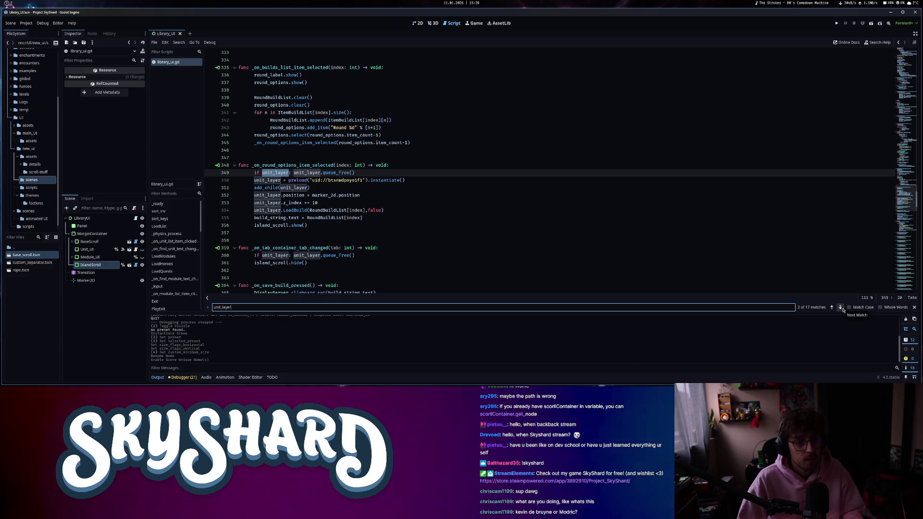
pyautogui.click(840, 307)
pyautogui.click(840, 307)
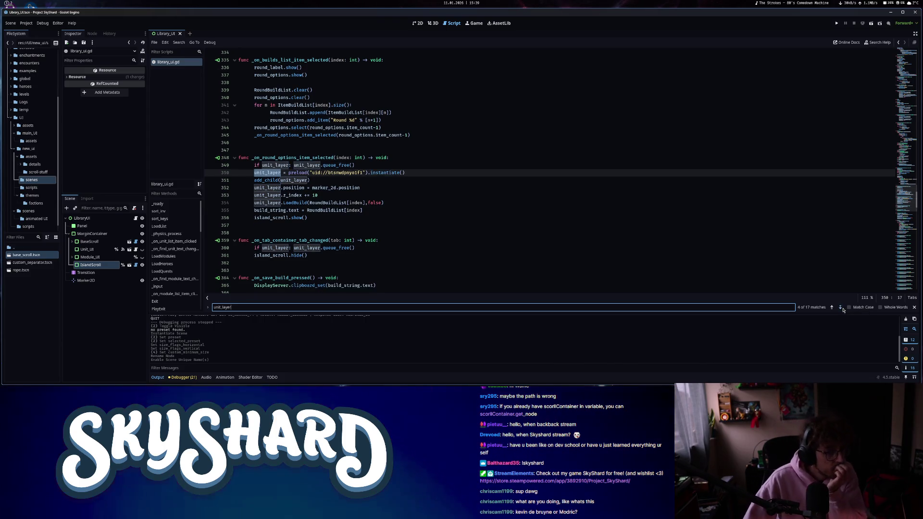
pyautogui.click(840, 307)
pyautogui.click(840, 308)
pyautogui.click(840, 307)
pyautogui.click(840, 307)
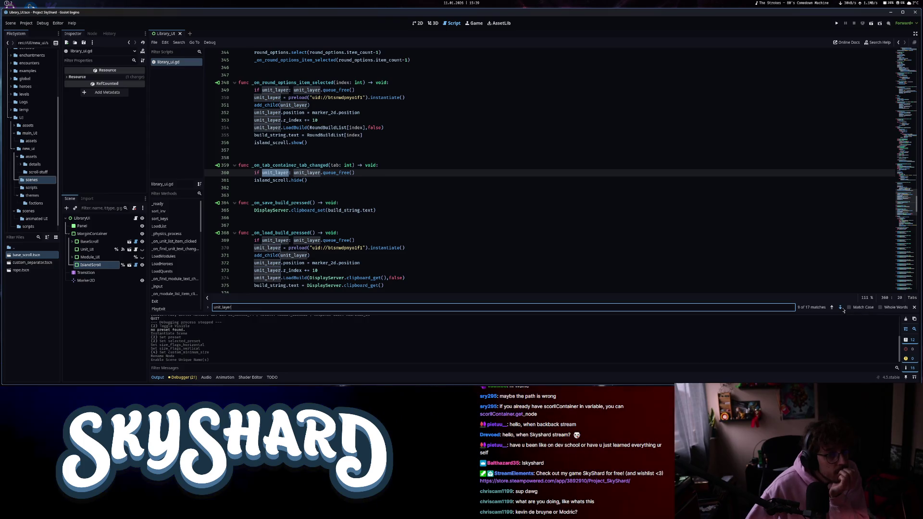
pyautogui.click(843, 310)
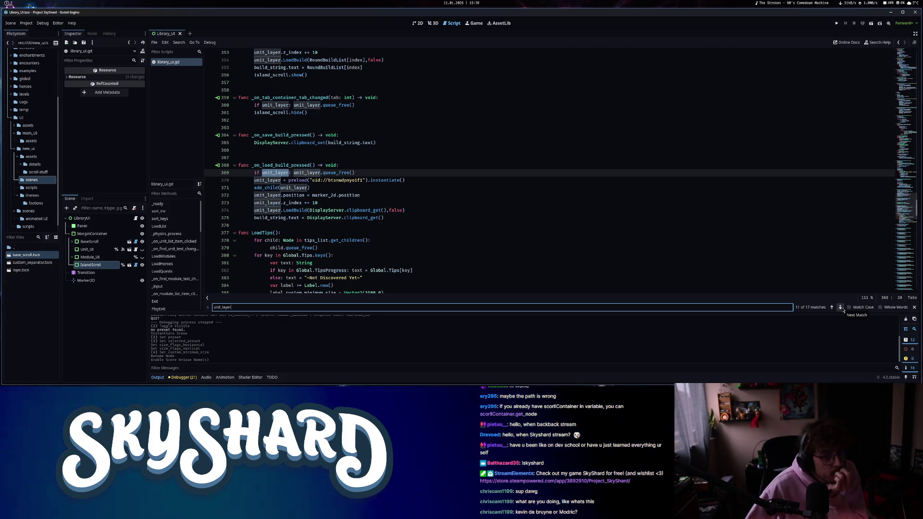
# Add island_scroll.show() at the end of _on_load_build_pressed.
pyautogui.click(398, 217)
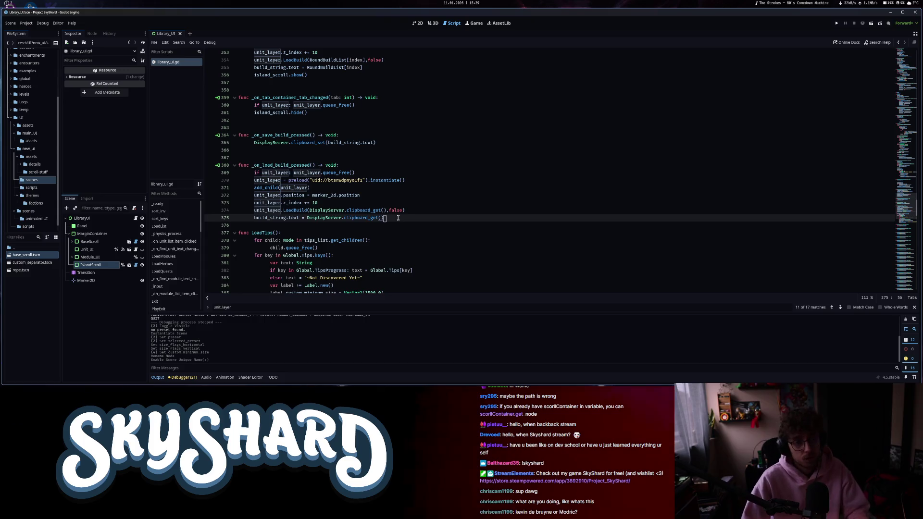
pyautogui.press('Return')
pyautogui.write('isl')
pyautogui.press('Return')
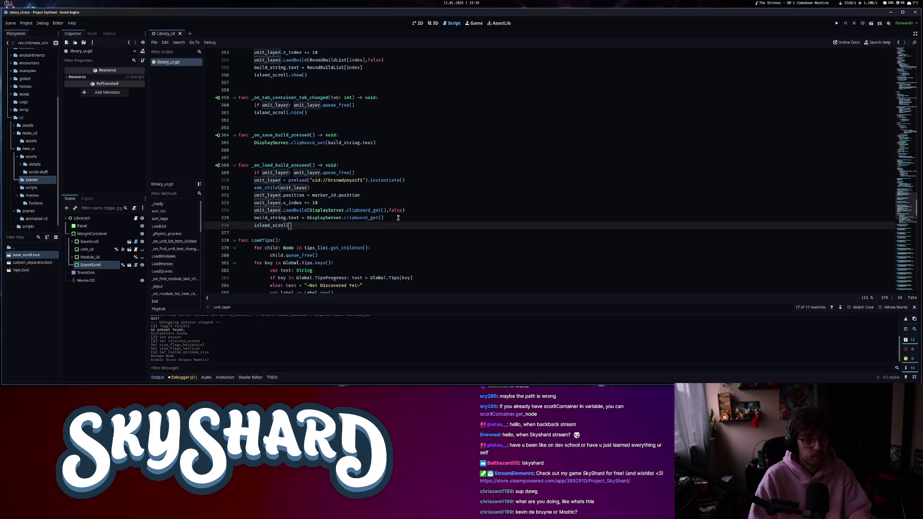
pyautogui.write('show()')
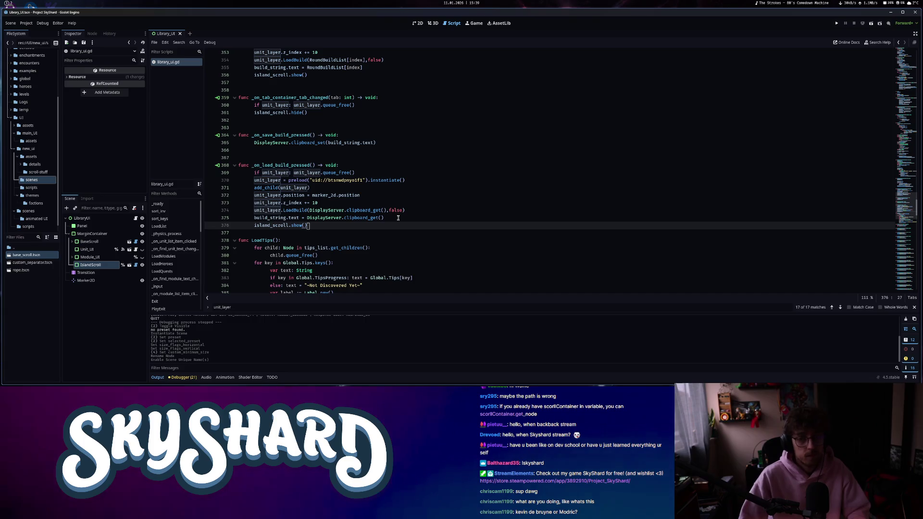
# Cycle through the unit_layer matches again to line 360.
pyautogui.click(840, 307)
pyautogui.click(840, 307)
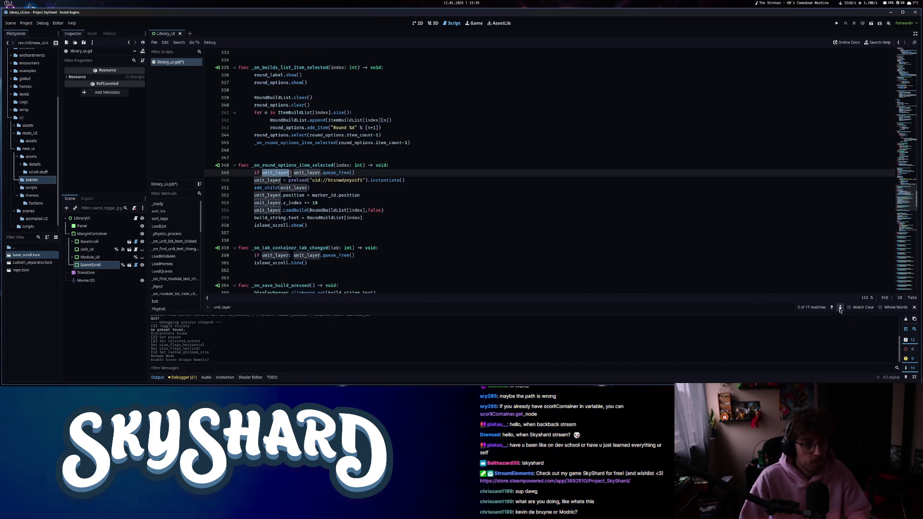
pyautogui.click(839, 307)
pyautogui.click(840, 307)
pyautogui.click(840, 307)
pyautogui.click(840, 307)
pyautogui.click(840, 308)
pyautogui.click(839, 307)
pyautogui.click(840, 308)
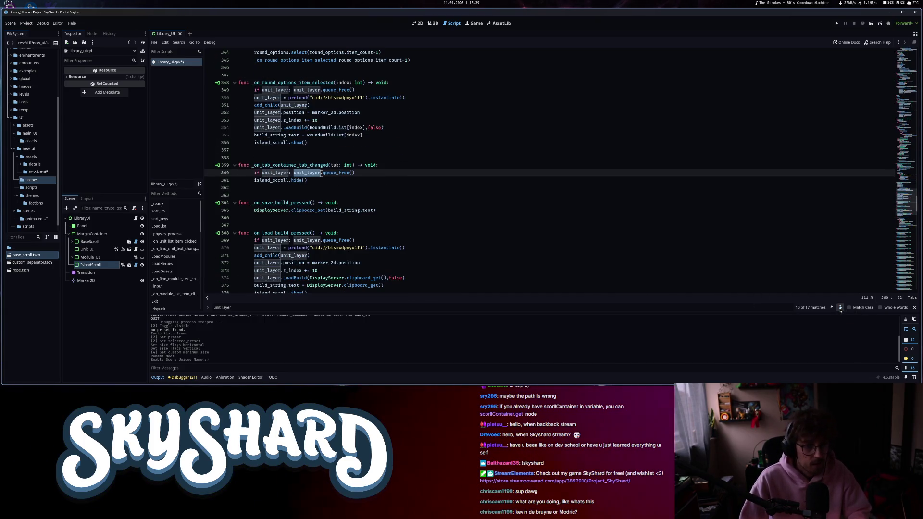
pyautogui.click(840, 307)
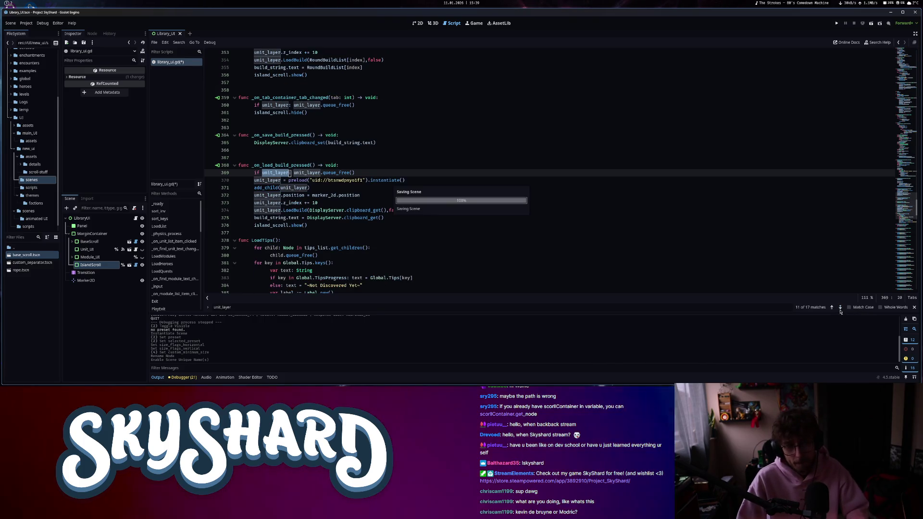
# Run SkyShard, snap its window beside the editor, open LIBRARY, and return to Godot's debugger.
pyautogui.click(837, 24)
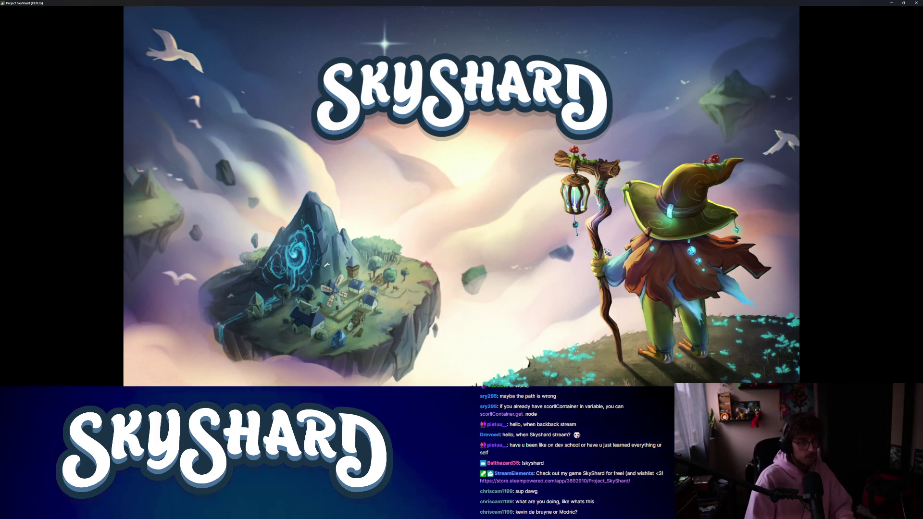
pyautogui.press('super+Right')
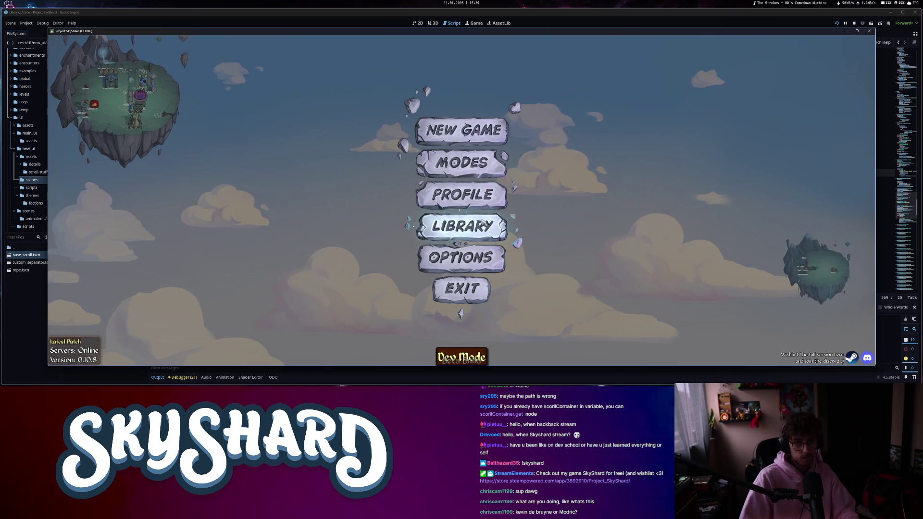
pyautogui.click(480, 224)
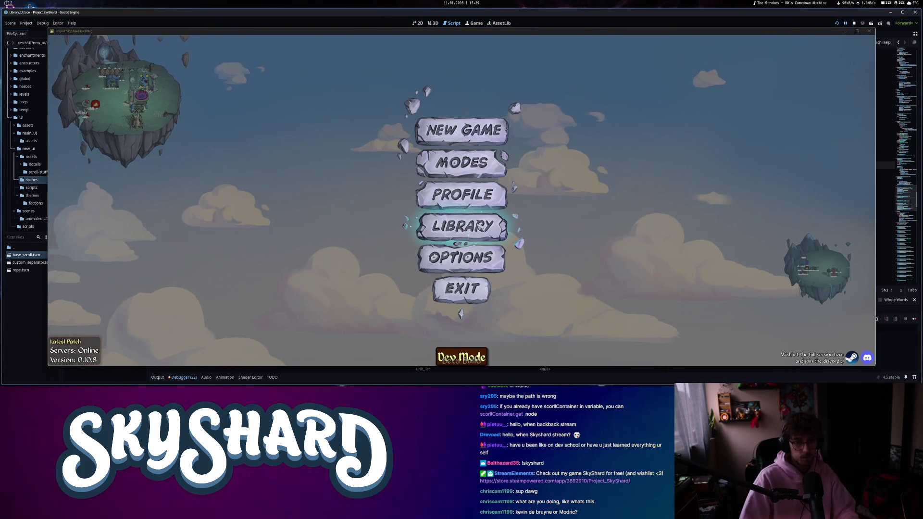
pyautogui.click(734, 184)
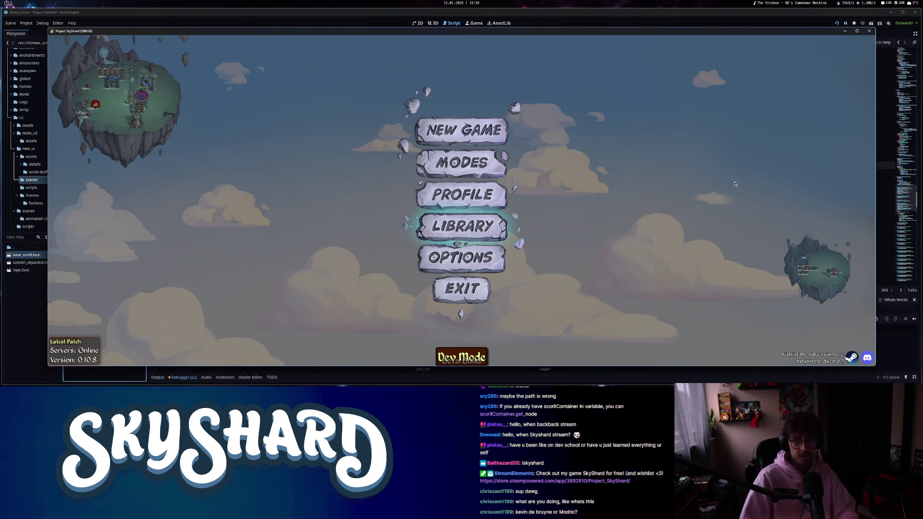
pyautogui.click(855, 26)
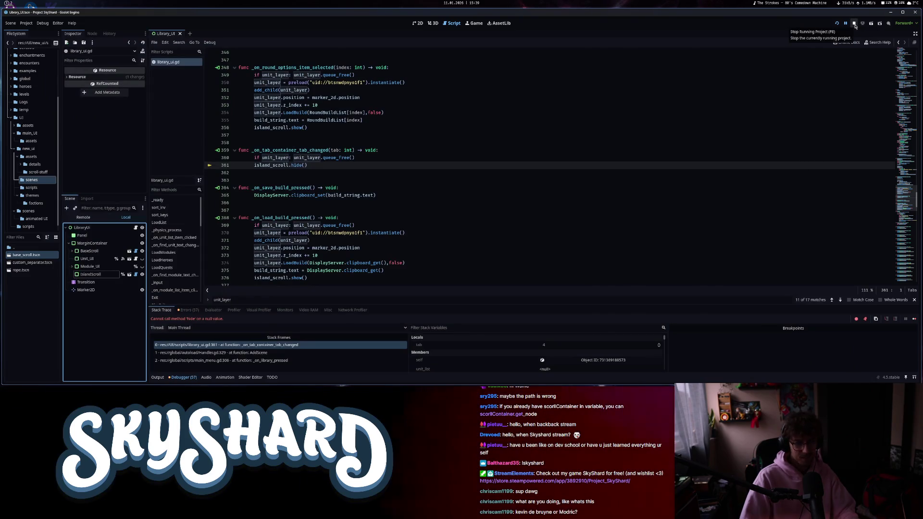
# Stop the game and trace the null 'hide' error to line 361 via the Errors tab.
pyautogui.click(855, 26)
pyautogui.click(183, 377)
pyautogui.click(159, 378)
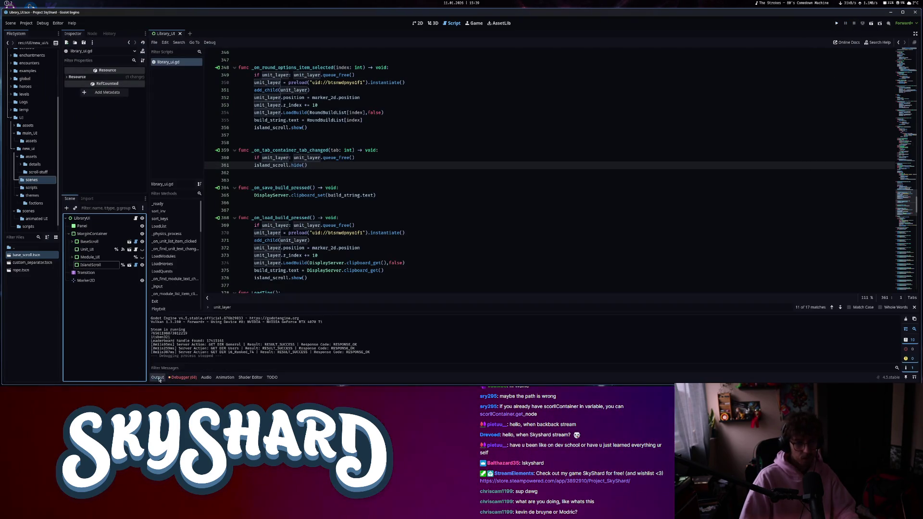
pyautogui.click(181, 377)
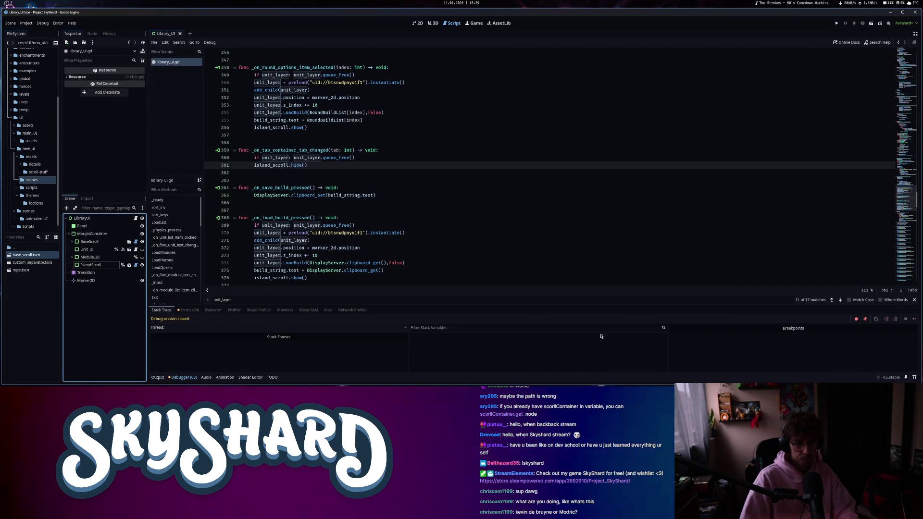
pyautogui.click(189, 310)
pyautogui.click(443, 338)
pyautogui.moveTo(443, 340)
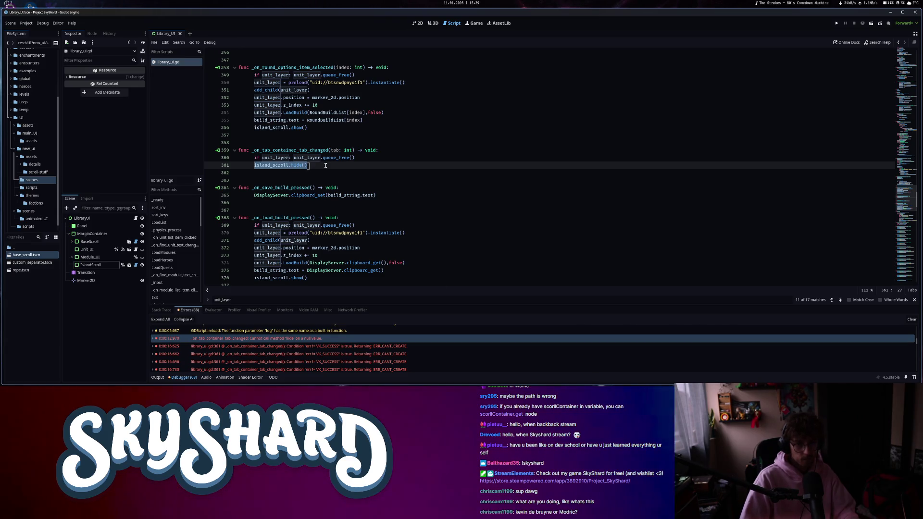
pyautogui.click(911, 53)
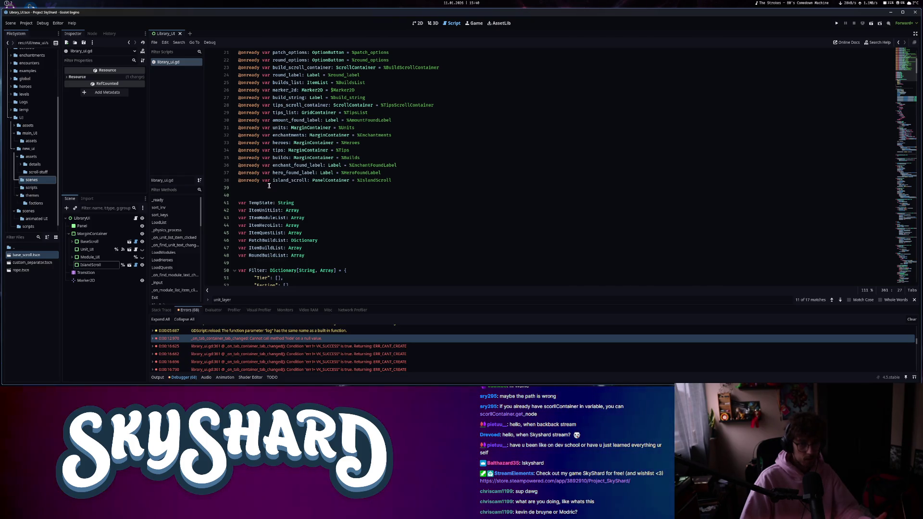
pyautogui.click(437, 179)
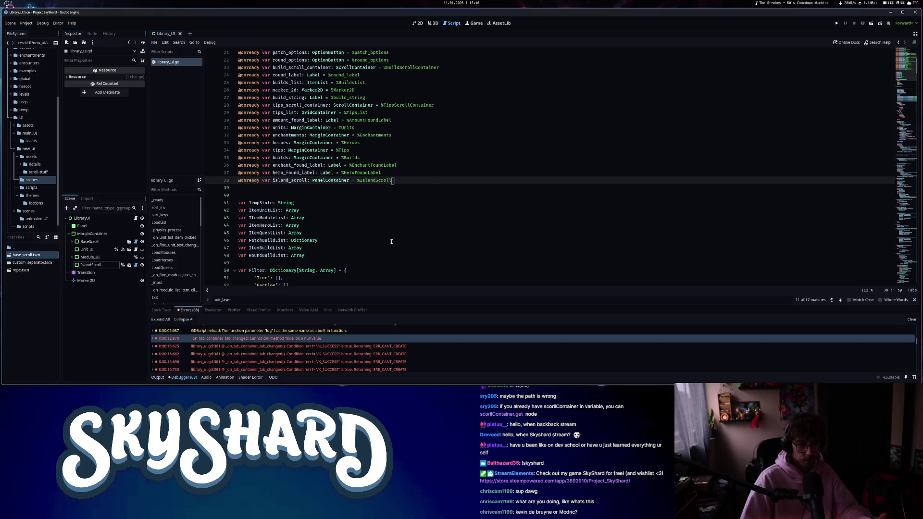
pyautogui.click(155, 340)
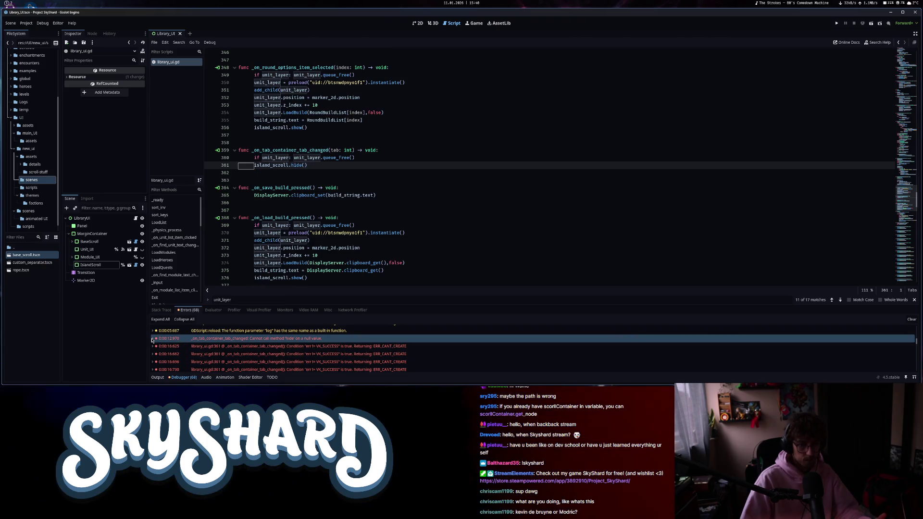
pyautogui.doubleClick(265, 339)
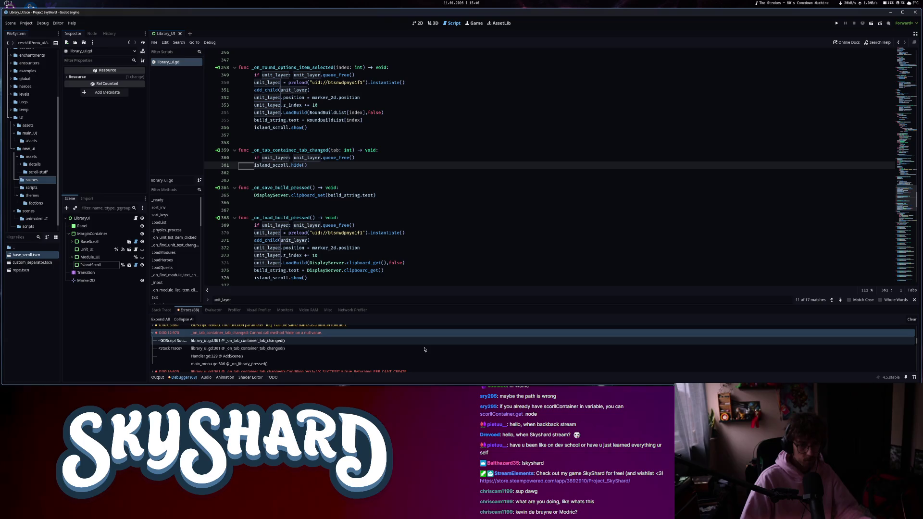
pyautogui.click(361, 350)
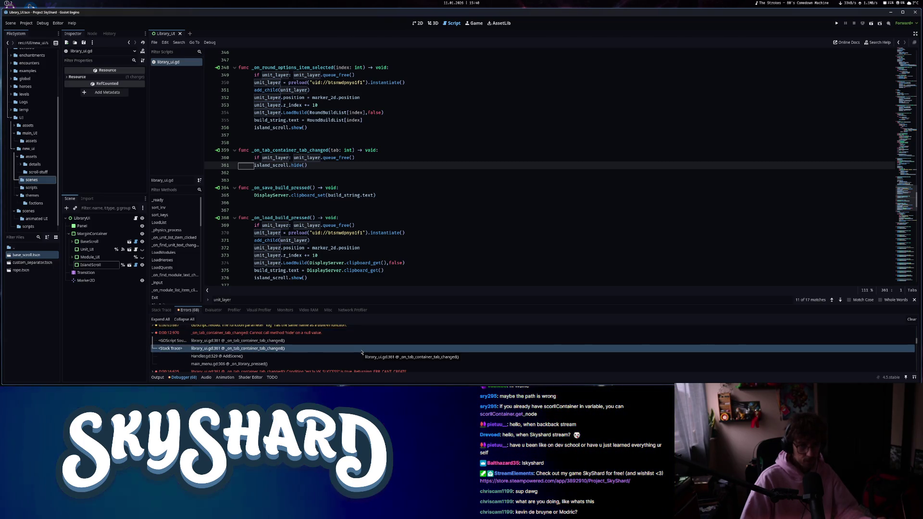
# Change line 361 to 'if island_scroll: island_scroll.hide()', save, and relaunch with F5.
pyautogui.click(299, 166)
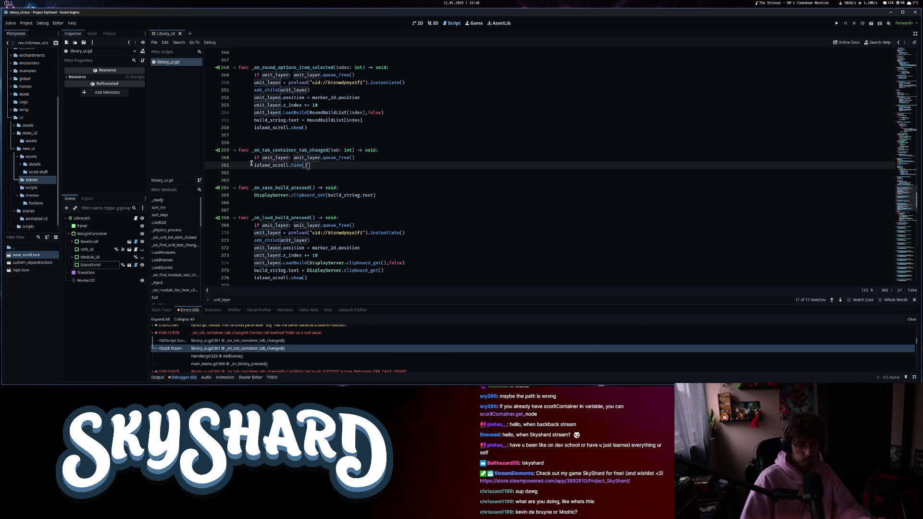
pyautogui.write('if ')
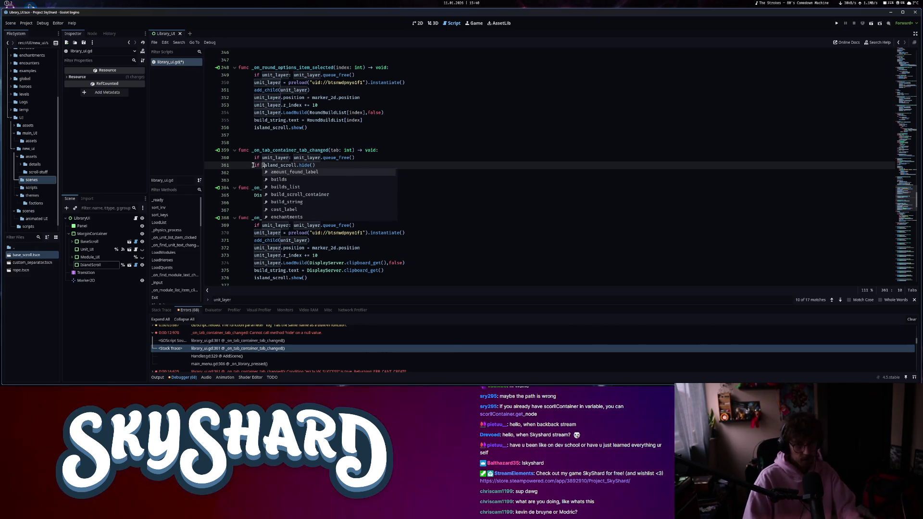
pyautogui.write('island')
pyautogui.press('Return')
pyautogui.write(':')
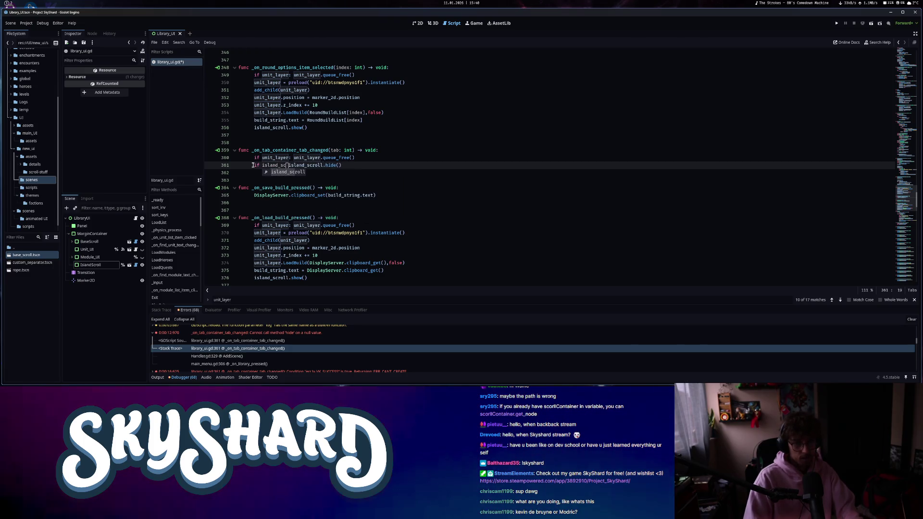
pyautogui.hotkey('ctrl', 's')
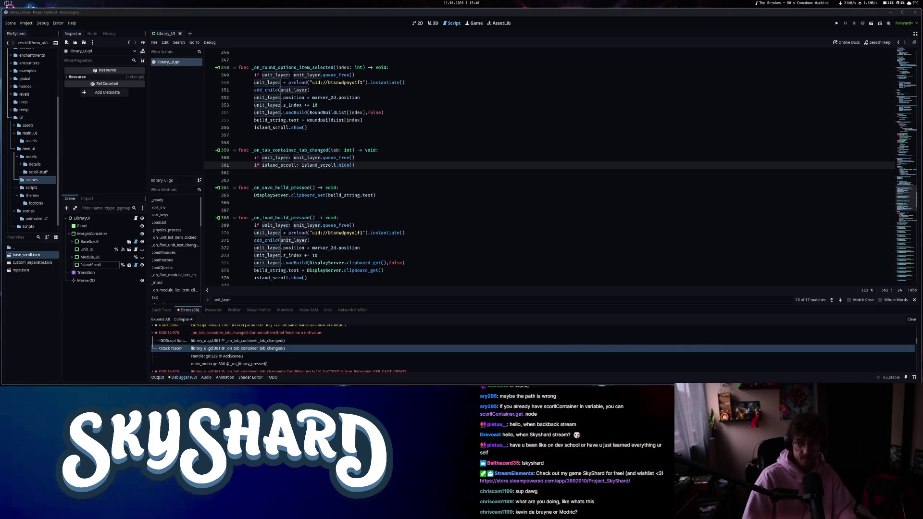
pyautogui.press('Escape')
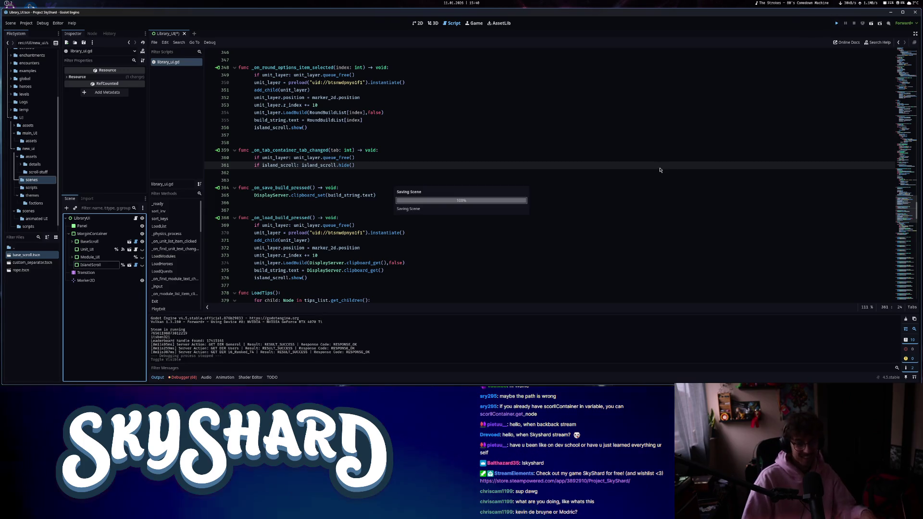
pyautogui.press('F5')
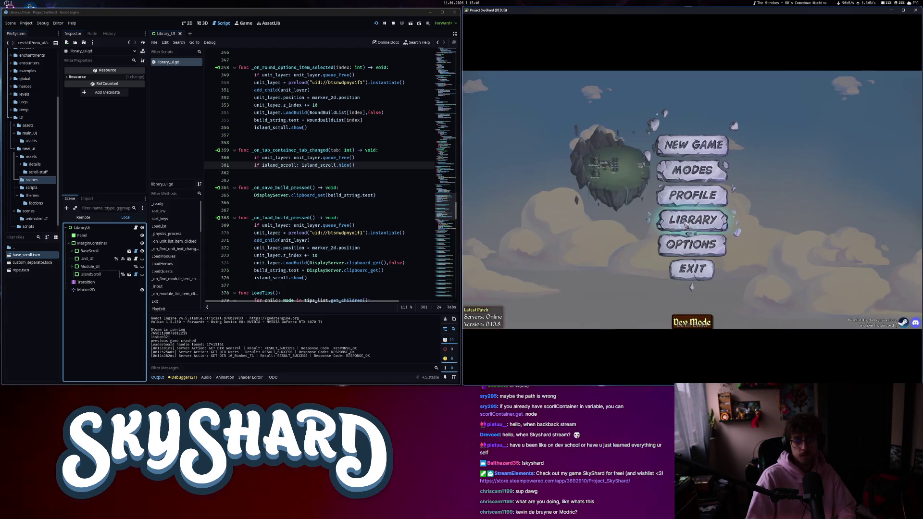
# Open the Library, preview several saved builds on the island, then close the game window.
pyautogui.click(685, 224)
pyautogui.click(593, 137)
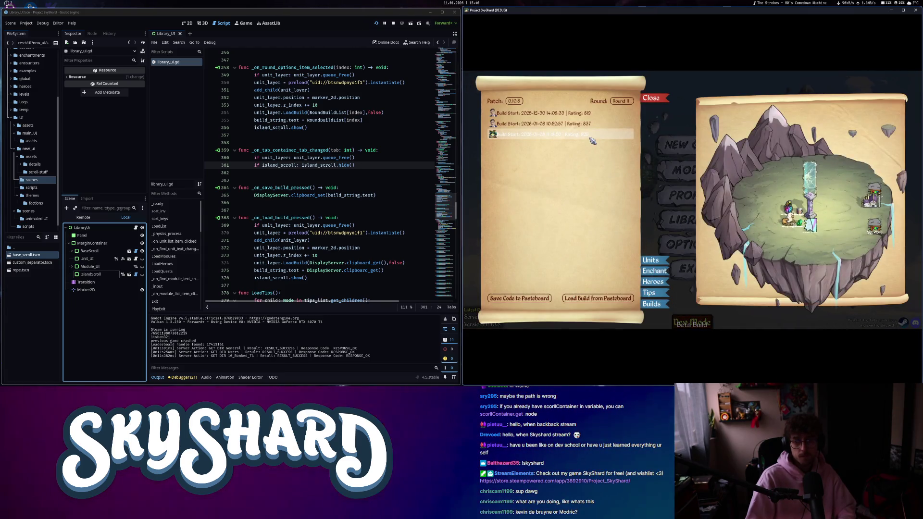
pyautogui.moveTo(592, 140); pyautogui.dragTo(590, 144)
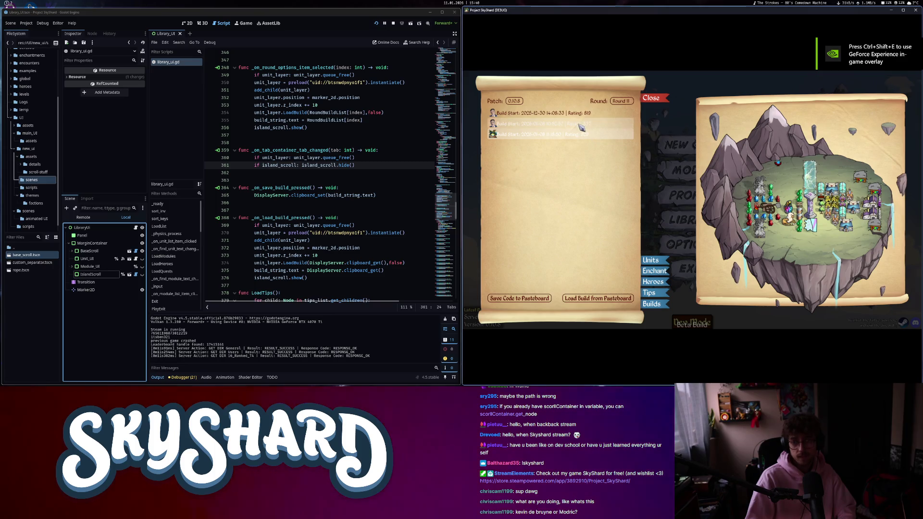
pyautogui.moveTo(579, 130); pyautogui.dragTo(575, 126)
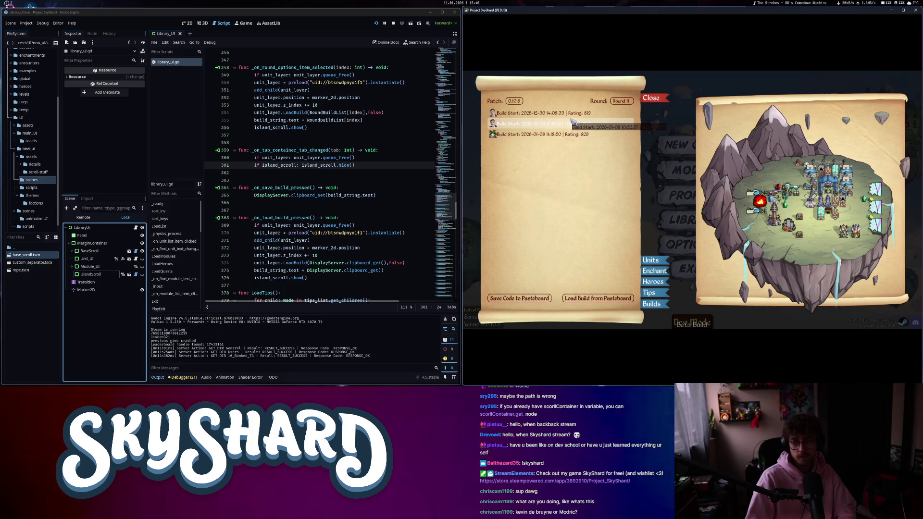
pyautogui.moveTo(572, 120); pyautogui.dragTo(573, 119)
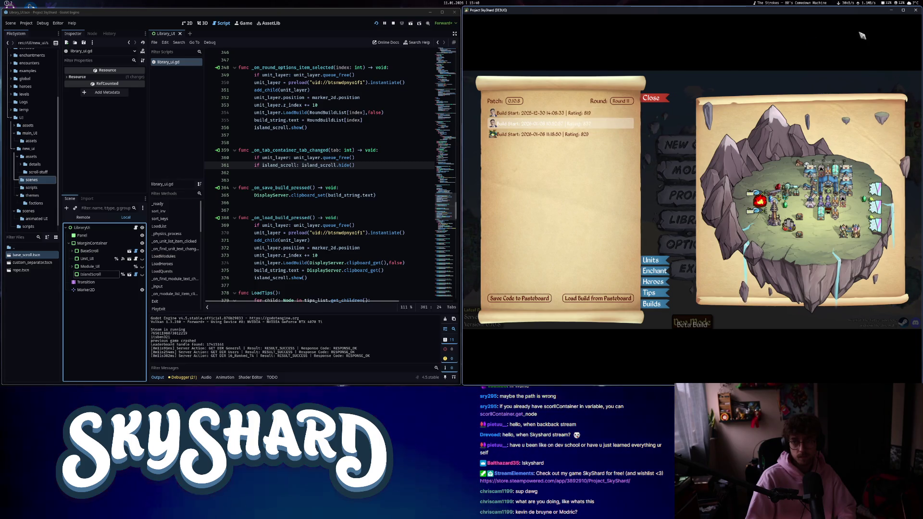
pyautogui.click(919, 13)
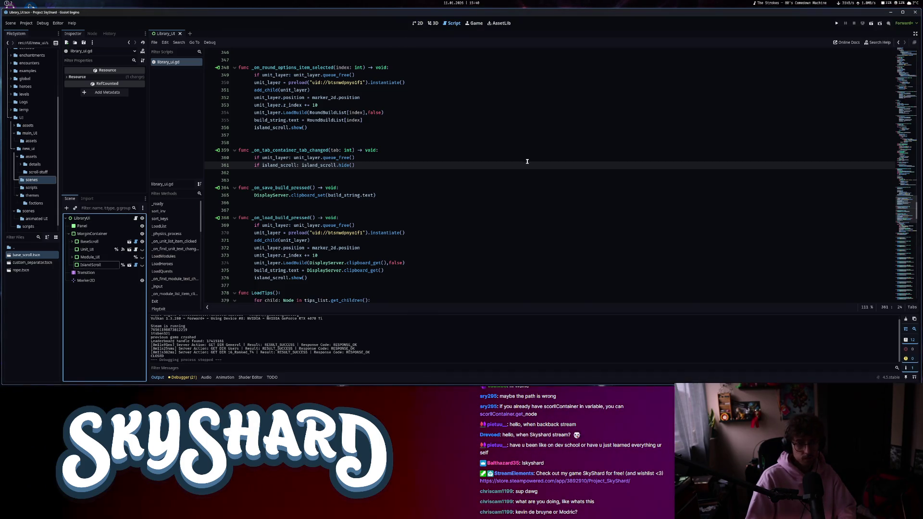
# Set the MarginContainer's Margin Right to 200.
pyautogui.click(417, 23)
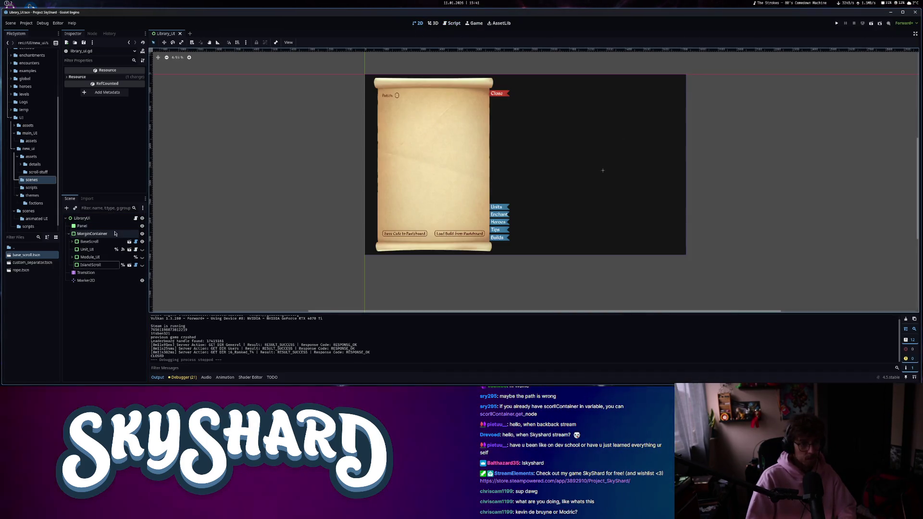
pyautogui.click(92, 234)
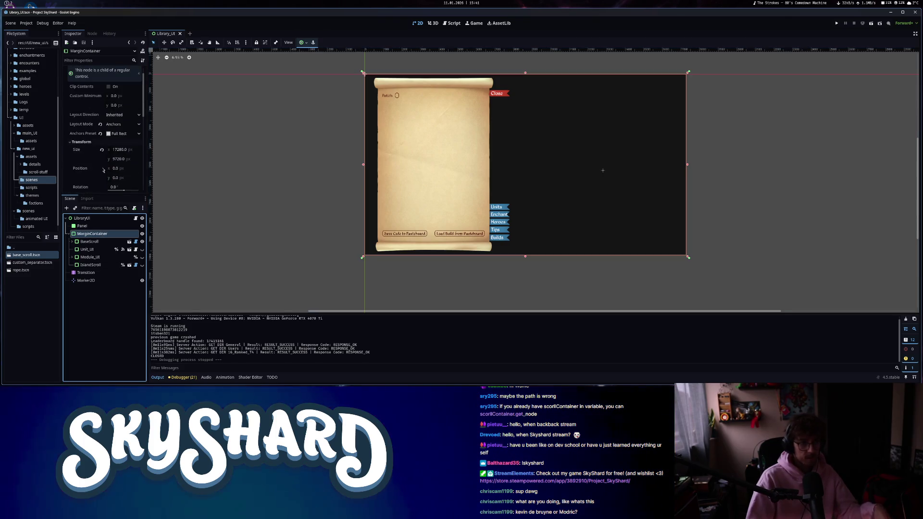
pyautogui.scroll(-5, 106, 164)
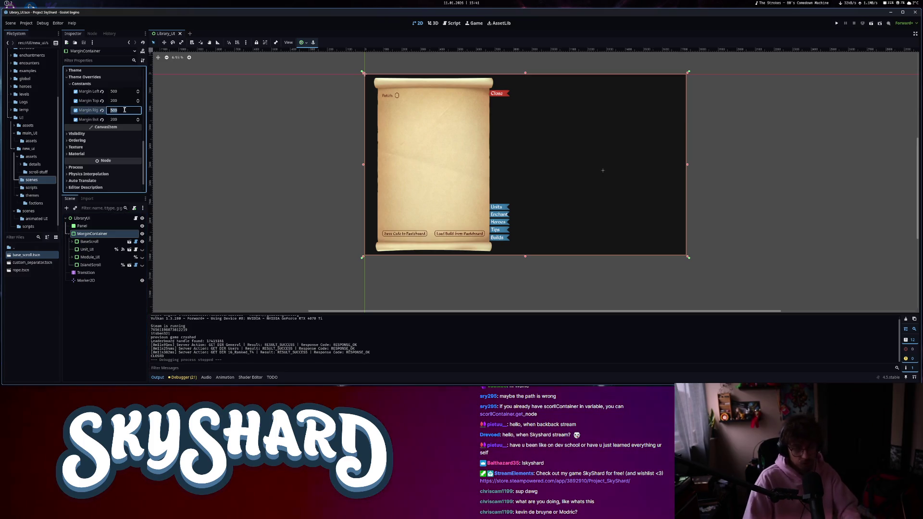
pyautogui.write('200')
pyautogui.press('Return')
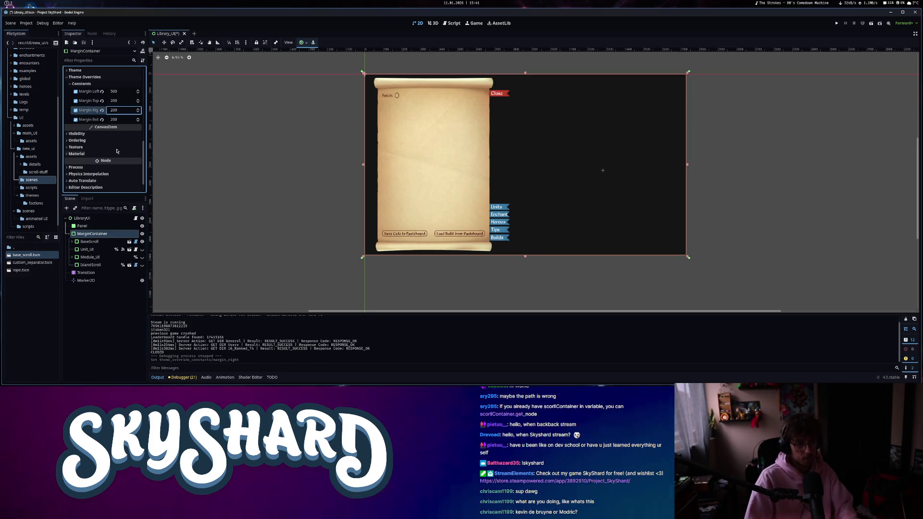
# Give IslandScroll a 9000×9000 Custom Minimum Size and save the scene.
pyautogui.click(91, 265)
pyautogui.click(142, 265)
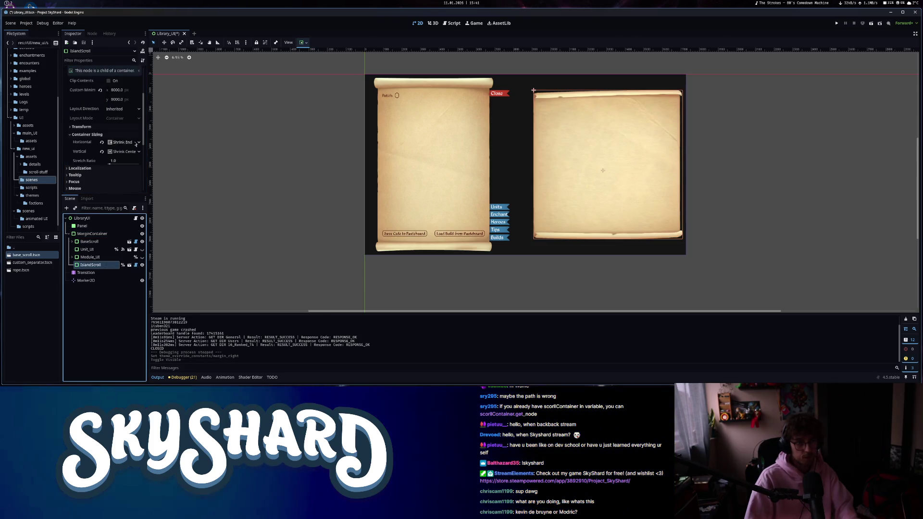
pyautogui.click(117, 90)
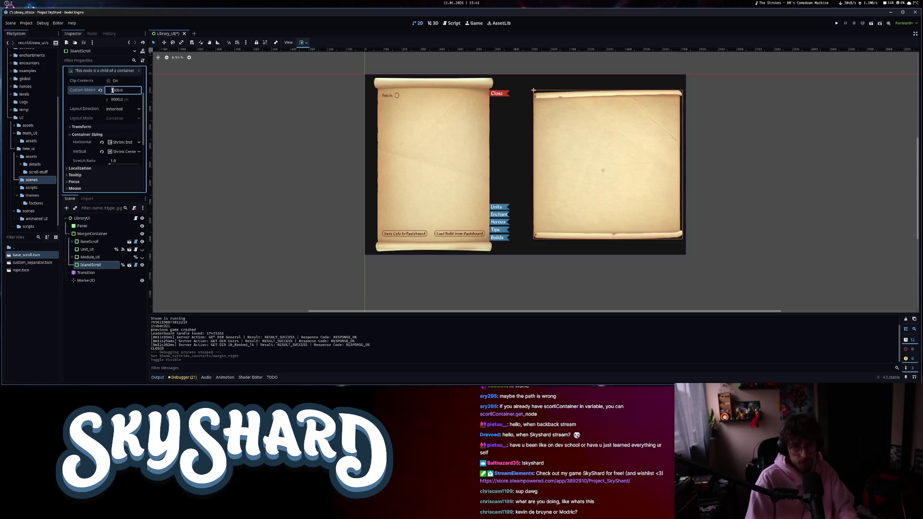
pyautogui.press('Return')
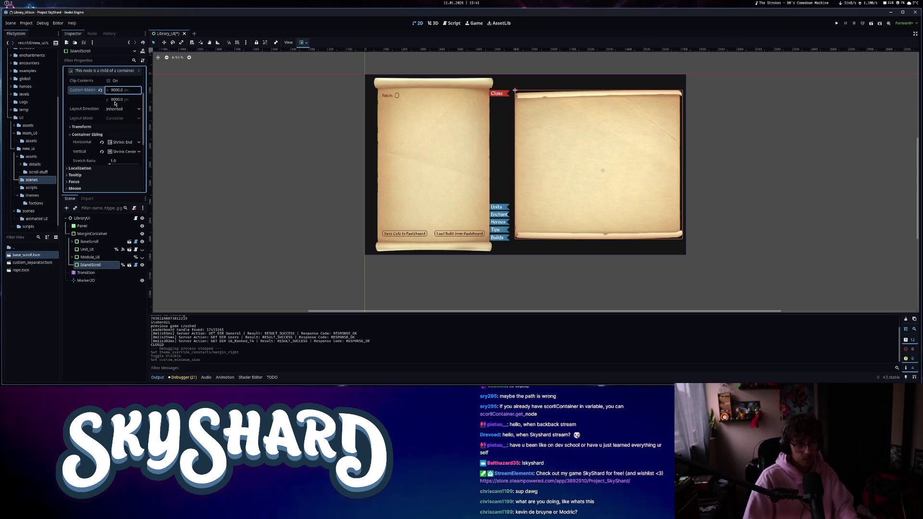
pyautogui.click(112, 100)
pyautogui.write('9000')
pyautogui.press('Return')
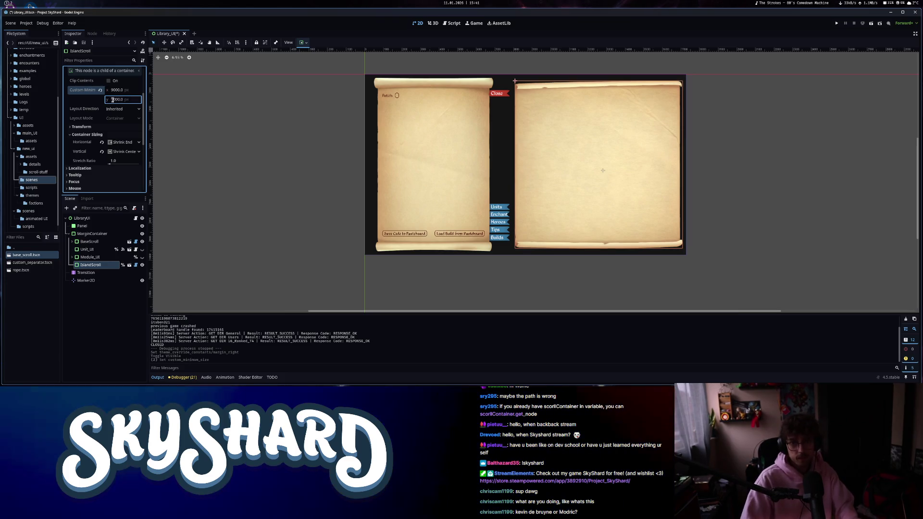
pyautogui.scroll(5, 601, 198)
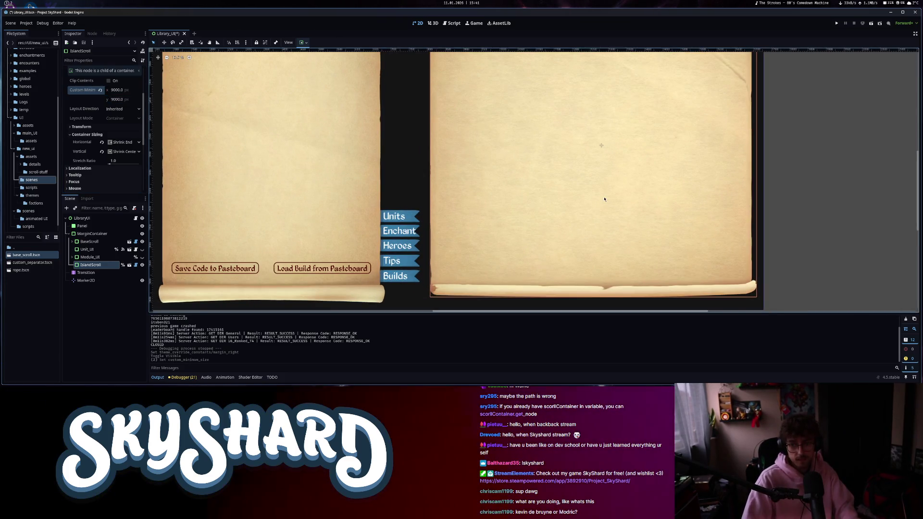
pyautogui.scroll(-5, 604, 199)
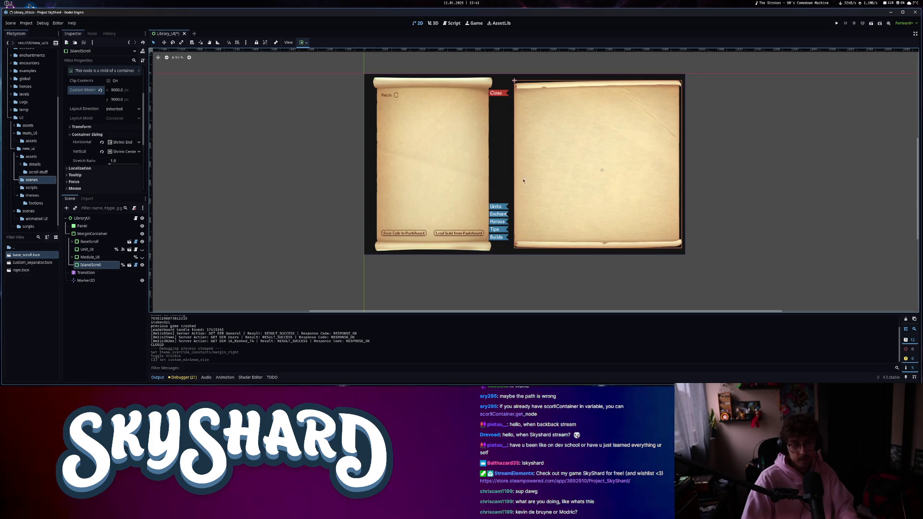
pyautogui.hotkey('ctrl', 's')
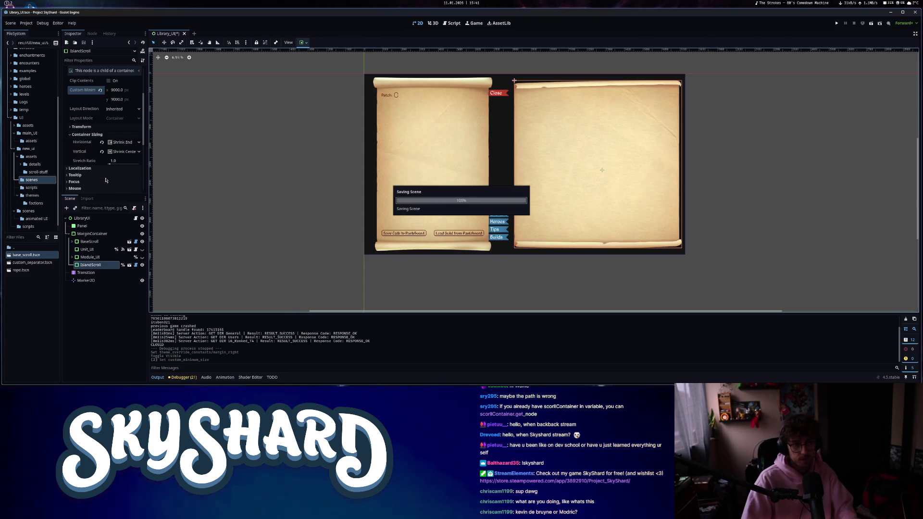
# Hide IslandScroll and the Builds page, then run the game.
pyautogui.click(142, 264)
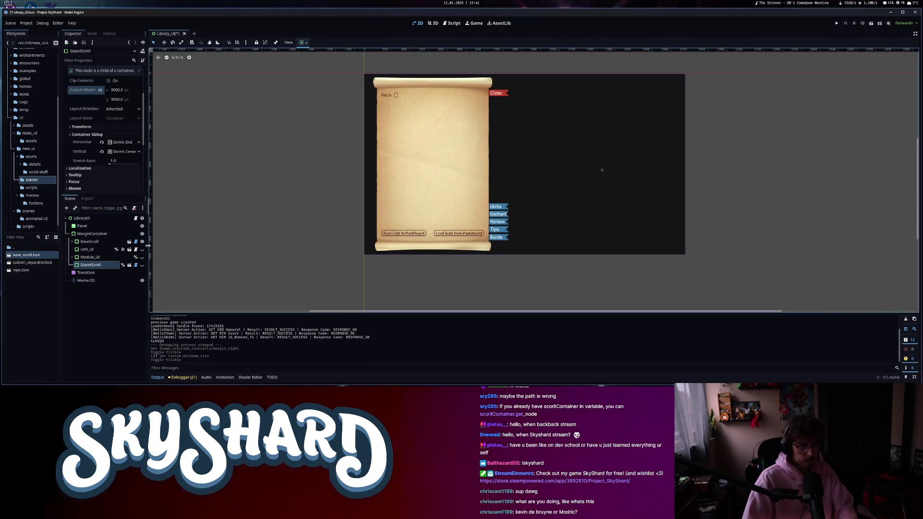
pyautogui.click(89, 241)
pyautogui.click(73, 242)
pyautogui.click(79, 312)
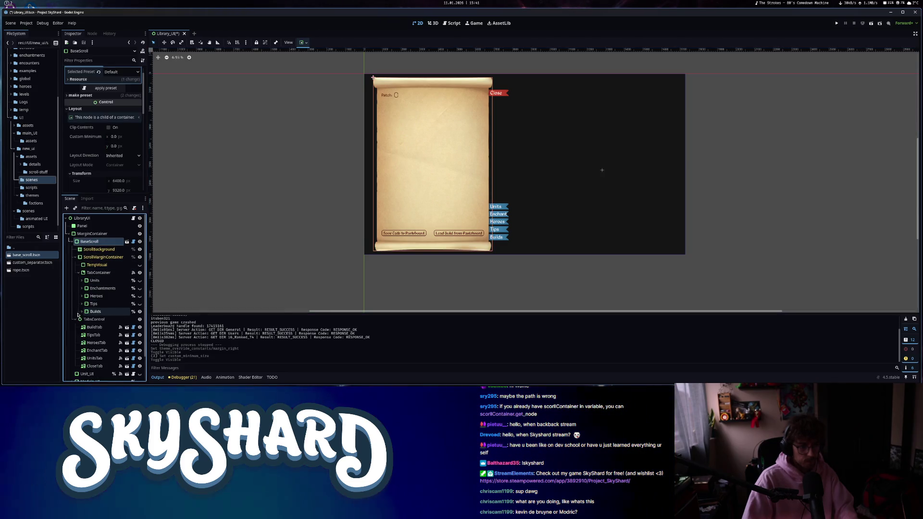
pyautogui.click(140, 311)
pyautogui.click(837, 24)
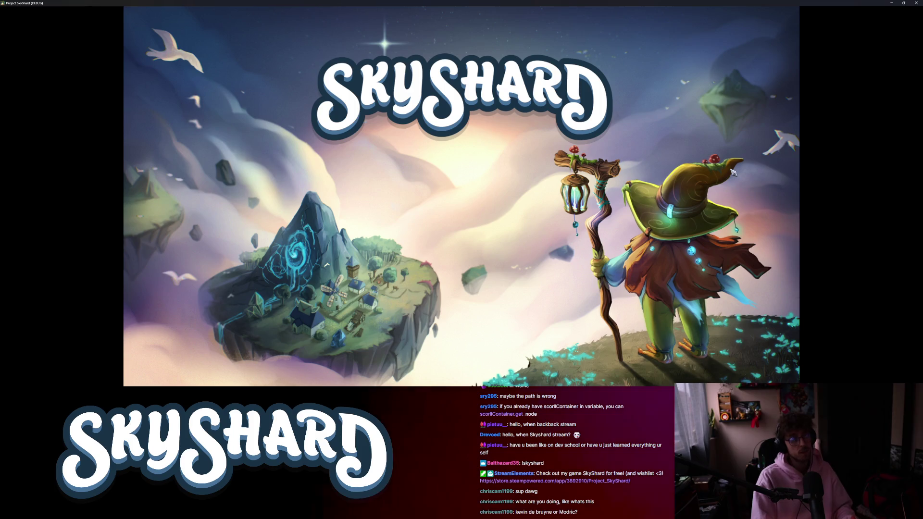
# Tile the game window, open the library's Builds page, and preview the second saved build.
pyautogui.press('super+Right')
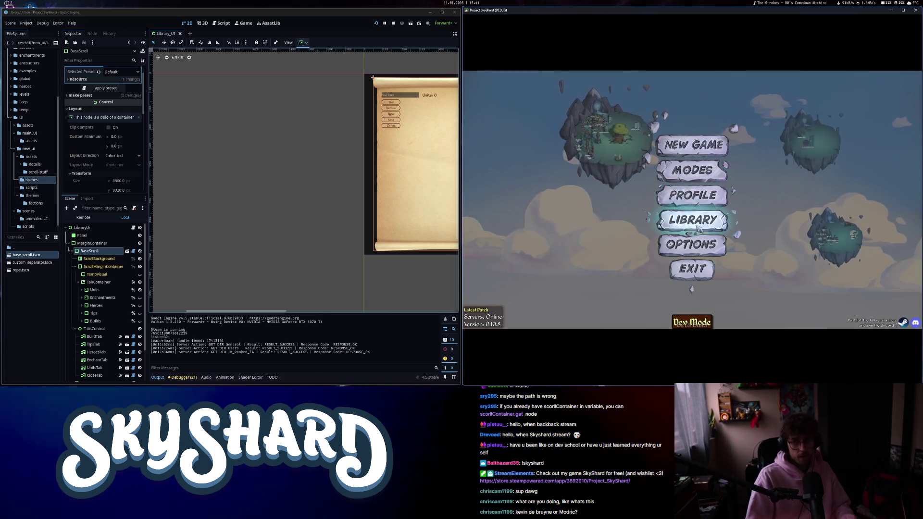
pyautogui.click(698, 229)
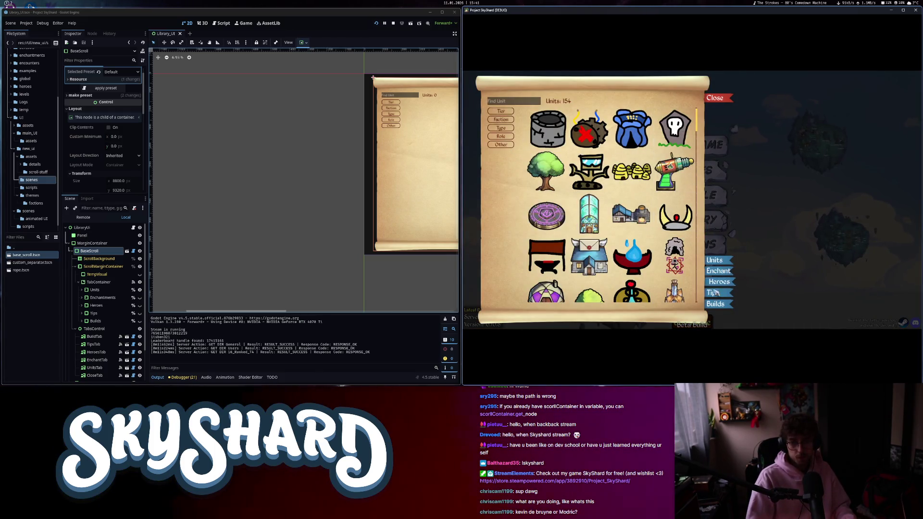
pyautogui.click(717, 304)
pyautogui.moveTo(567, 124); pyautogui.dragTo(571, 127)
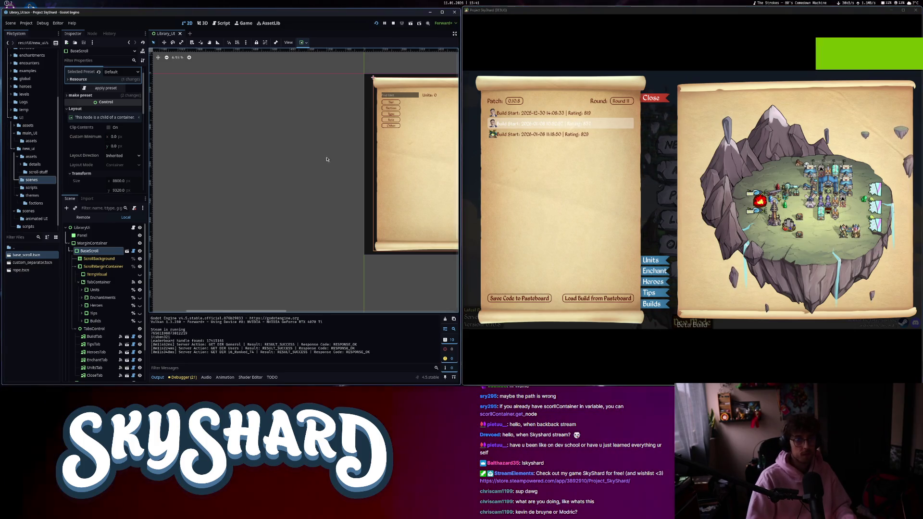
# Select Marker2D in the editor and nudge its position slightly on the canvas.
pyautogui.hscroll(5, 234, 164)
pyautogui.click(391, 180)
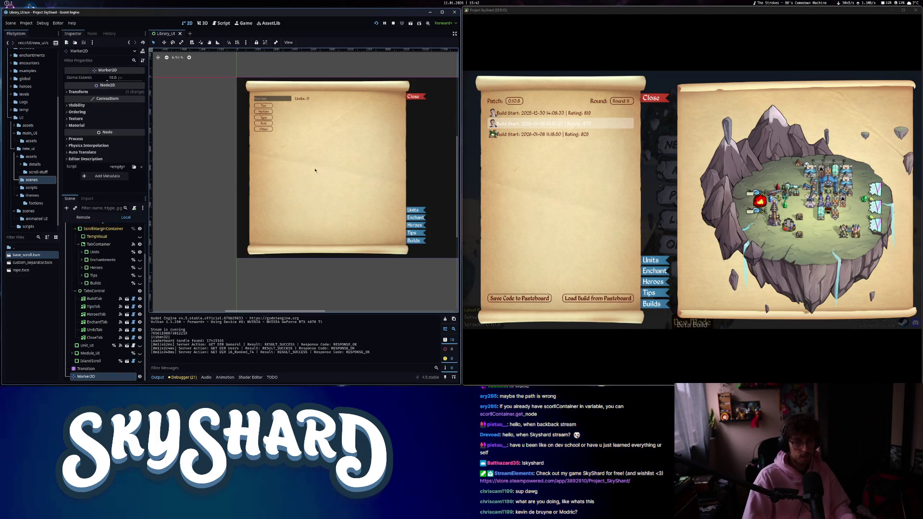
pyautogui.scroll(-1, 282, 155)
pyautogui.hscroll(3, 336, 183)
pyautogui.scroll(10, 360, 192)
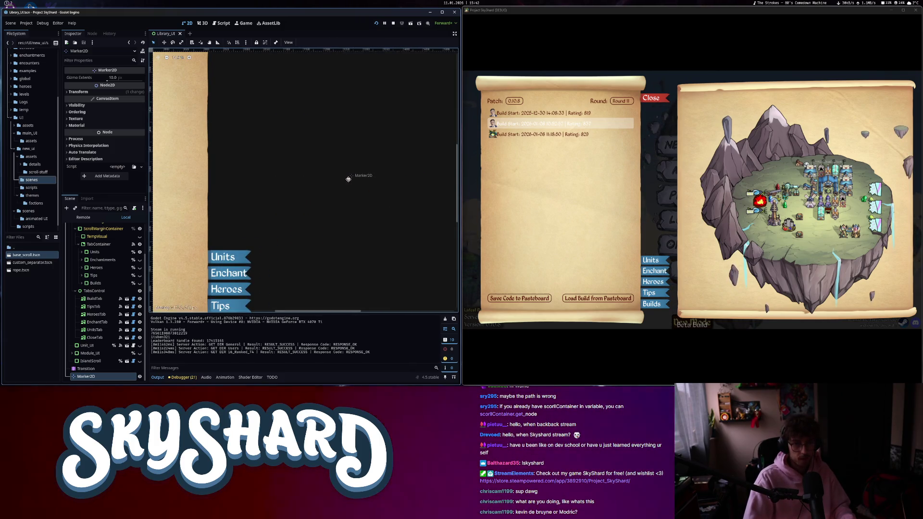
pyautogui.moveTo(344, 179); pyautogui.dragTo(344, 178)
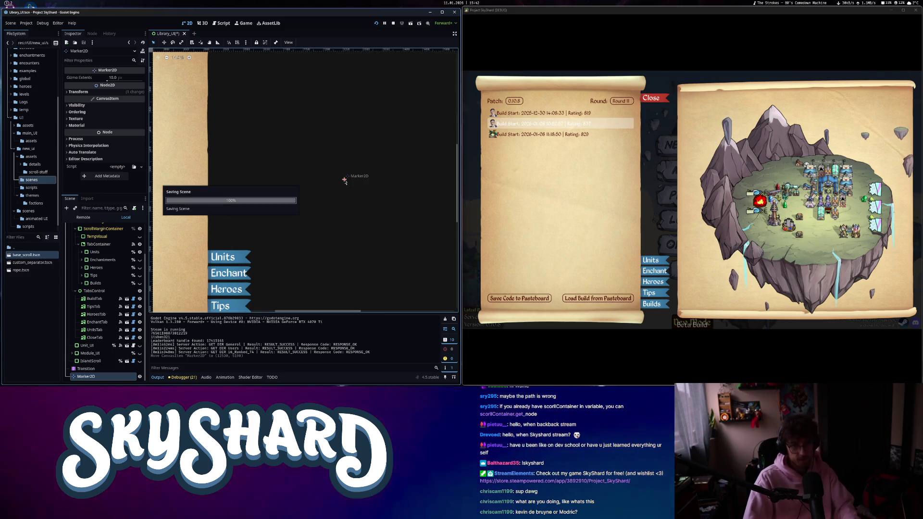
# Preview the third, first and second saved builds in turn, ending on the third.
pyautogui.click(566, 135)
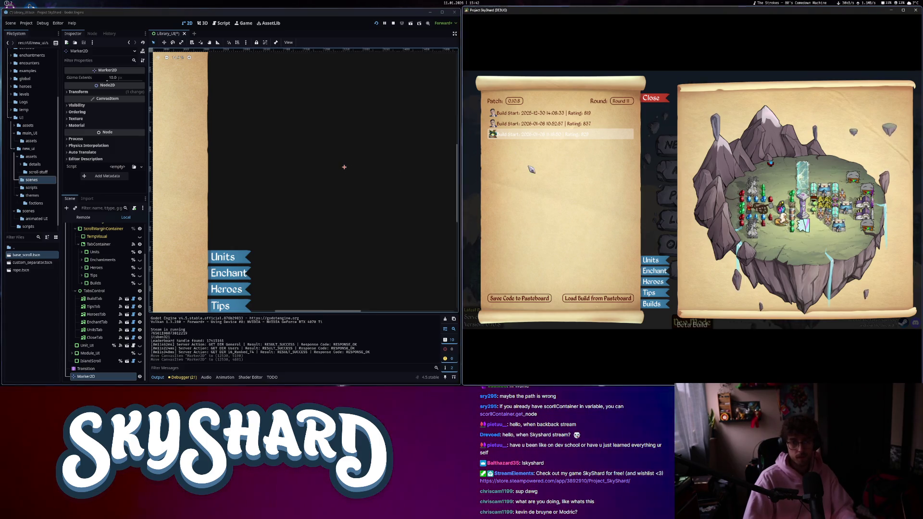
pyautogui.click(557, 115)
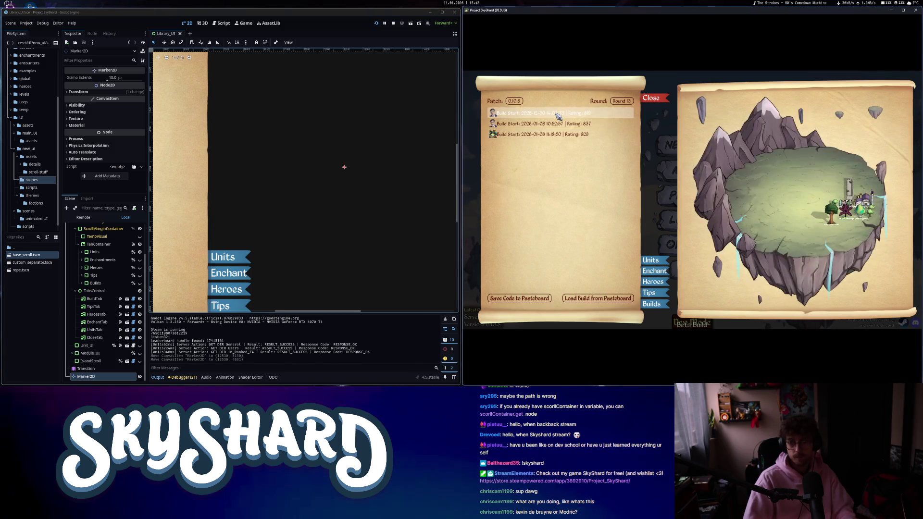
pyautogui.moveTo(558, 116); pyautogui.dragTo(553, 130)
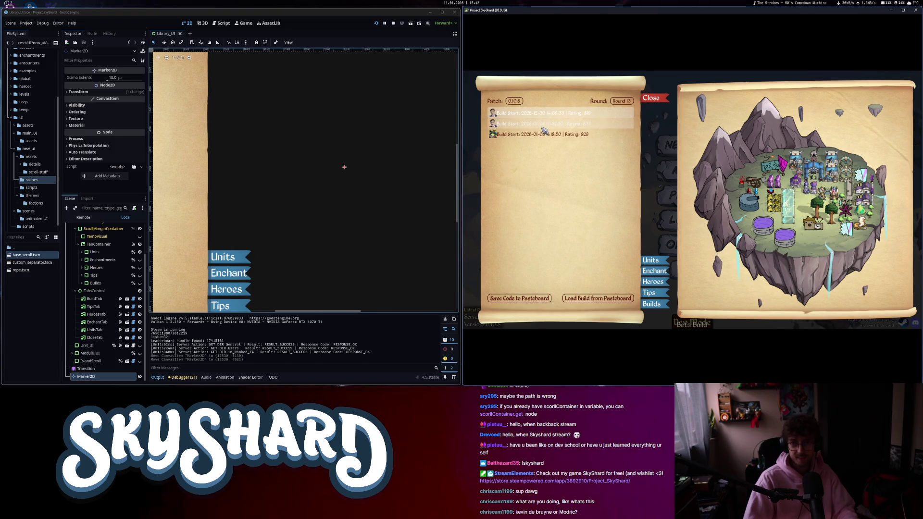
pyautogui.click(540, 127)
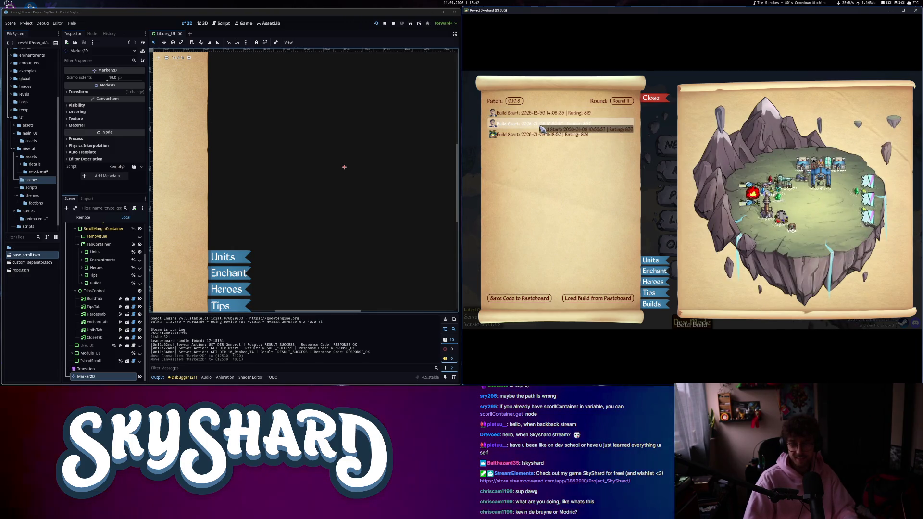
pyautogui.moveTo(542, 129); pyautogui.dragTo(542, 136)
pyautogui.click(542, 136)
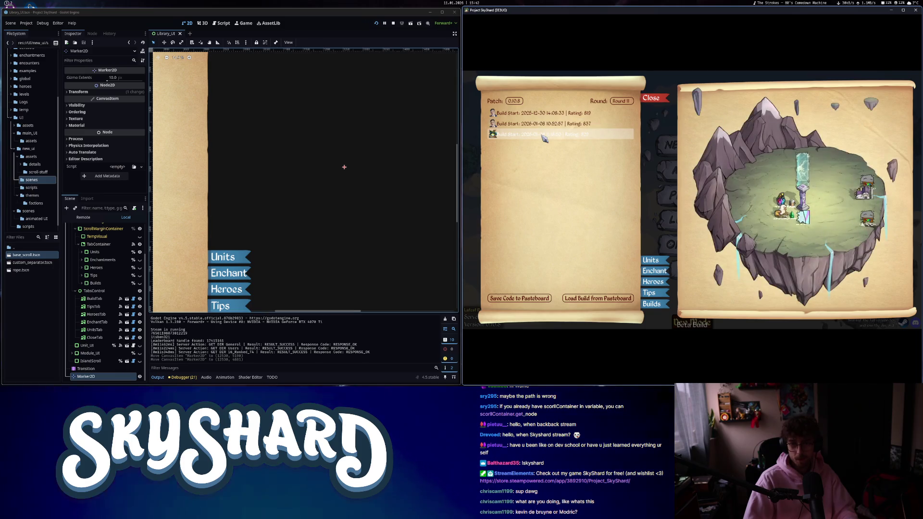
# Switch the builds to patch 0.10.7 and view its build at rounds 8 and 12.
pyautogui.click(513, 101)
pyautogui.click(554, 172)
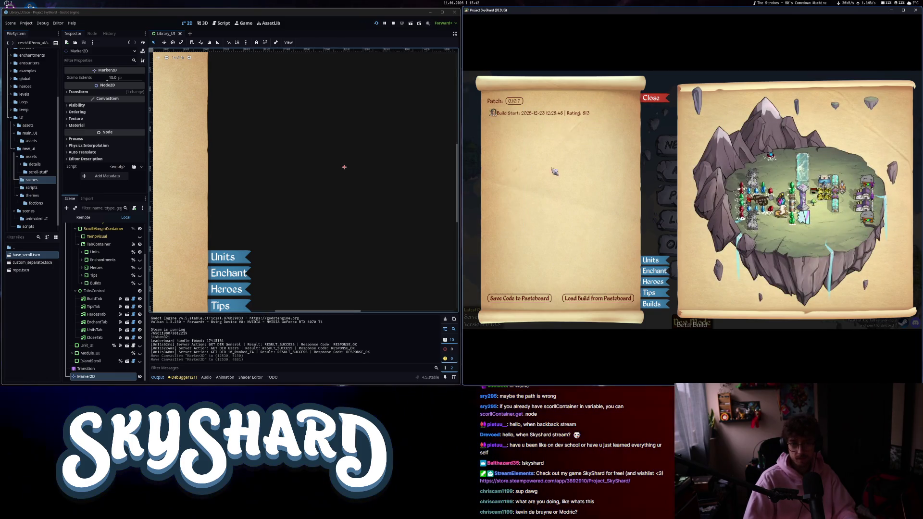
pyautogui.click(562, 116)
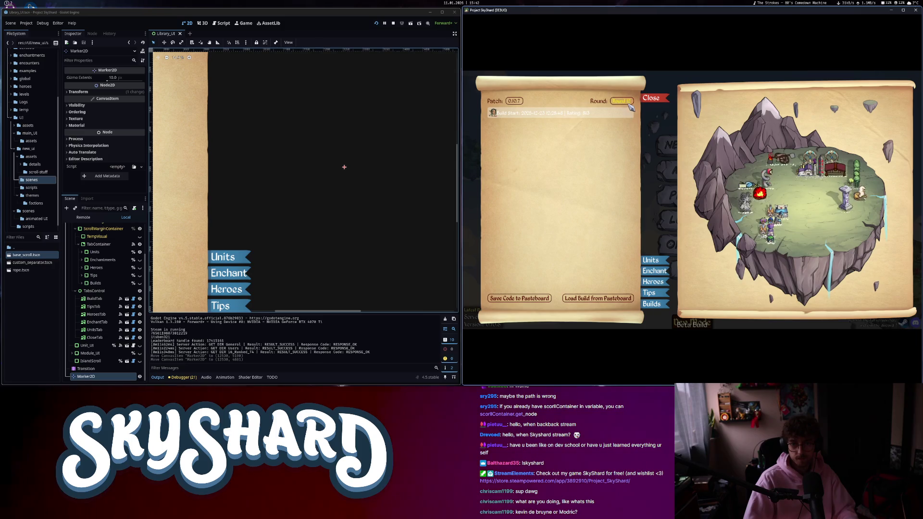
pyautogui.click(620, 150)
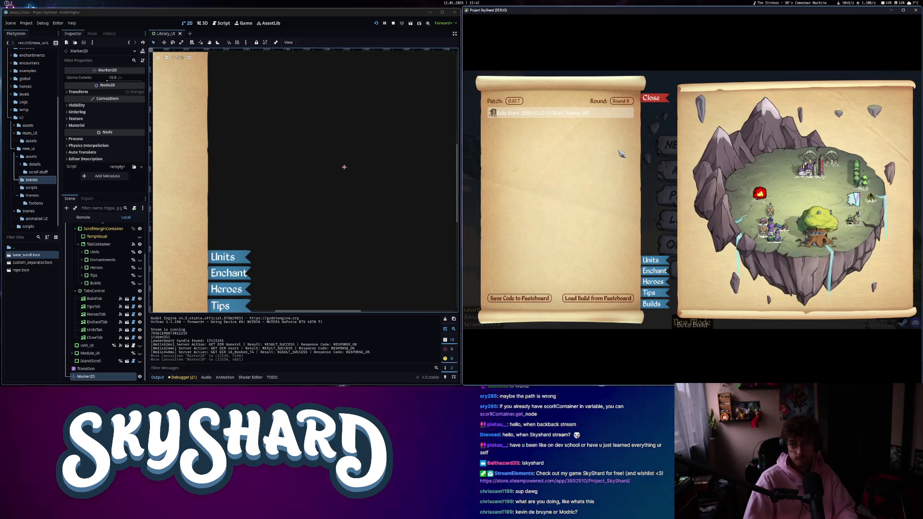
pyautogui.click(620, 100)
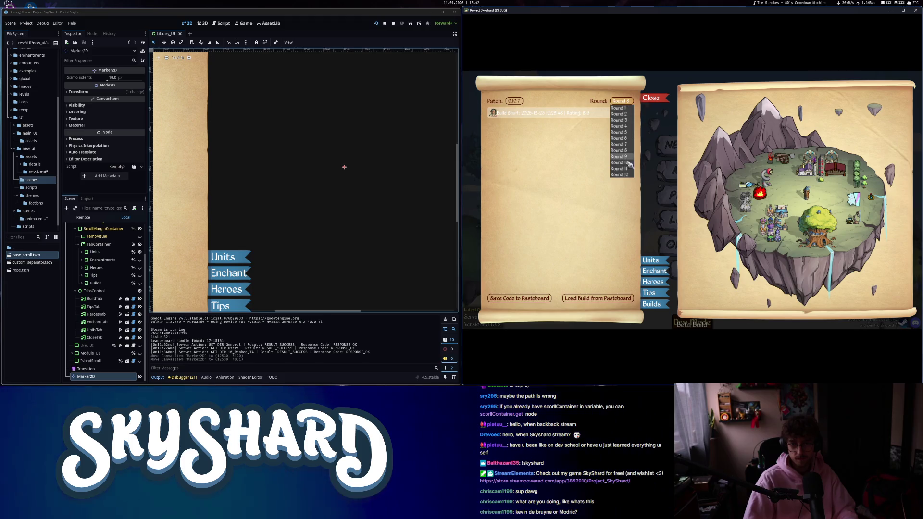
pyautogui.click(630, 179)
# Switch to patch 0.10.2, view its build at round 16, check Heroes, then close the library.
pyautogui.click(514, 100)
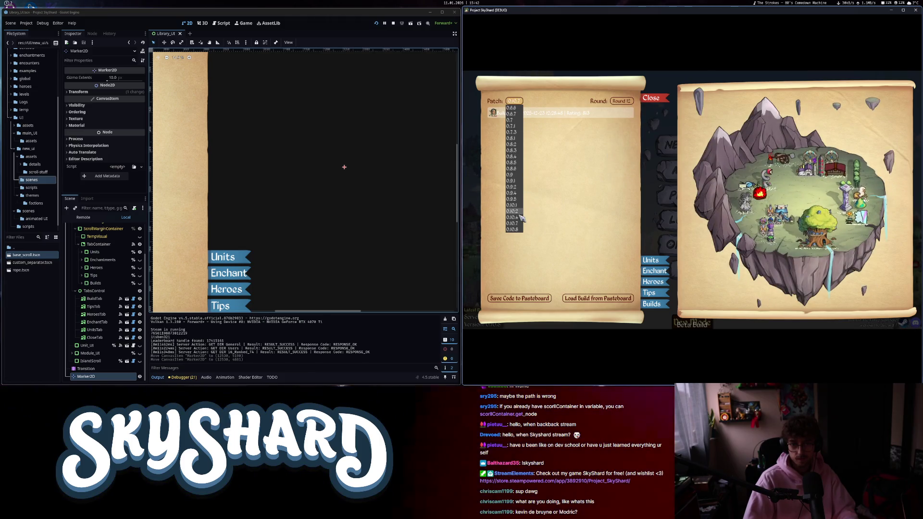
pyautogui.click(519, 212)
pyautogui.click(578, 114)
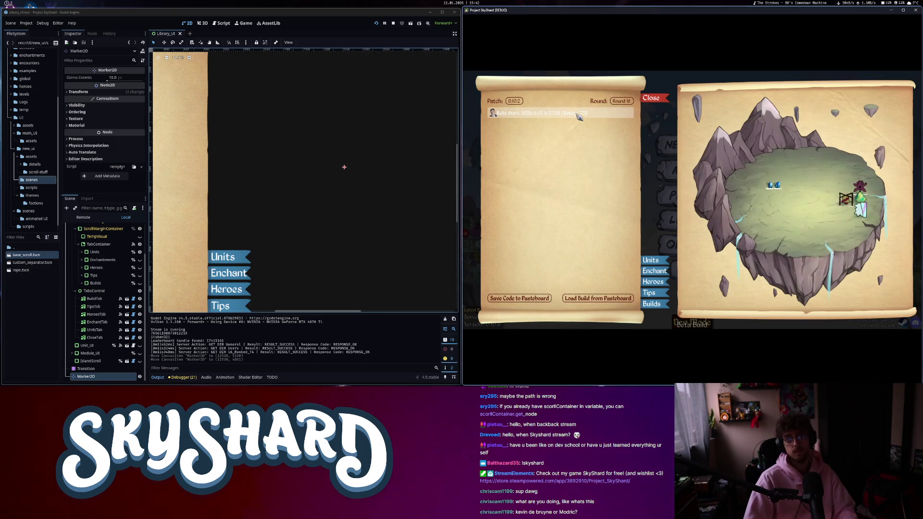
pyautogui.click(626, 103)
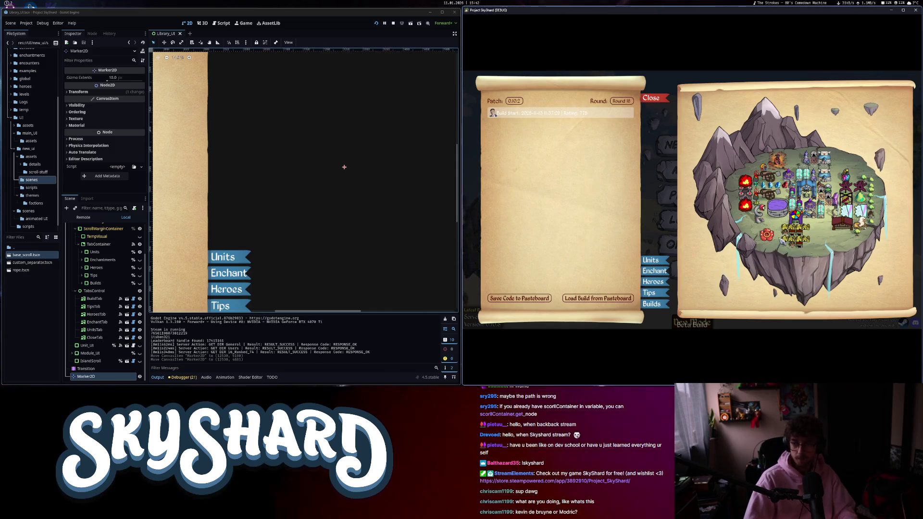
pyautogui.click(653, 280)
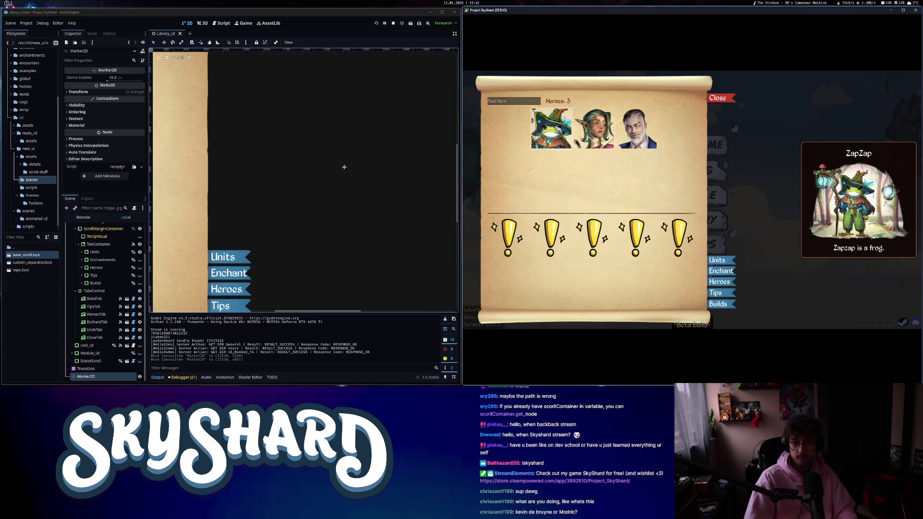
pyautogui.click(729, 100)
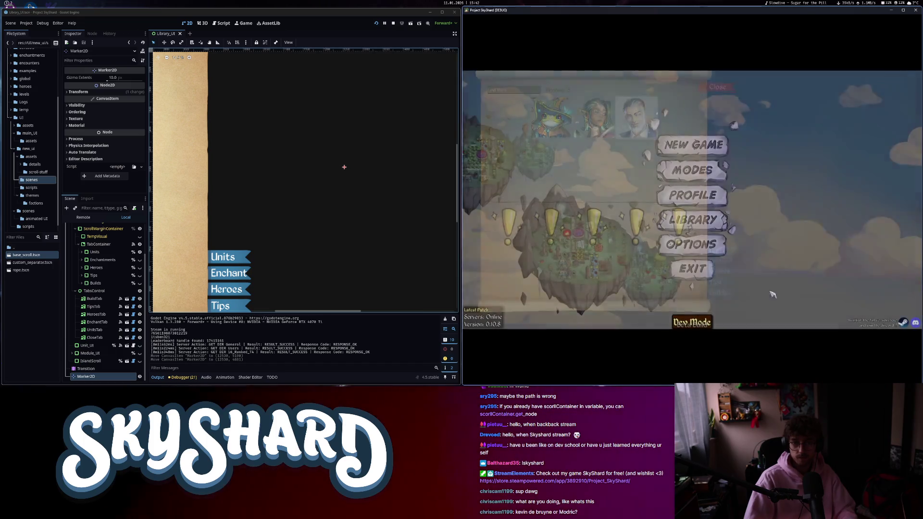
# Exit the running game, select the LibraryUi root node, and run the project again.
pyautogui.click(693, 270)
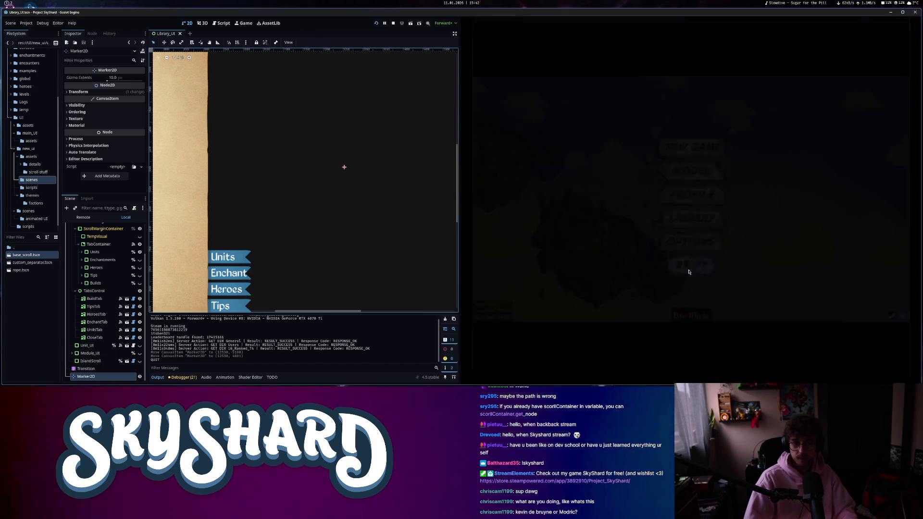
pyautogui.hscroll(-2, 442, 223)
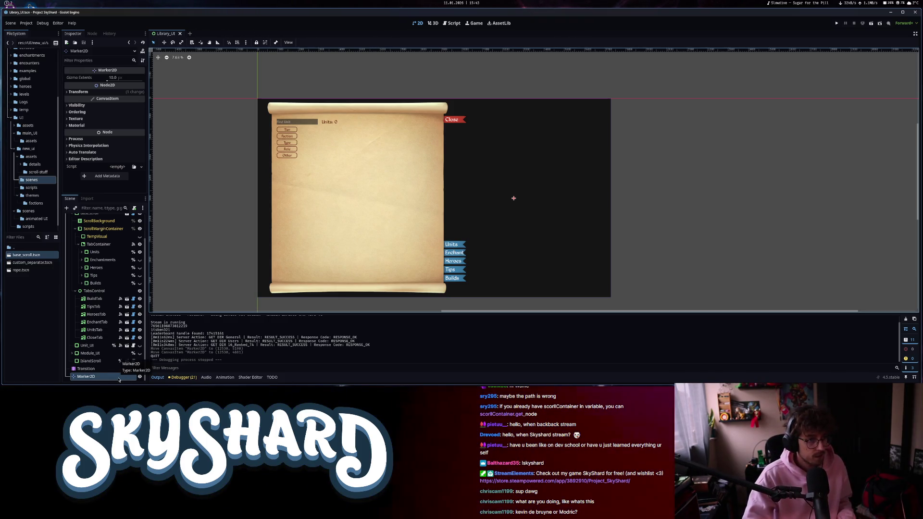
pyautogui.scroll(3, 98, 334)
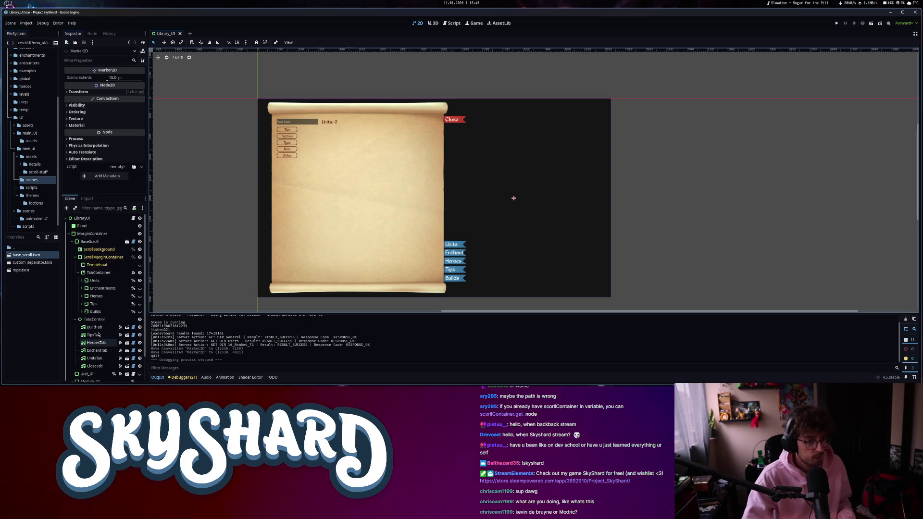
pyautogui.click(96, 221)
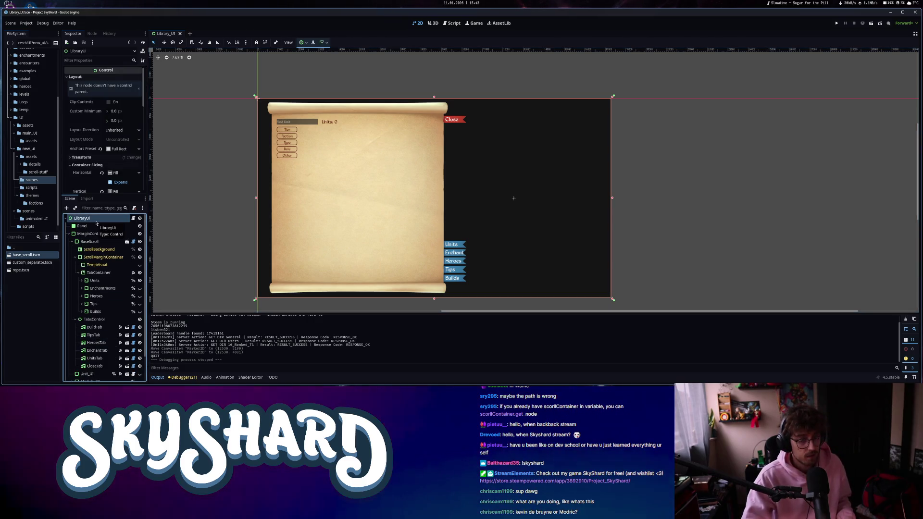
pyautogui.click(836, 23)
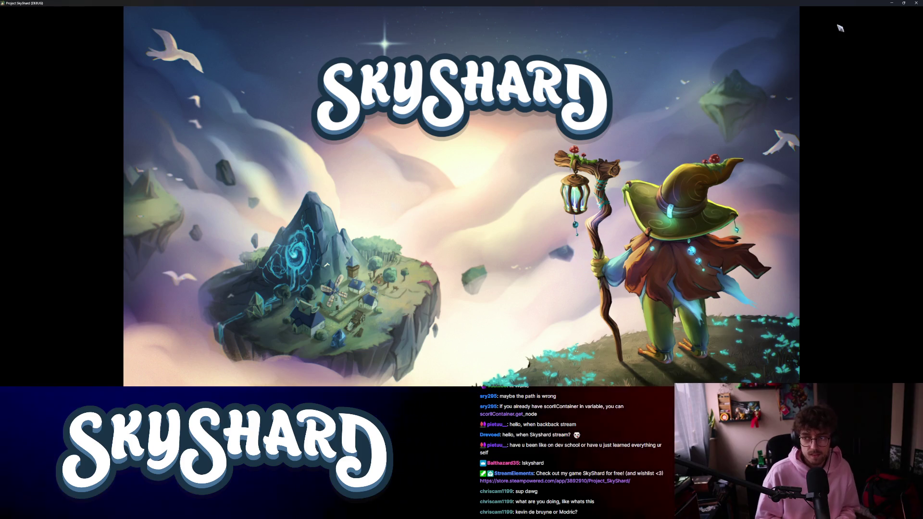
# Open the game's library, preview the second saved build, and close the game.
pyautogui.hotkey('alt', 'f')
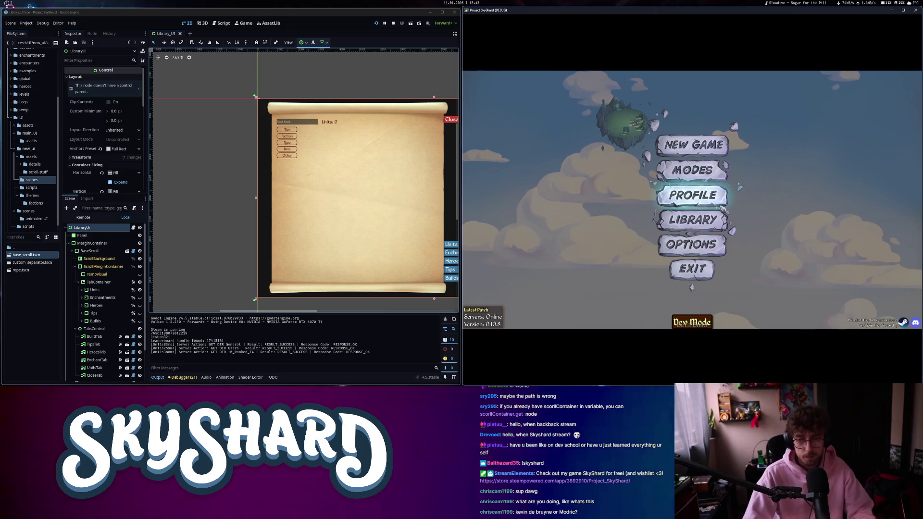
pyautogui.hotkey('alt', 'f')
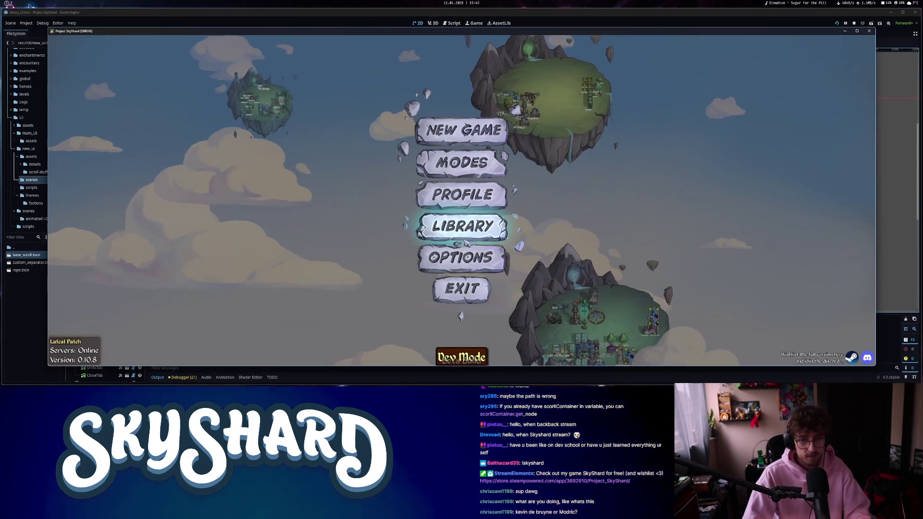
pyautogui.click(462, 226)
pyautogui.click(216, 103)
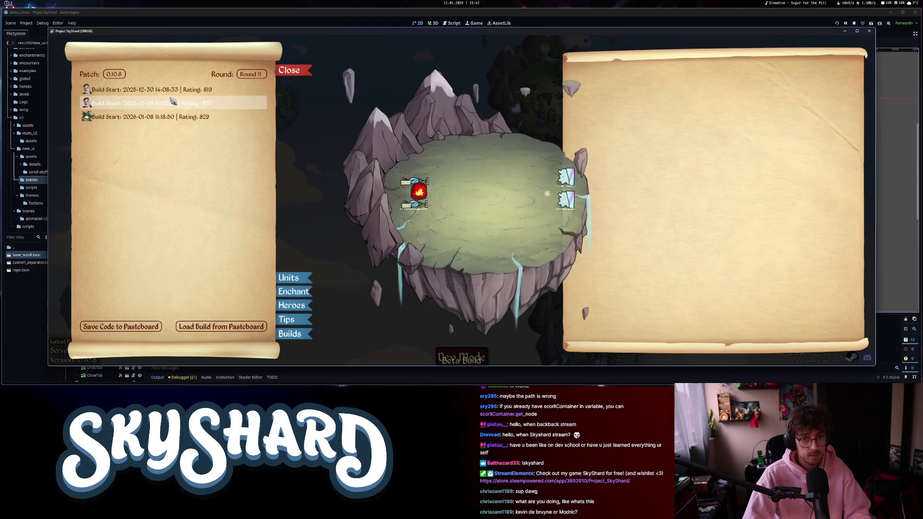
pyautogui.click(871, 31)
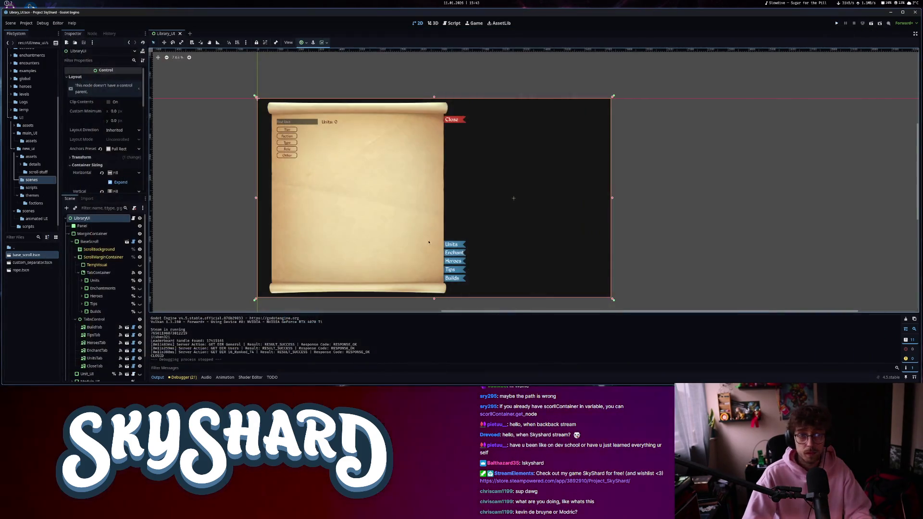
# Select the Marker2D node in the Scene tree and open the library_ui.gd script.
pyautogui.scroll(-3, 543, 237)
pyautogui.scroll(1, 542, 237)
pyautogui.scroll(-2, 542, 237)
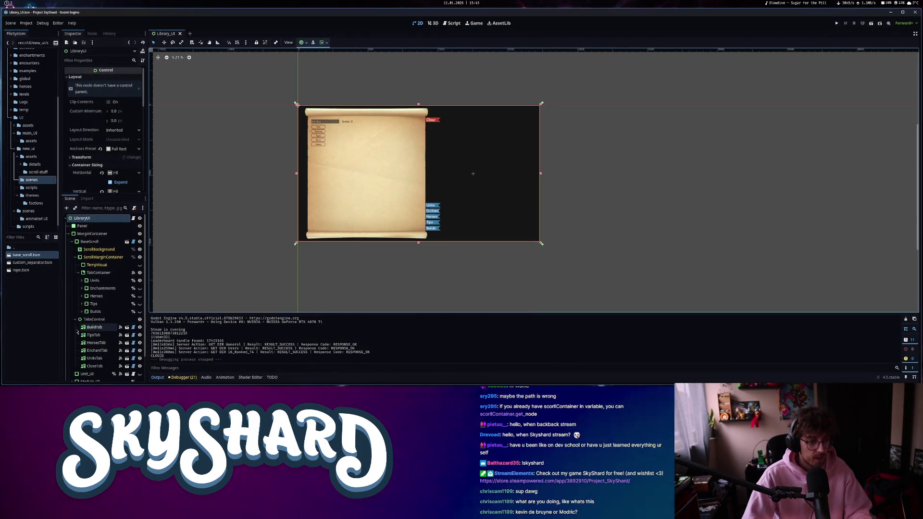
pyautogui.scroll(-2, 96, 337)
pyautogui.click(87, 377)
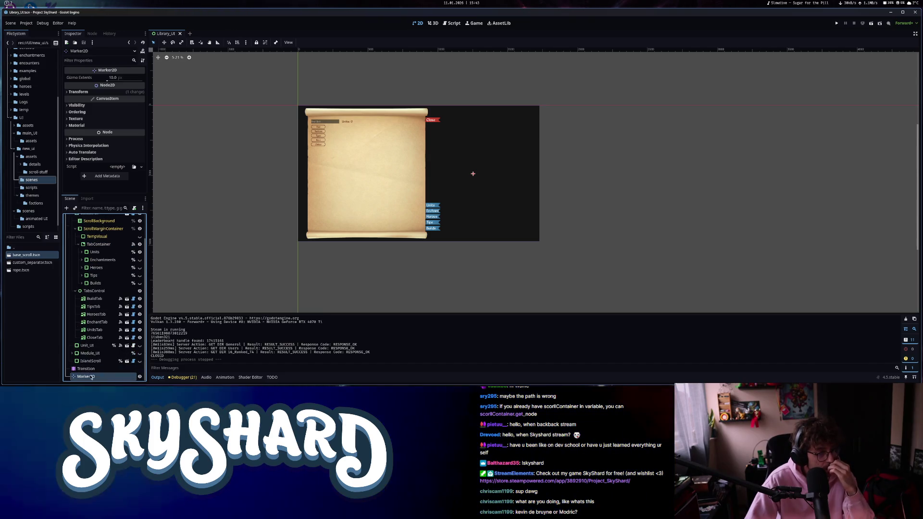
pyautogui.click(452, 23)
# Go to the marker_2d declaration on line 26 and make Marker2D a scene-unique node.
pyautogui.click(904, 60)
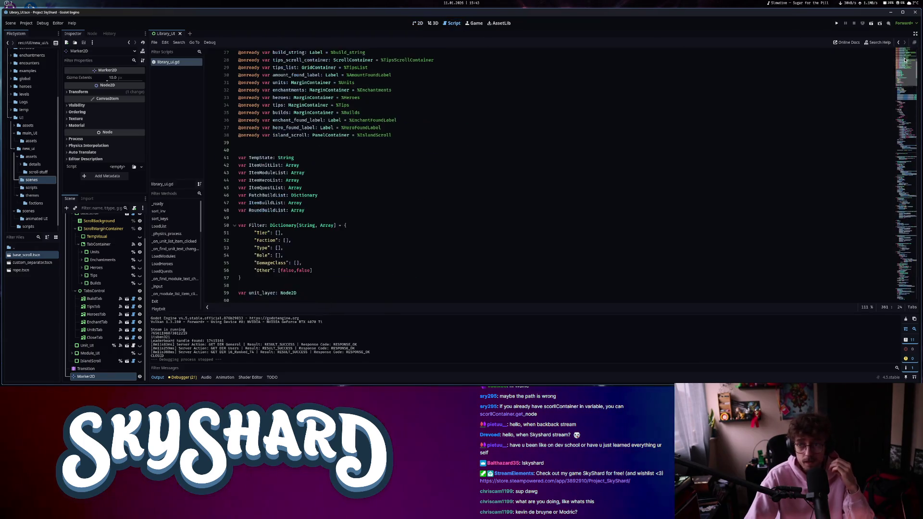
pyautogui.scroll(3, 407, 256)
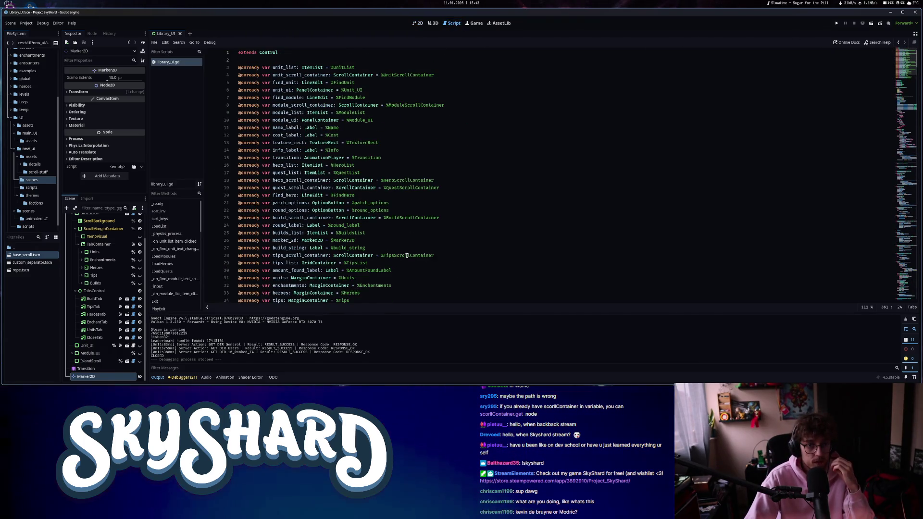
pyautogui.click(366, 242)
pyautogui.rightClick(96, 378)
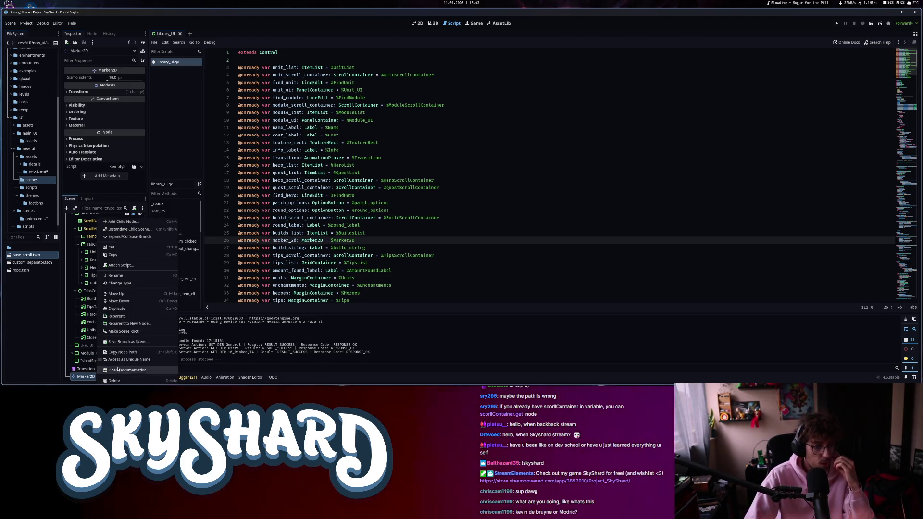
pyautogui.click(125, 359)
# Replace the $Marker2D reference on line 26 with %Marker2D, save, and return to the 2D view.
pyautogui.press('BackSpace')
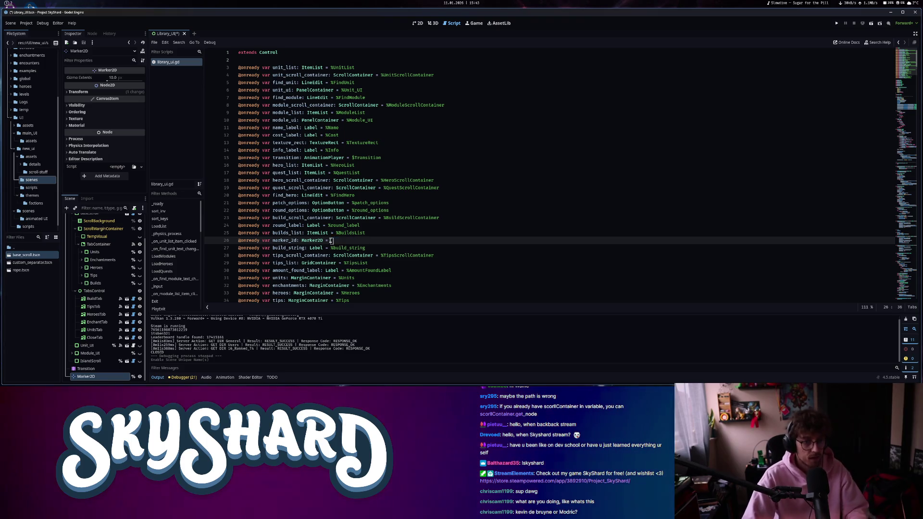
pyautogui.moveTo(87, 376); pyautogui.dragTo(412, 236)
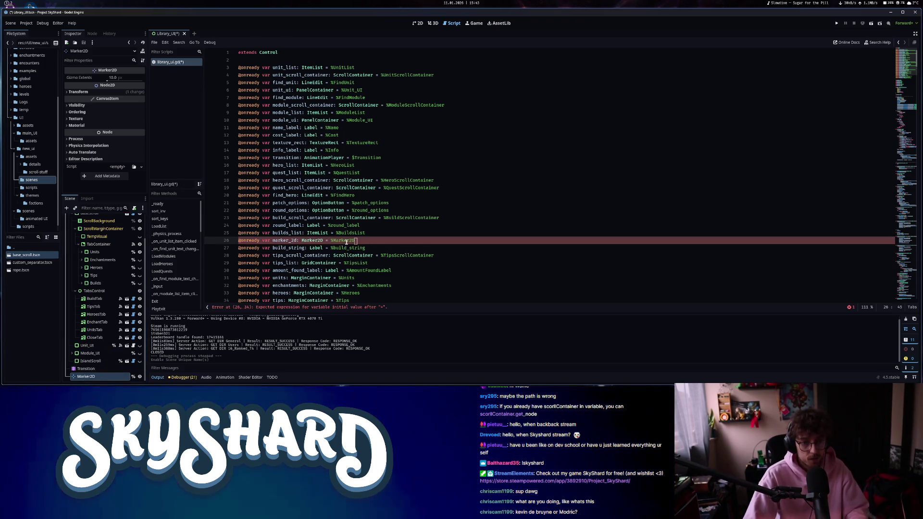
pyautogui.hotkey('ctrl', 's')
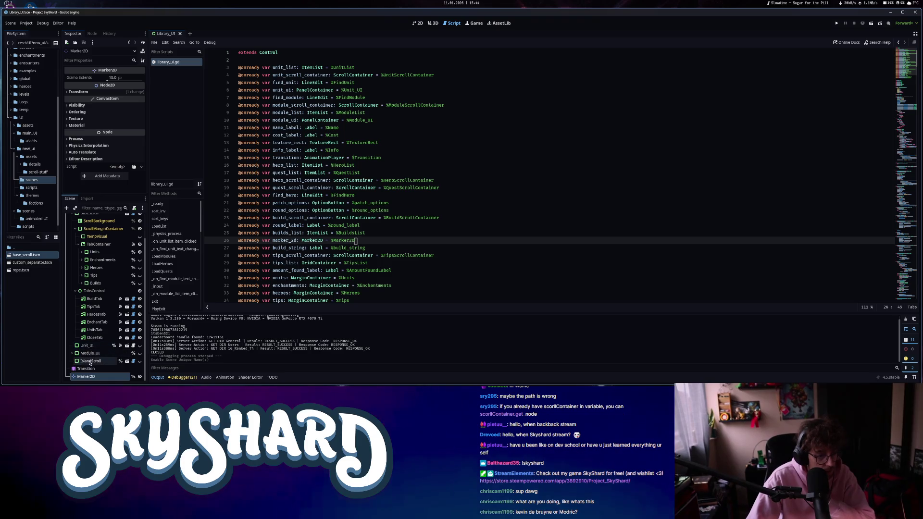
pyautogui.hotkey('ctrl', 'F1')
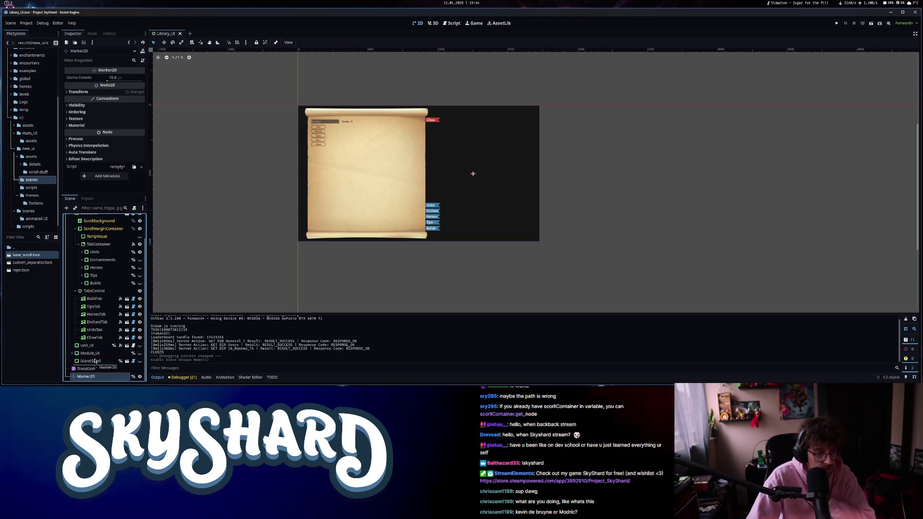
# Move Marker2D under IslandScroll and try a Shrink horizontal sizing on IslandScroll.
pyautogui.moveTo(85, 377); pyautogui.dragTo(96, 361)
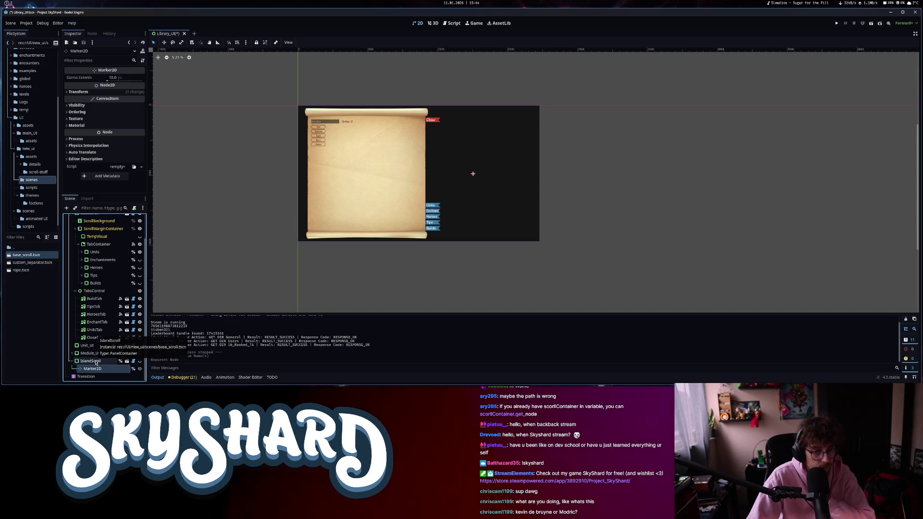
pyautogui.click(96, 361)
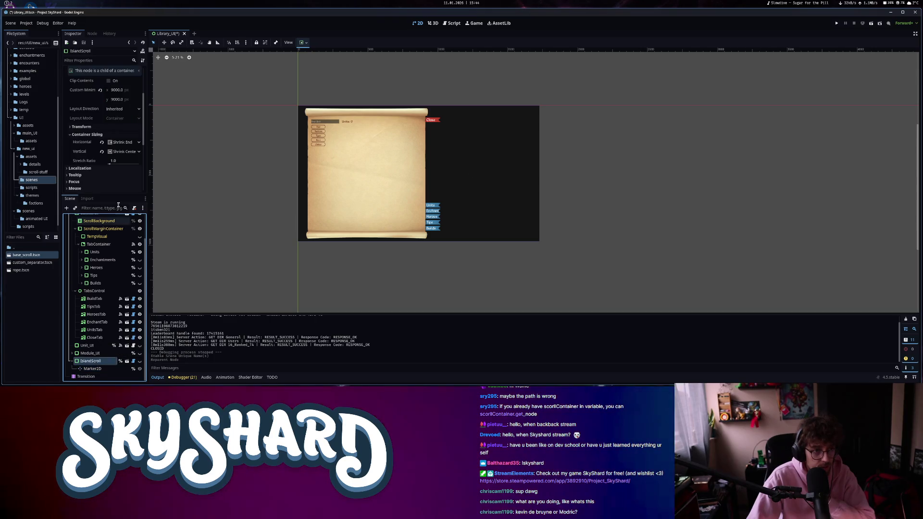
pyautogui.click(124, 142)
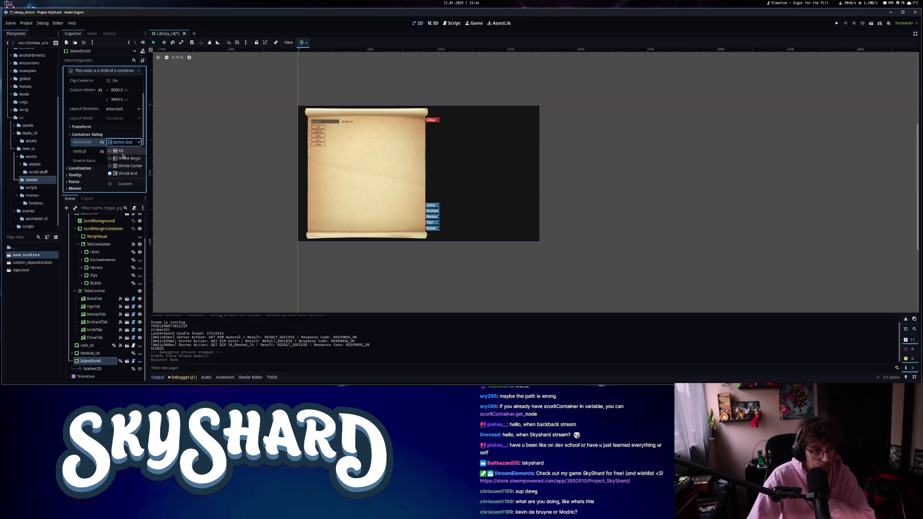
pyautogui.click(121, 158)
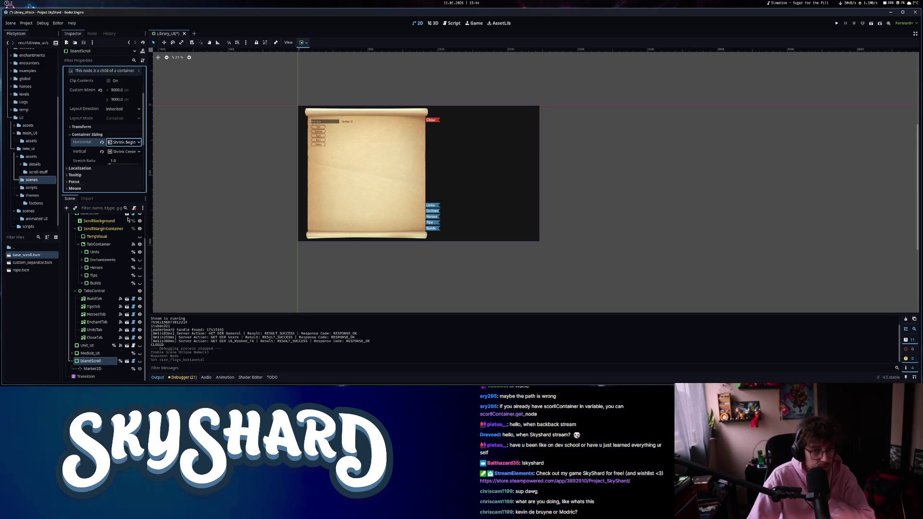
# Try Fill and Shrink Center horizontal sizing on IslandScroll, undoing both changes.
pyautogui.click(110, 369)
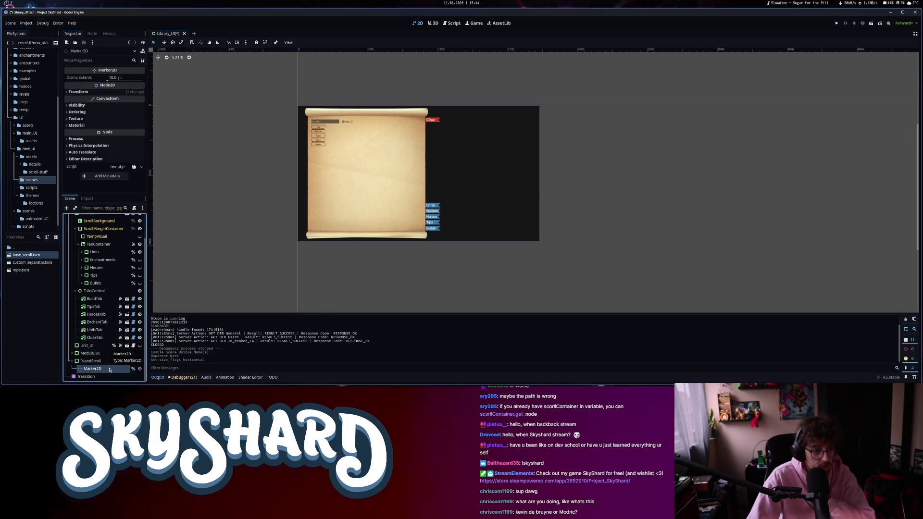
pyautogui.scroll(1, 311, 196)
pyautogui.click(89, 361)
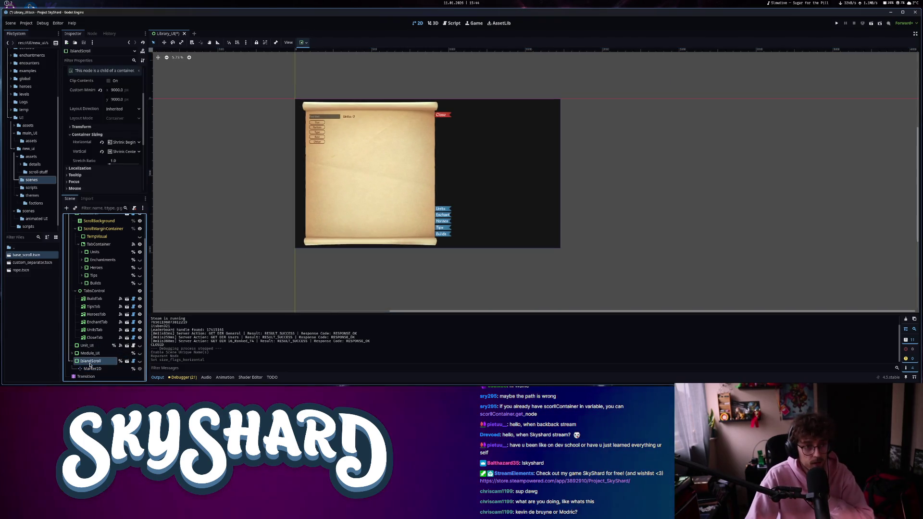
pyautogui.click(102, 142)
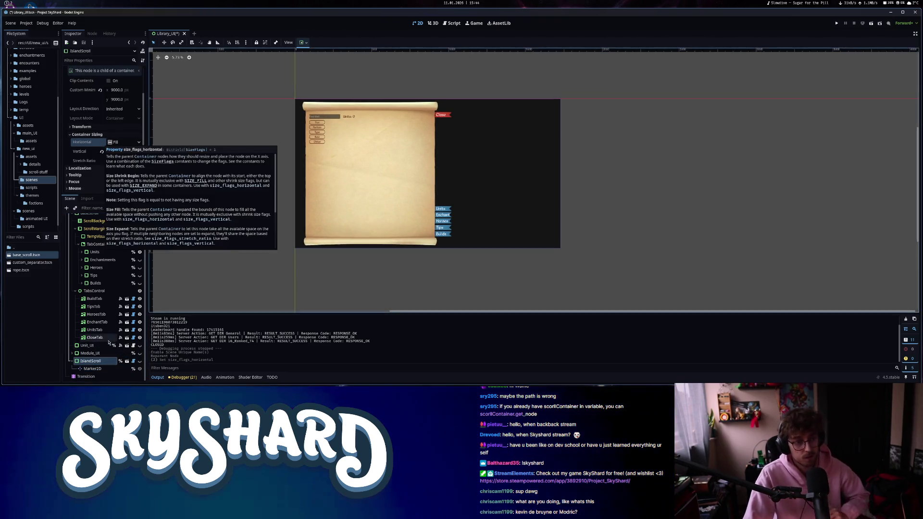
pyautogui.hotkey('ctrl', 'z')
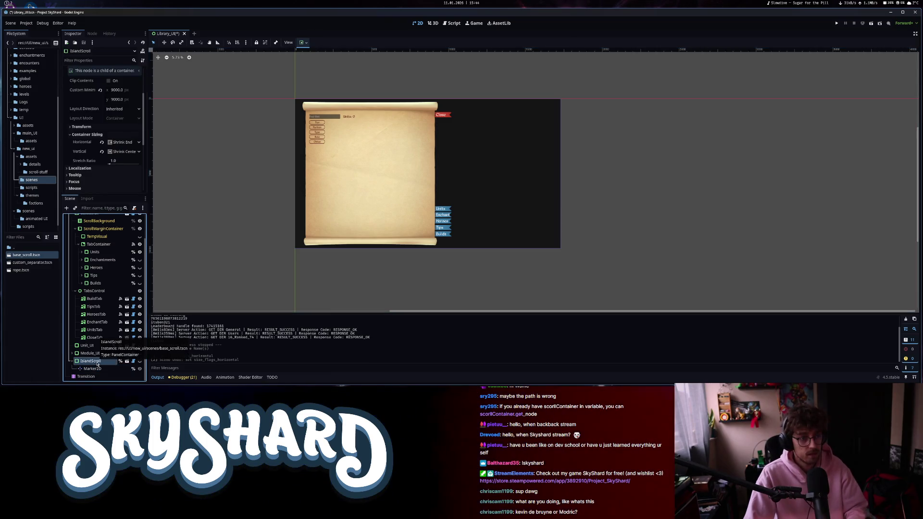
pyautogui.click(139, 361)
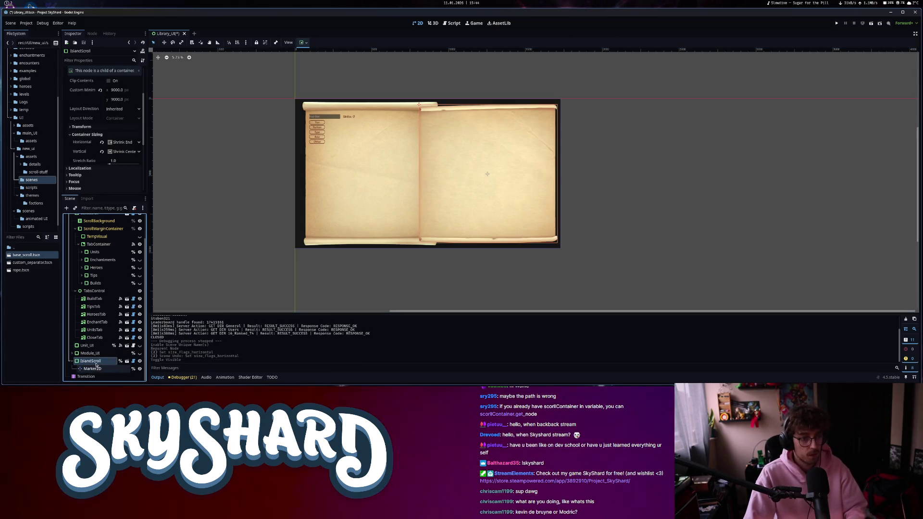
pyautogui.click(118, 165)
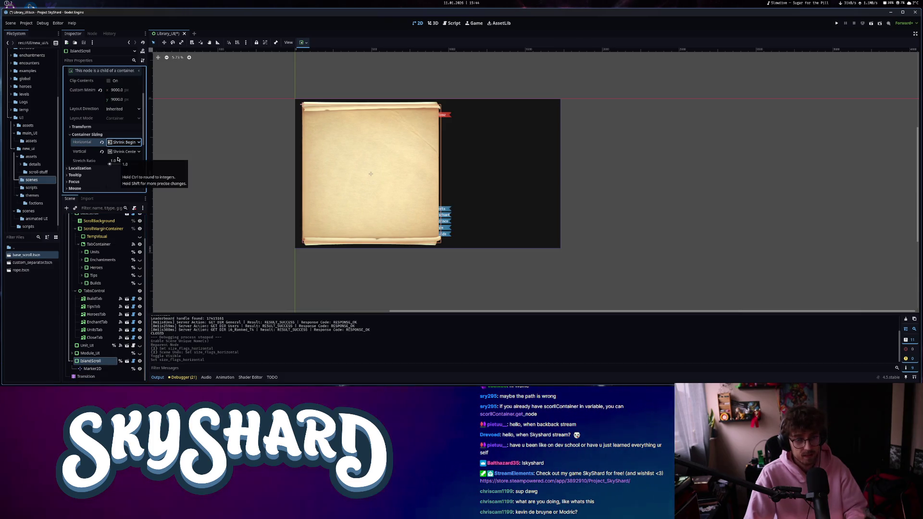
pyautogui.hotkey('ctrl', 'z')
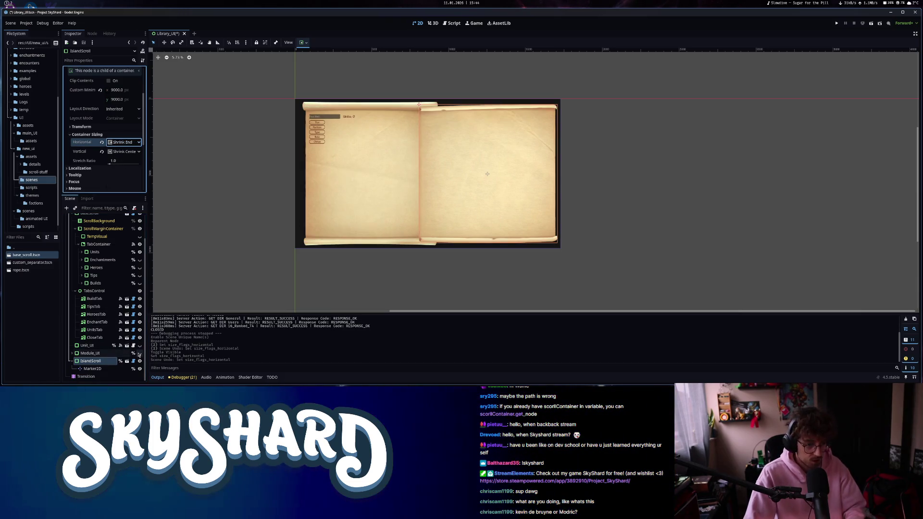
# Hide IslandScroll, save the Library_UI scene, and launch the game.
pyautogui.click(140, 361)
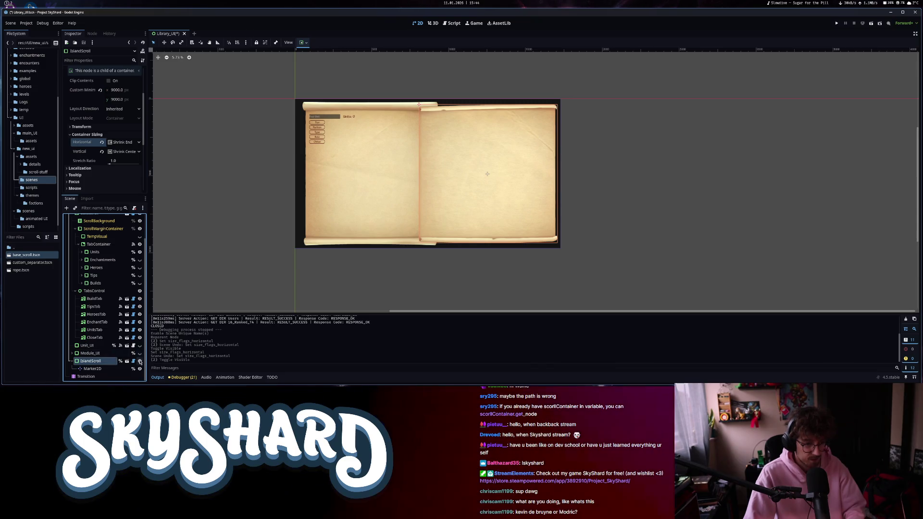
pyautogui.click(140, 362)
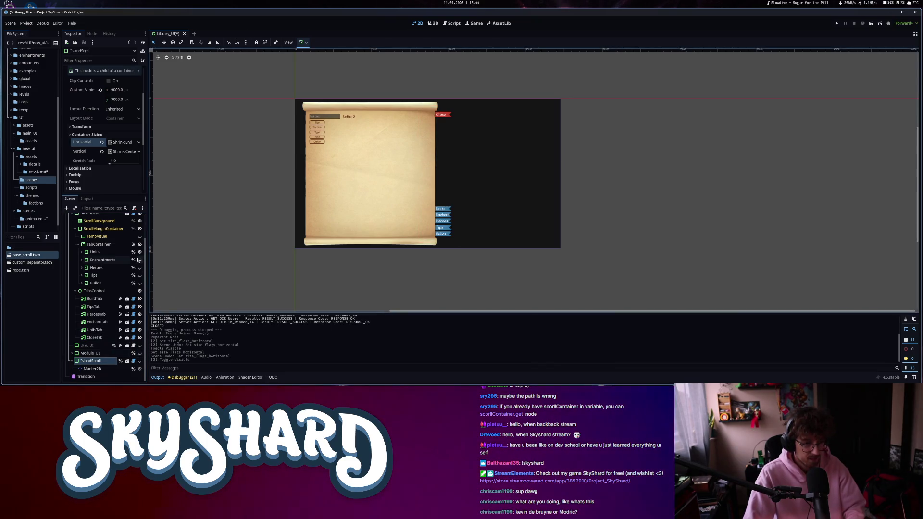
pyautogui.hotkey('ctrl', 's')
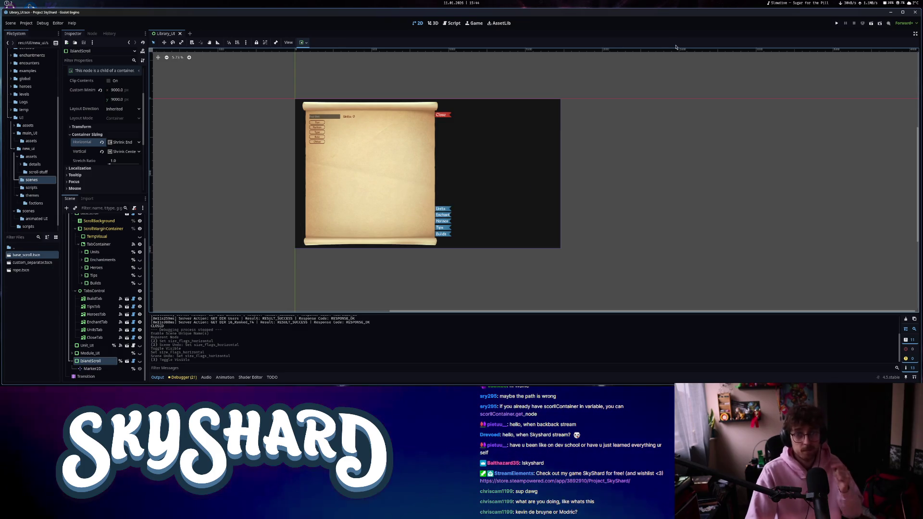
pyautogui.click(837, 23)
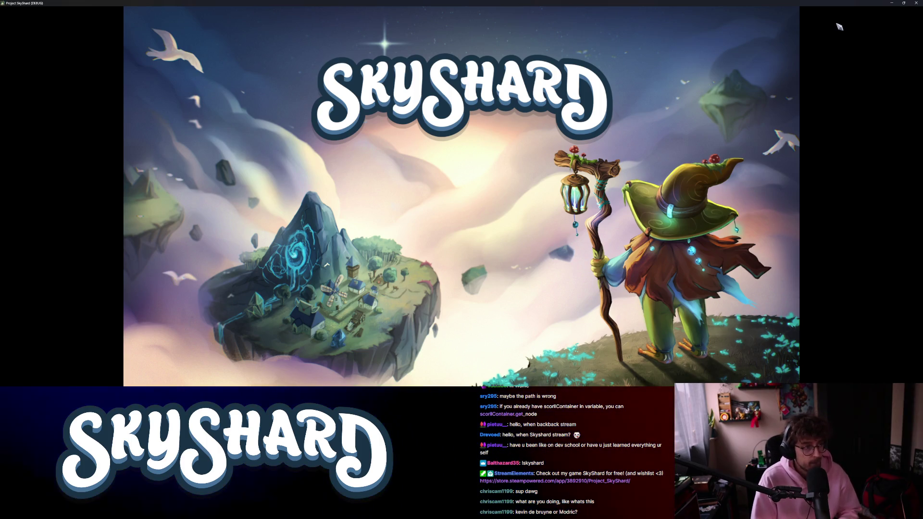
# Tile the game window, open Library > Builds, preview a saved build's island, then close the game.
pyautogui.press('super+Right')
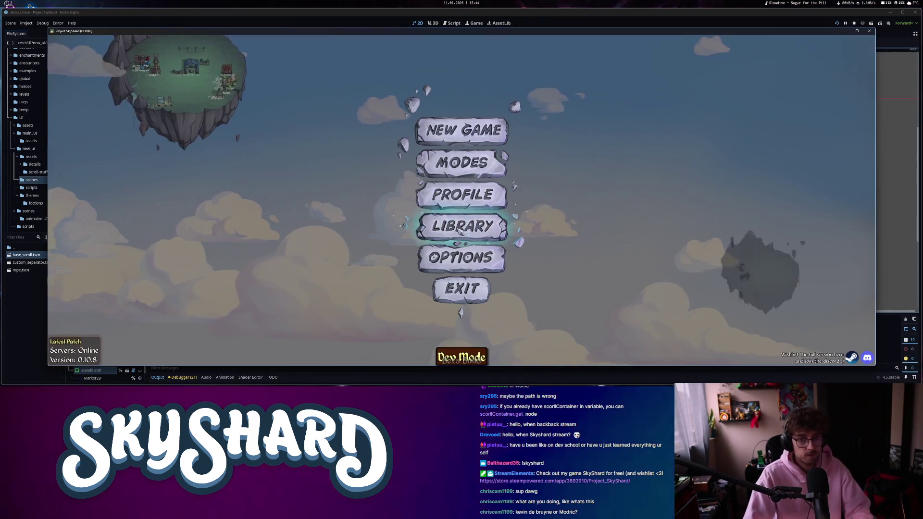
pyautogui.click(461, 226)
pyautogui.click(371, 334)
pyautogui.click(172, 116)
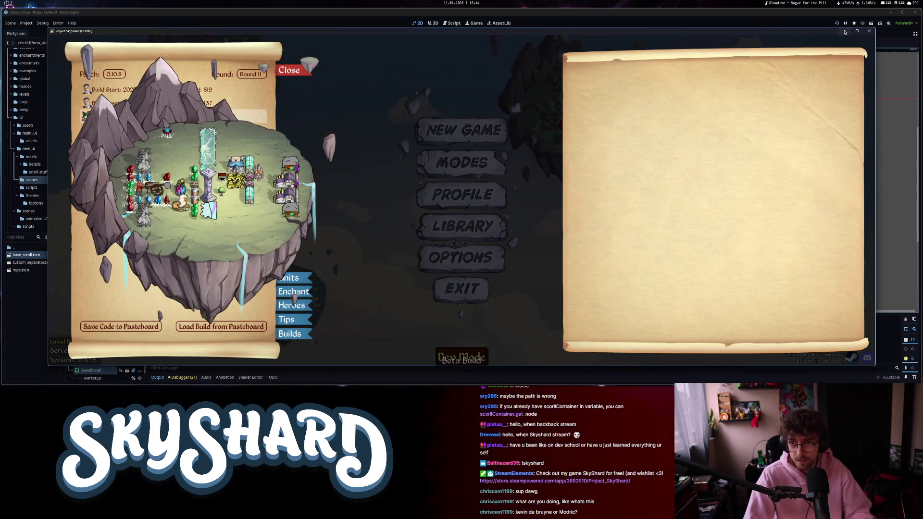
pyautogui.click(870, 32)
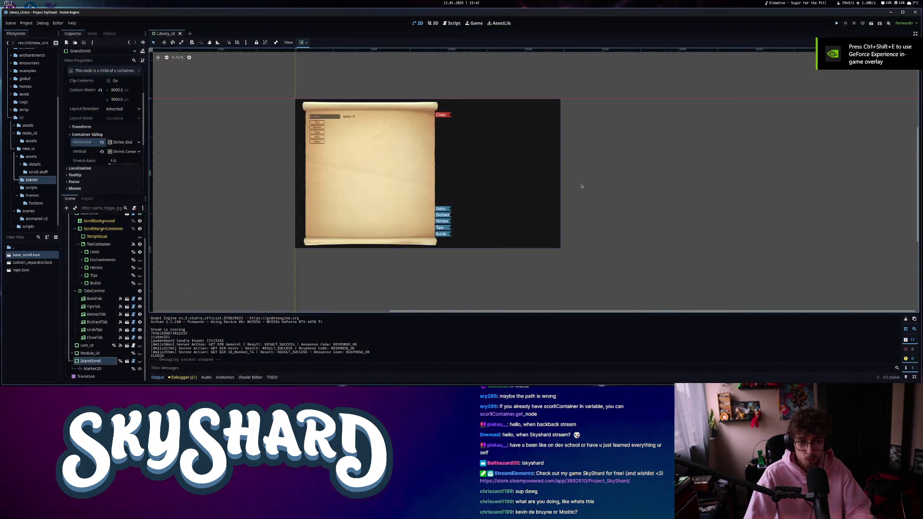
# Unhide IslandScroll via its eye icon, select it, and open library_ui.gd.
pyautogui.click(92, 369)
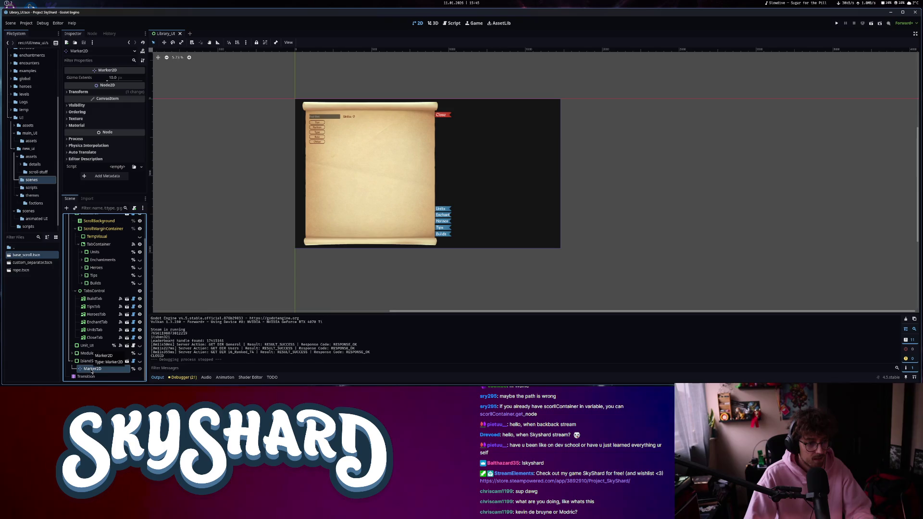
pyautogui.click(139, 361)
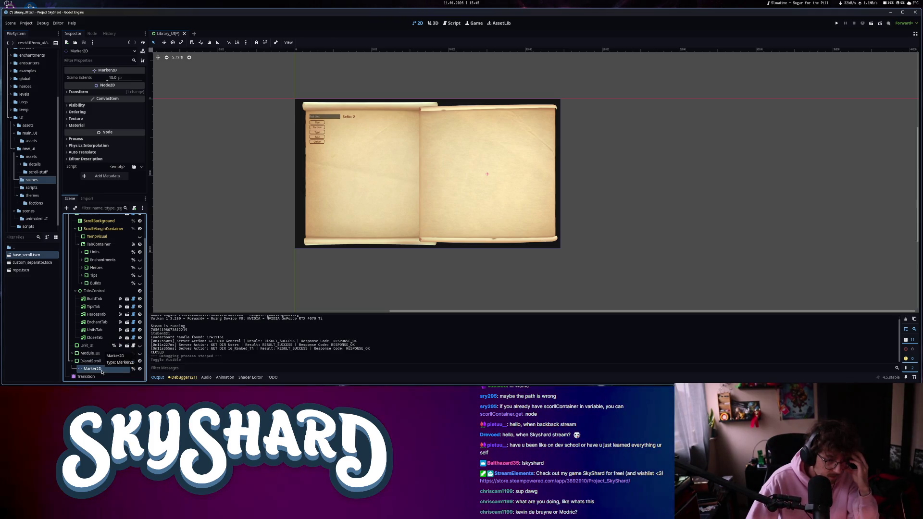
pyautogui.click(485, 169)
pyautogui.scroll(4, 484, 169)
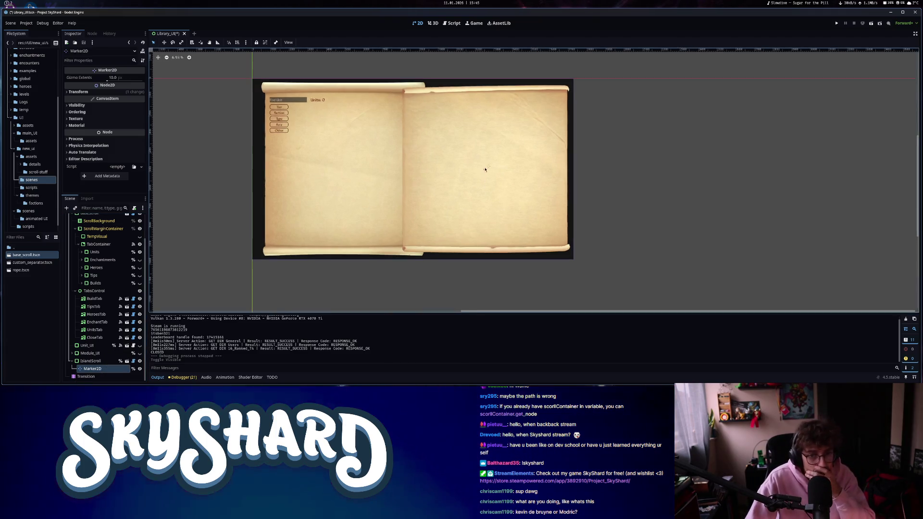
pyautogui.scroll(-2, 504, 190)
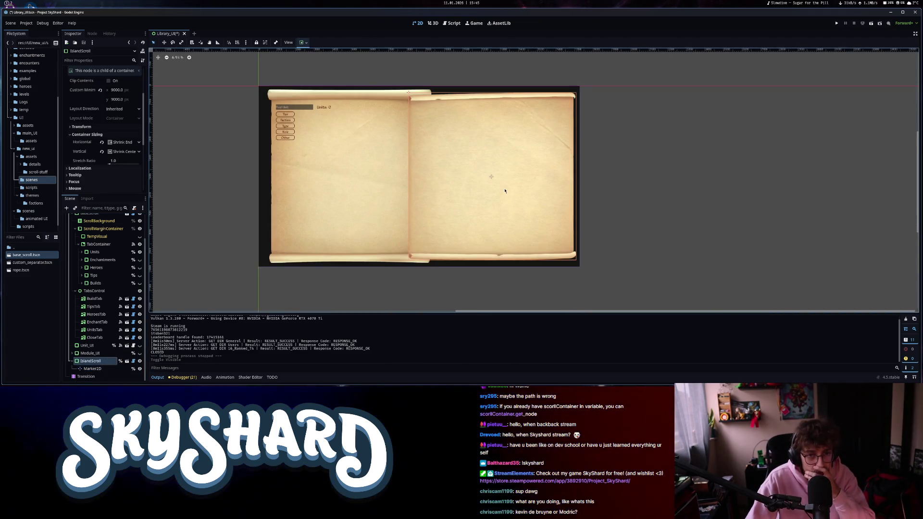
pyautogui.click(451, 23)
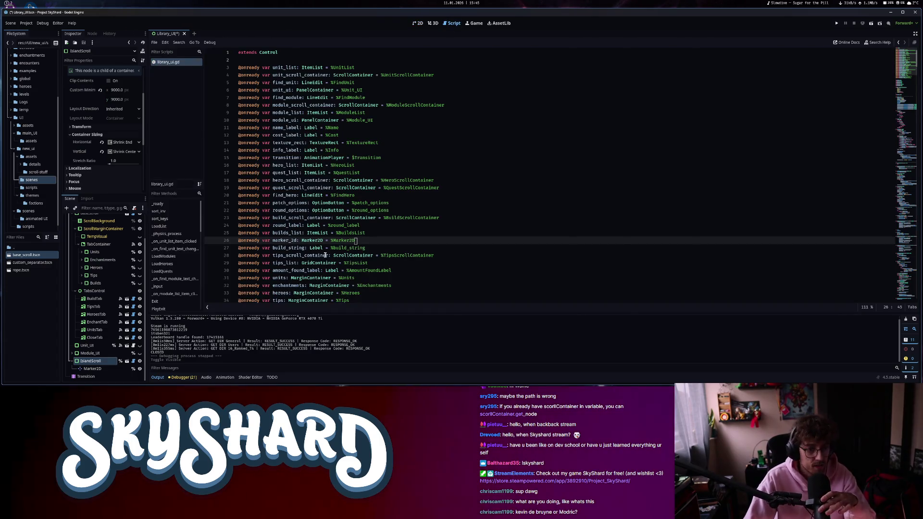
# Find marker_2d uses and change line 352's position to island_scroll.position + island_scroll.size/2.
pyautogui.moveTo(295, 241); pyautogui.dragTo(297, 240)
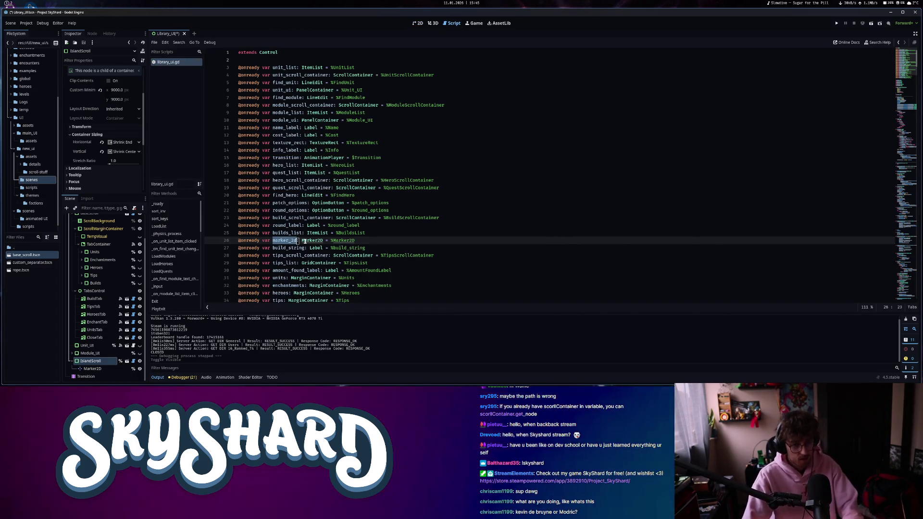
pyautogui.hotkey('ctrl', 'f')
pyautogui.press('Return')
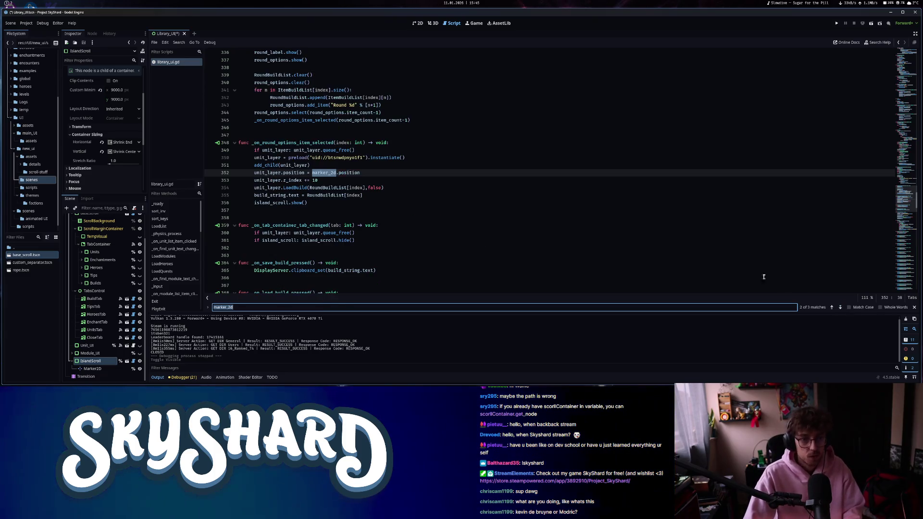
pyautogui.click(357, 171)
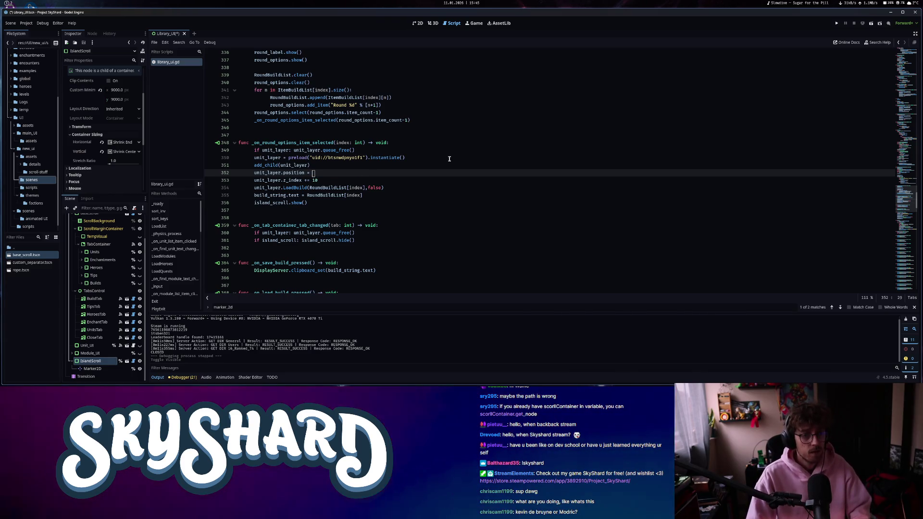
pyautogui.write('is')
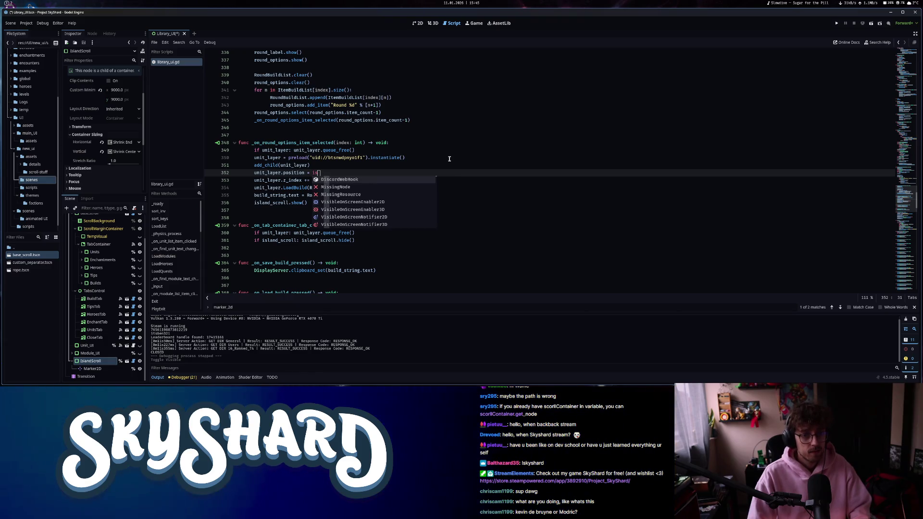
pyautogui.write('land_scroll.position')
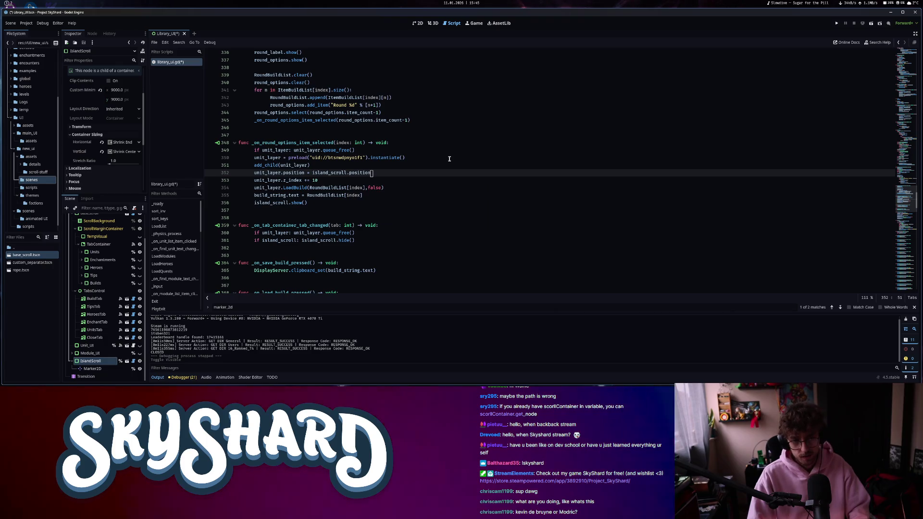
pyautogui.write(' +')
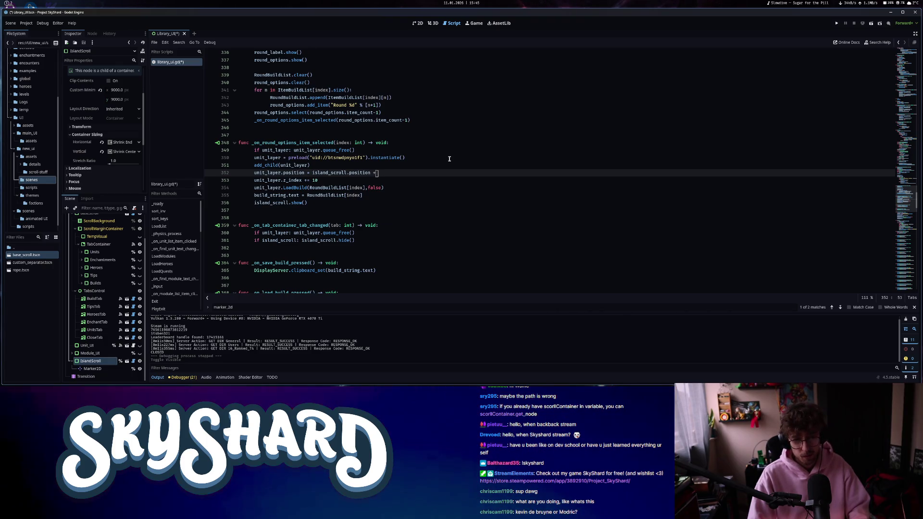
pyautogui.write(' island_scroll.size/2')
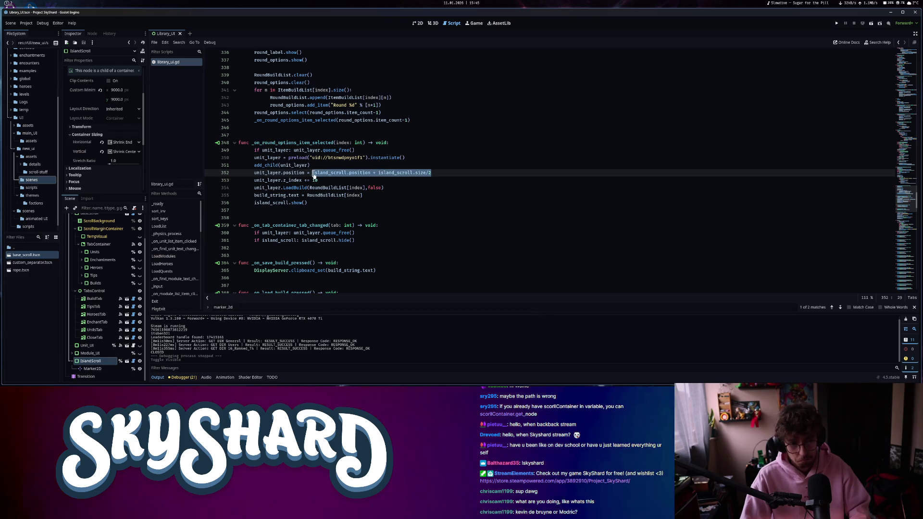
# Replace marker_2d.position on line 372 with island_scroll.position + island_scroll.size/2 and run the game.
pyautogui.scroll(-5, 361, 207)
pyautogui.click(363, 210)
pyautogui.moveTo(363, 210); pyautogui.dragTo(312, 210)
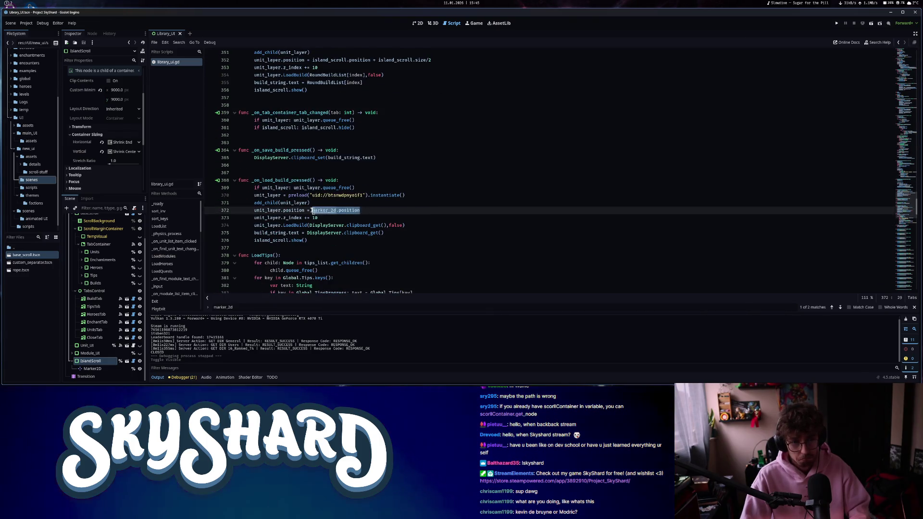
pyautogui.write('island_scroll.position + island_scroll.size/2')
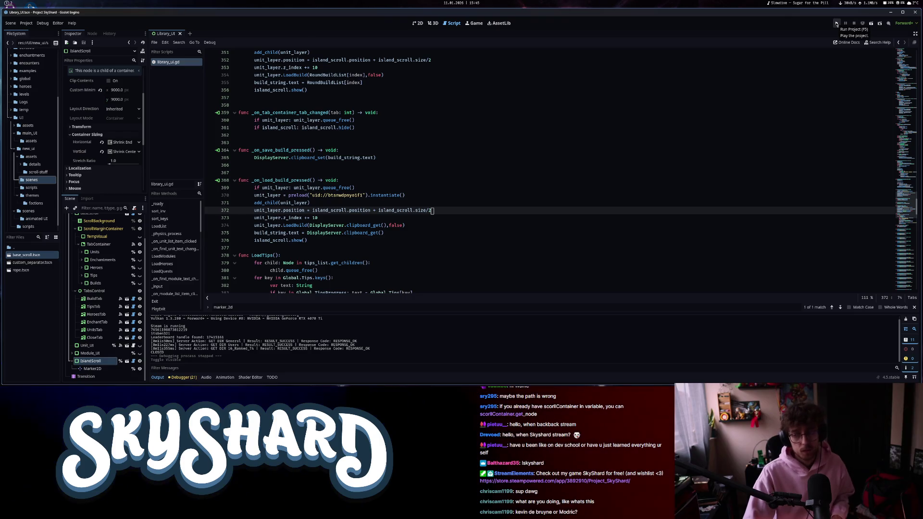
pyautogui.click(836, 24)
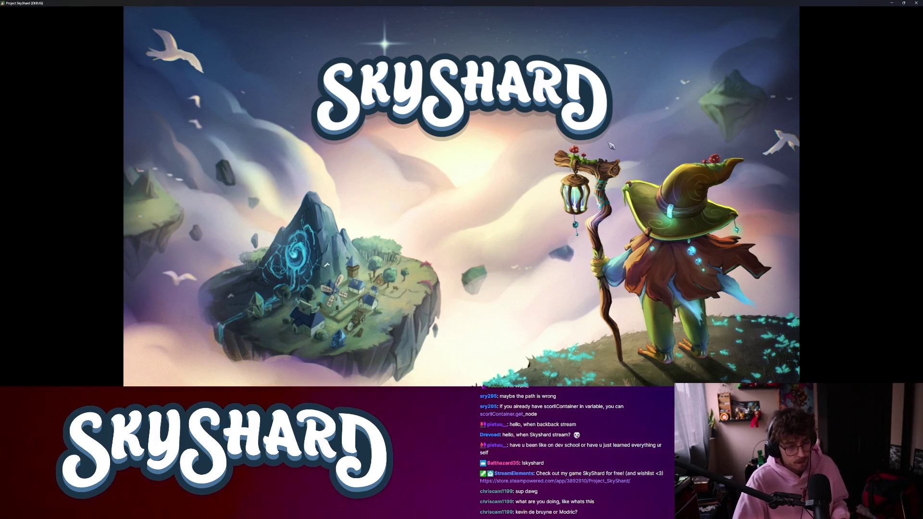
# Stop the running game and turn off visibility for IslandScroll and Marker2D.
pyautogui.press('super+Right')
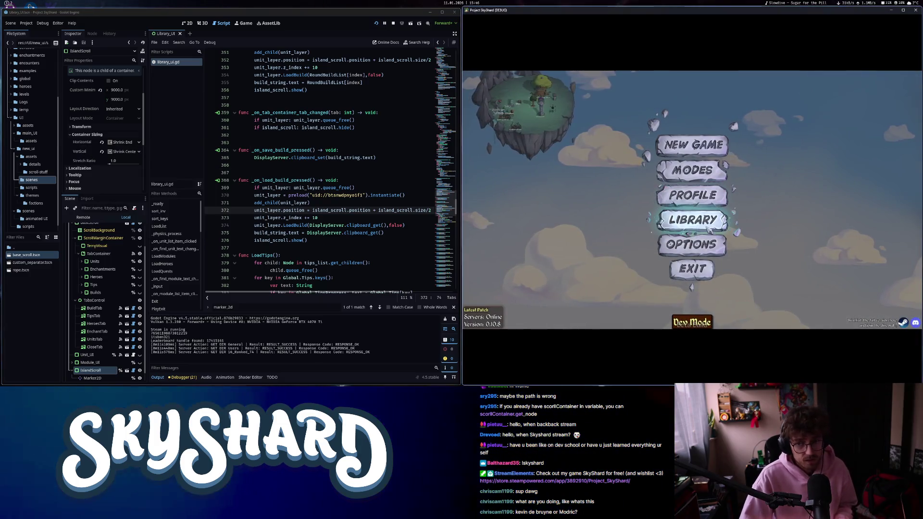
pyautogui.click(710, 225)
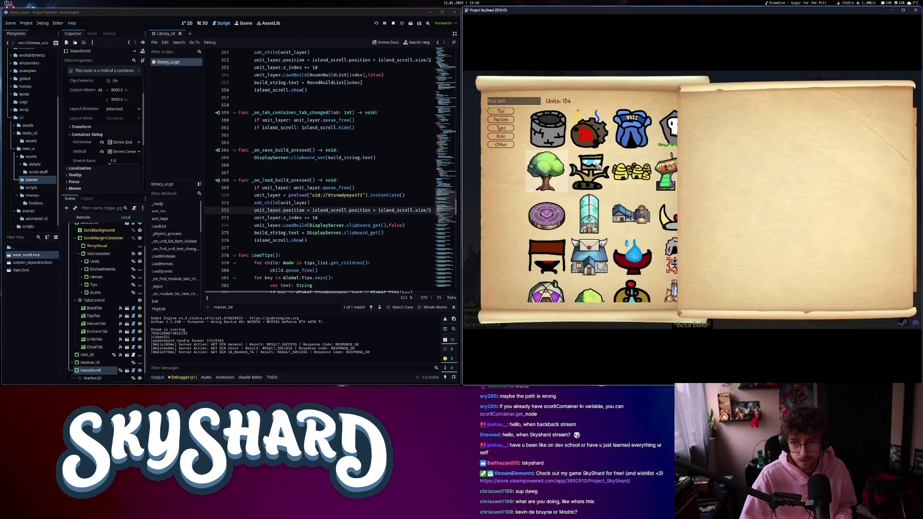
pyautogui.press('F8')
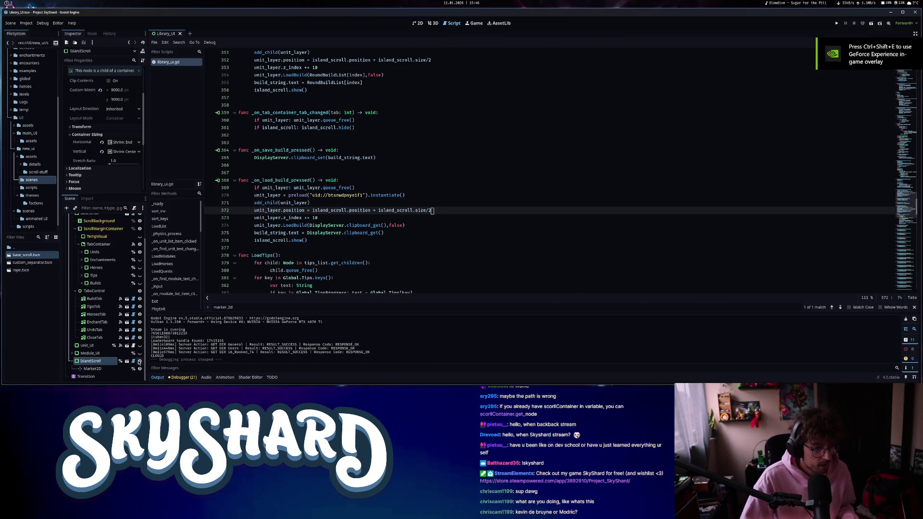
pyautogui.click(140, 362)
pyautogui.click(140, 368)
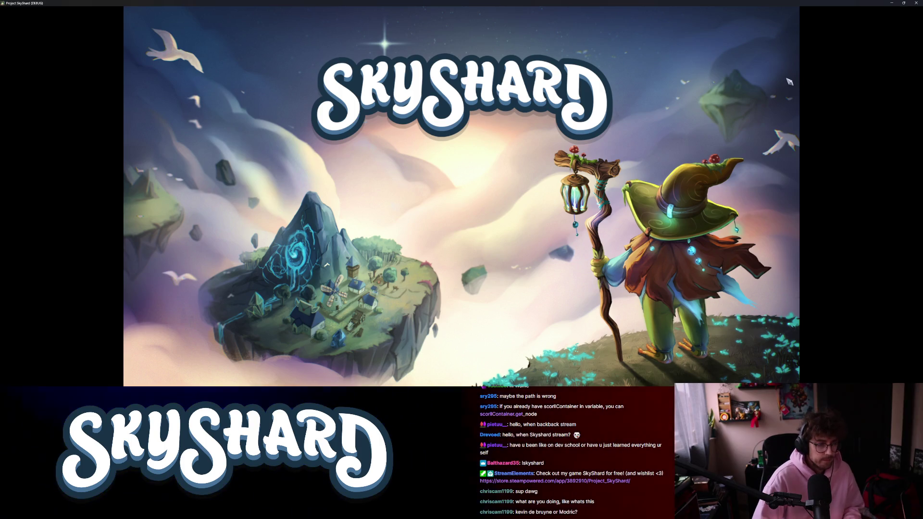
# In the relaunched game, preview three saved builds on the Builds page, then close the library.
pyautogui.press('super+Right')
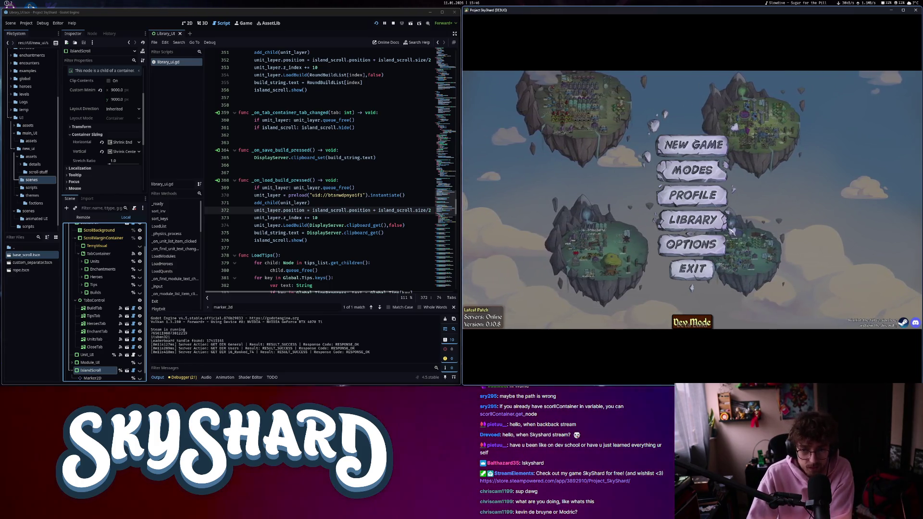
pyautogui.click(692, 220)
pyautogui.click(716, 304)
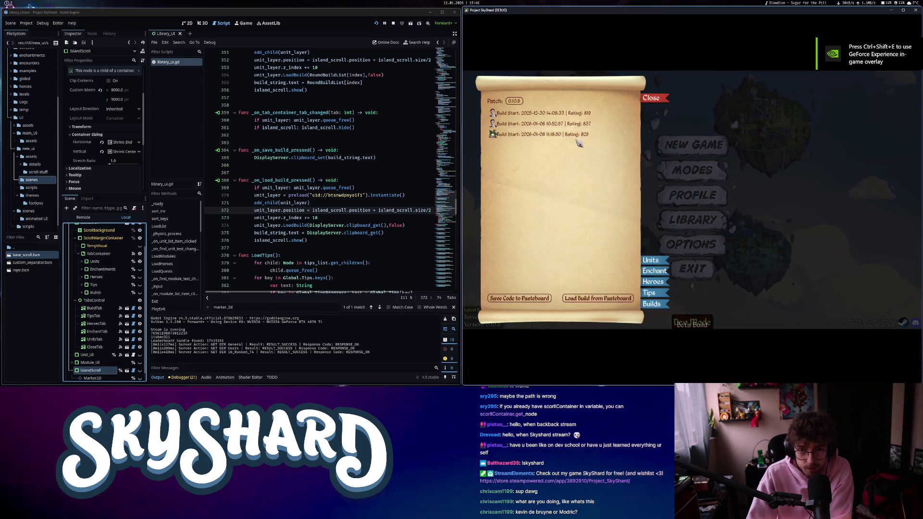
pyautogui.click(576, 135)
pyautogui.click(560, 124)
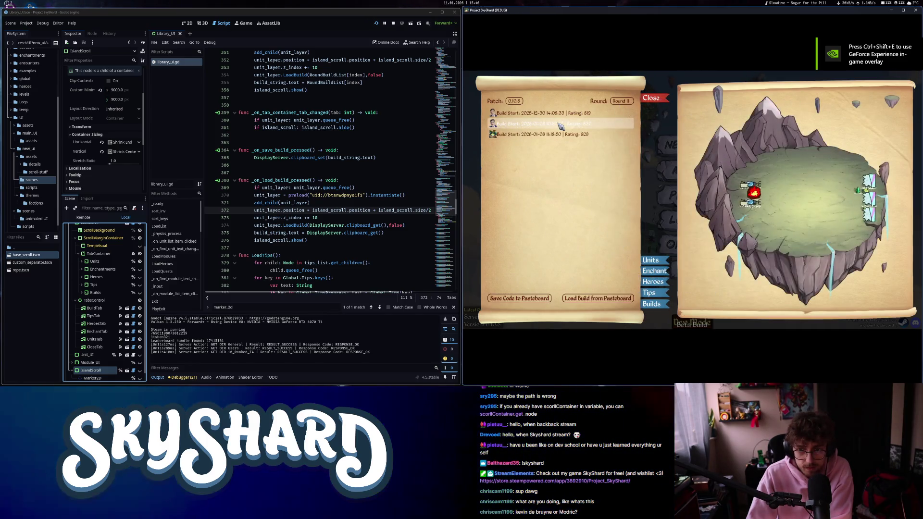
pyautogui.click(559, 135)
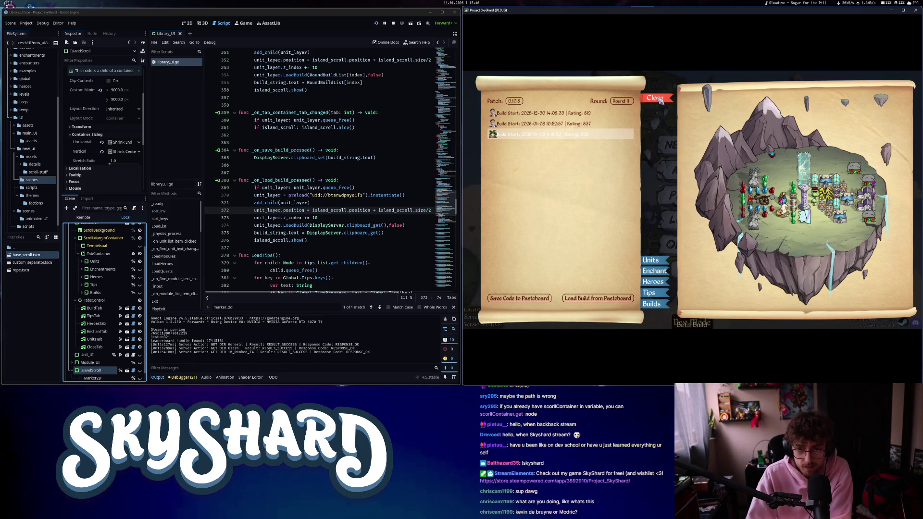
pyautogui.click(659, 100)
# Reopen the library, preview the second and first (rated 819) builds, then close the game.
pyautogui.click(692, 220)
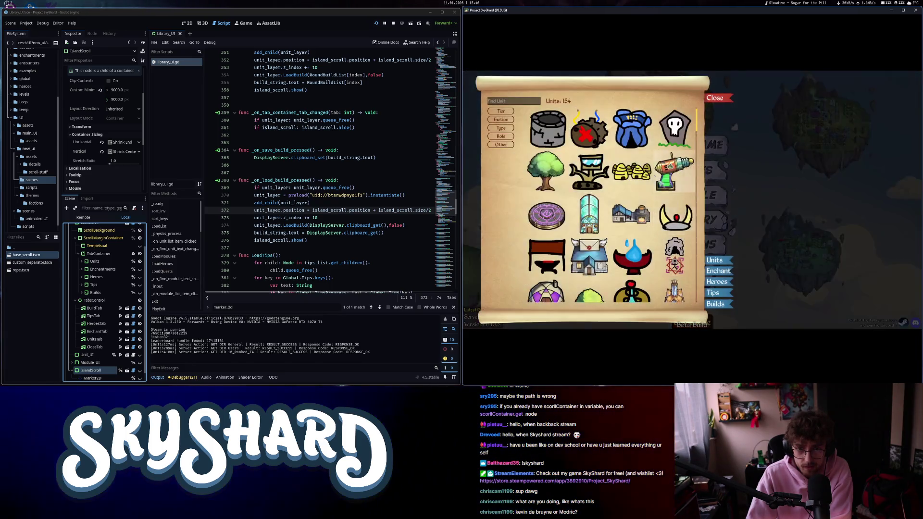
pyautogui.moveTo(549, 194)
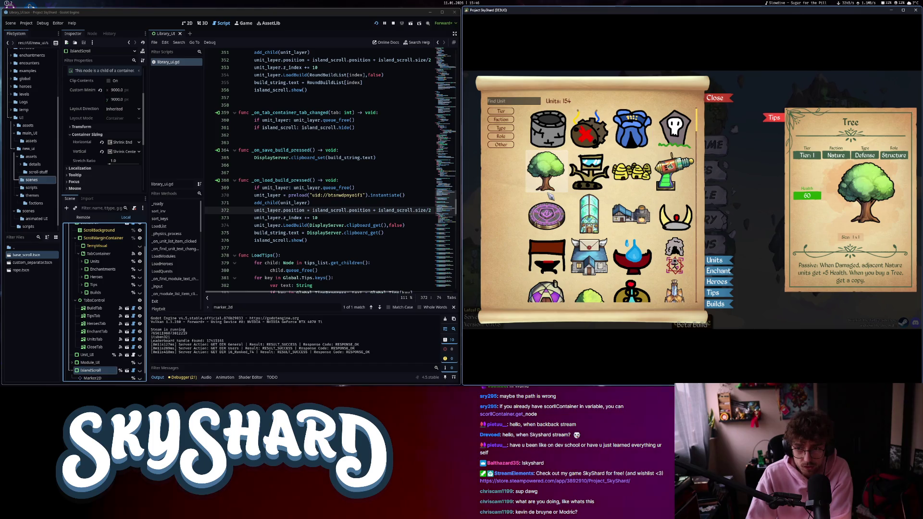
pyautogui.click(719, 272)
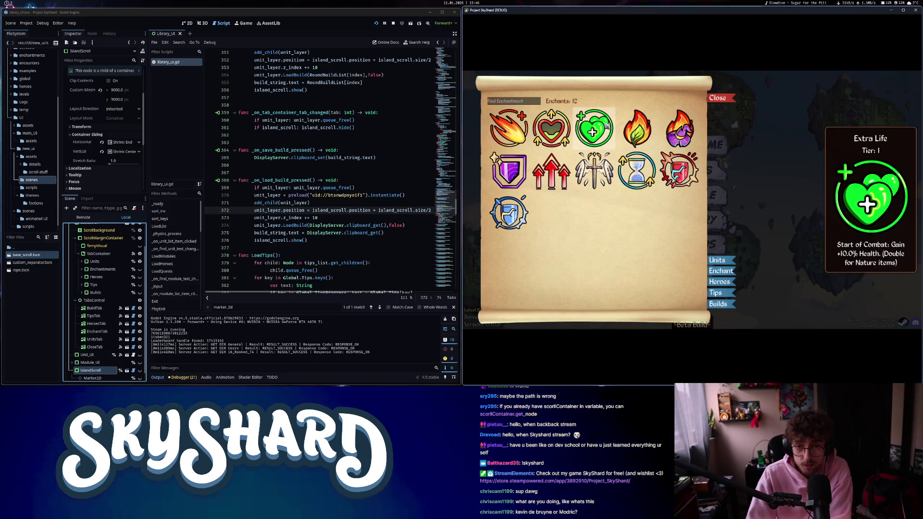
pyautogui.click(720, 304)
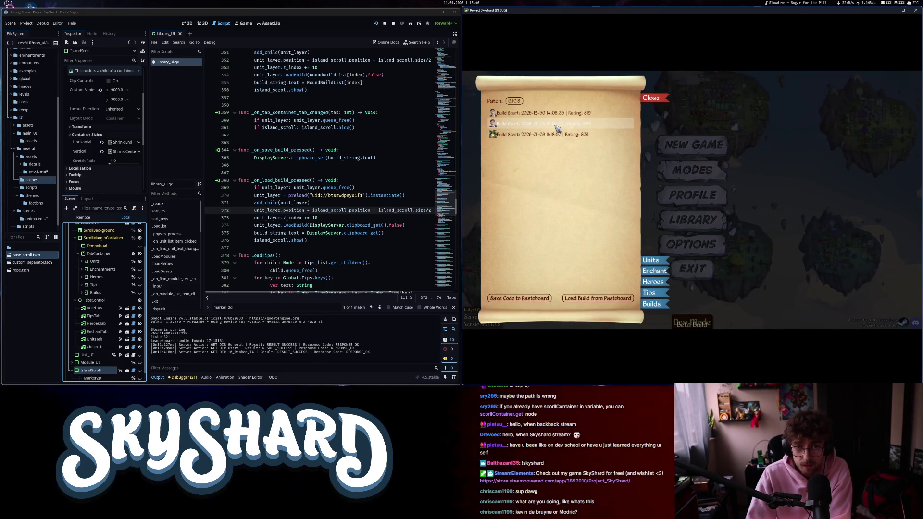
pyautogui.click(556, 127)
pyautogui.click(552, 113)
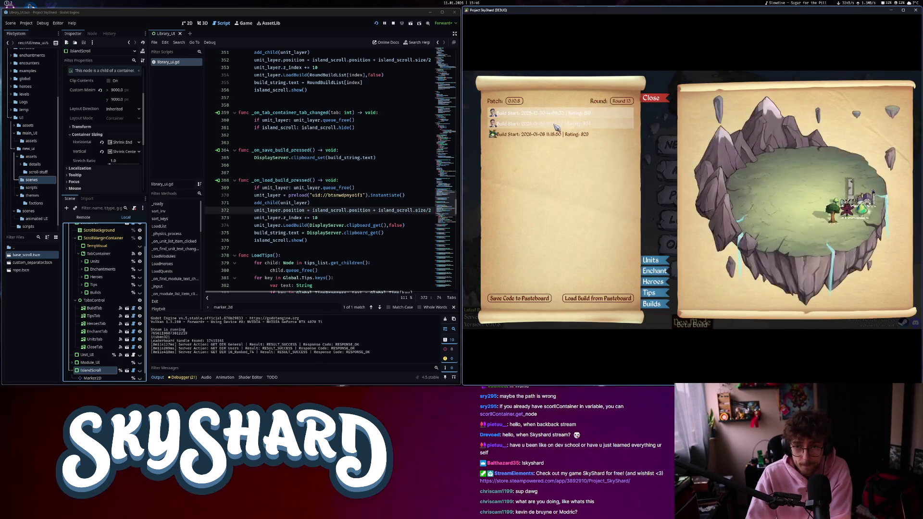
pyautogui.click(909, 15)
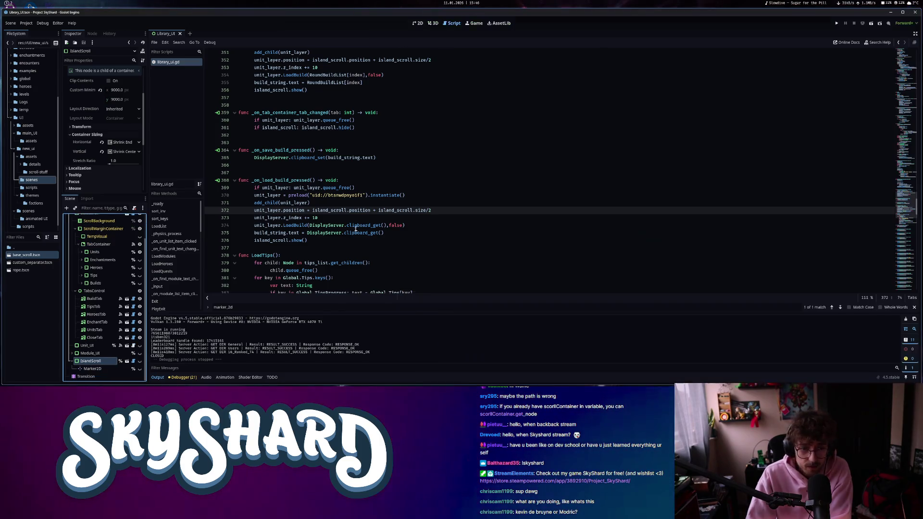
# Cut island_scroll.show() from the end of the load-build handler and add a new first line there.
pyautogui.moveTo(313, 212); pyautogui.dragTo(418, 212)
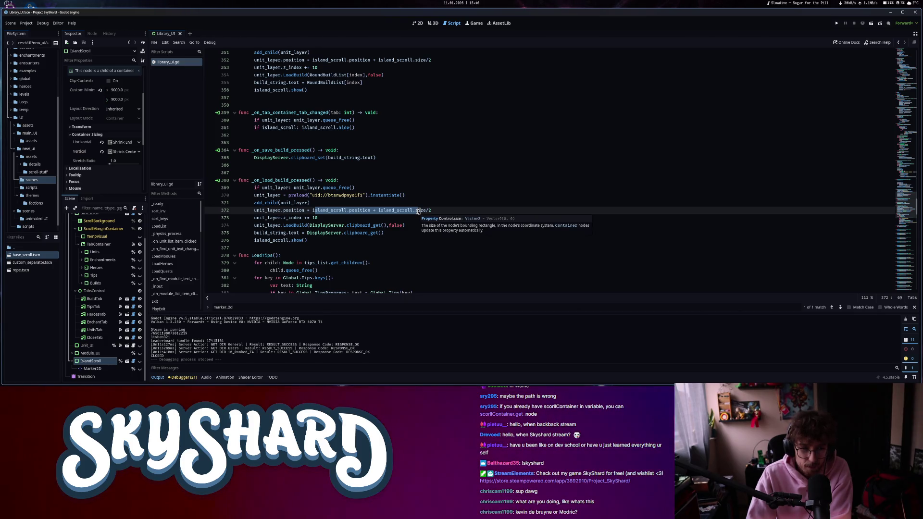
pyautogui.moveTo(308, 240); pyautogui.dragTo(257, 240)
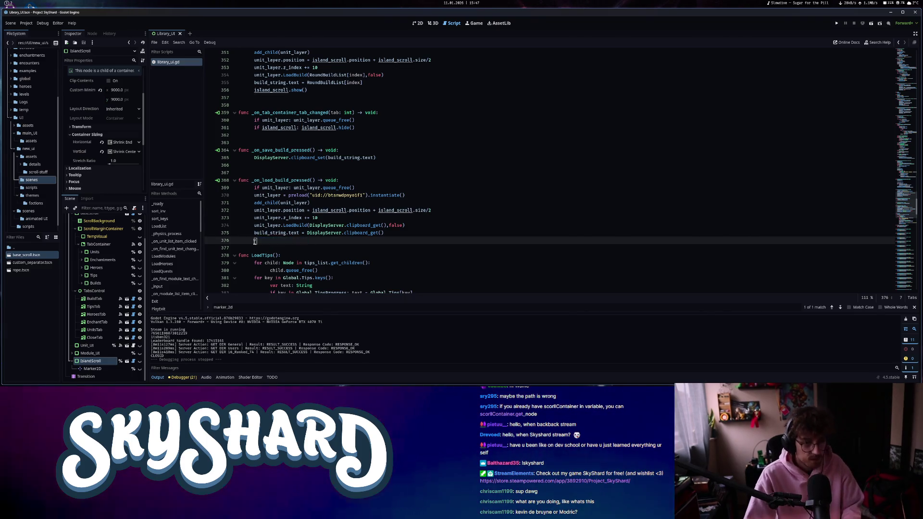
pyautogui.hotkey('ctrl', 'x')
pyautogui.click(393, 181)
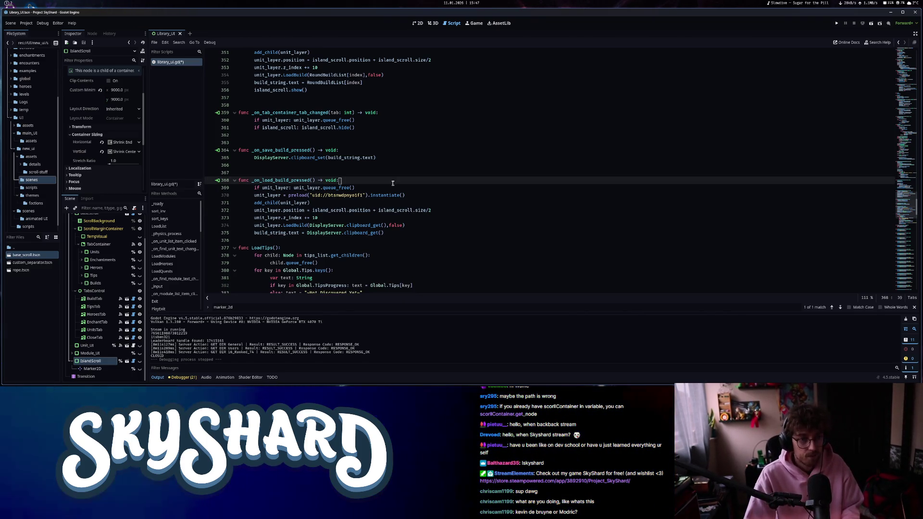
pyautogui.press('Return')
pyautogui.write('island_scroll.show()')
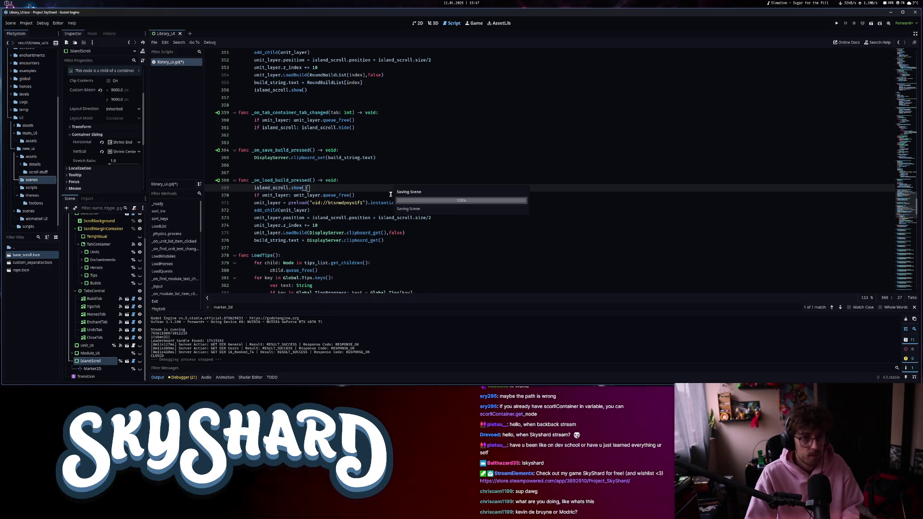
# Move island_scroll.show() to the start of the round-selection handler and run the game.
pyautogui.scroll(3, 391, 194)
pyautogui.moveTo(307, 158); pyautogui.dragTo(262, 158)
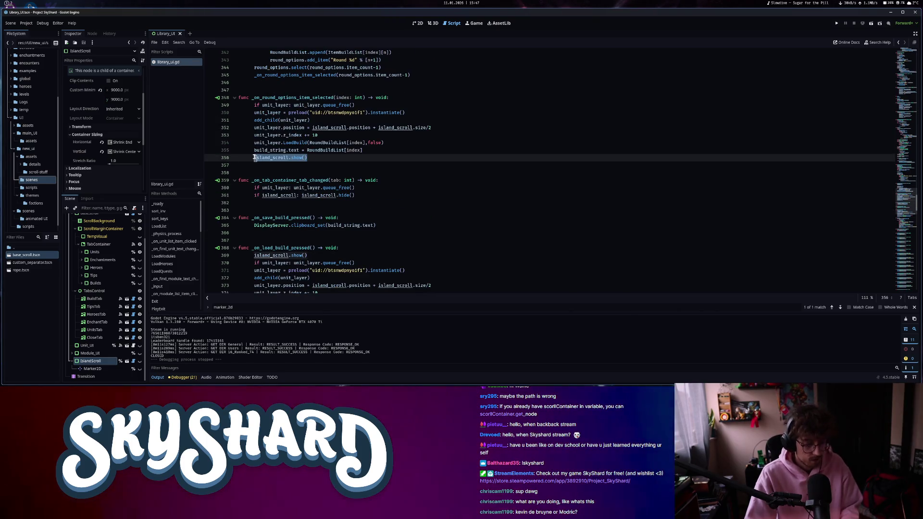
pyautogui.hotkey('ctrl', 'x')
pyautogui.click(396, 99)
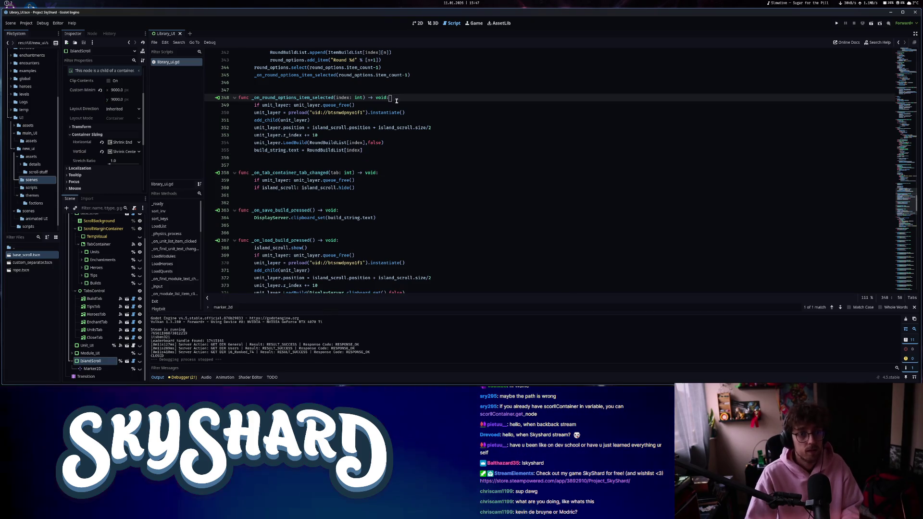
pyautogui.press('Return')
pyautogui.hotkey('ctrl', 'v')
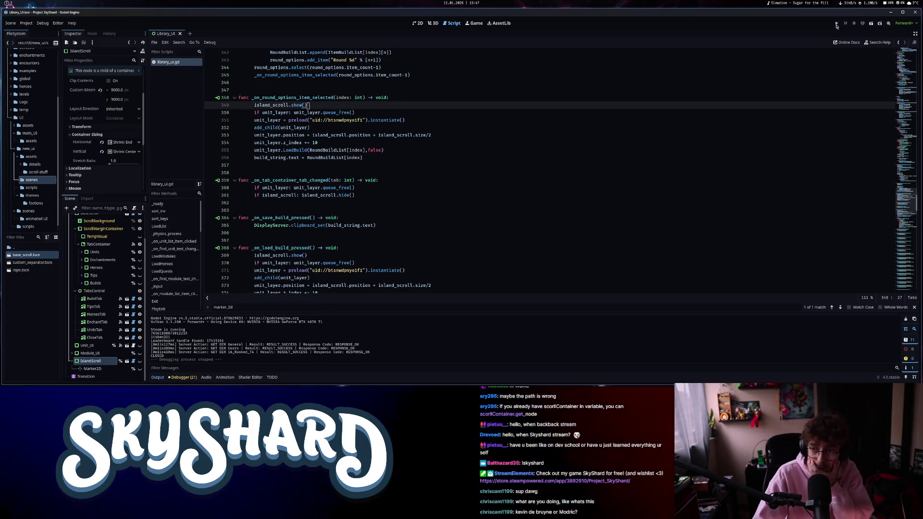
pyautogui.click(836, 25)
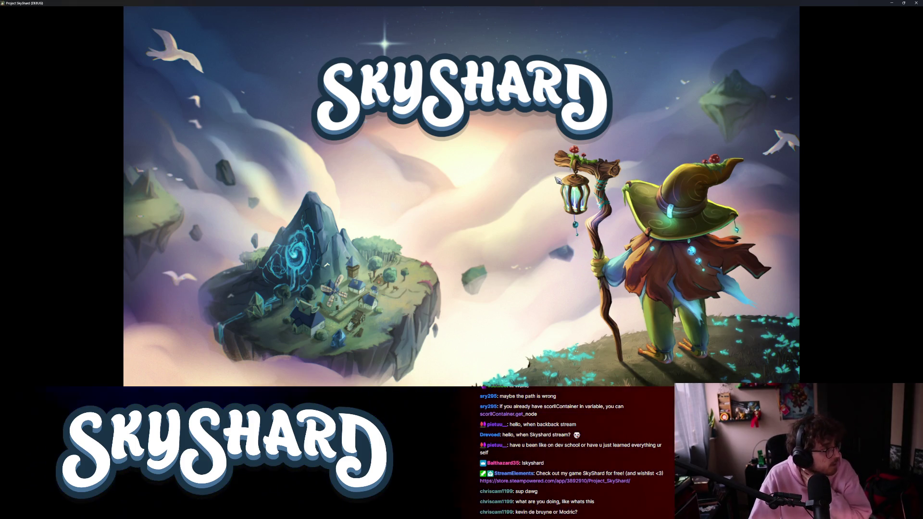
# Dock the game beside the editor, open the library's saved builds and preview the first build.
pyautogui.press('super+Right')
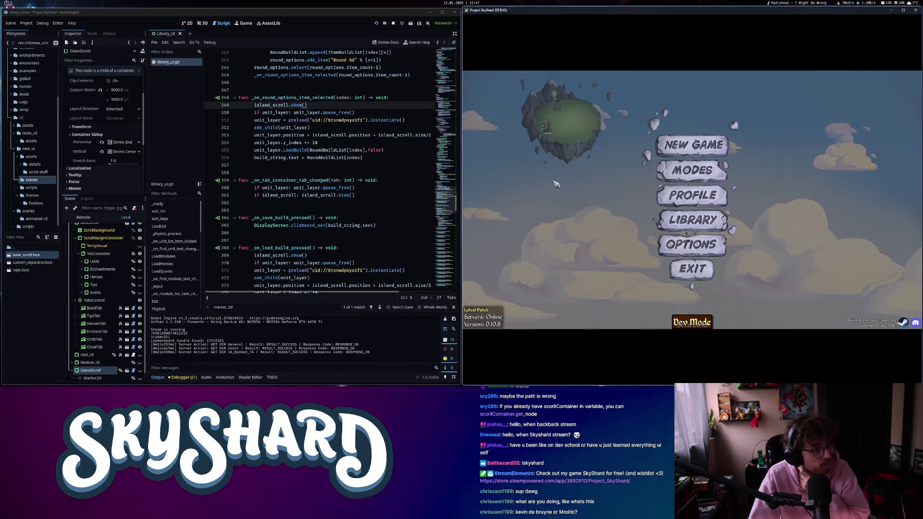
pyautogui.click(705, 230)
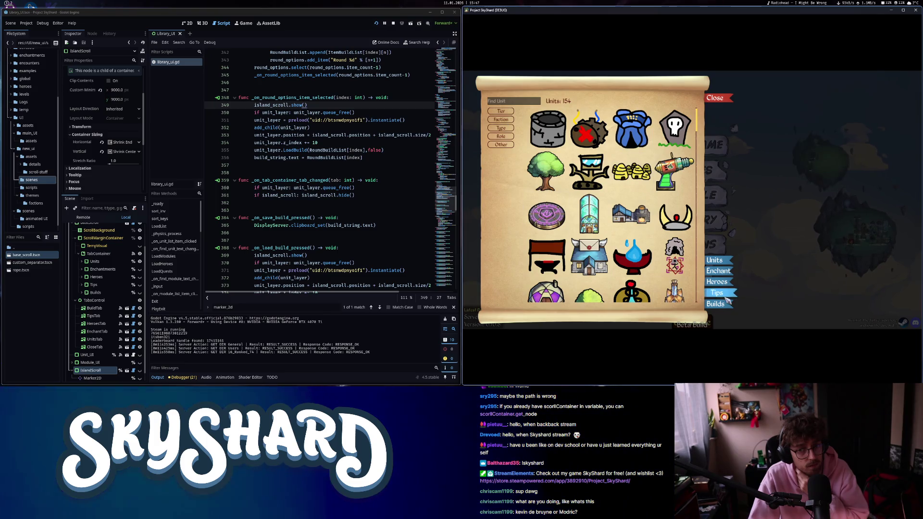
pyautogui.click(715, 303)
pyautogui.click(549, 124)
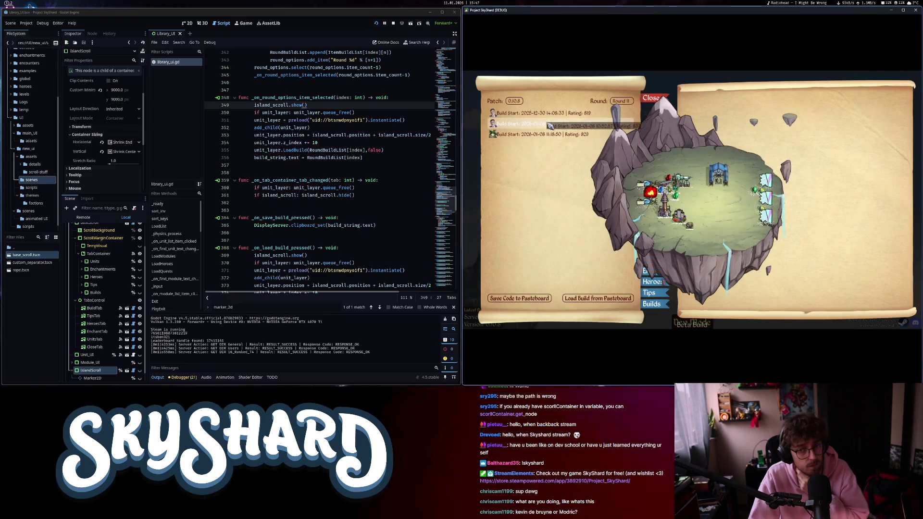
pyautogui.click(549, 124)
pyautogui.click(548, 115)
pyautogui.click(548, 114)
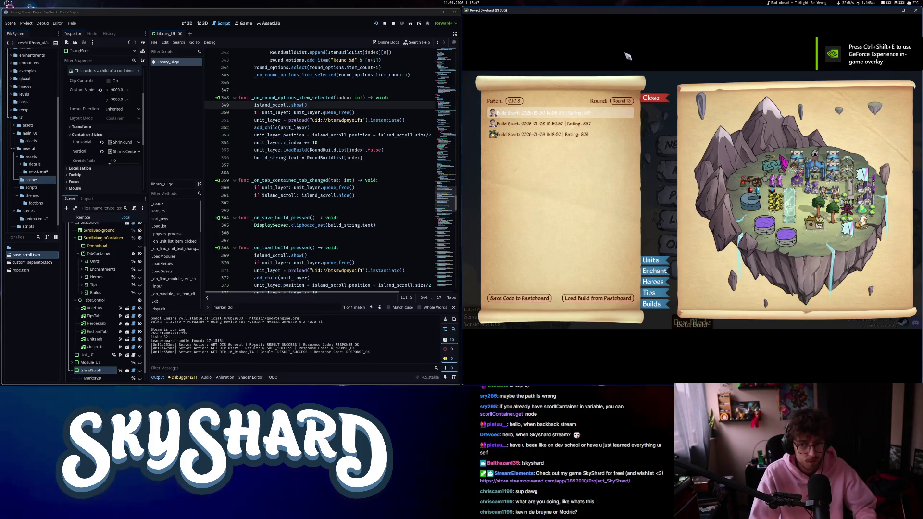
# Enlarge the game window and preview the second, third and first saved builds.
pyautogui.press('super+Down')
pyautogui.click(158, 103)
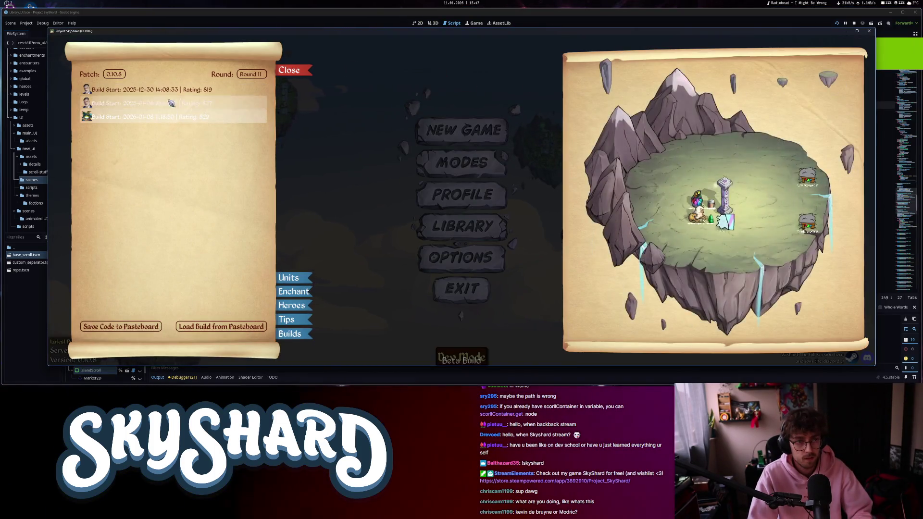
pyautogui.moveTo(168, 107)
pyautogui.mouseDown()
pyautogui.moveTo(207, 90)
pyautogui.moveTo(239, 105)
pyautogui.mouseUp()
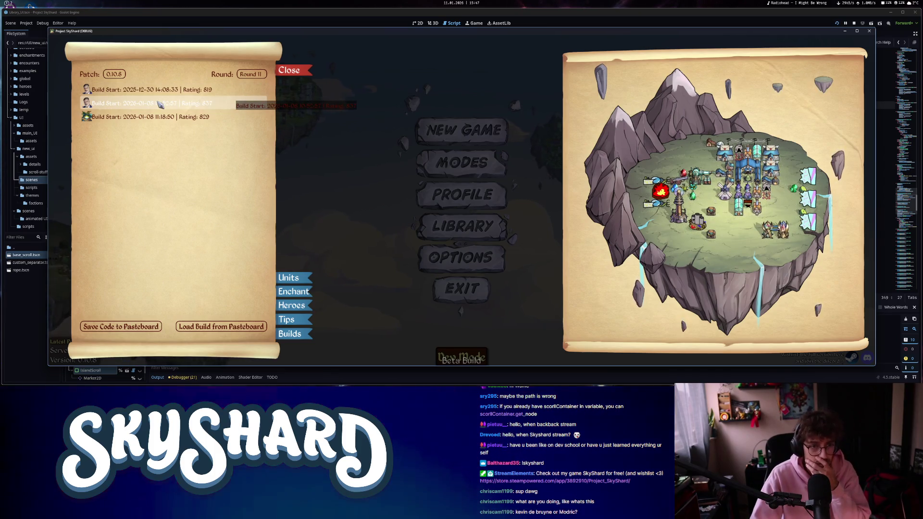
pyautogui.click(138, 122)
pyautogui.moveTo(138, 123); pyautogui.dragTo(139, 124)
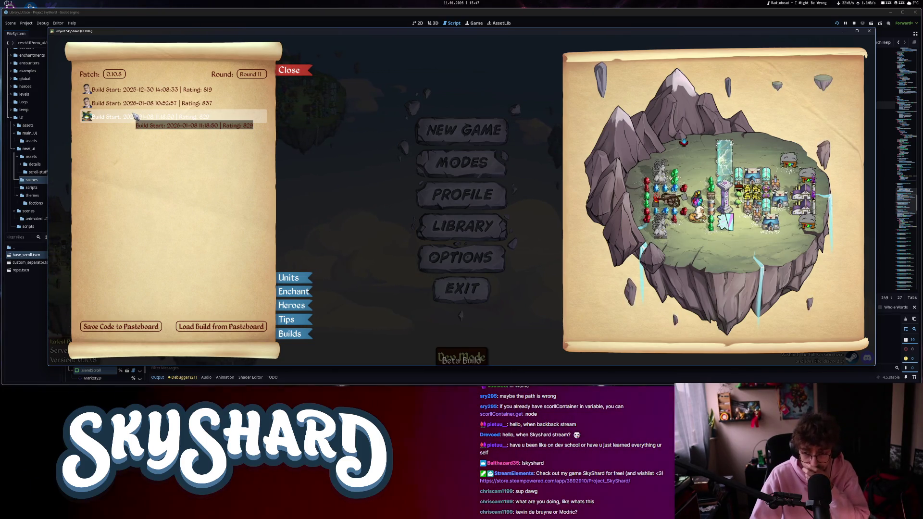
pyautogui.click(144, 90)
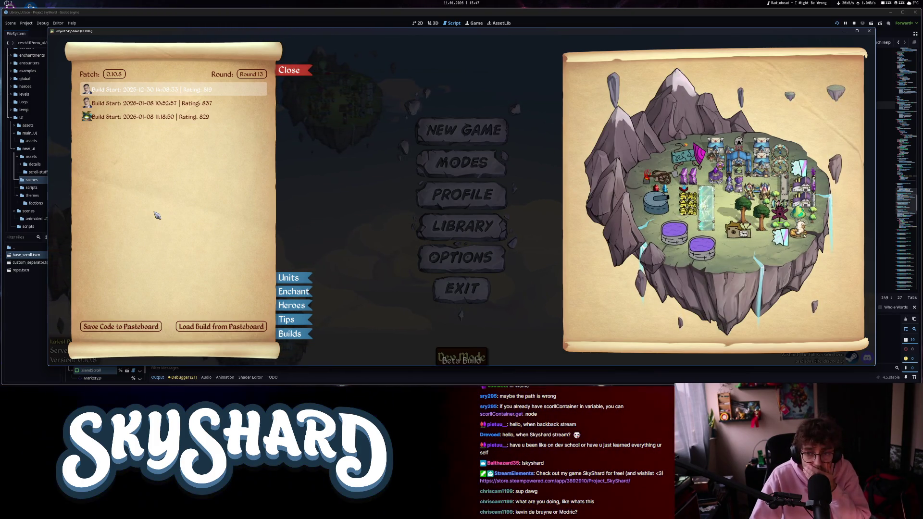
# Check the Heroes and Tips sections, preview the second build again, then stop the game with F8.
pyautogui.click(294, 308)
pyautogui.click(380, 320)
pyautogui.click(379, 335)
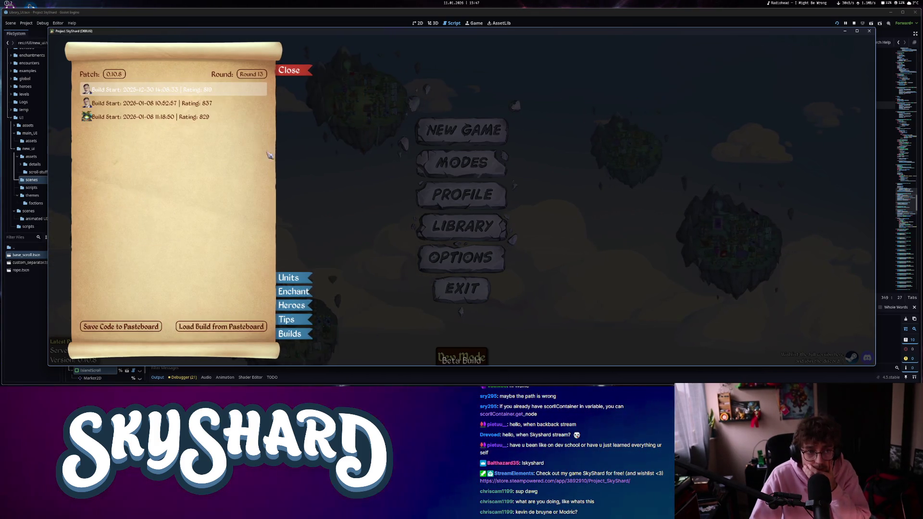
pyautogui.click(254, 103)
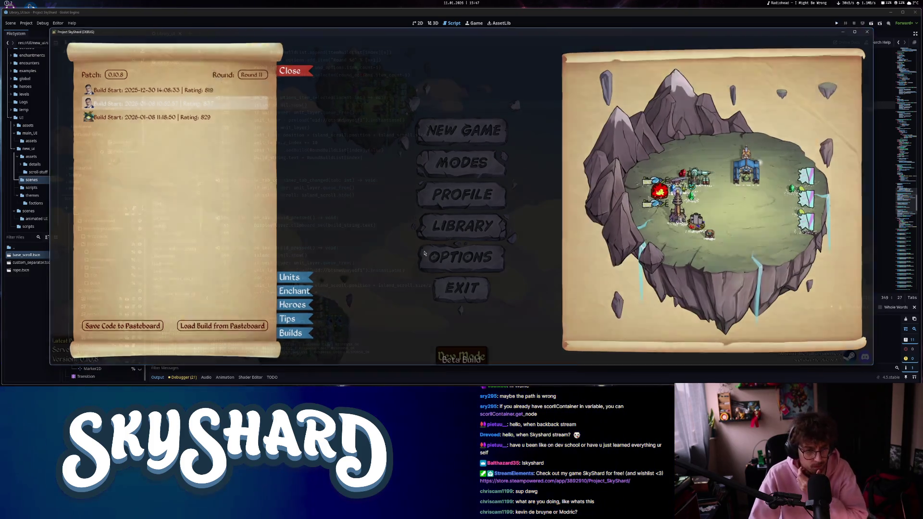
pyautogui.press('F8')
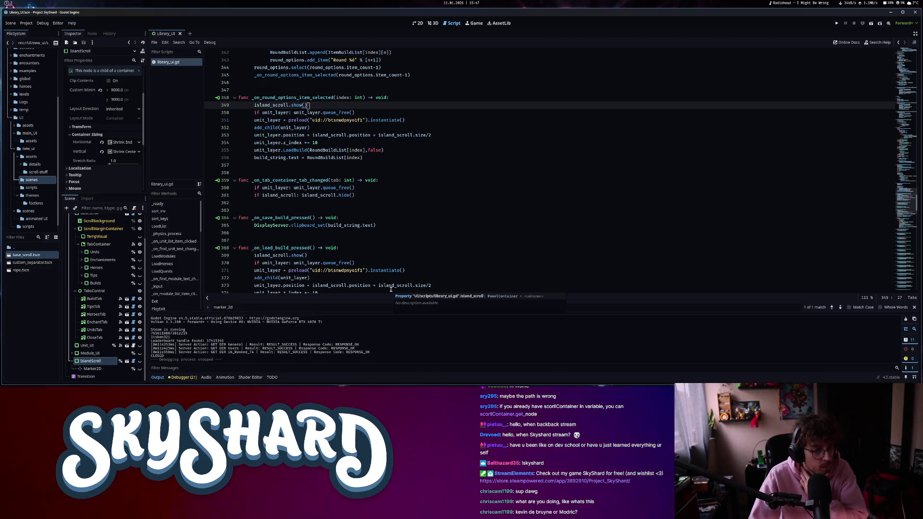
# Rewrite line 353 as set_deferred("position", island_scroll.position + island_scroll.size/2).
pyautogui.click(298, 135)
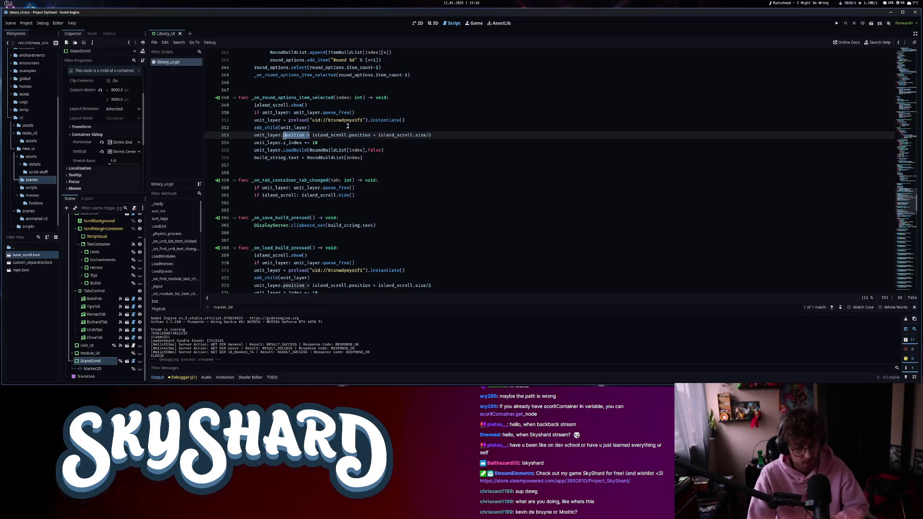
pyautogui.write('et_def')
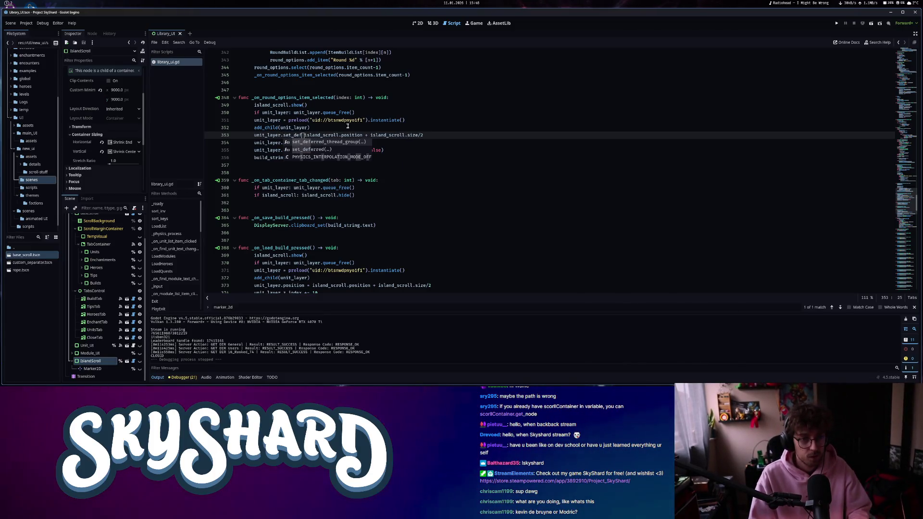
pyautogui.press('Down')
pyautogui.press('Return')
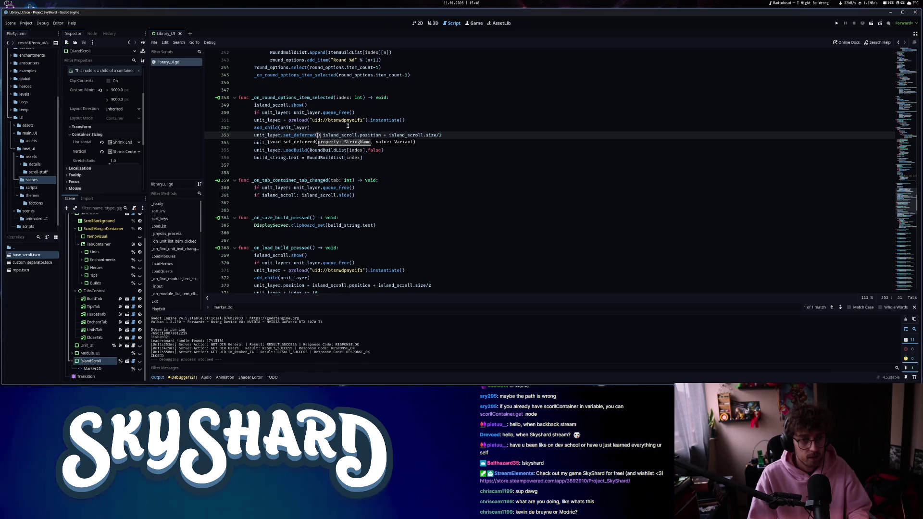
pyautogui.write('"position')
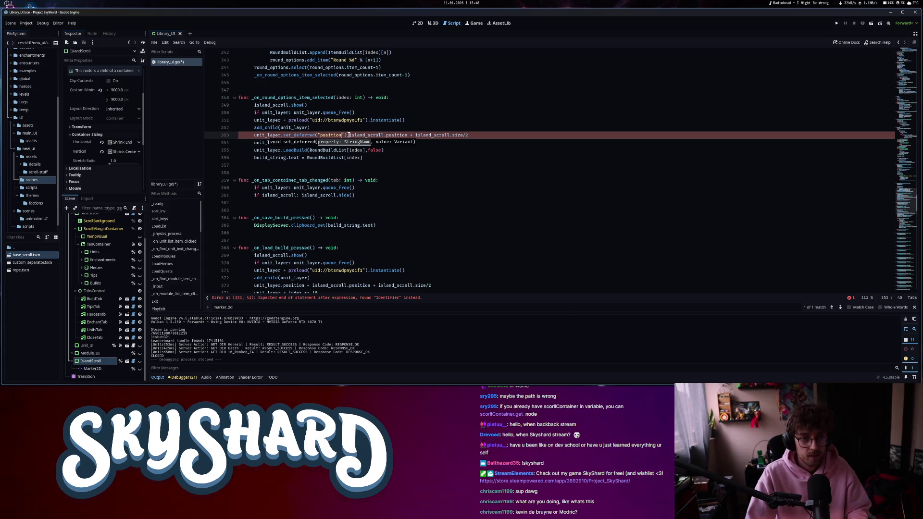
pyautogui.press('BackSpace')
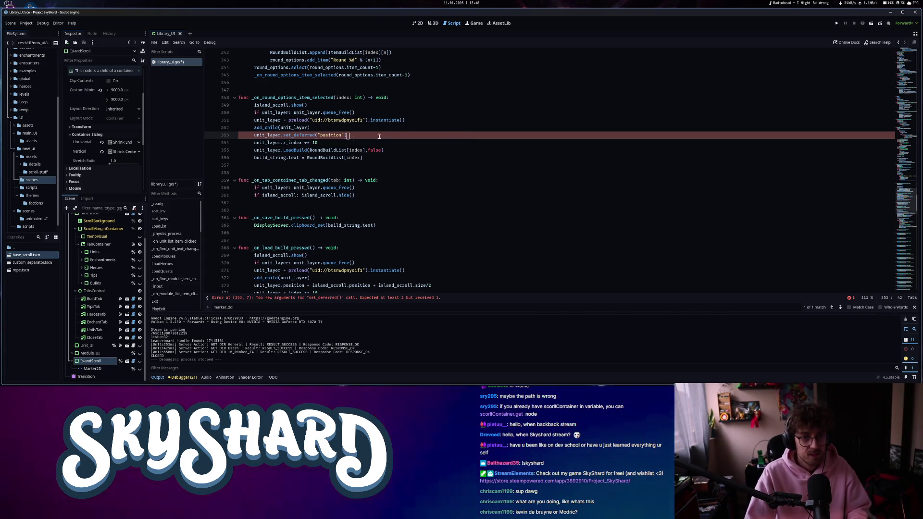
pyautogui.write(',')
pyautogui.hotkey('ctrl', 'v')
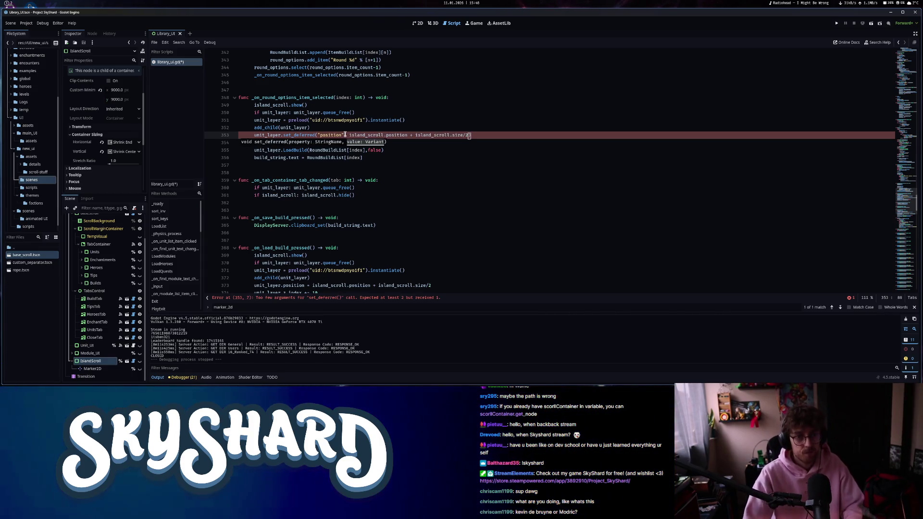
# Apply the same set_deferred line to line 373, save the script and run the project.
pyautogui.hotkey('shift', 'Home')
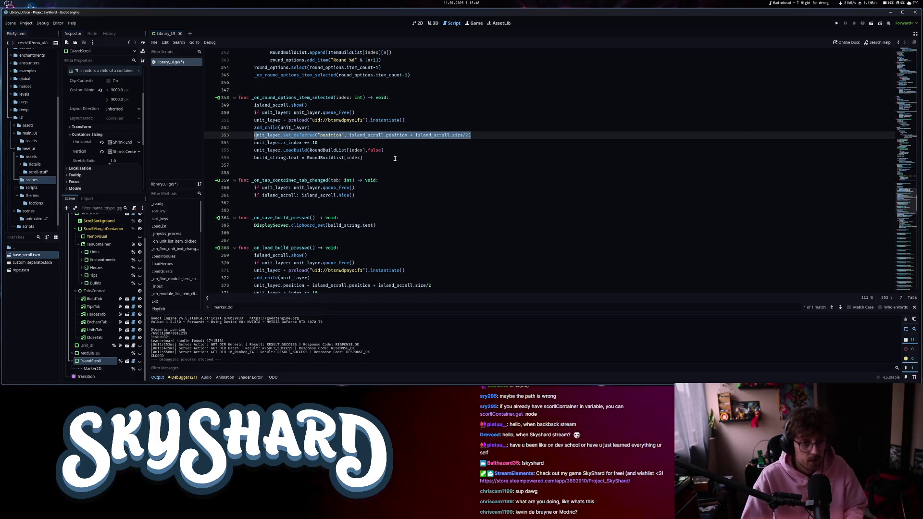
pyautogui.scroll(-4, 385, 184)
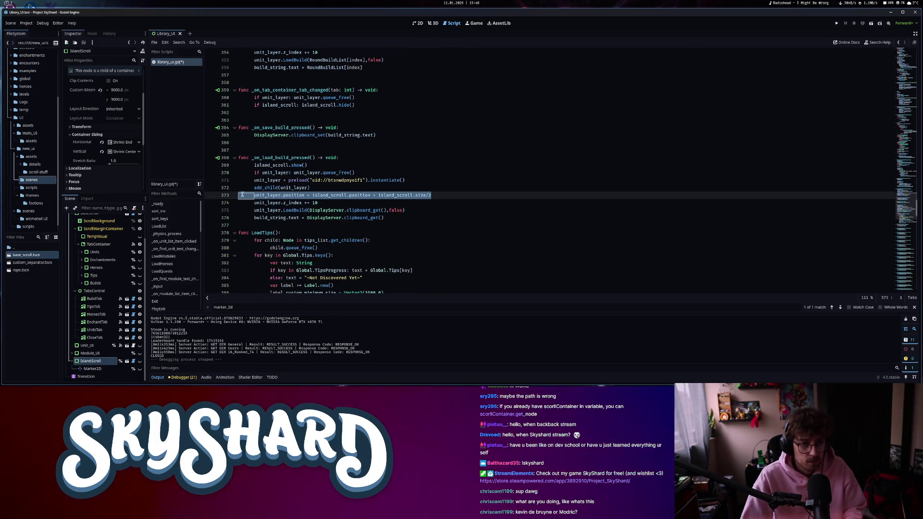
pyautogui.hotkey('ctrl', 'v')
pyautogui.hotkey('ctrl', 's')
pyautogui.click(837, 24)
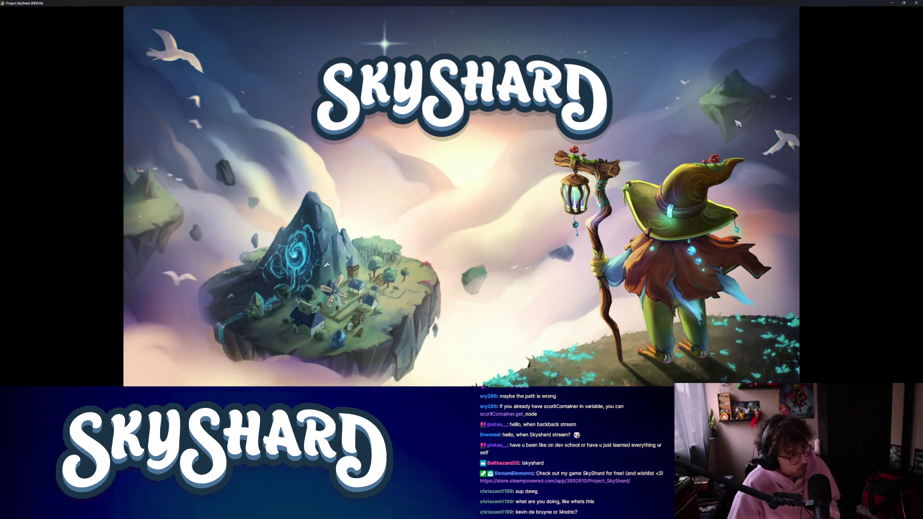
# Dock the game, preview the first saved build in the library, then close it and exit the game.
pyautogui.press('super+Right')
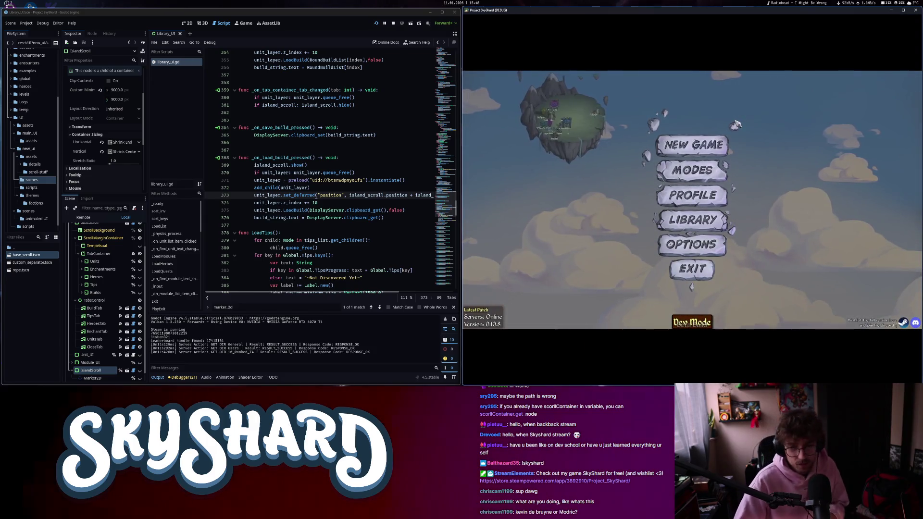
pyautogui.click(680, 231)
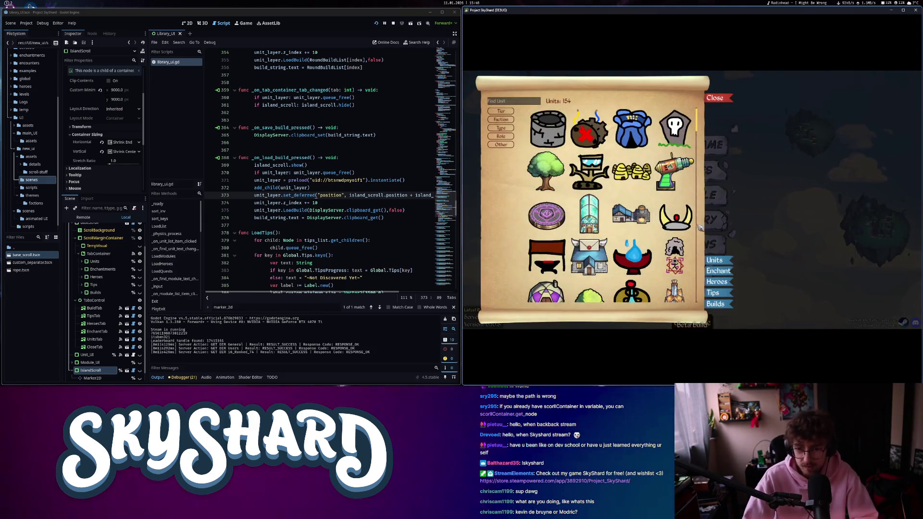
pyautogui.click(721, 304)
pyautogui.click(545, 113)
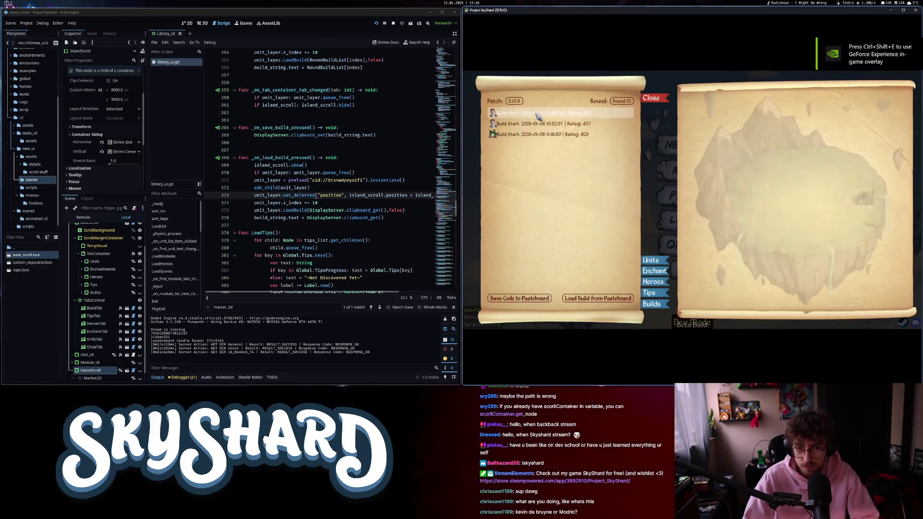
pyautogui.click(650, 101)
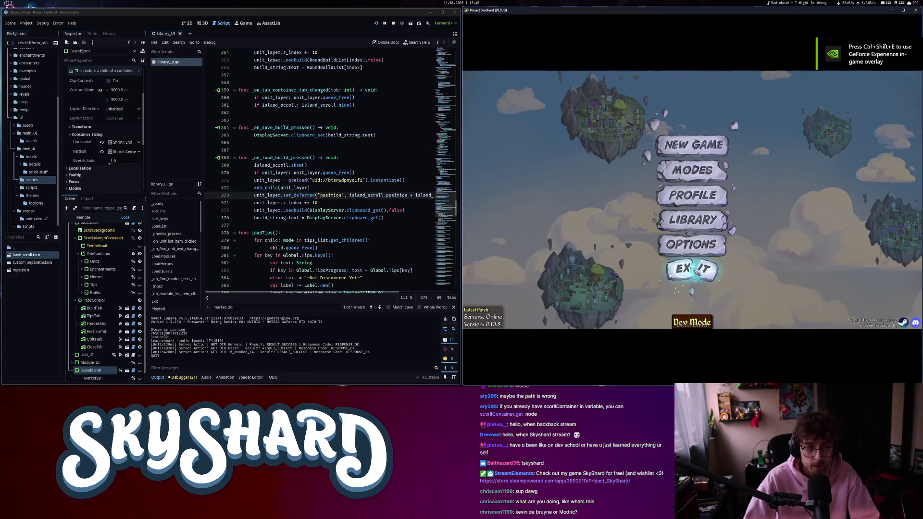
pyautogui.click(694, 270)
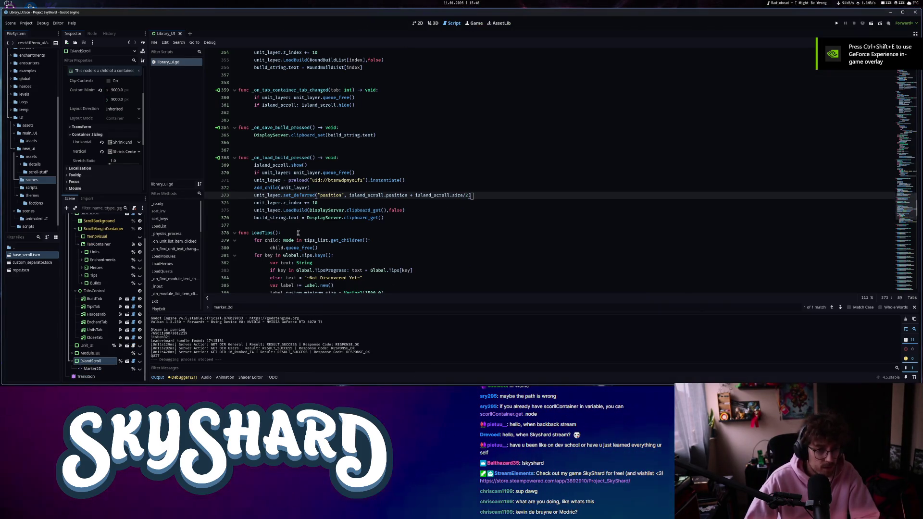
# Undo the set_deferred edits, restoring direct unit_layer.position assignments on lines 373 and 353.
pyautogui.moveTo(295, 195)
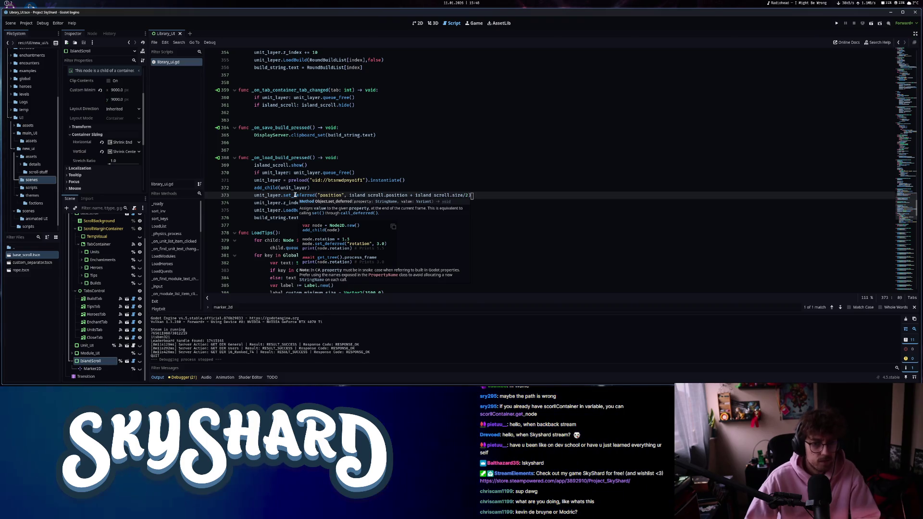
pyautogui.hotkey('ctrl', 'z')
pyautogui.hotkey('ctrl', 'z')
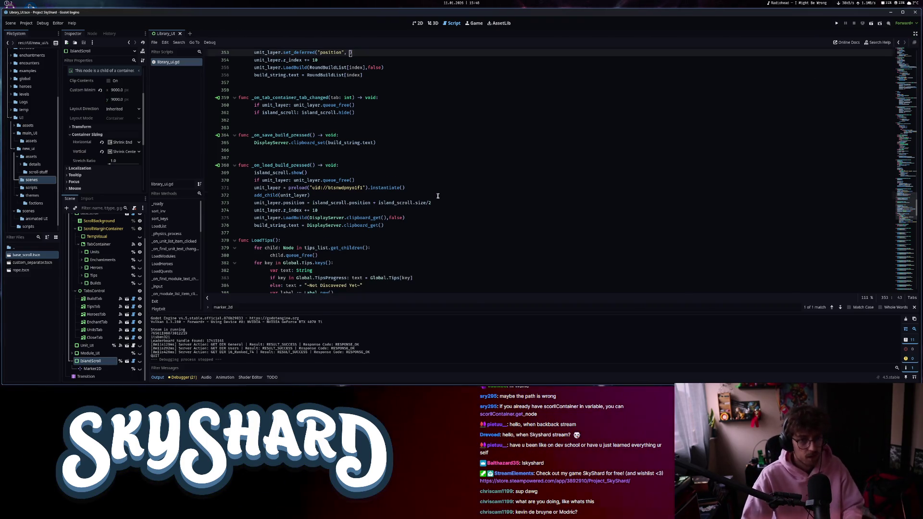
pyautogui.hotkey('ctrl', 'z')
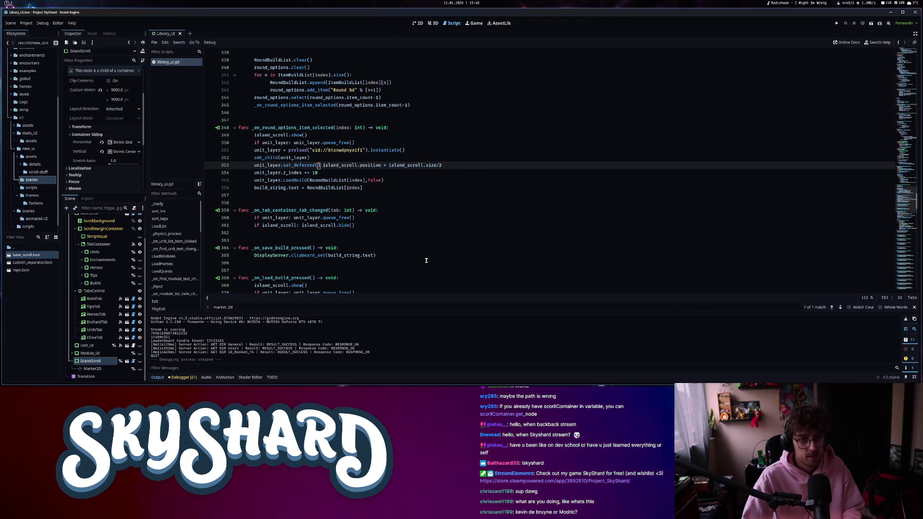
pyautogui.hotkey('ctrl', 'z')
# Review the code around island_scroll on line 353, then run the project with F5.
pyautogui.click(421, 250)
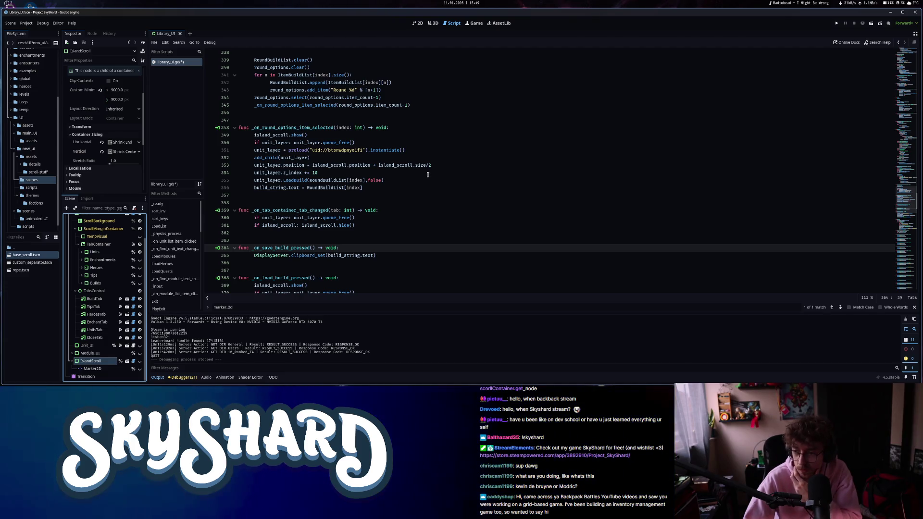
pyautogui.moveTo(389, 180)
pyautogui.mouseDown()
pyautogui.moveTo(337, 159)
pyautogui.moveTo(252, 165)
pyautogui.moveTo(250, 155)
pyautogui.mouseUp()
pyautogui.click(336, 174)
pyautogui.scroll(-1, 329, 214)
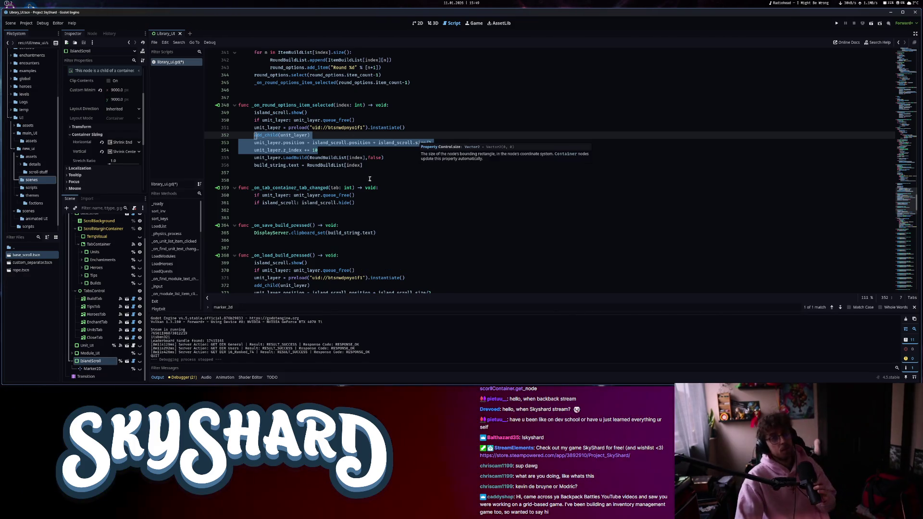
pyautogui.click(395, 143)
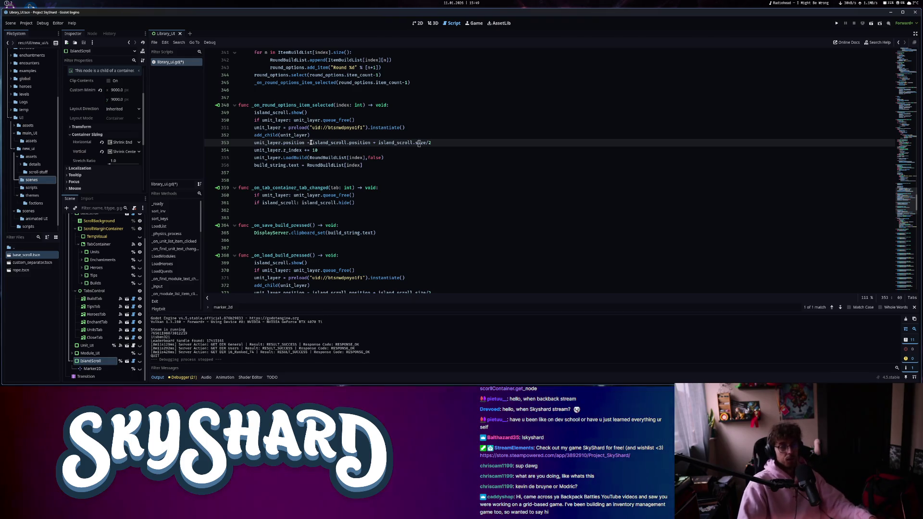
pyautogui.moveTo(367, 142)
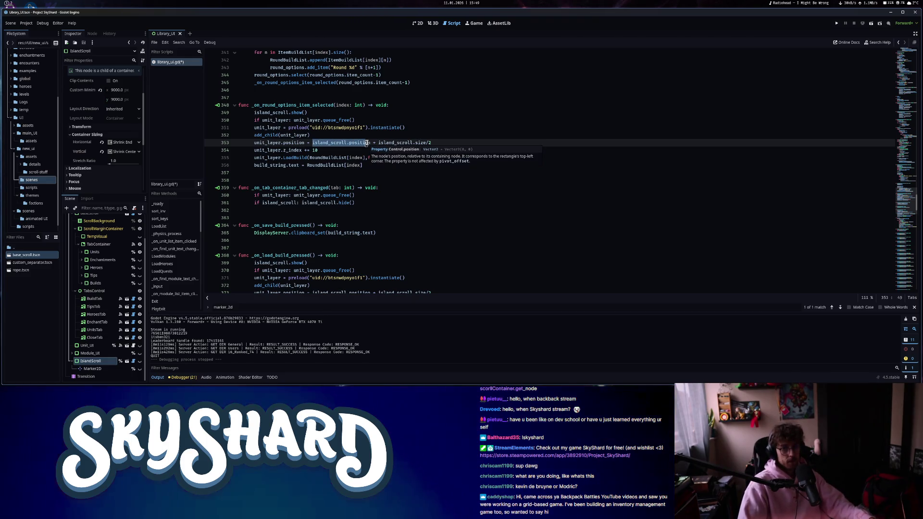
pyautogui.click(335, 111)
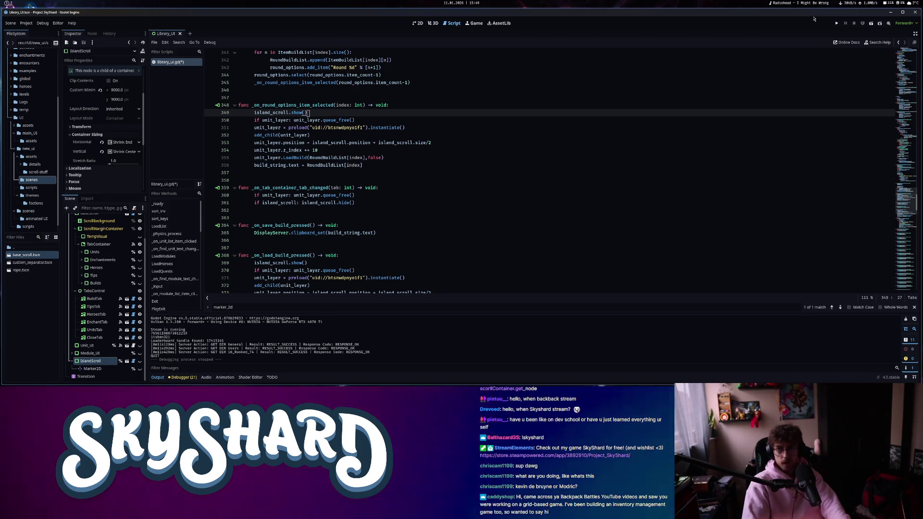
pyautogui.press('F5')
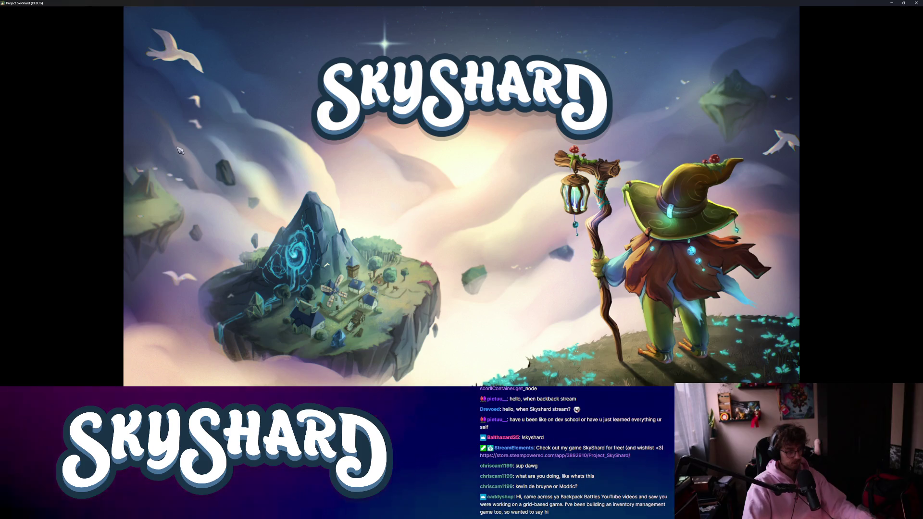
# Dock the game window and open the library's saved builds list.
pyautogui.press('super+Right')
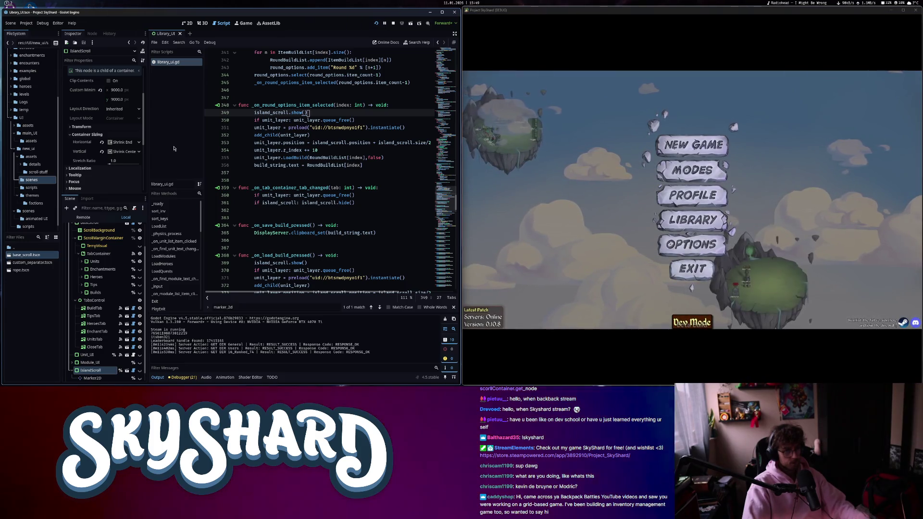
pyautogui.click(690, 231)
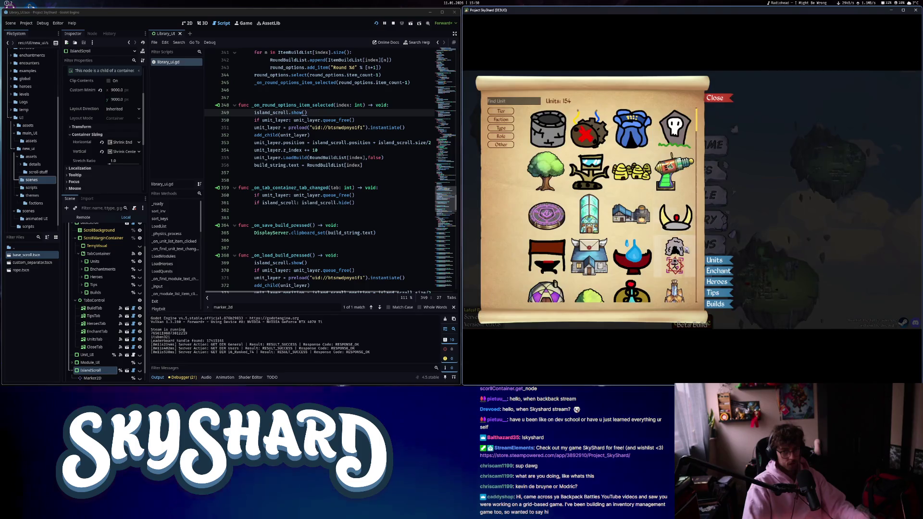
pyautogui.click(714, 307)
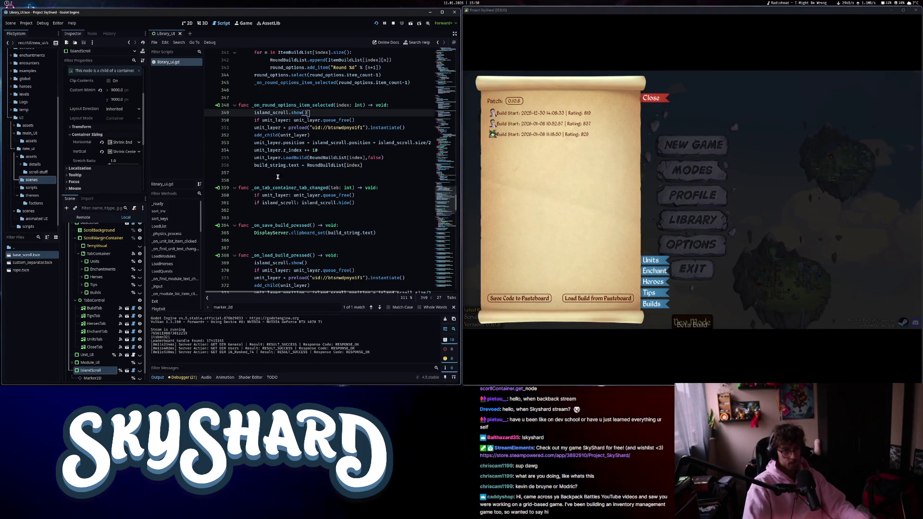
# In the Remote tree, select main2D > UILayer > LibraryUI > IslandScroll and check its size and position.
pyautogui.click(83, 218)
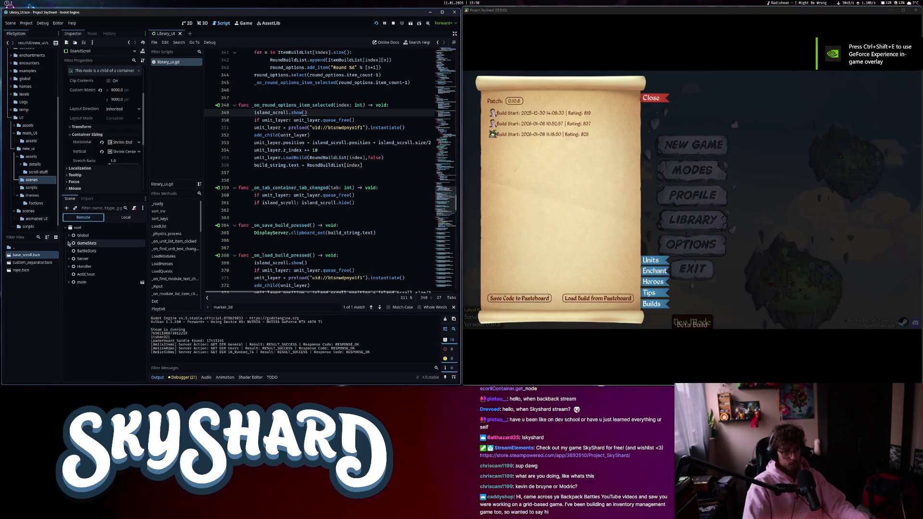
pyautogui.click(83, 290)
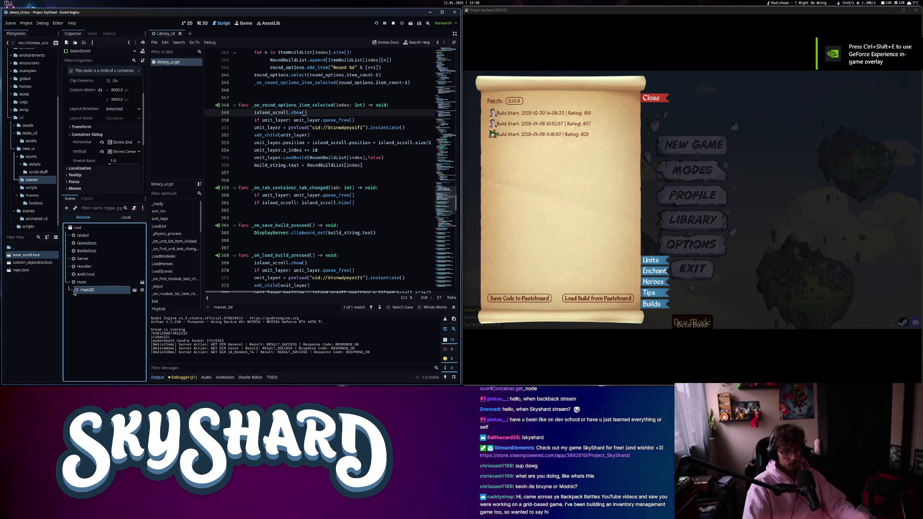
pyautogui.click(72, 290)
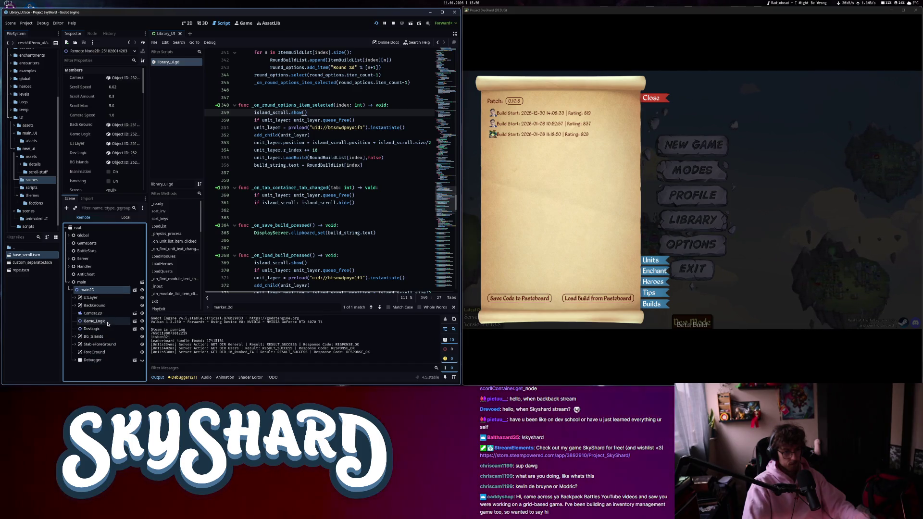
pyautogui.click(76, 298)
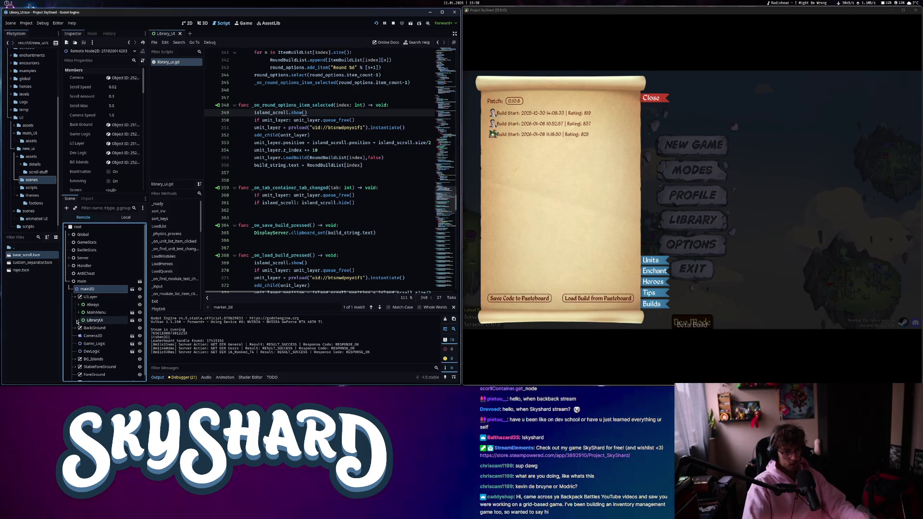
pyautogui.click(77, 320)
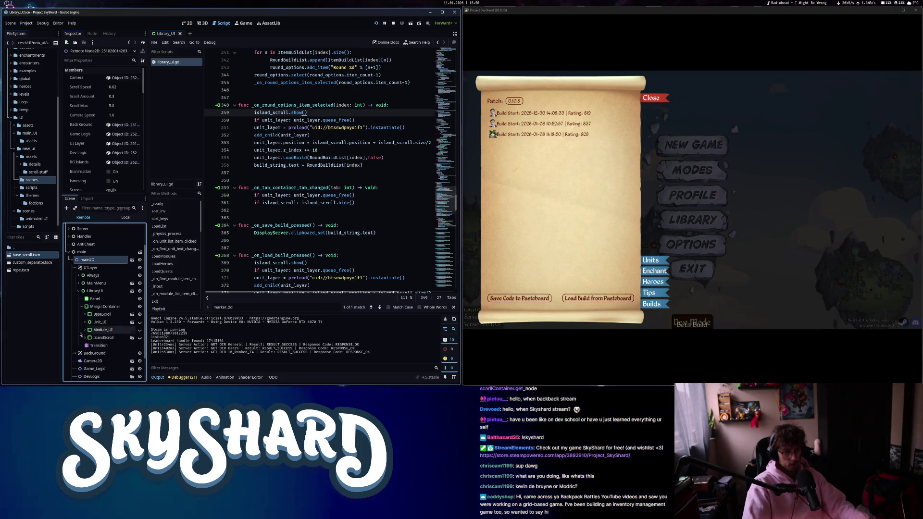
pyautogui.click(95, 338)
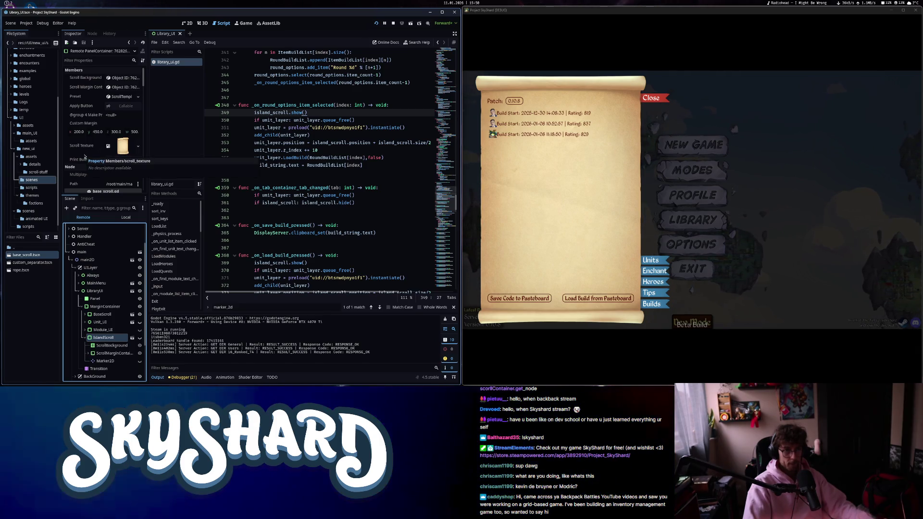
pyautogui.scroll(-3, 85, 156)
pyautogui.scroll(-3, 108, 171)
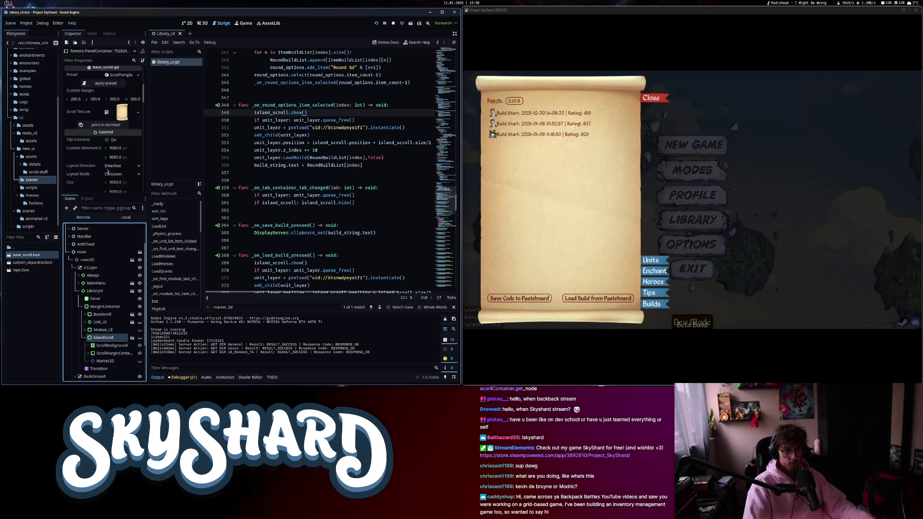
pyautogui.scroll(-2, 87, 173)
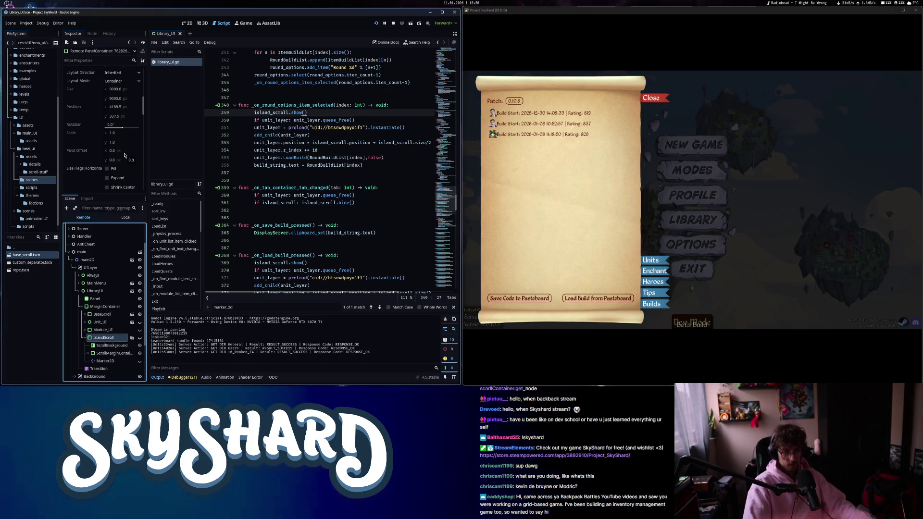
pyautogui.press('Return')
# Add print(island_scroll.position + island_scroll.size/2) below island_scroll.show(), then load the second build to test it.
pyautogui.write('print(isl')
pyautogui.press('Return')
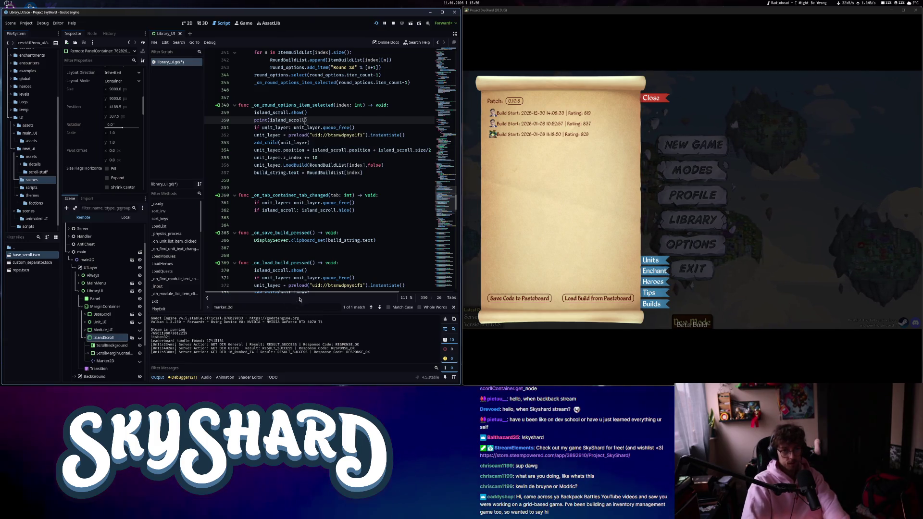
pyautogui.moveTo(430, 150); pyautogui.dragTo(287, 150)
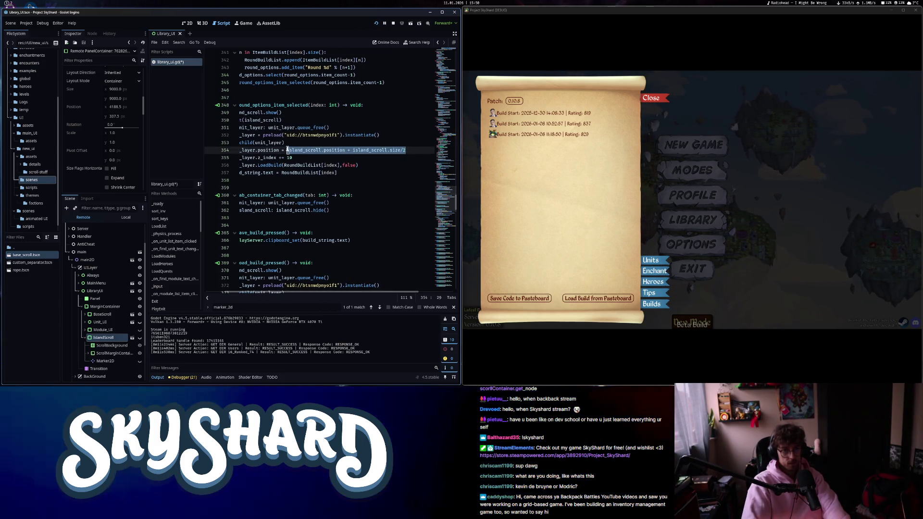
pyautogui.hscroll(-2, 290, 293)
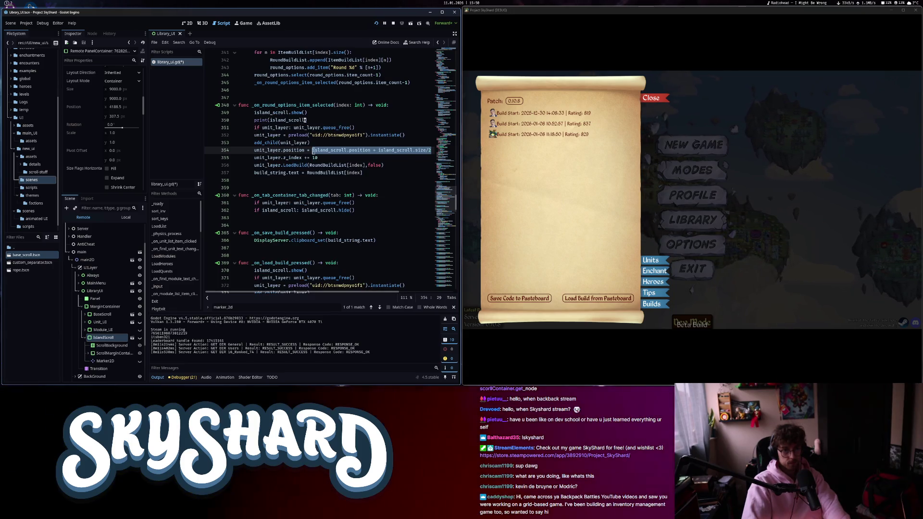
pyautogui.hotkey('ctrl', 'c')
pyautogui.click(306, 119)
pyautogui.hotkey('ctrl', 'v')
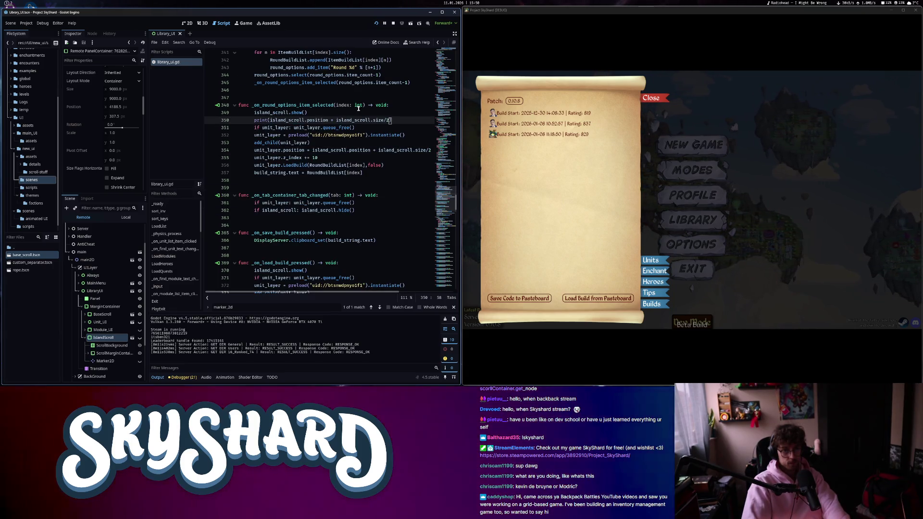
pyautogui.click(553, 124)
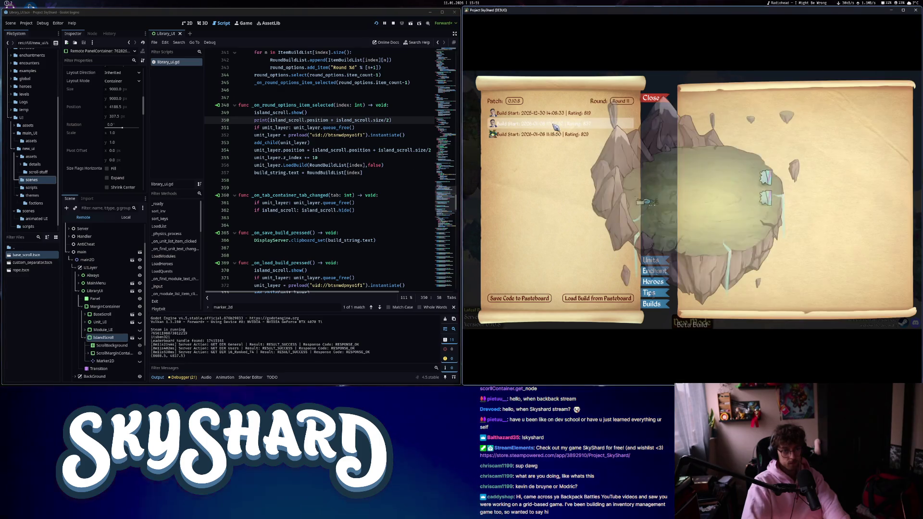
# Preview the first and third builds, then recheck the live IslandScroll panel's properties in the Inspector.
pyautogui.click(553, 125)
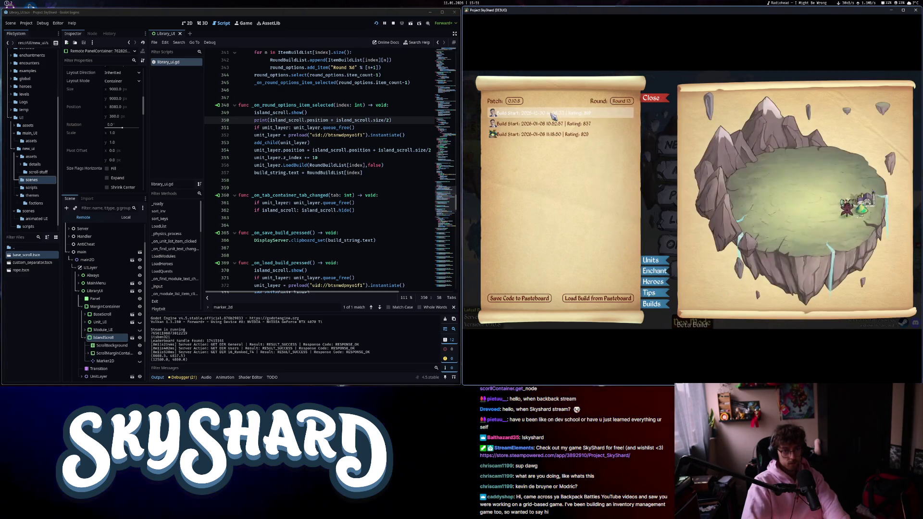
pyautogui.click(553, 136)
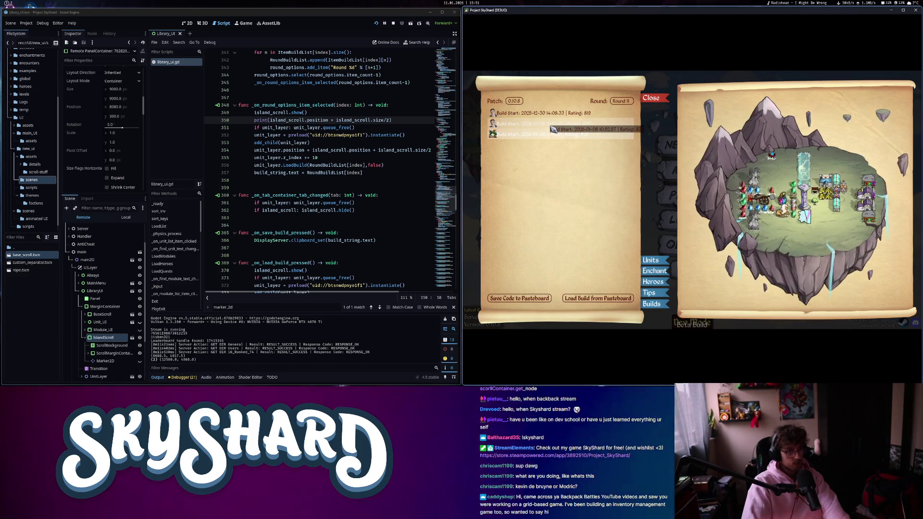
pyautogui.scroll(-5, 115, 175)
pyautogui.scroll(-5, 115, 176)
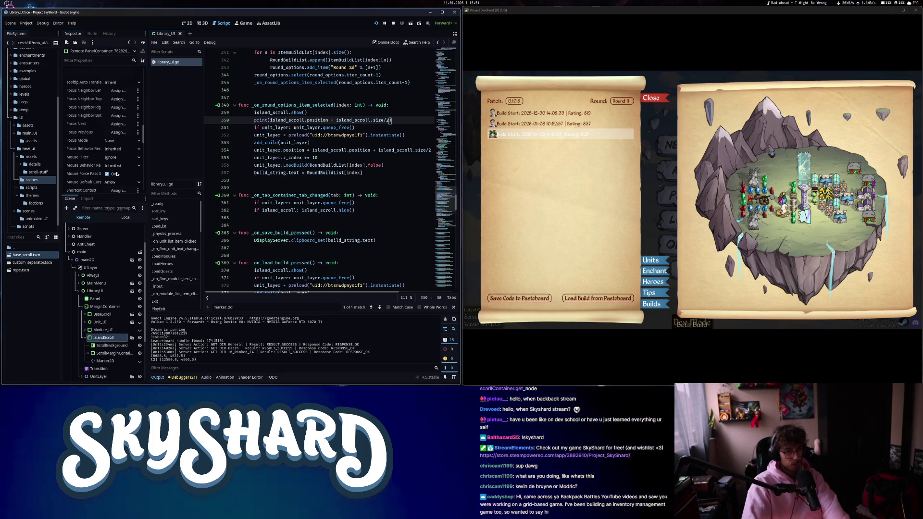
pyautogui.moveTo(145, 155)
pyautogui.mouseDown()
pyautogui.moveTo(143, 181)
pyautogui.moveTo(142, 81)
pyautogui.mouseUp()
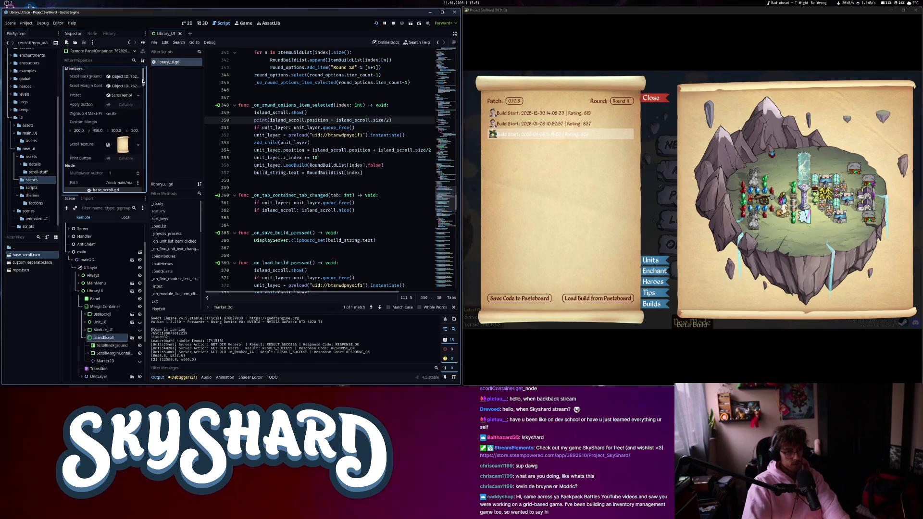
pyautogui.click(109, 342)
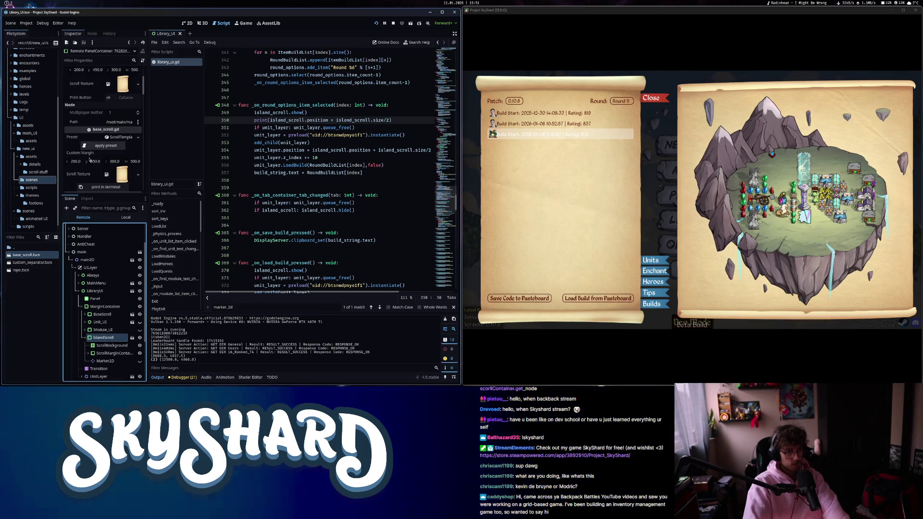
pyautogui.scroll(-5, 89, 171)
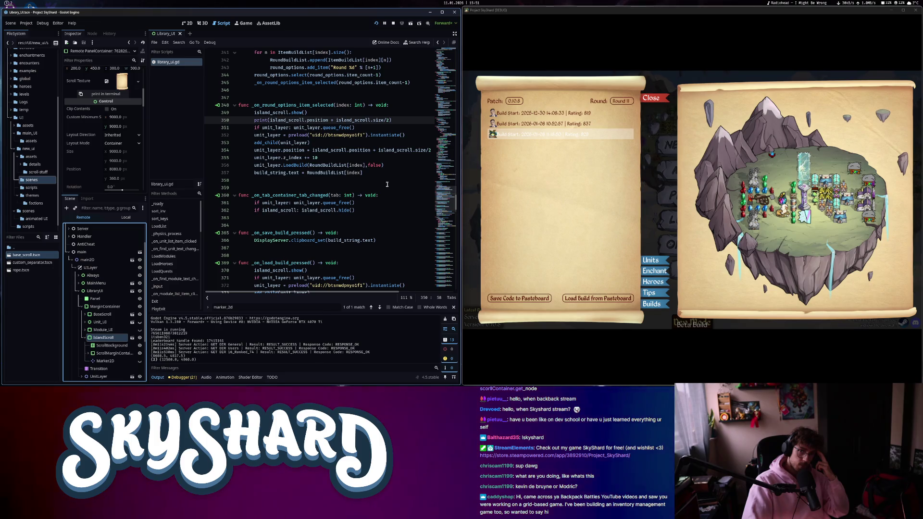
# Preview the first and second builds again, then close the library to the main menu.
pyautogui.click(522, 115)
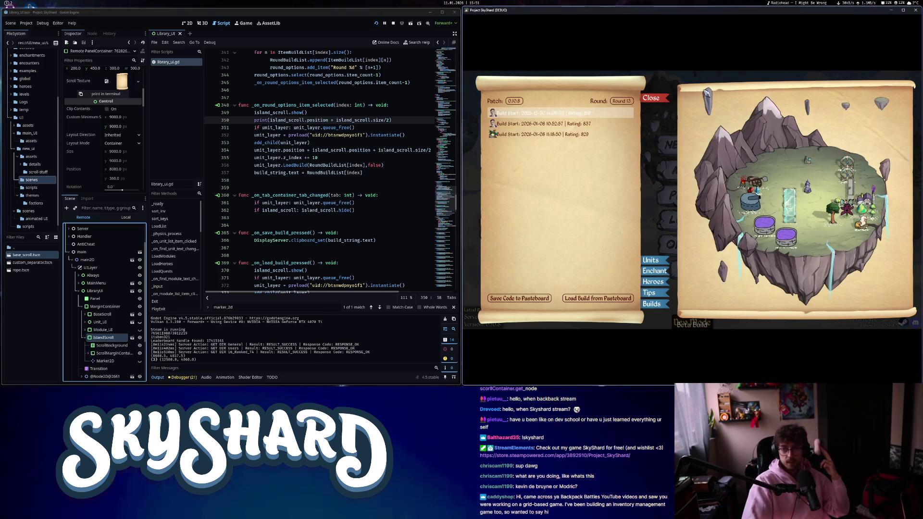
pyautogui.click(516, 125)
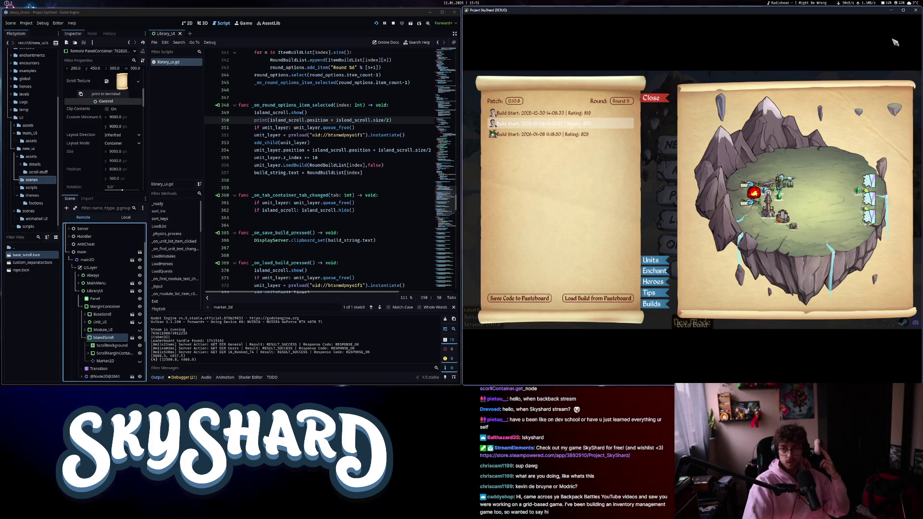
pyautogui.click(660, 98)
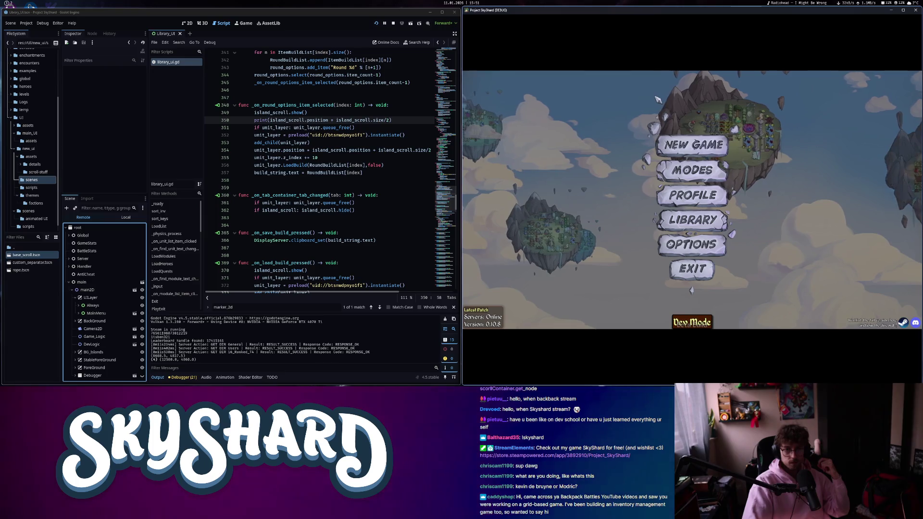
pyautogui.click(390, 121)
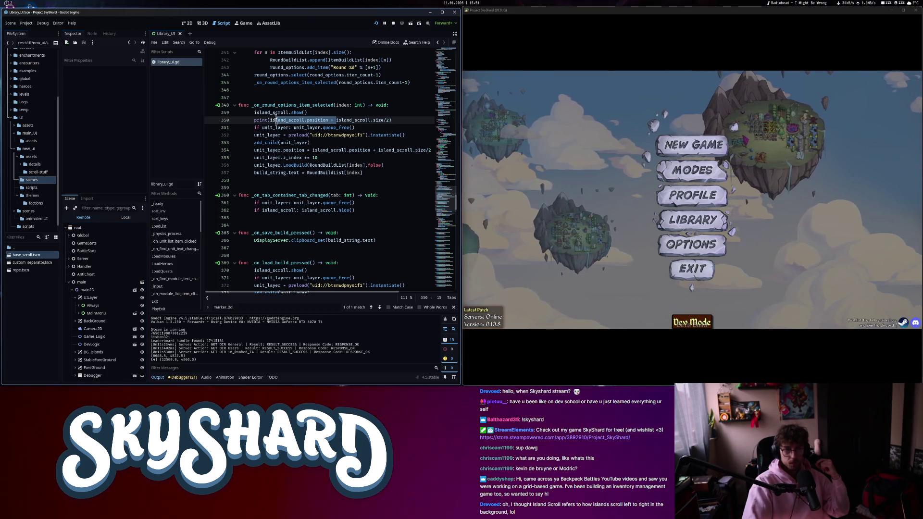
pyautogui.moveTo(271, 120); pyautogui.dragTo(246, 120)
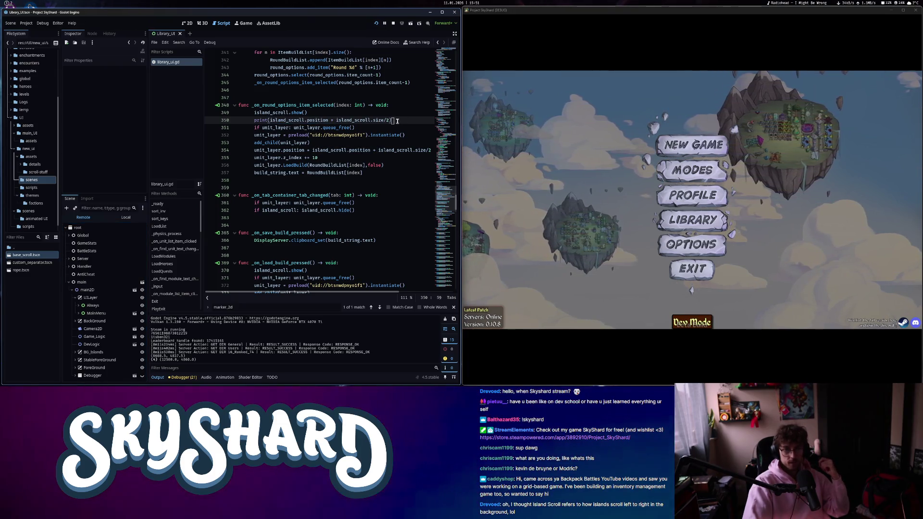
pyautogui.hotkey('ctrl', 'shift', 'k')
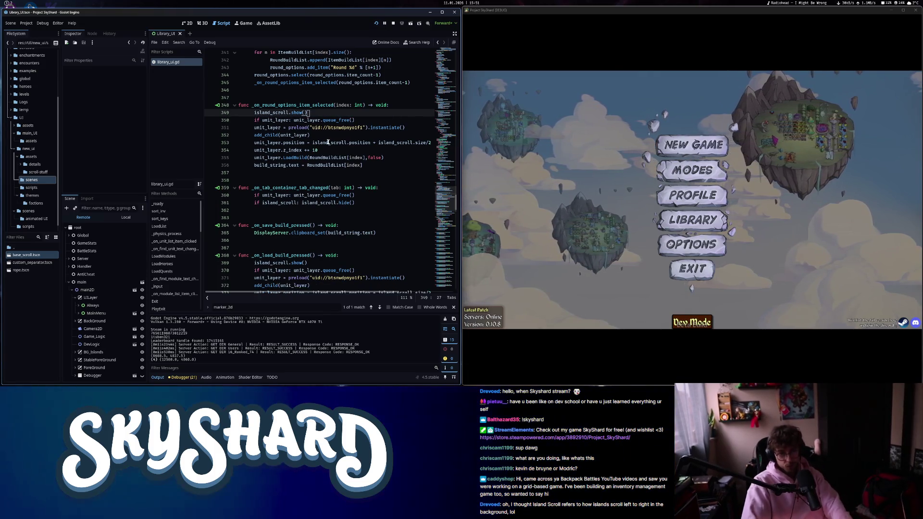
pyautogui.click(329, 143)
pyautogui.hotkey('ctrl', 's')
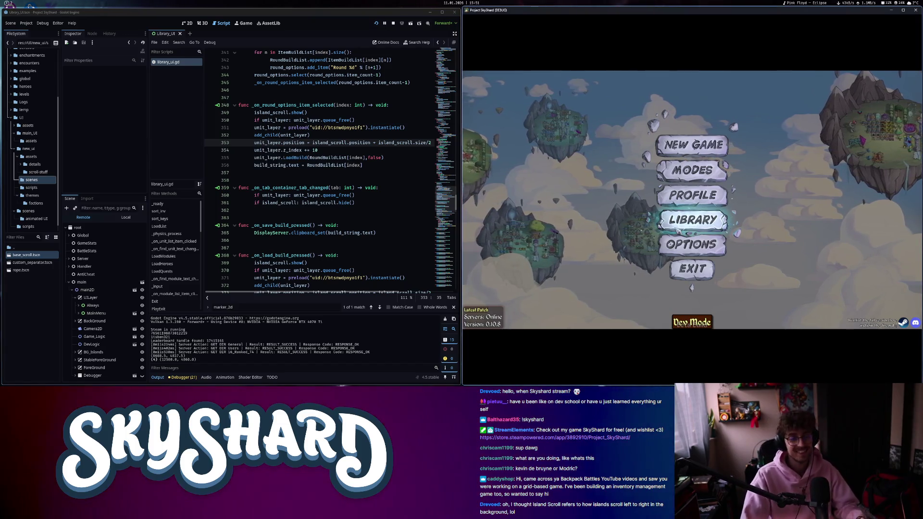
pyautogui.click(317, 143)
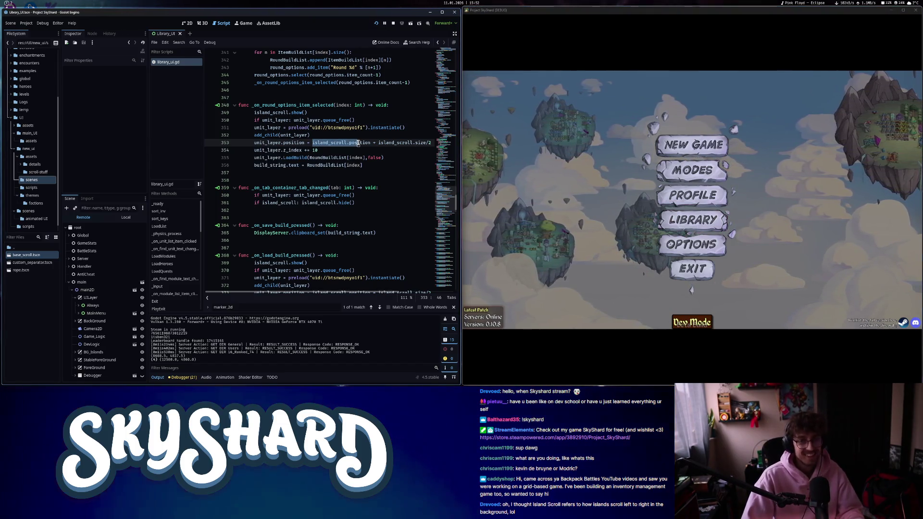
pyautogui.hotkey('shift', 'Down')
pyautogui.click(347, 143)
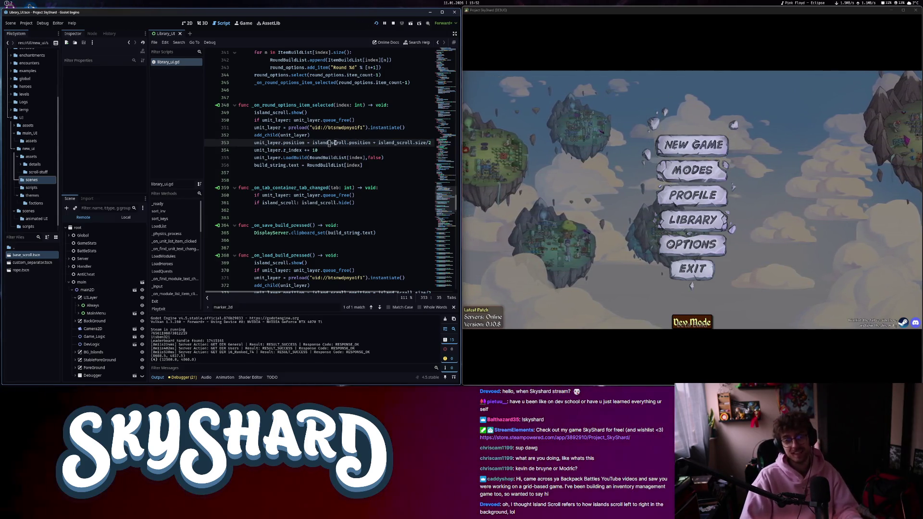
pyautogui.click(339, 143)
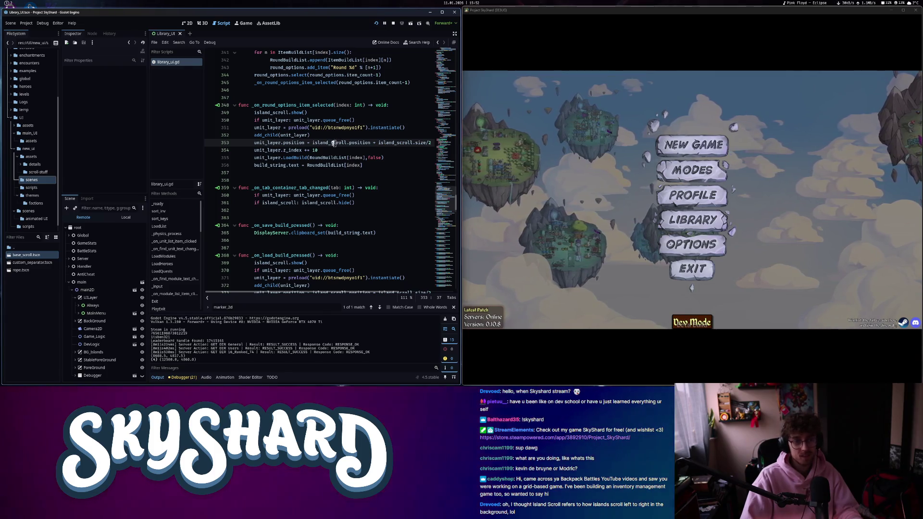
pyautogui.click(352, 142)
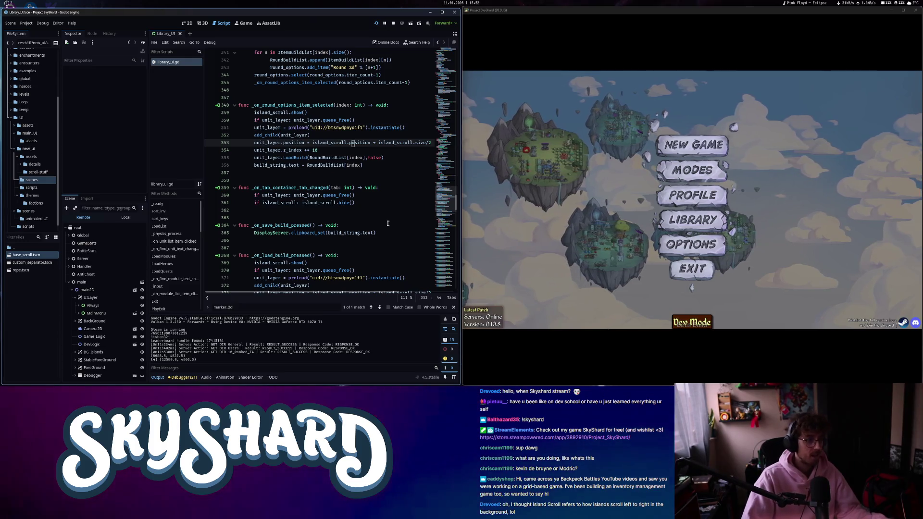
pyautogui.click(397, 143)
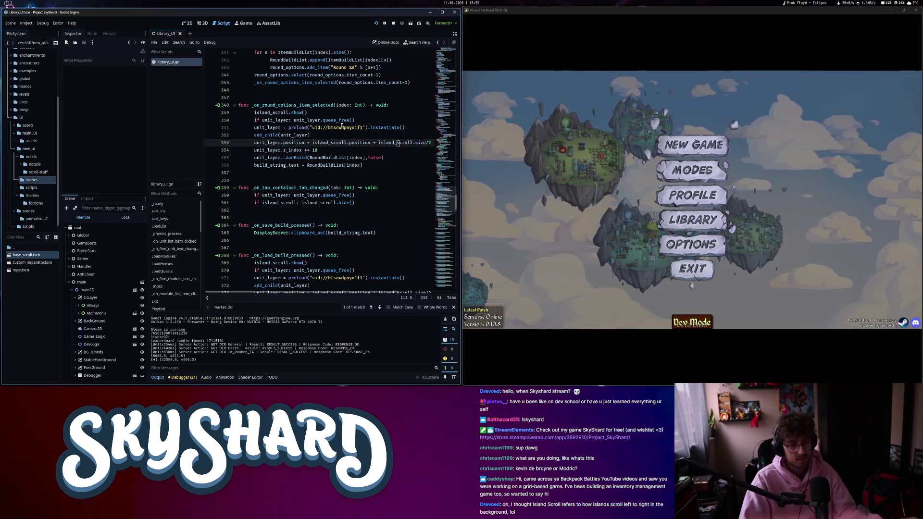
pyautogui.moveTo(311, 124)
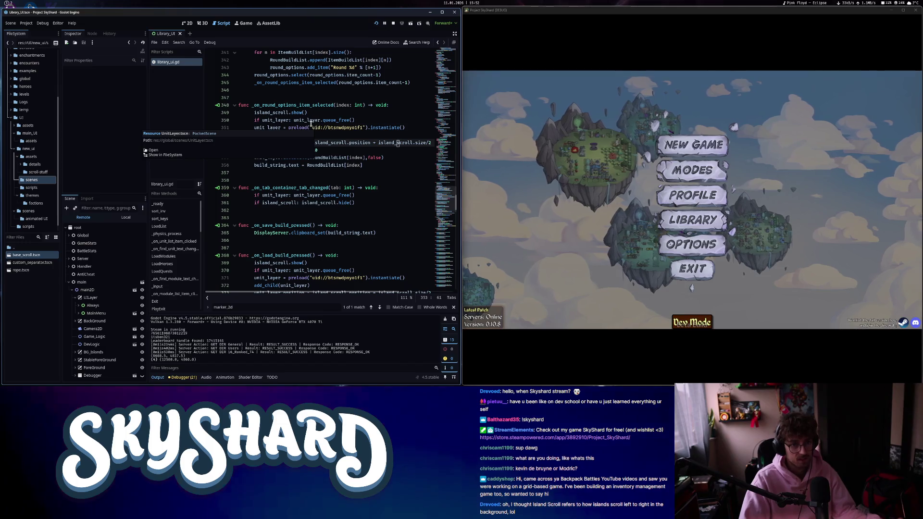
pyautogui.click(300, 114)
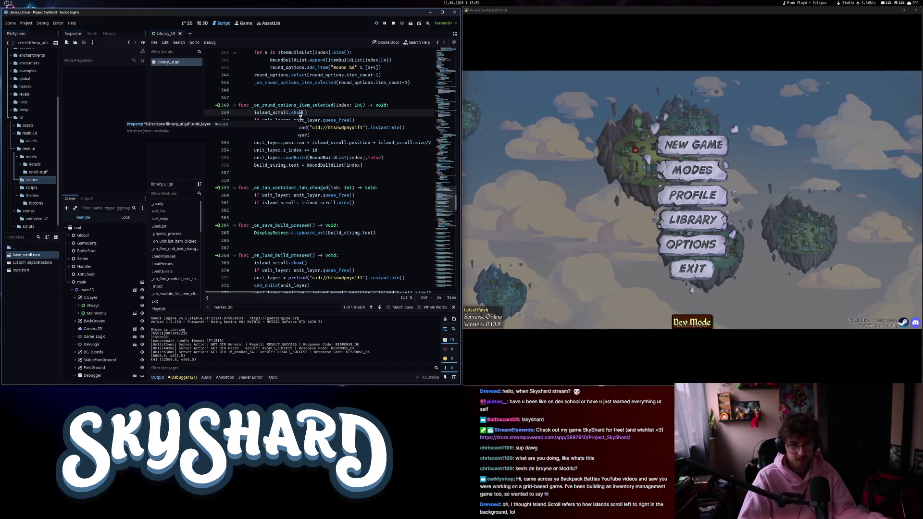
pyautogui.click(347, 144)
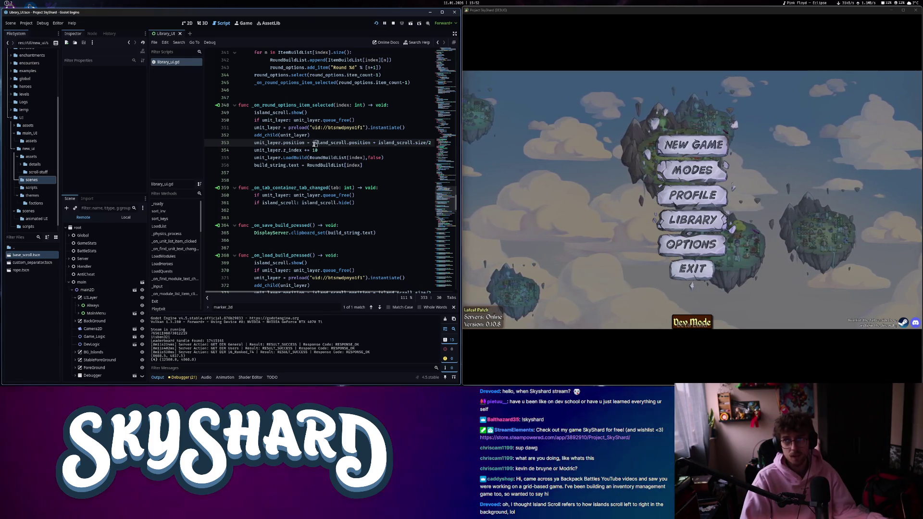
pyautogui.moveTo(314, 143); pyautogui.dragTo(372, 143)
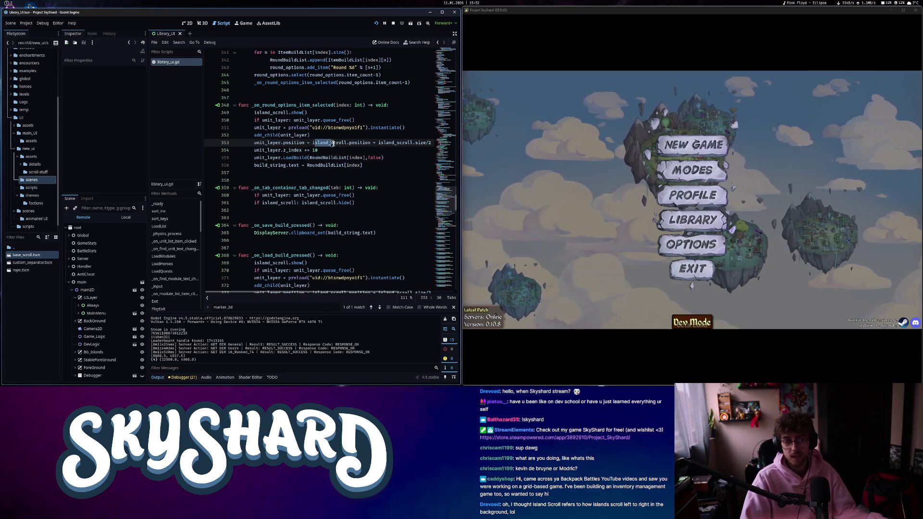
pyautogui.click(380, 143)
pyautogui.moveTo(379, 143); pyautogui.dragTo(430, 138)
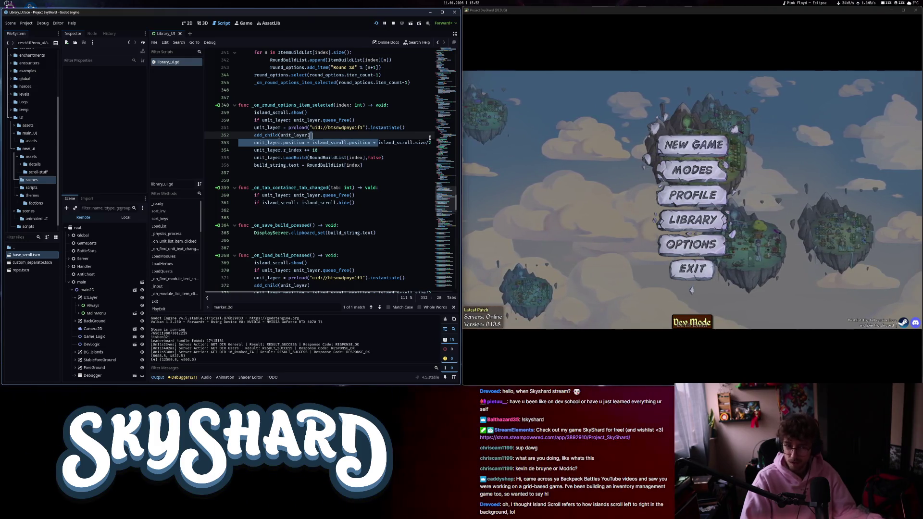
pyautogui.click(341, 149)
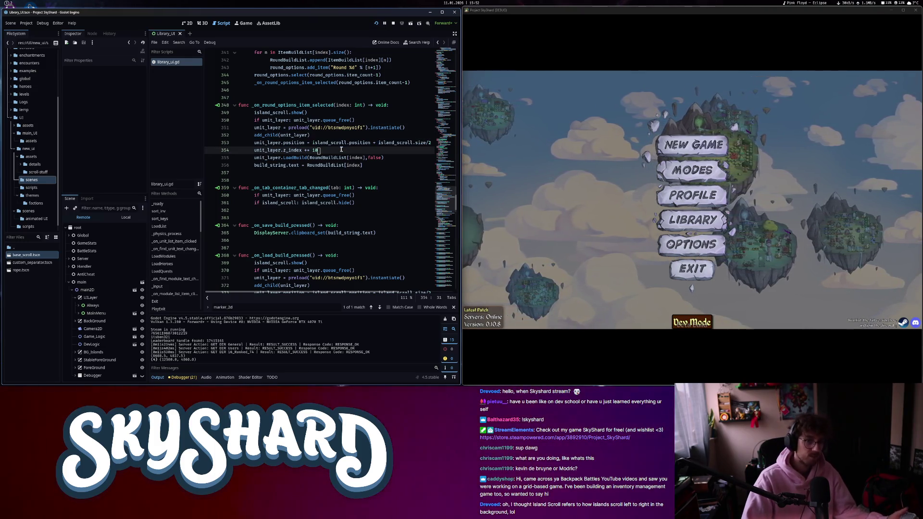
# Insert 'await get_tree().process_frame' above the unit_layer.position line in the first handler.
pyautogui.press('Return')
pyautogui.write('awa')
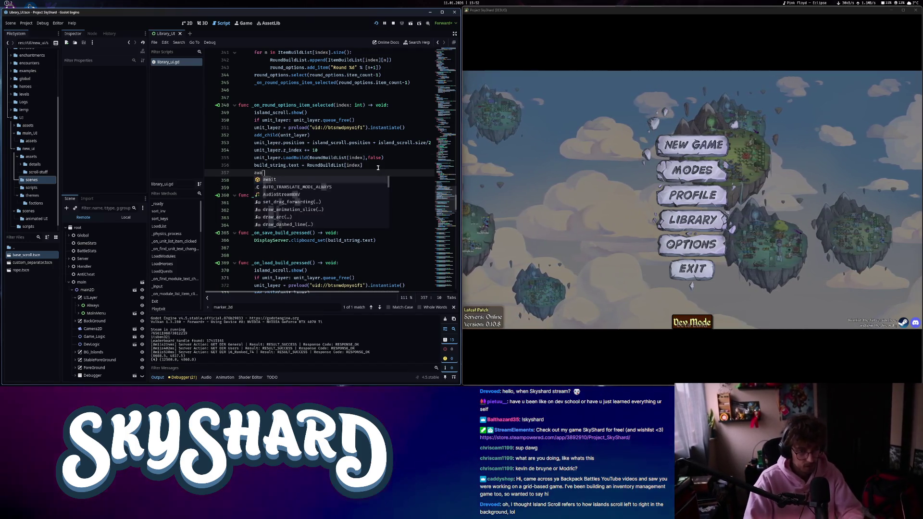
pyautogui.write('it get_tr')
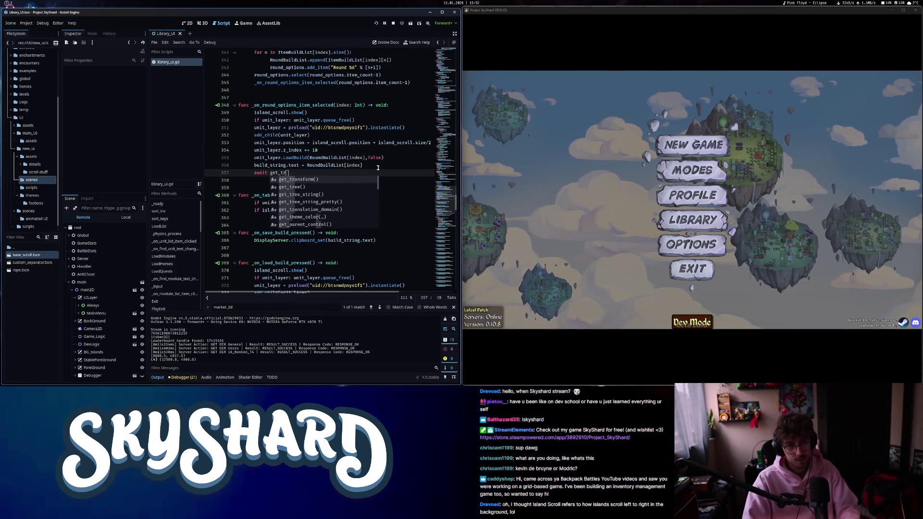
pyautogui.press('Return')
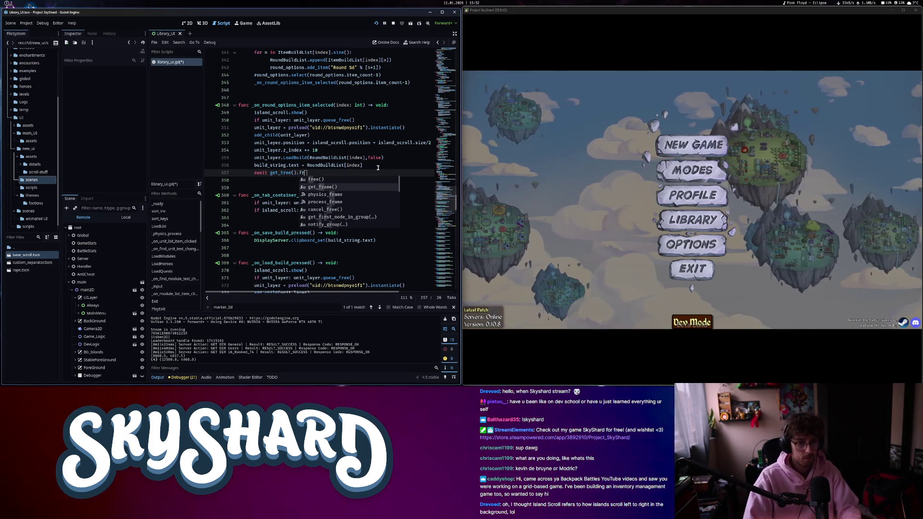
pyautogui.press('Down')
pyautogui.press('Return')
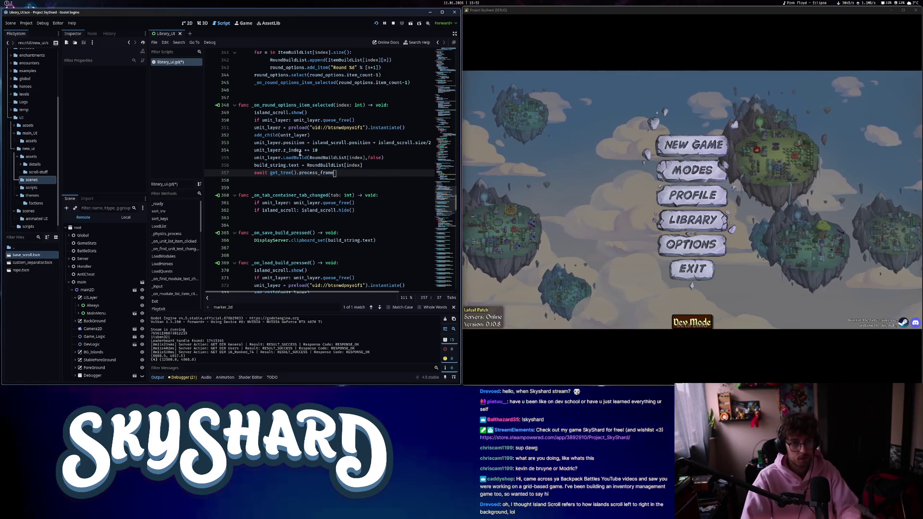
pyautogui.click(263, 142)
pyautogui.hotkey('ctrl', 'x')
pyautogui.click(359, 164)
pyautogui.press('Return')
pyautogui.hotkey('ctrl', 'v')
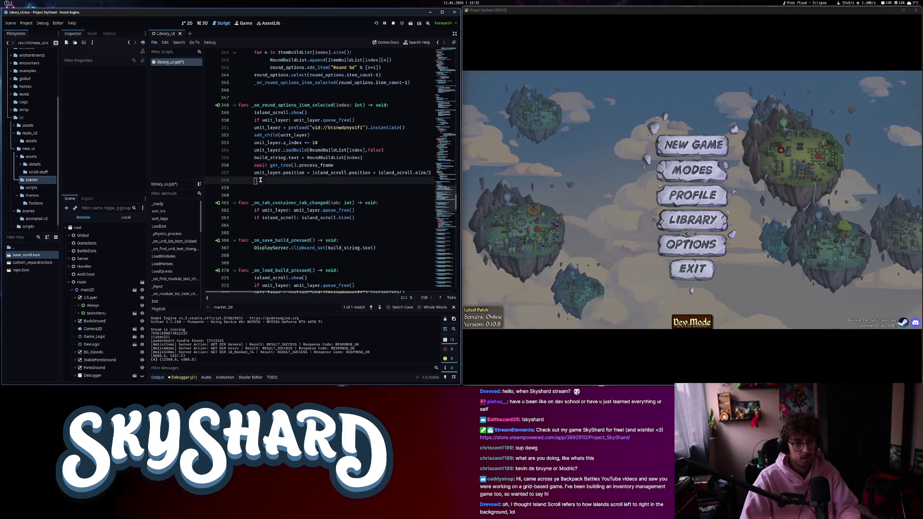
pyautogui.moveTo(260, 180); pyautogui.dragTo(254, 172)
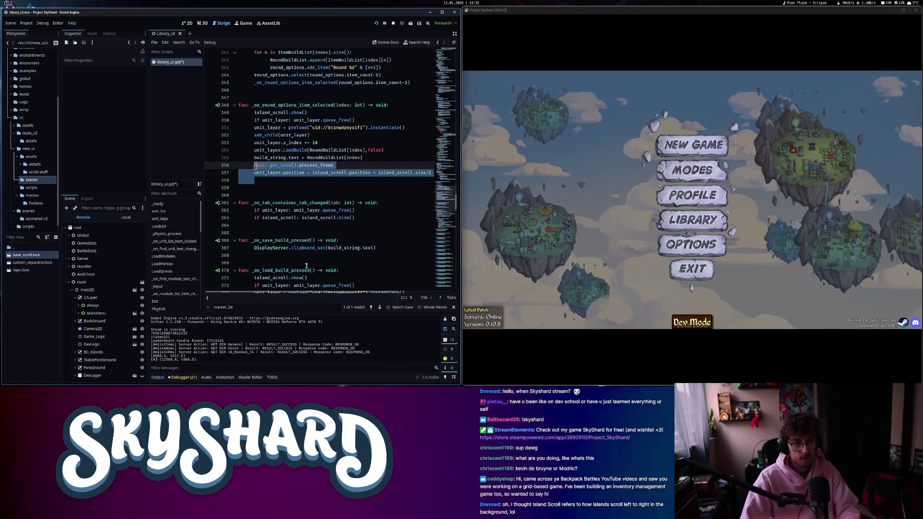
# Put the same await and position lines in the load handler and save library_ui.gd.
pyautogui.scroll(-5, 371, 218)
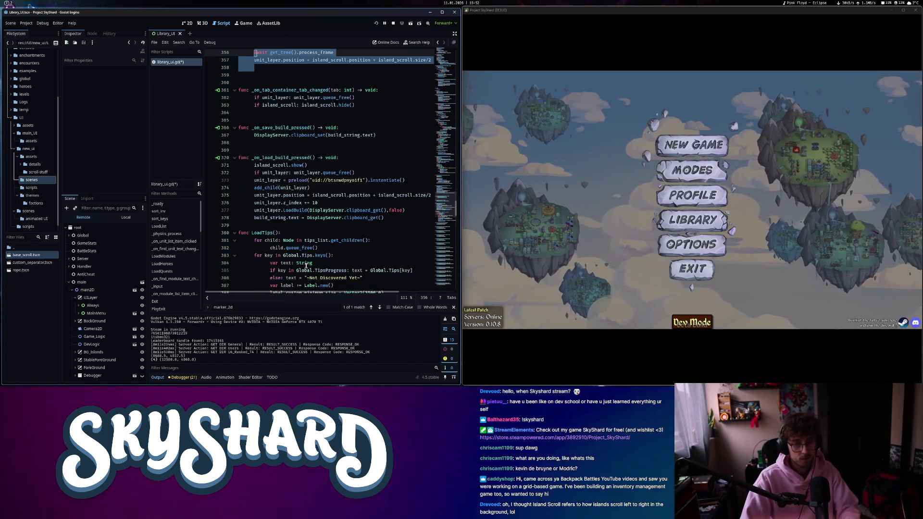
pyautogui.click(279, 195)
pyautogui.hotkey('ctrl', 'x')
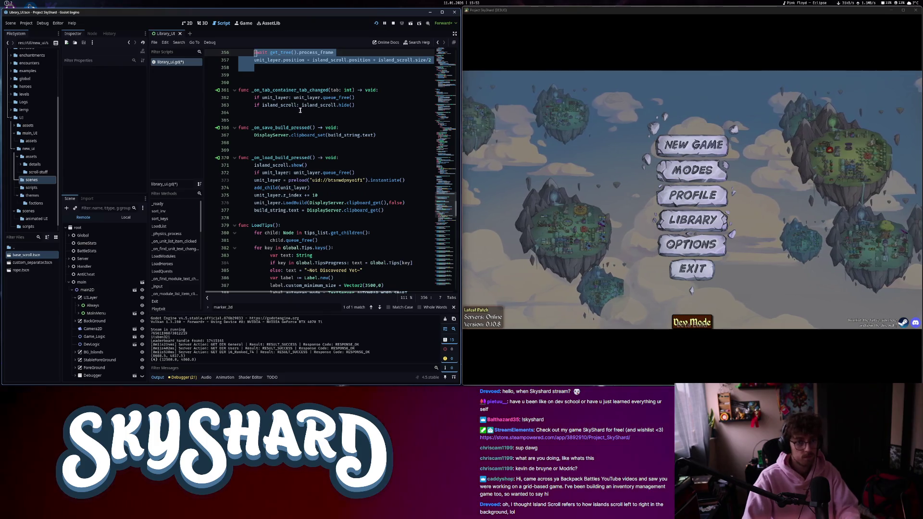
pyautogui.click(281, 218)
pyautogui.hotkey('ctrl', 'v')
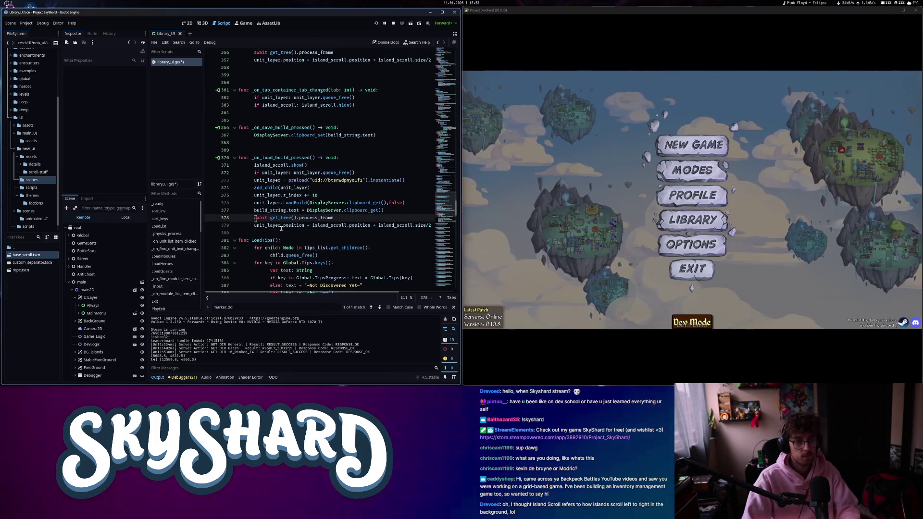
pyautogui.hotkey('ctrl', 's')
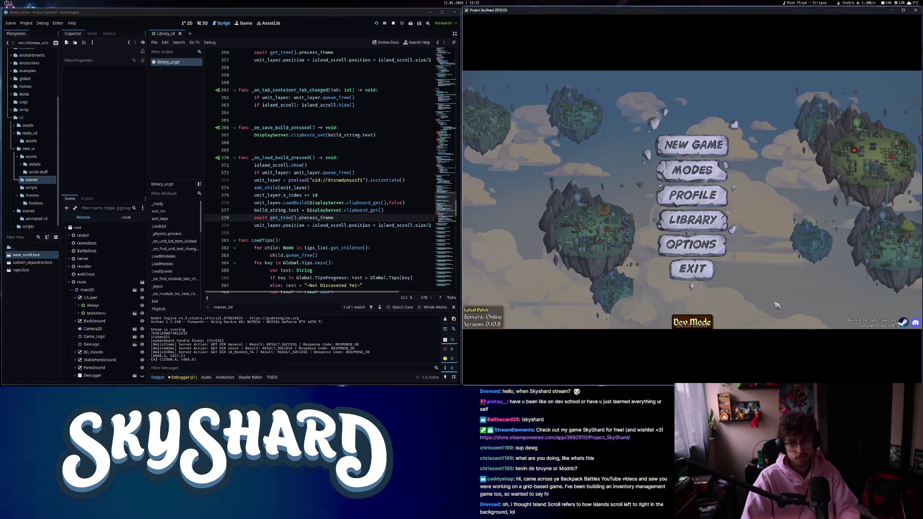
# In the game, open the Library's Builds list and preview the first saved build.
pyautogui.click(711, 220)
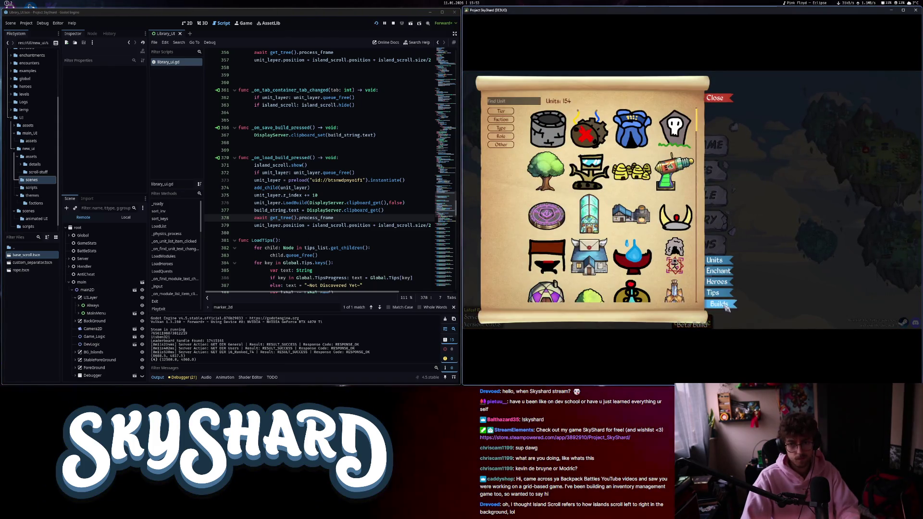
pyautogui.click(727, 306)
pyautogui.click(551, 115)
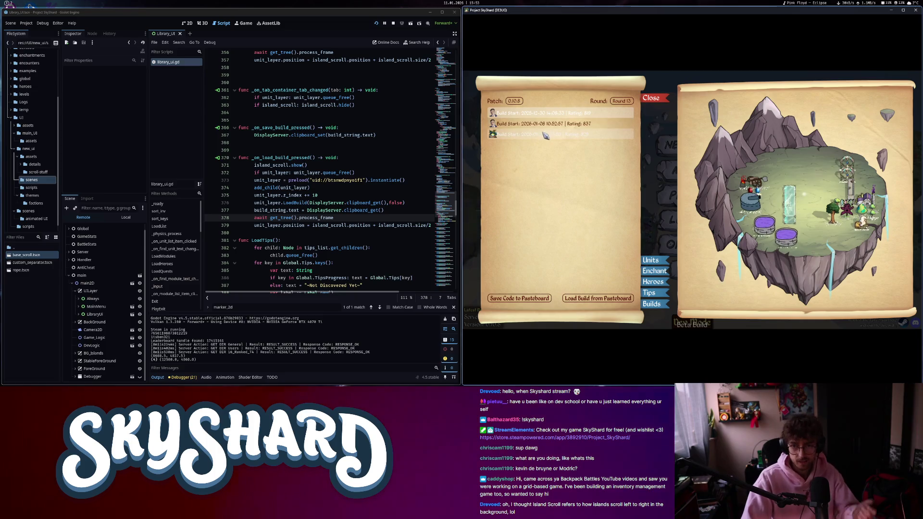
# Enlarge the game window and preview the second, third and first saved builds.
pyautogui.press('super+Down')
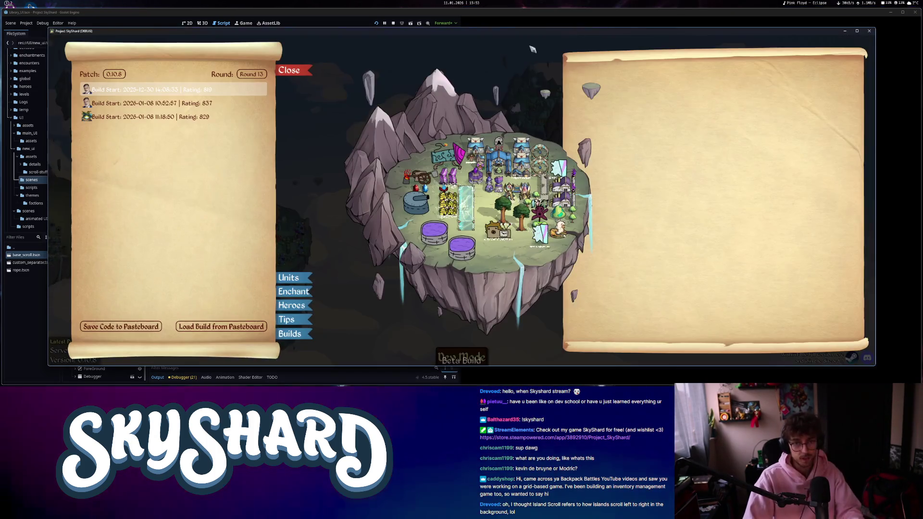
pyautogui.click(168, 105)
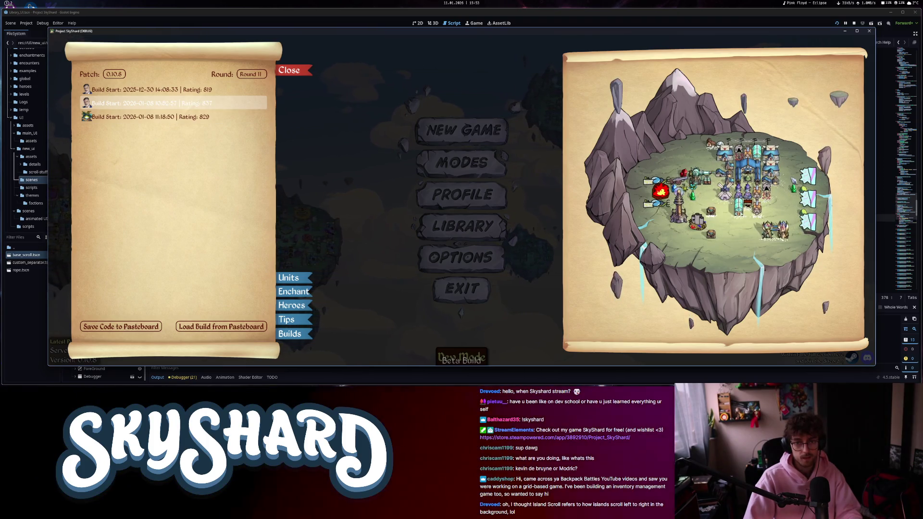
pyautogui.click(149, 119)
pyautogui.moveTo(149, 94); pyautogui.dragTo(148, 96)
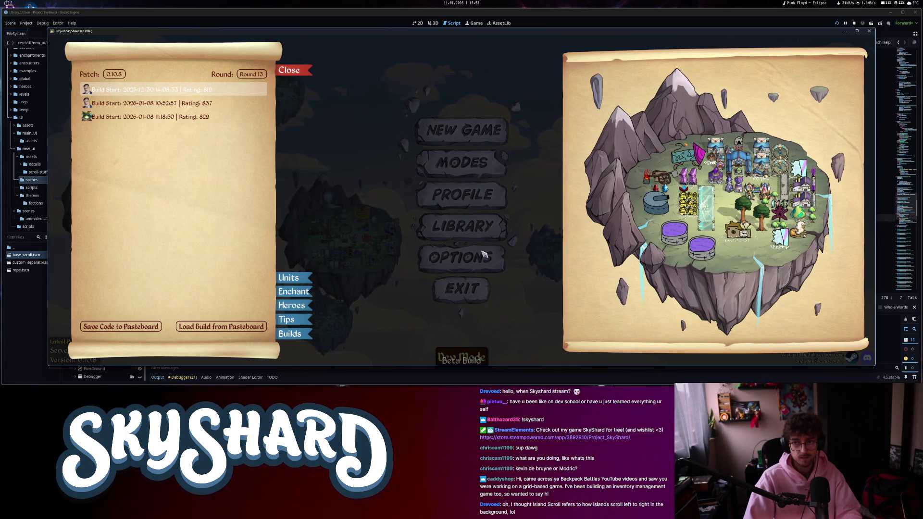
# Close, reopen and close the Library again, then dismiss the app launcher after typing 'zen'.
pyautogui.click(294, 71)
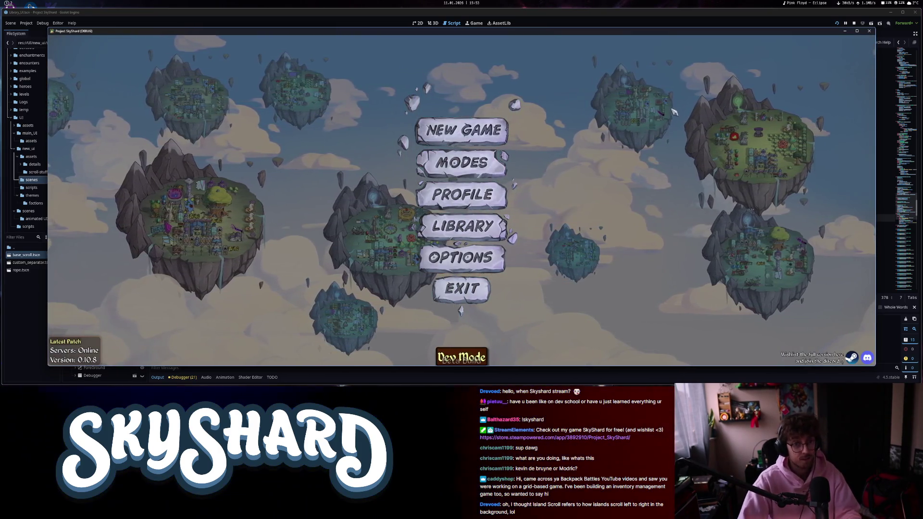
pyautogui.click(467, 219)
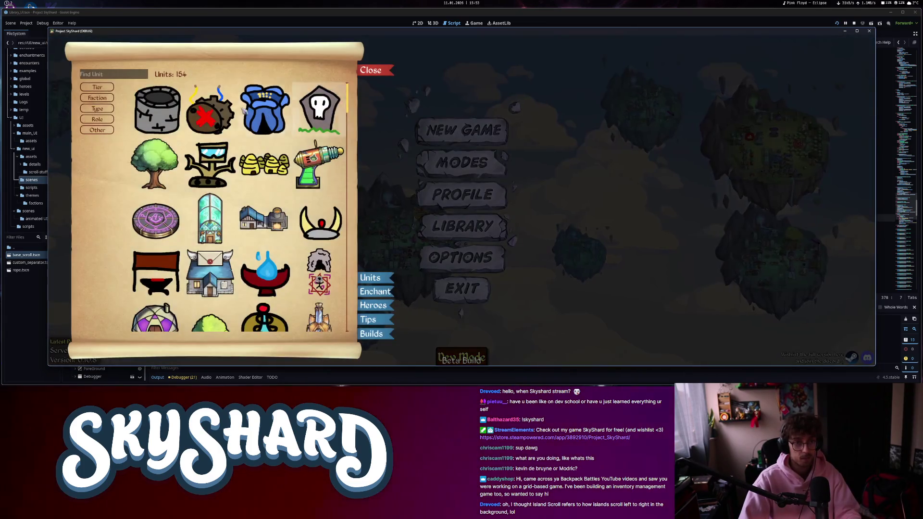
pyautogui.click(375, 72)
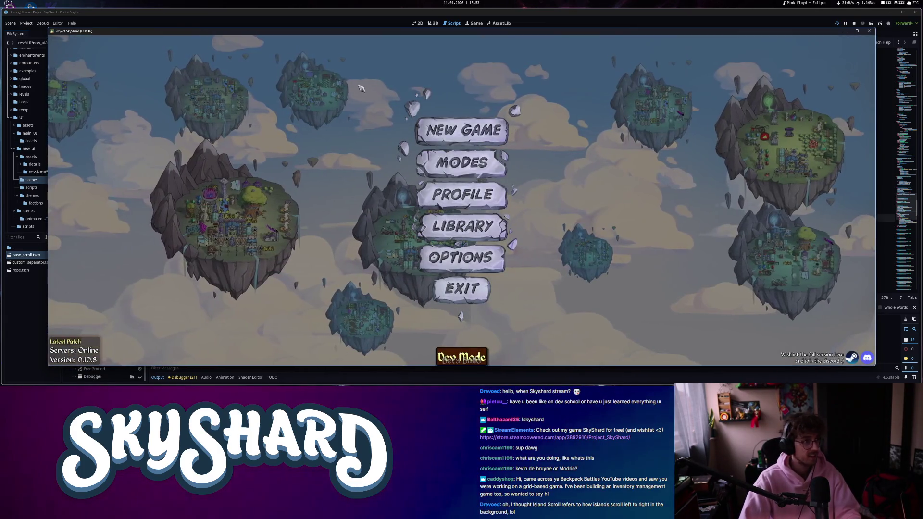
pyautogui.hotkey('alt', 'space')
pyautogui.write('zen')
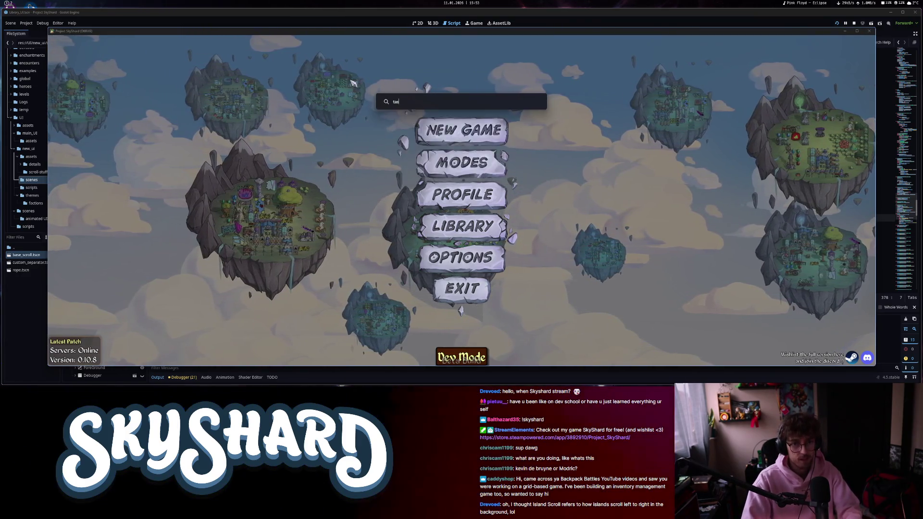
pyautogui.press('Escape')
# Open Task Manager, sort processes by memory, close it, and reopen the game's Library.
pyautogui.hotkey('ctrl', 'shift', 'Escape')
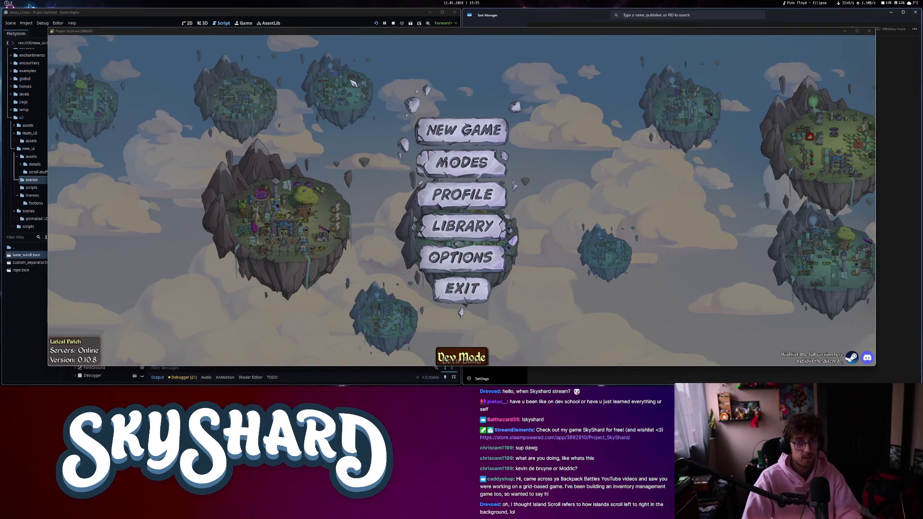
pyautogui.moveTo(576, 36); pyautogui.dragTo(170, 28)
pyautogui.click(692, 43)
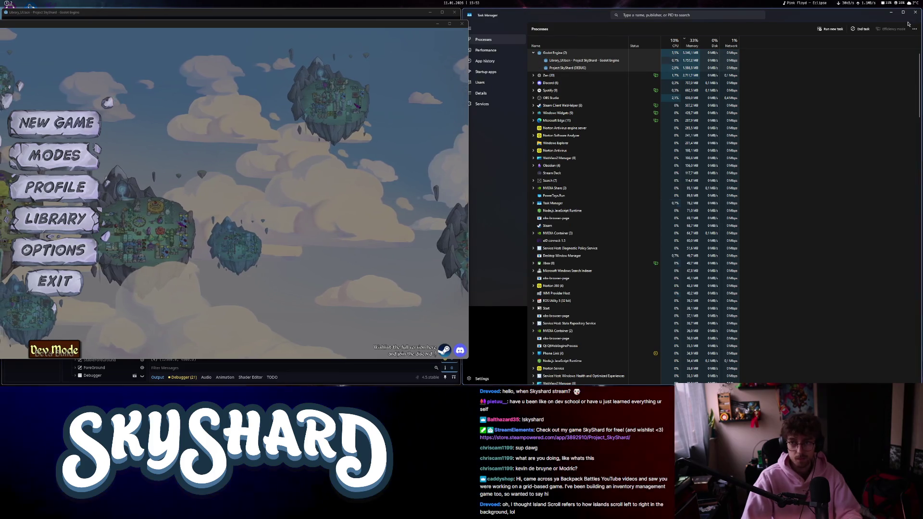
pyautogui.click(891, 12)
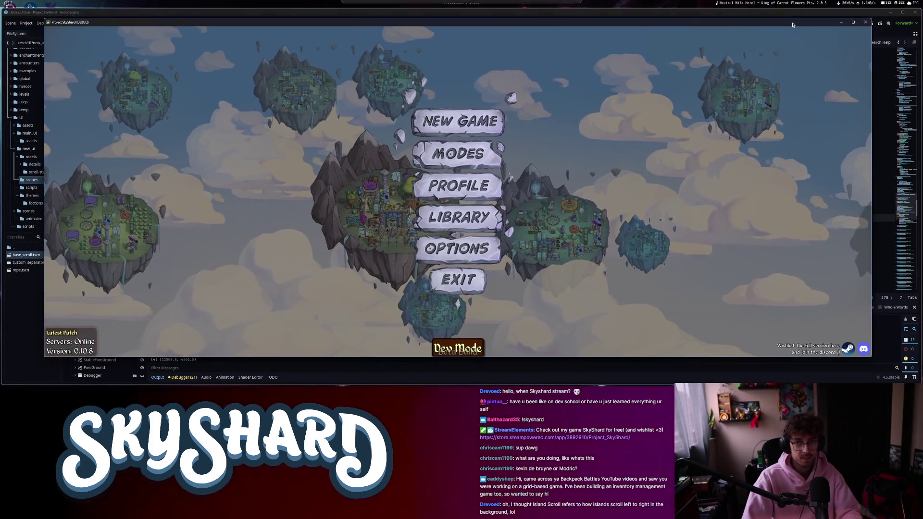
pyautogui.click(481, 218)
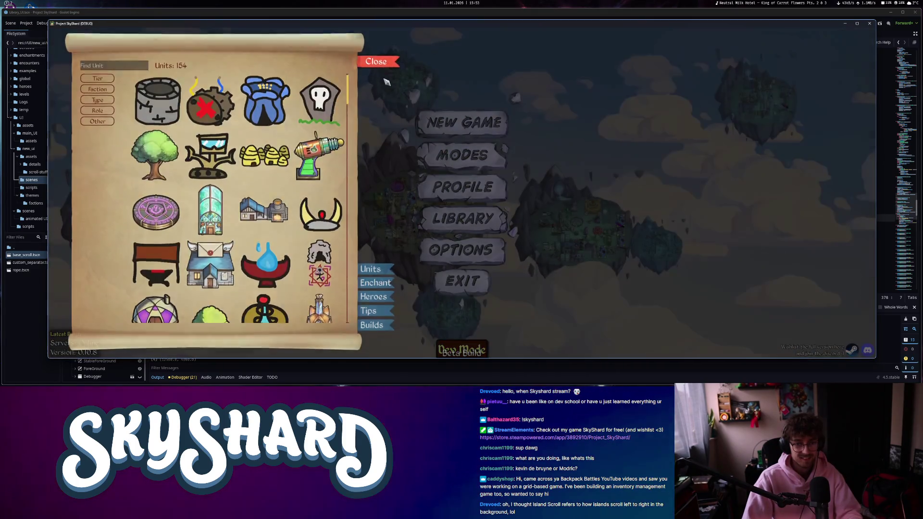
# Exit the running SkyShard build, put the caret on line 375 of library_ui.gd, and relaunch the project.
pyautogui.click(373, 60)
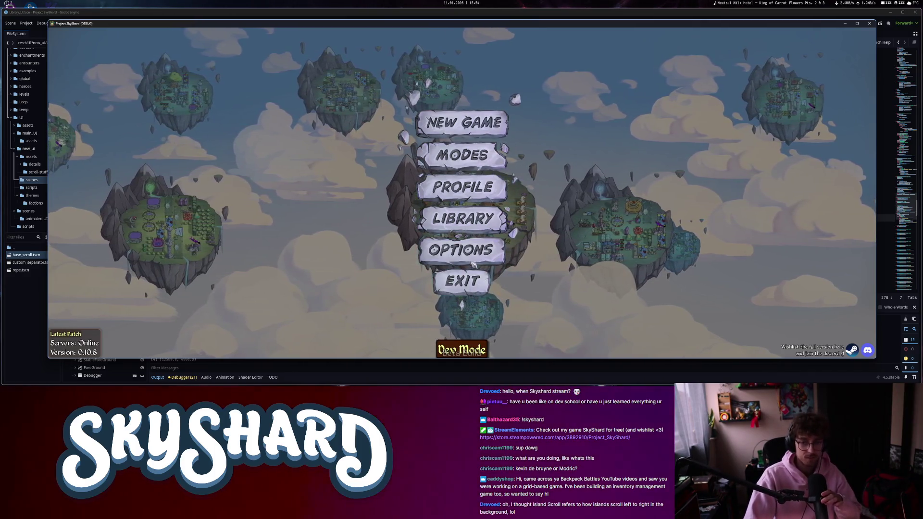
pyautogui.click(466, 280)
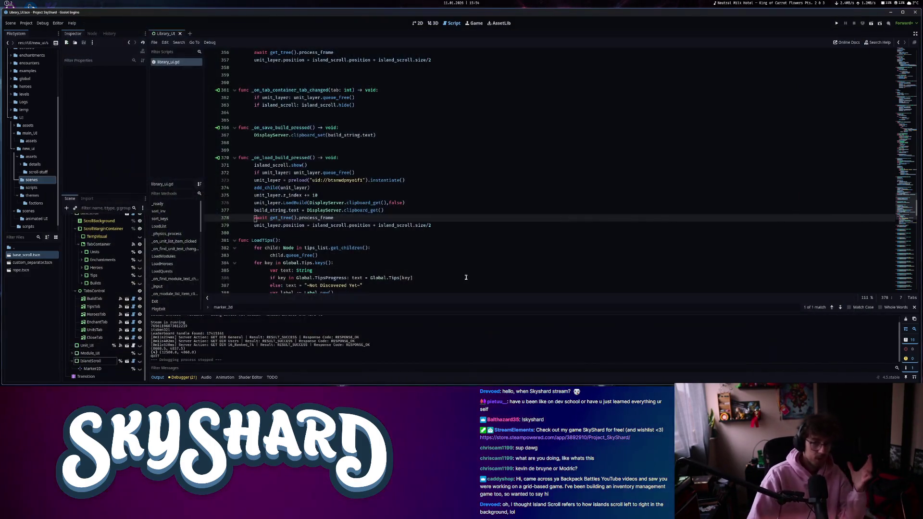
pyautogui.click(390, 196)
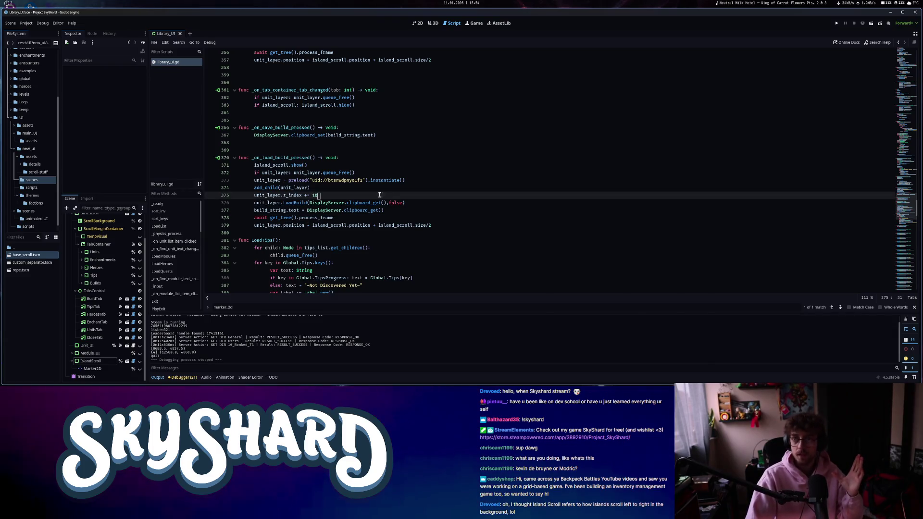
pyautogui.click(835, 24)
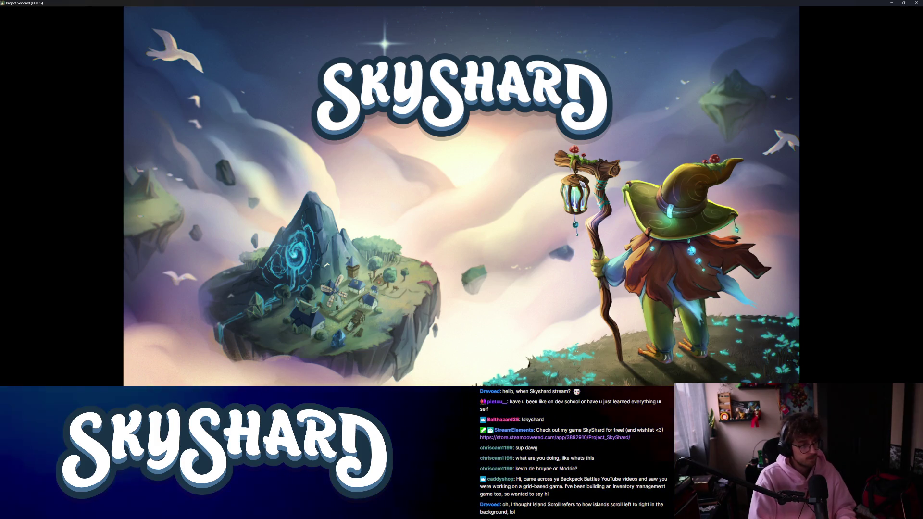
# Snap the game window to the right half, open the unit Library, and expand the Faction filters.
pyautogui.press('super+Right')
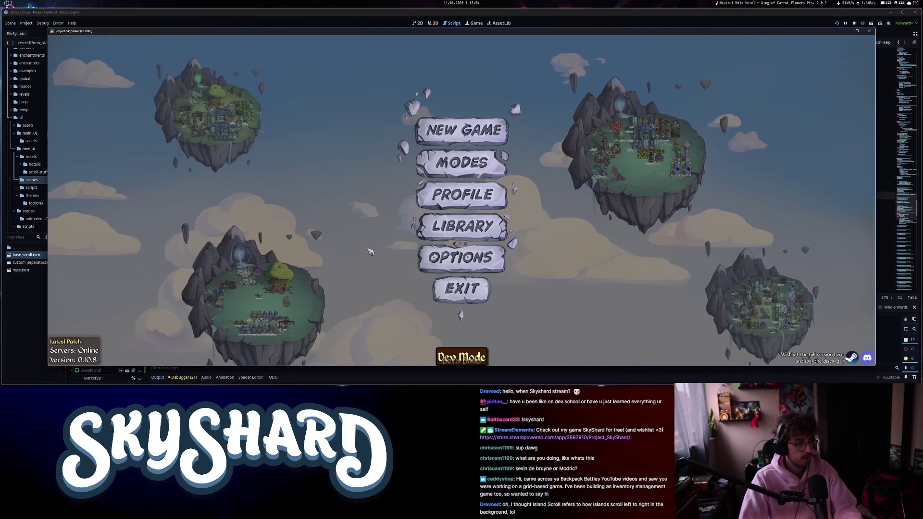
pyautogui.click(466, 232)
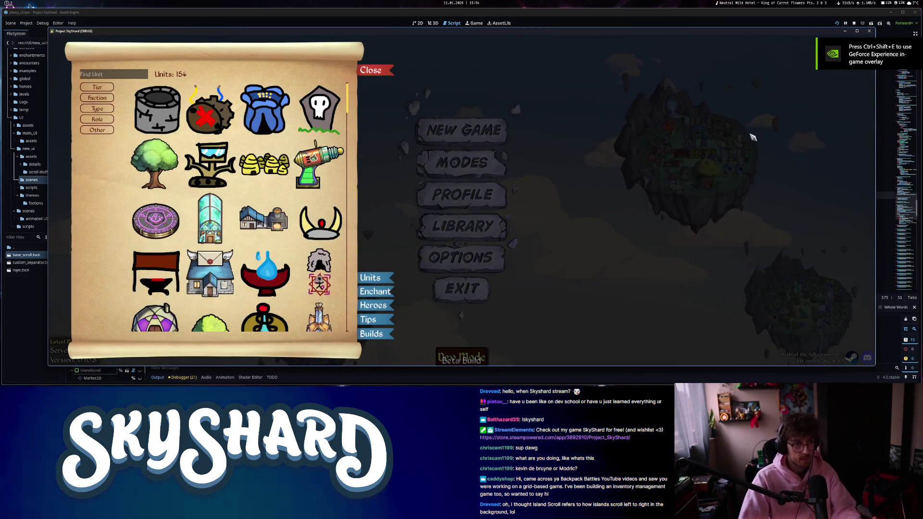
pyautogui.moveTo(221, 185)
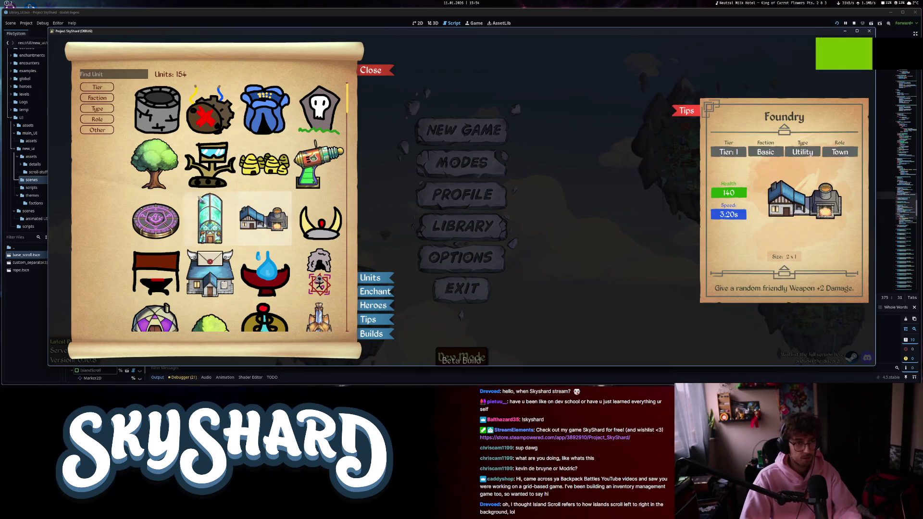
pyautogui.click(111, 98)
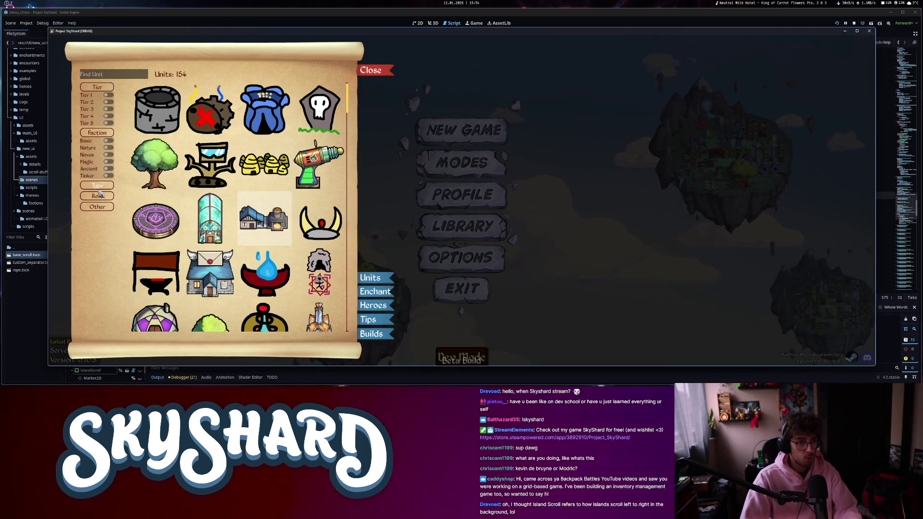
# Toggle the Nature, Novus and Utility faction filters, then Magic and Ancient.
pyautogui.click(109, 207)
pyautogui.click(109, 147)
pyautogui.click(110, 154)
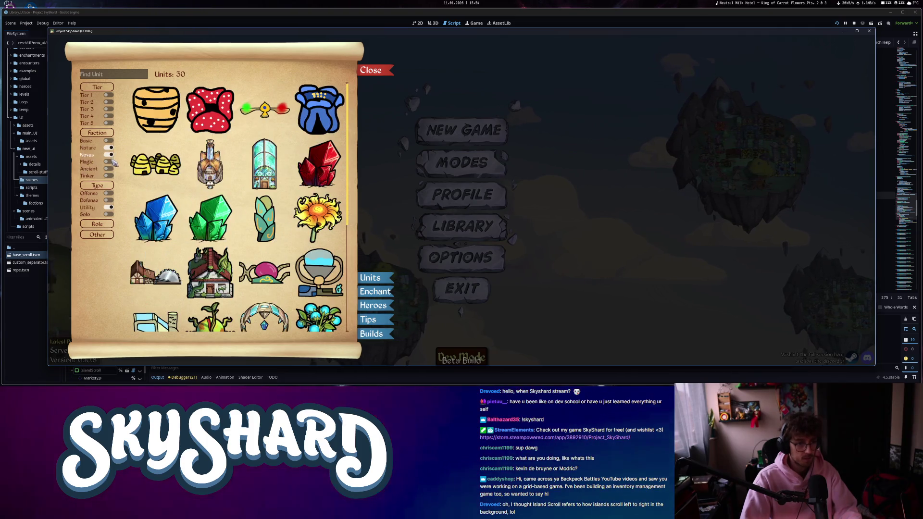
pyautogui.click(109, 148)
pyautogui.click(109, 162)
pyautogui.click(109, 169)
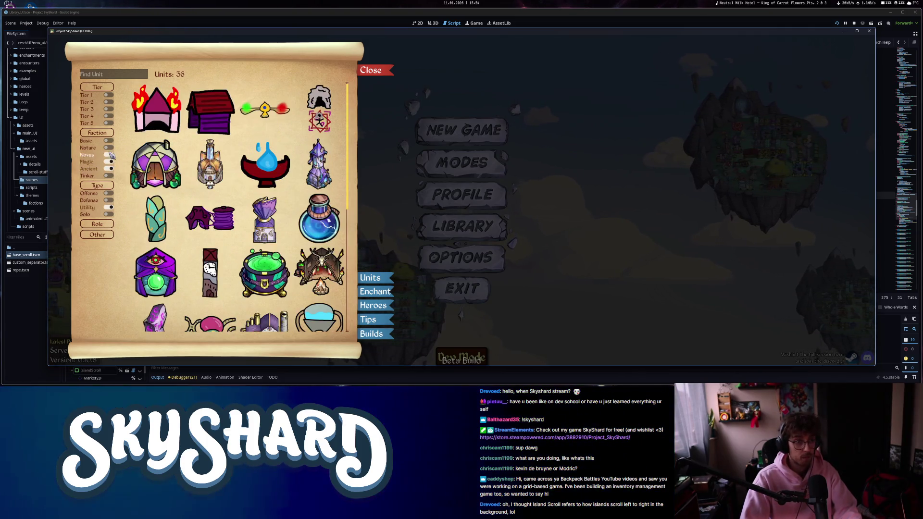
# Open the Cursed Bell unit's details card, then quit the running game.
pyautogui.scroll(1, 238, 207)
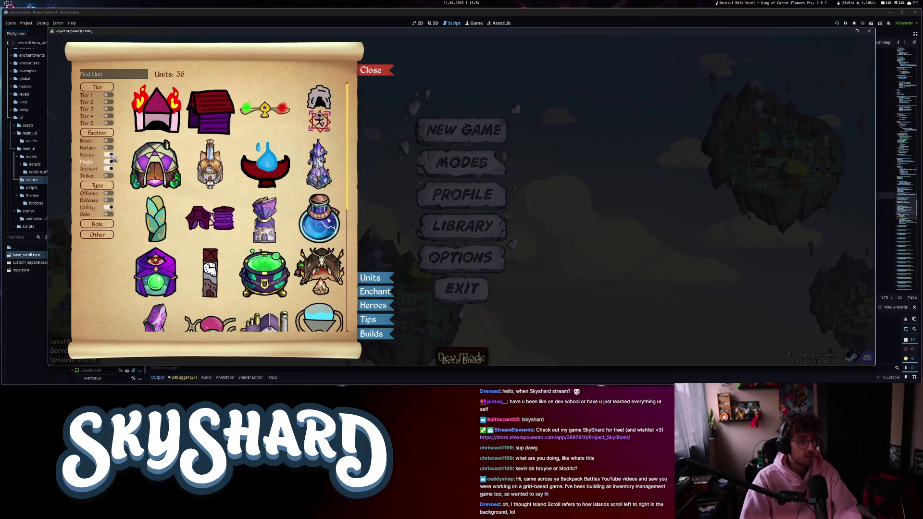
pyautogui.scroll(-5, 238, 207)
pyautogui.click(263, 196)
pyautogui.hotkey('alt', 'F4')
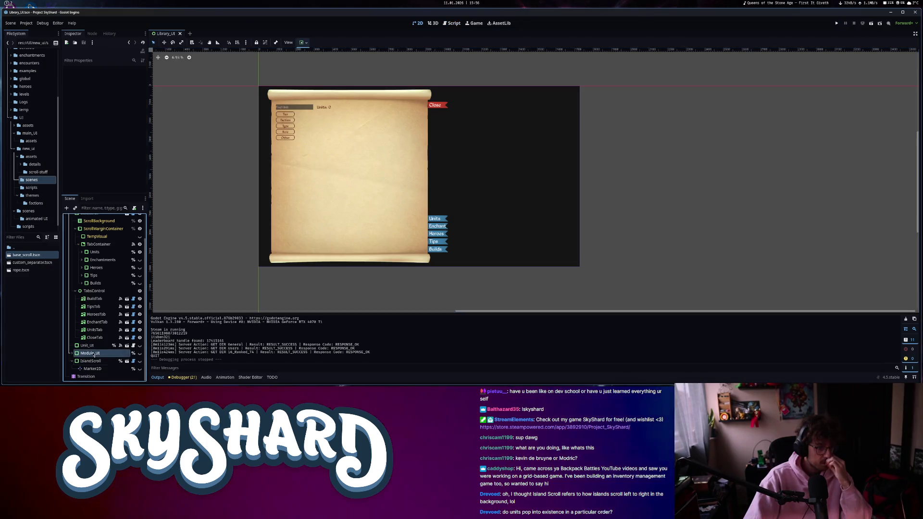
# Make Module_UI visible and add base_scroll.tscn as a child of it.
pyautogui.click(93, 355)
pyautogui.click(139, 353)
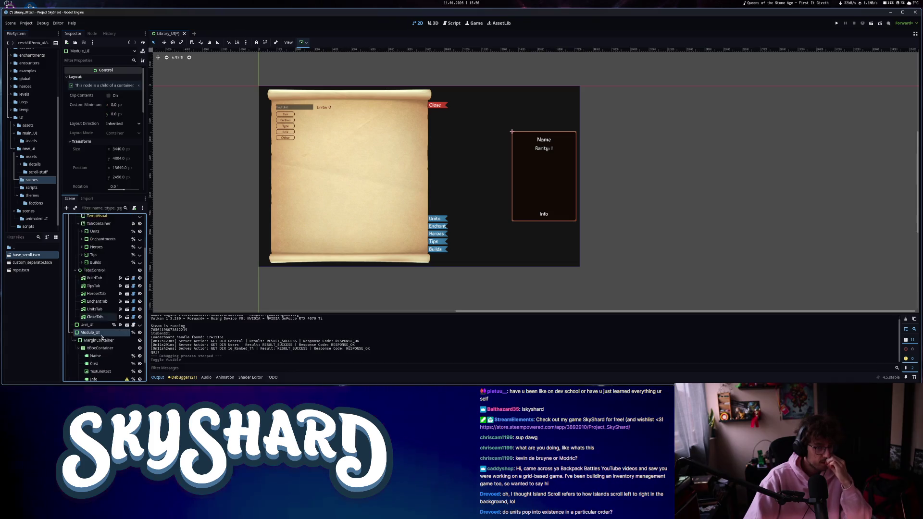
pyautogui.scroll(-2, 101, 336)
pyautogui.click(104, 314)
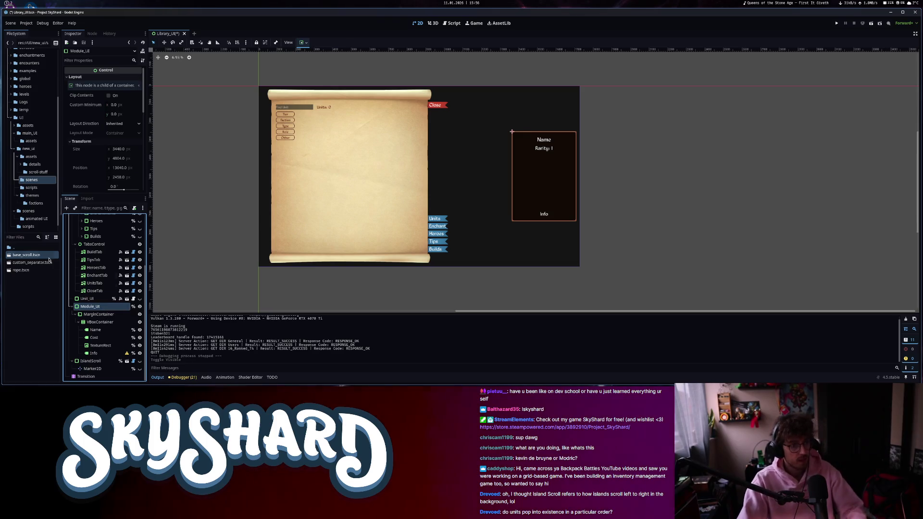
pyautogui.moveTo(97, 310); pyautogui.dragTo(98, 308)
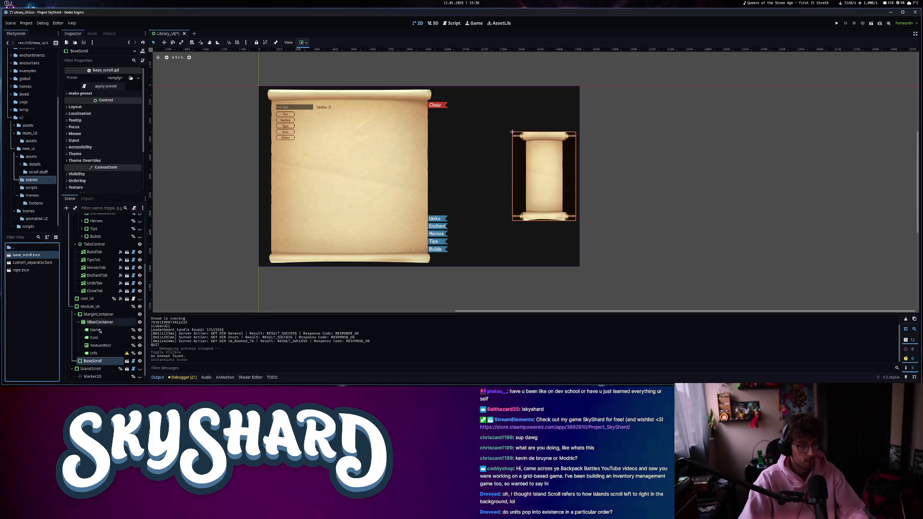
# Enable Editable Children on BaseScroll and move MarginContainer under ScrollMarginContainer.
pyautogui.rightClick(93, 360)
pyautogui.click(103, 345)
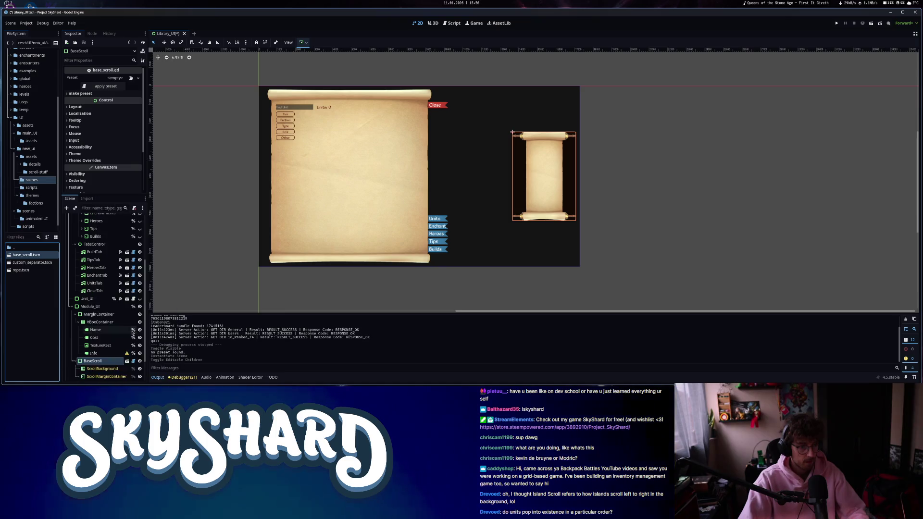
pyautogui.scroll(-2, 103, 345)
pyautogui.click(90, 284)
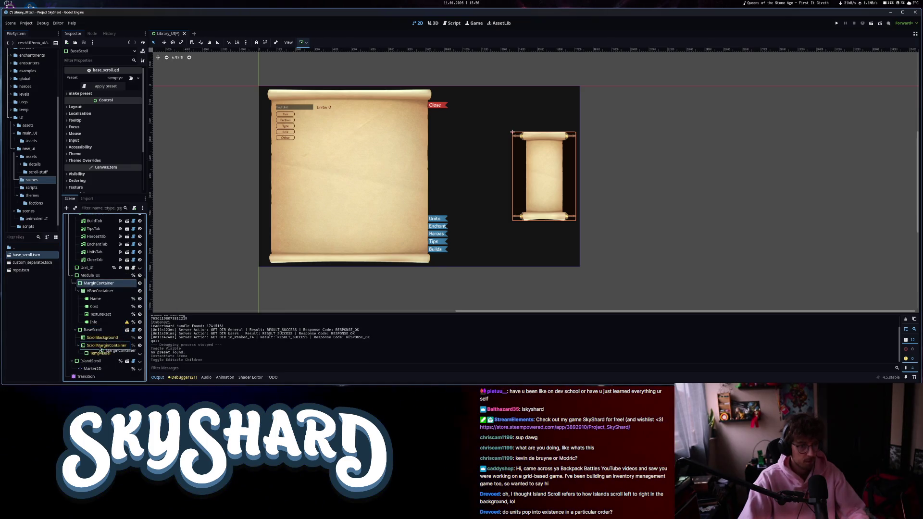
pyautogui.moveTo(101, 350); pyautogui.dragTo(100, 349)
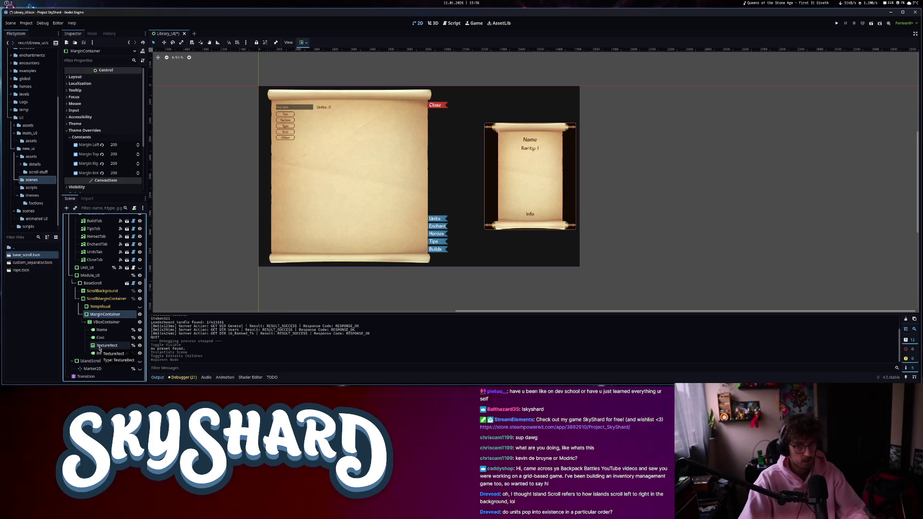
# Apply the Plain preset to BaseScroll so the card shows parchment without rollers.
pyautogui.click(93, 283)
pyautogui.click(120, 78)
pyautogui.click(118, 89)
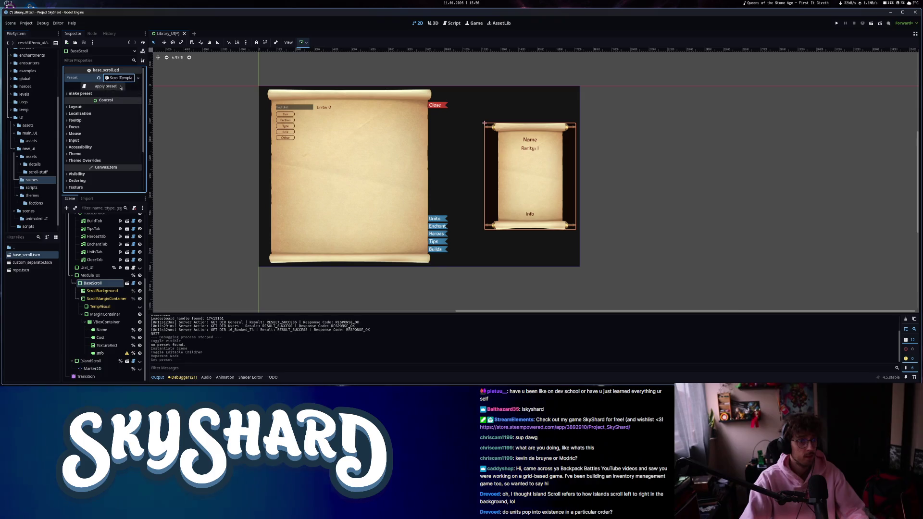
pyautogui.click(120, 87)
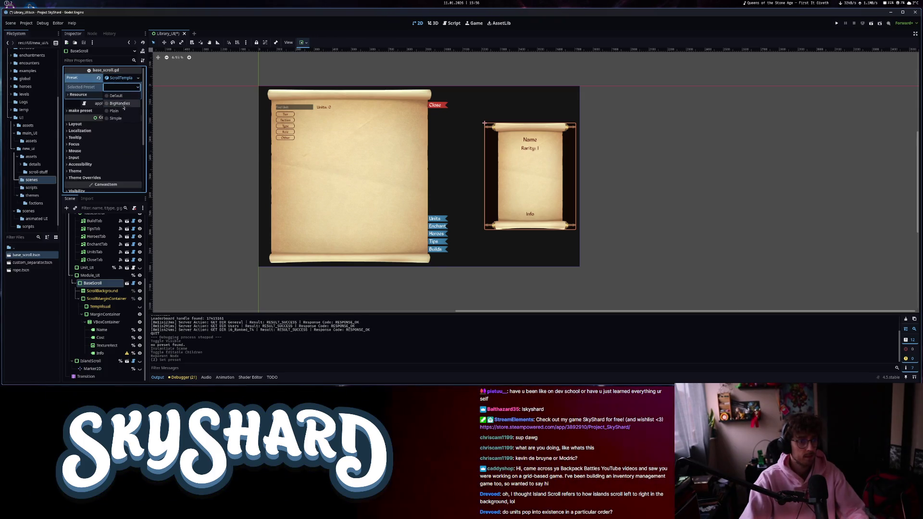
pyautogui.click(111, 104)
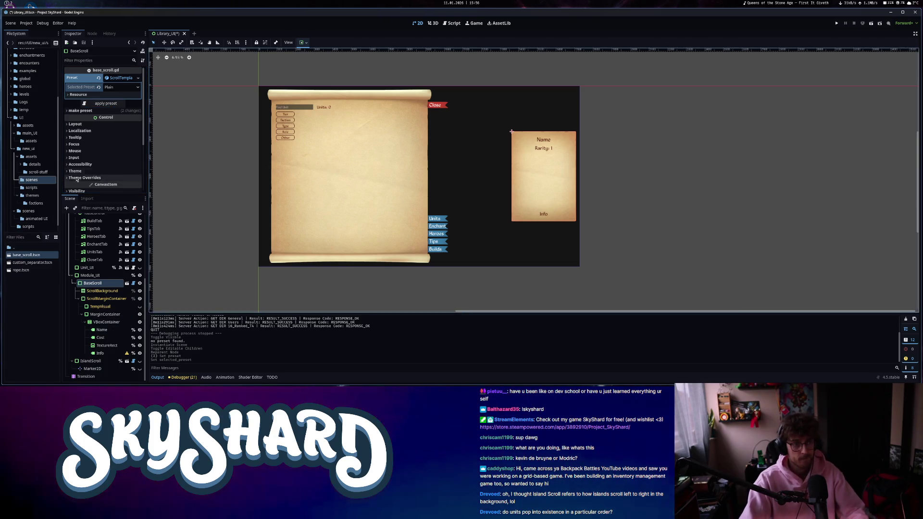
pyautogui.click(75, 151)
pyautogui.click(81, 151)
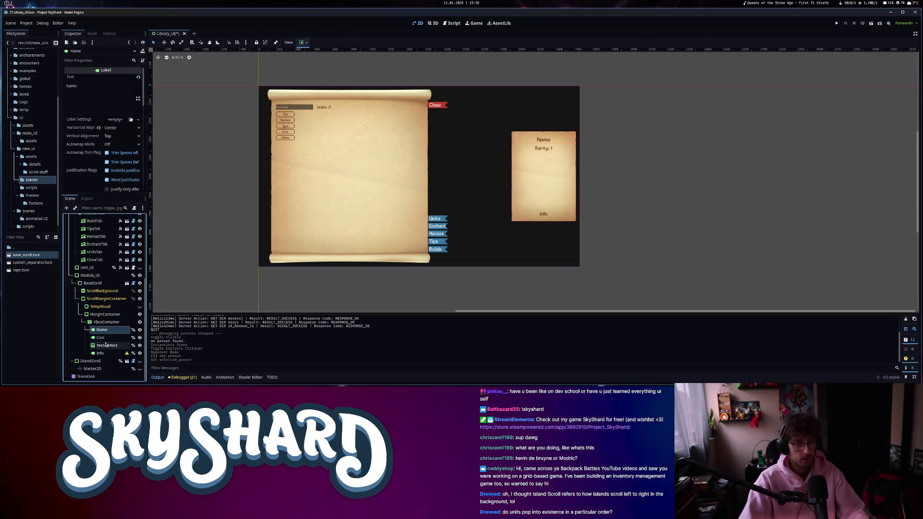
# Enable a larger font size override for the Name label and open the Cost label's theme overrides.
pyautogui.scroll(-10, 105, 144)
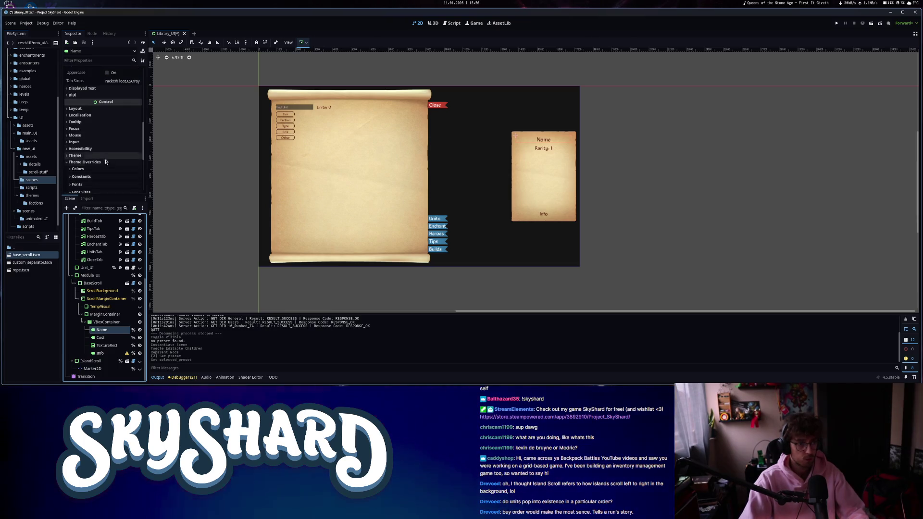
pyautogui.scroll(-2, 106, 162)
pyautogui.click(81, 145)
pyautogui.click(76, 153)
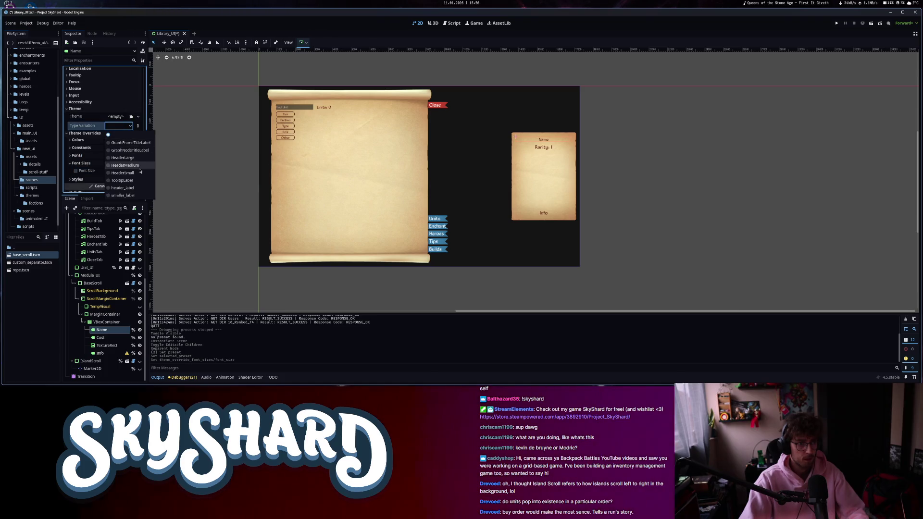
pyautogui.click(110, 338)
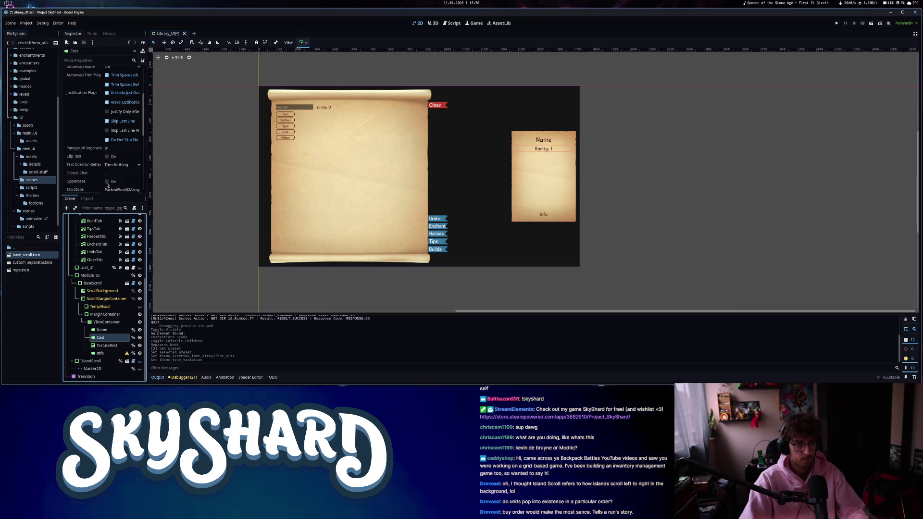
pyautogui.click(96, 116)
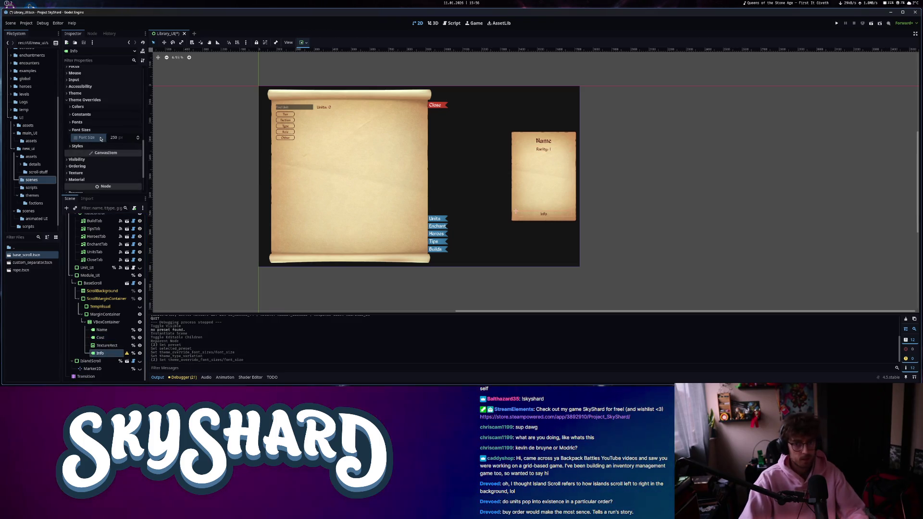
# Save the Library_UI scene, then hide and collapse Module_UI in the Scene tree.
pyautogui.hotkey('ctrl', 's')
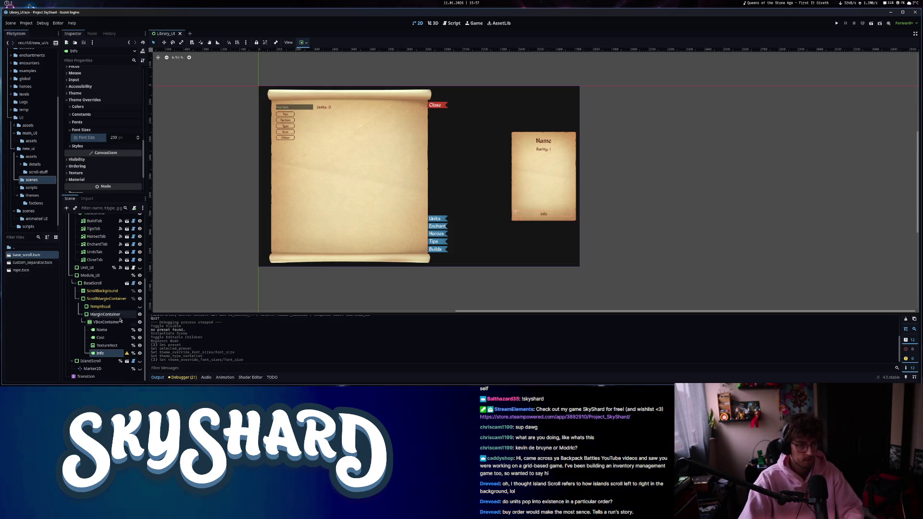
pyautogui.click(140, 275)
pyautogui.click(71, 276)
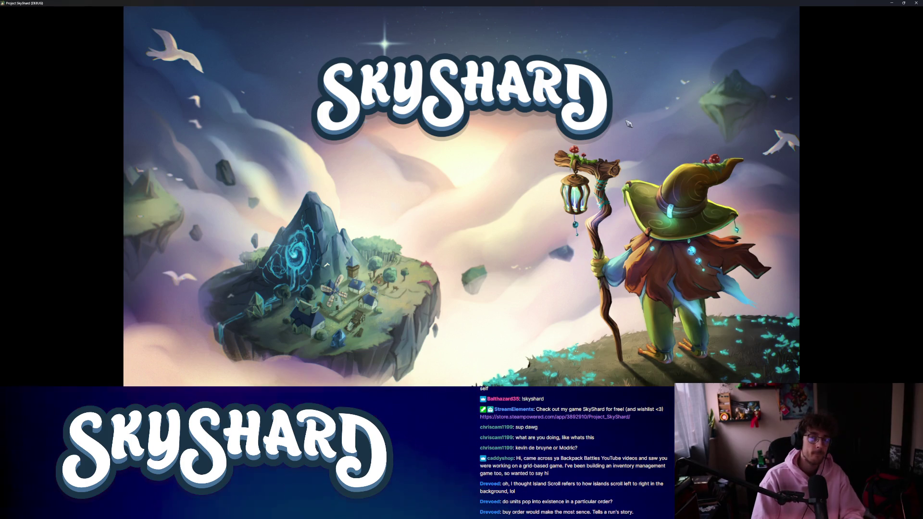
# Snap the running SkyShard game window to the right half beside the editor.
pyautogui.press('super+Right')
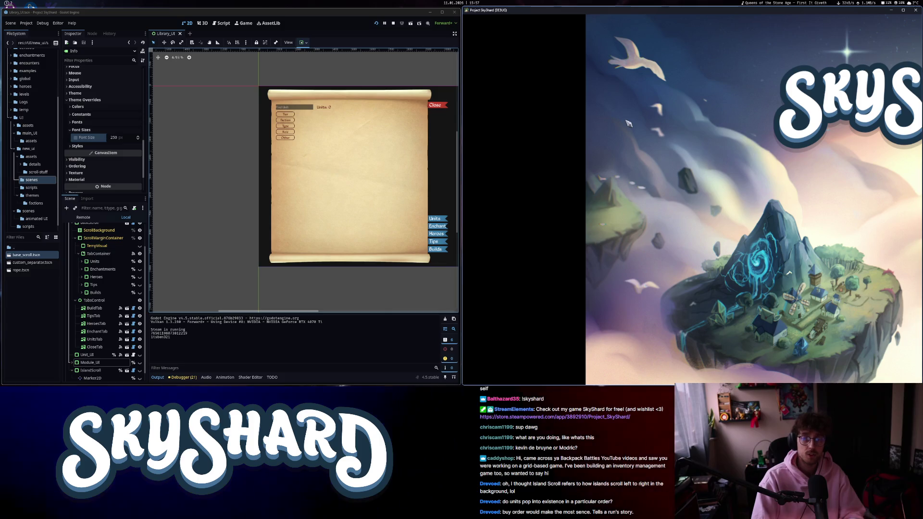
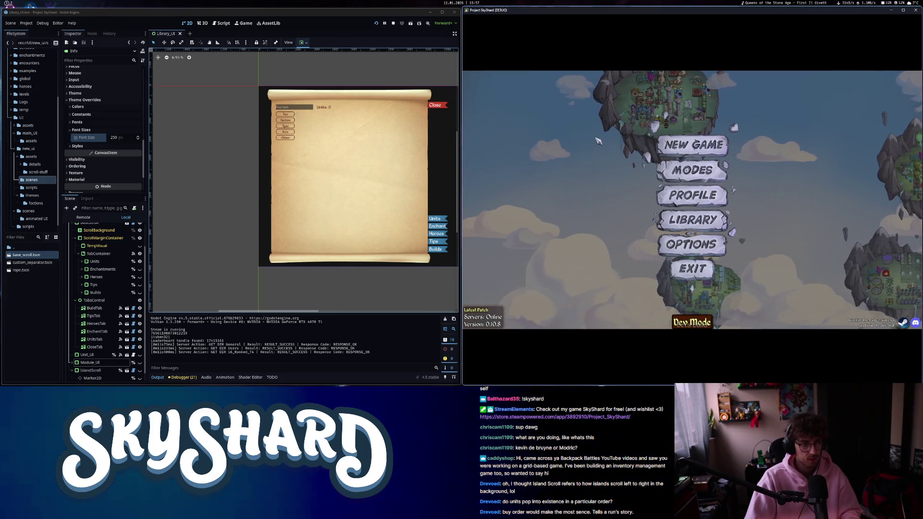
# Check the in-game Enchant list, then clear Module_UI's theme and give it a new panel StyleBox override.
pyautogui.click(697, 229)
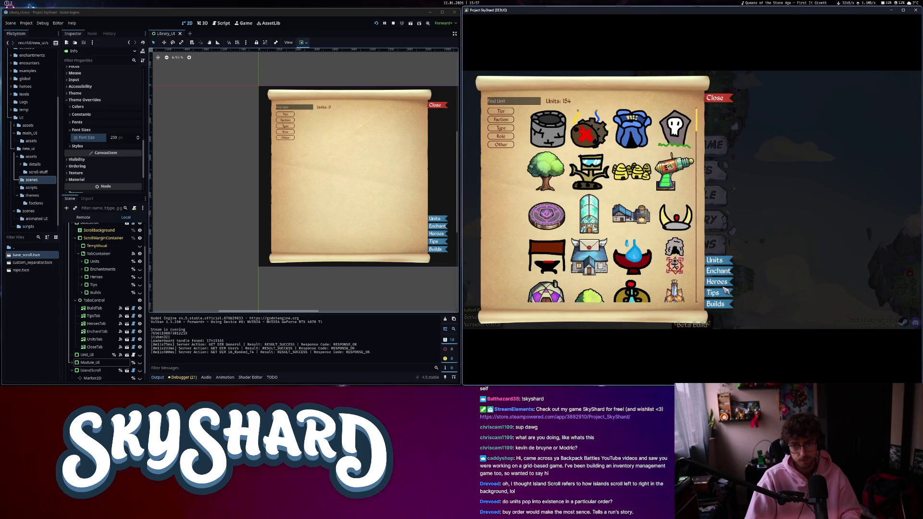
pyautogui.click(718, 271)
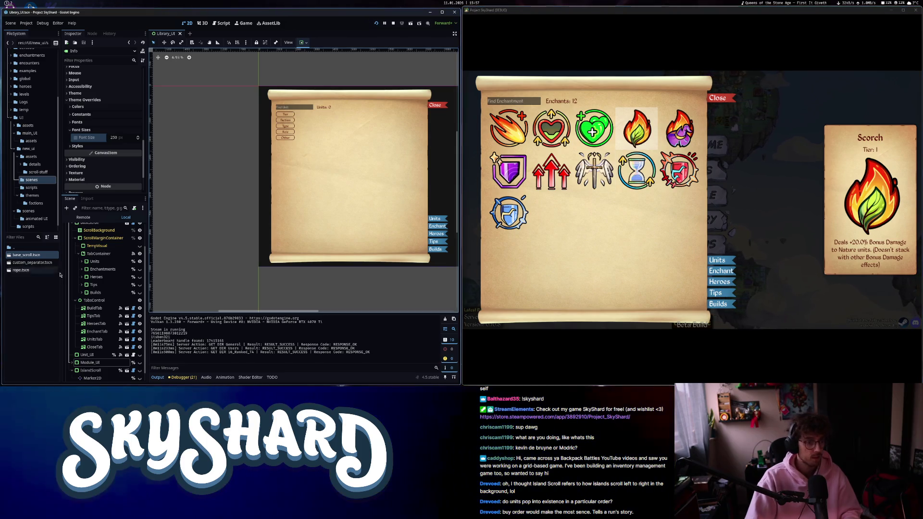
pyautogui.click(90, 362)
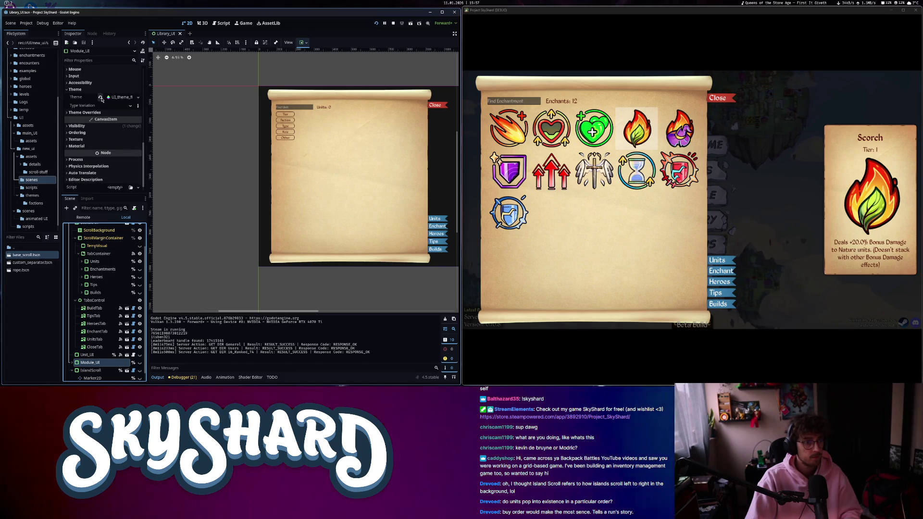
pyautogui.click(100, 98)
pyautogui.click(85, 112)
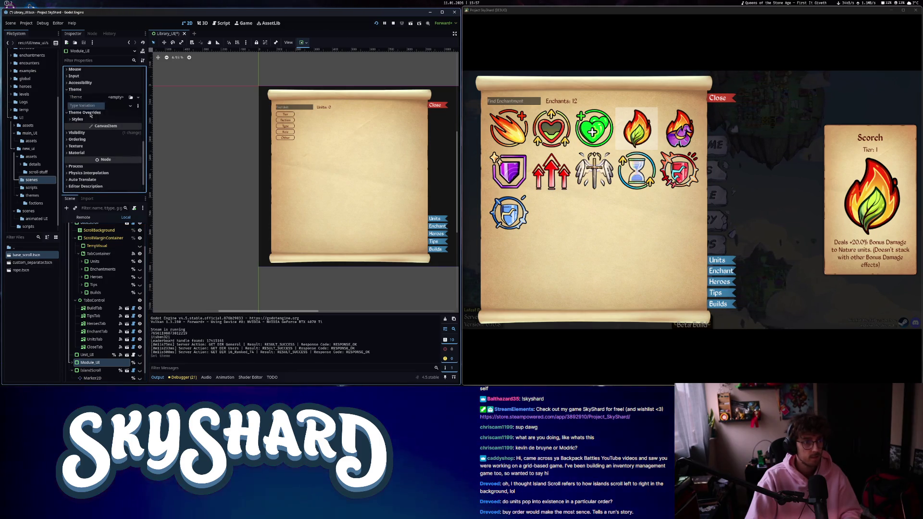
pyautogui.click(137, 128)
pyautogui.click(141, 141)
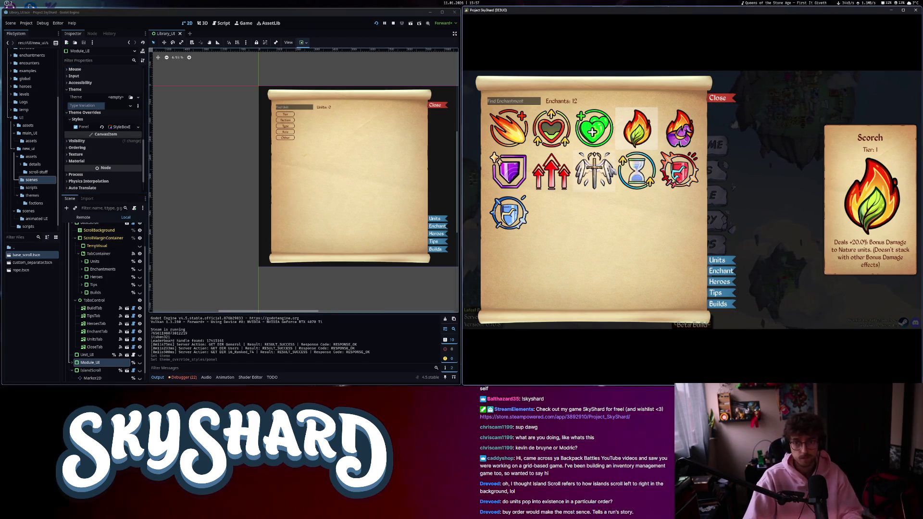
# Expand Module_UI to view its children and stop the running game.
pyautogui.scroll(-1, 81, 365)
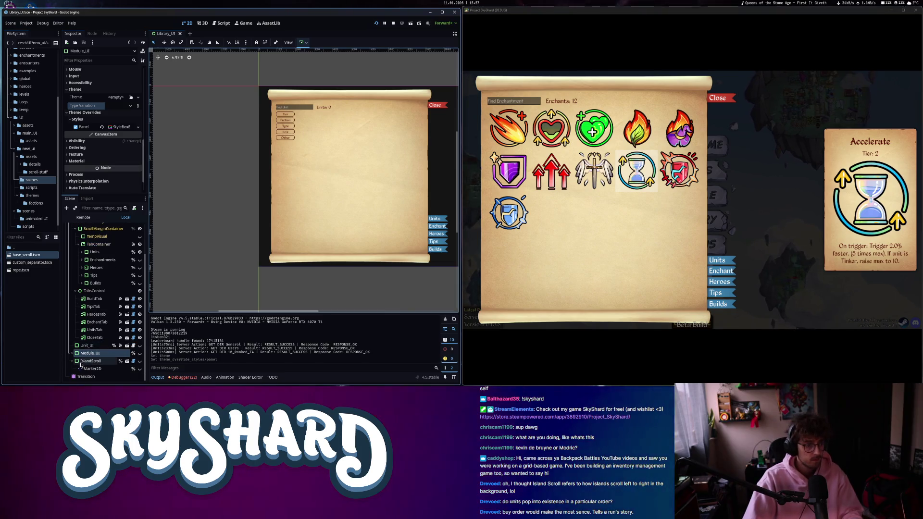
pyautogui.click(71, 354)
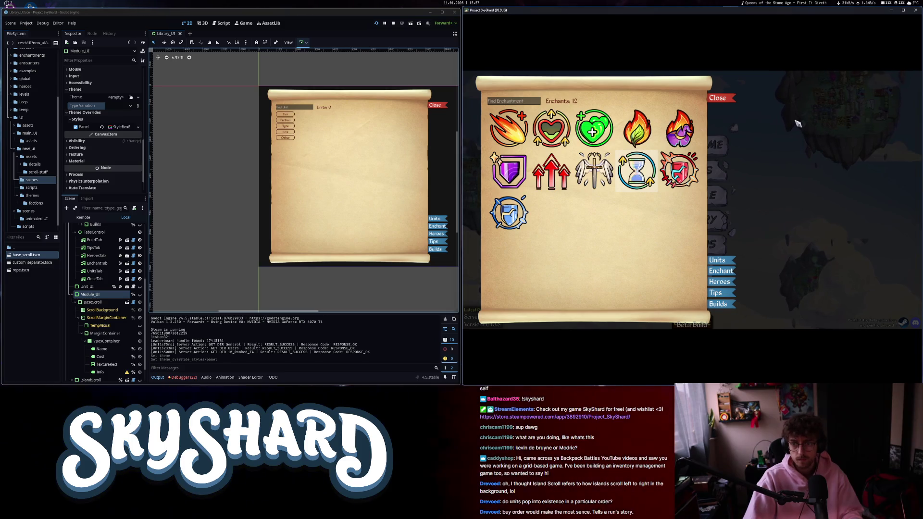
pyautogui.click(914, 10)
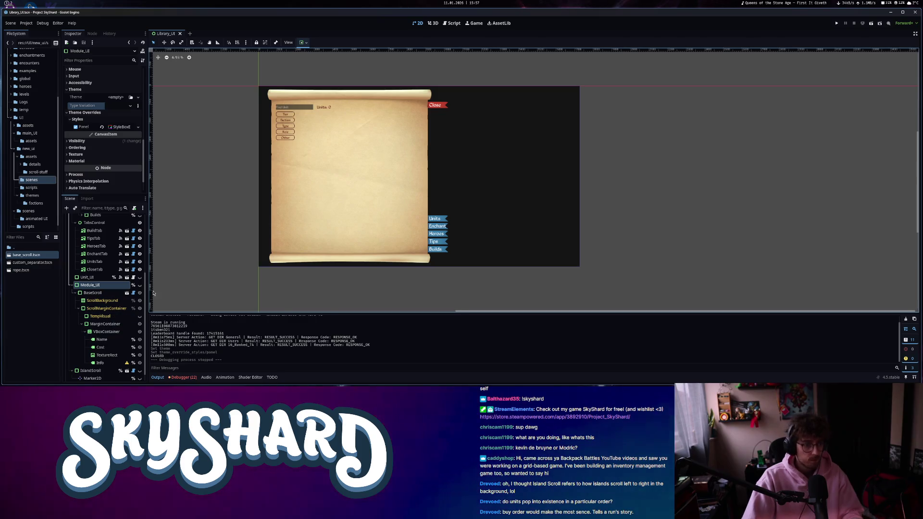
# Toggle Module_UI visible to preview the Name/Rarity/Info card, then hide it again.
pyautogui.click(139, 285)
pyautogui.scroll(3, 459, 214)
pyautogui.click(753, 167)
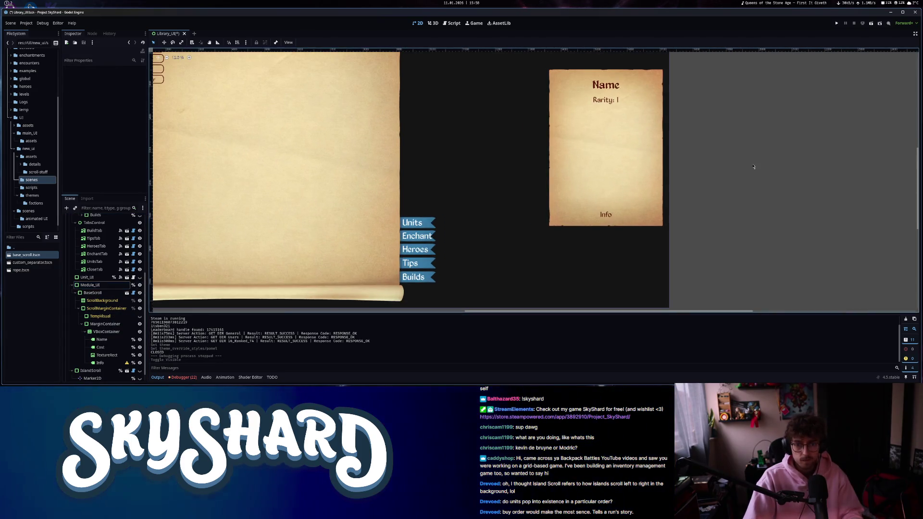
pyautogui.scroll(-2, 723, 203)
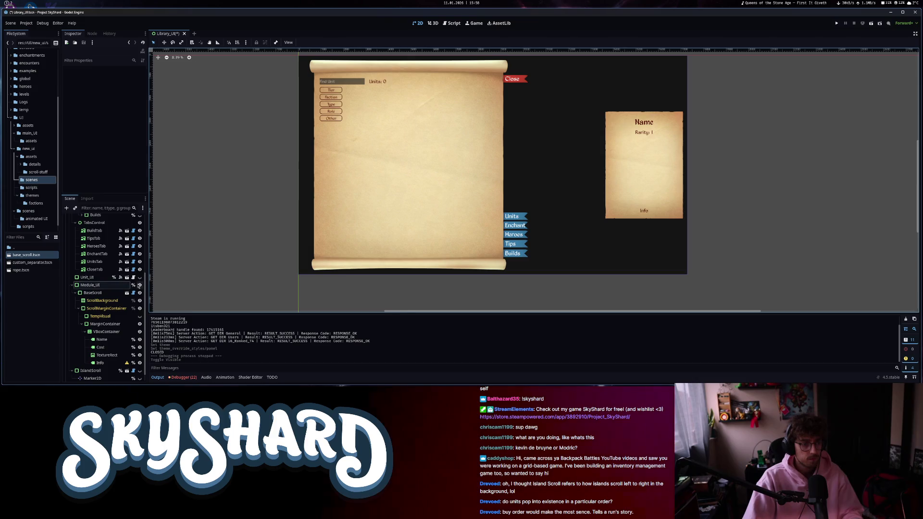
pyautogui.click(139, 285)
# Check the Debugger's Errors list, save Library_UI with Ctrl+S and run the project.
pyautogui.click(185, 379)
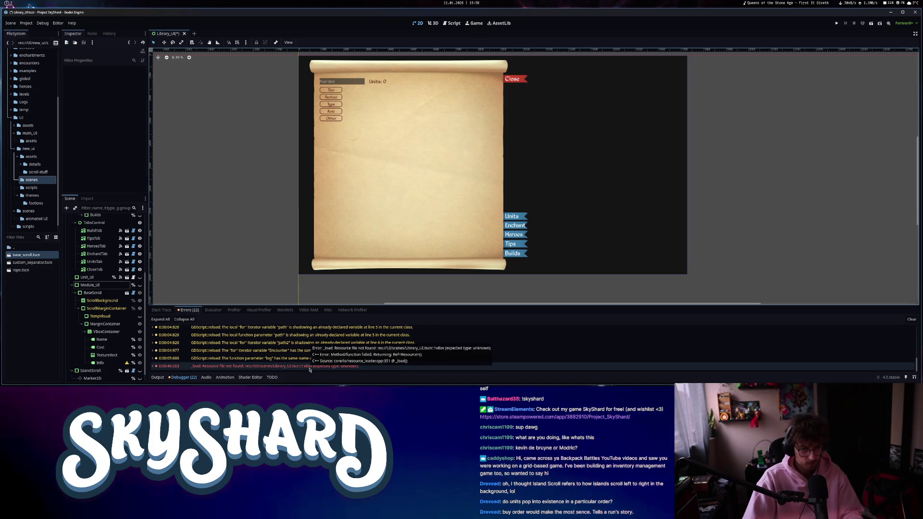
pyautogui.hotkey('ctrl', 's')
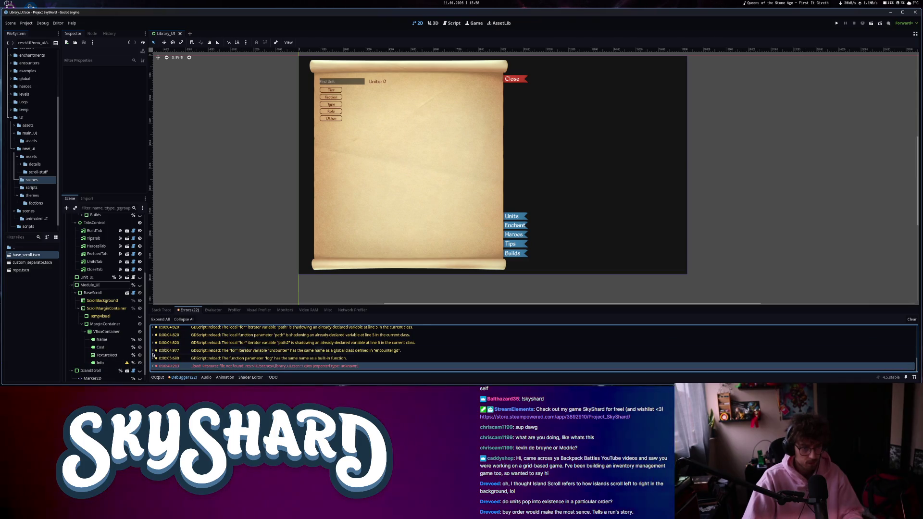
pyautogui.click(836, 23)
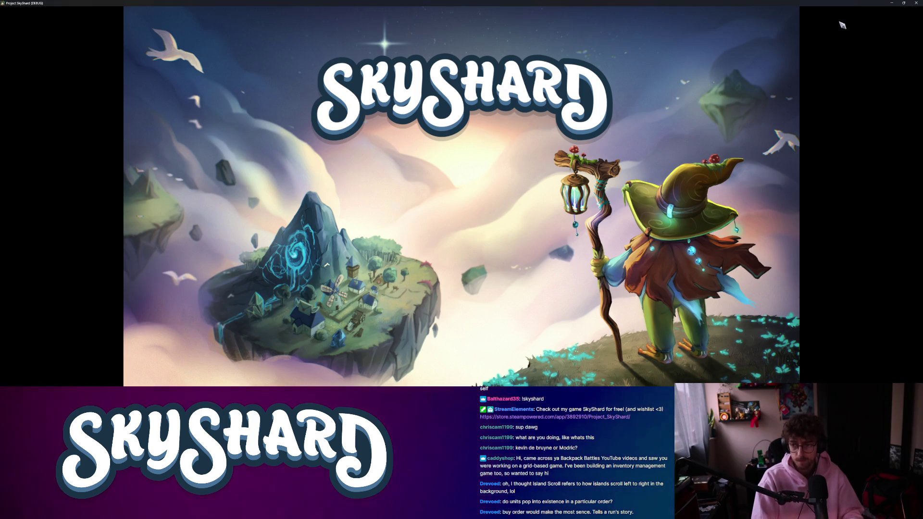
# Snap the game window right, view the Library's Enchant and Heroes lists, close it and exit.
pyautogui.press('super+Right')
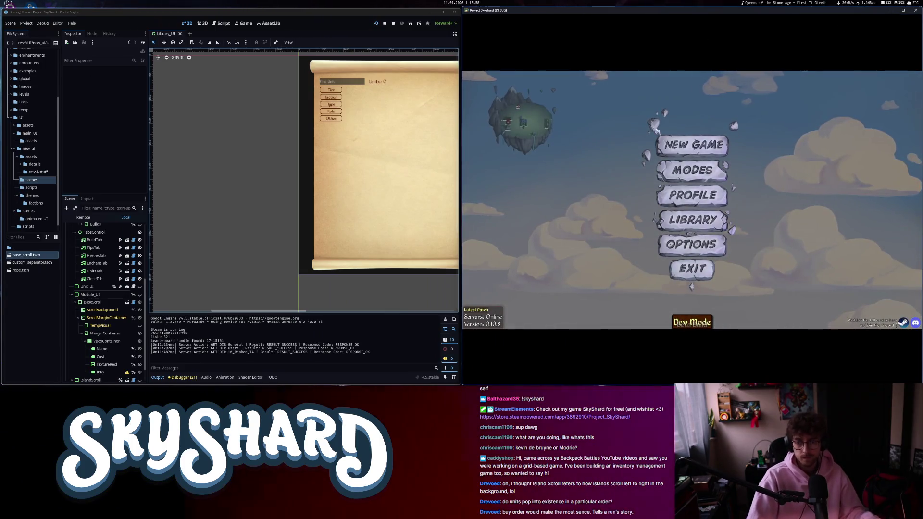
pyautogui.click(694, 217)
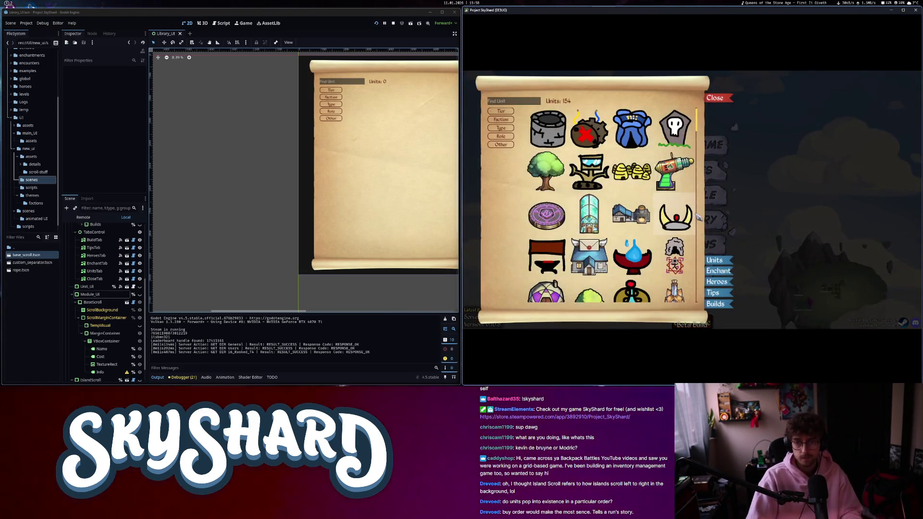
pyautogui.click(718, 271)
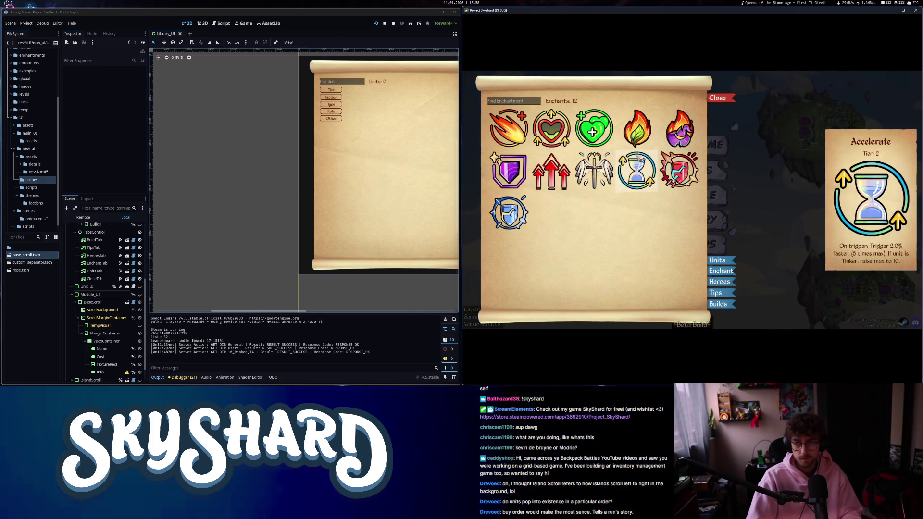
pyautogui.moveTo(570, 171)
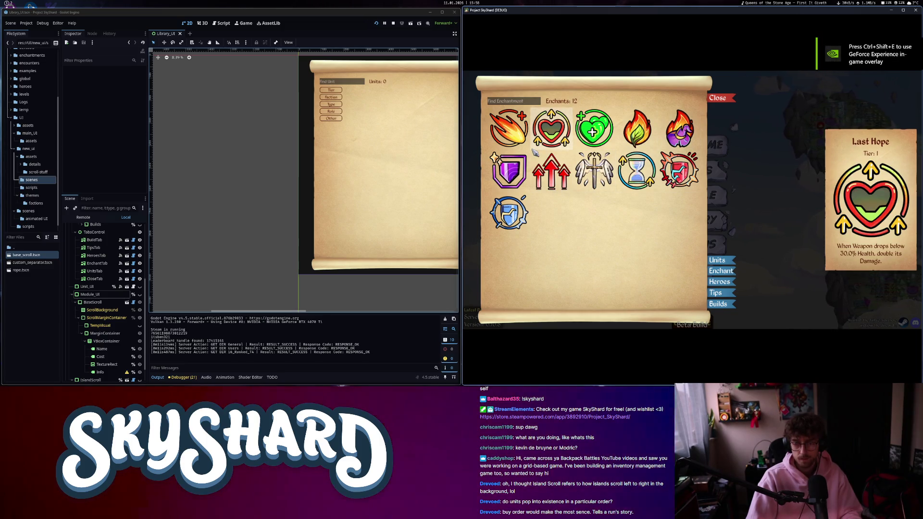
pyautogui.click(720, 282)
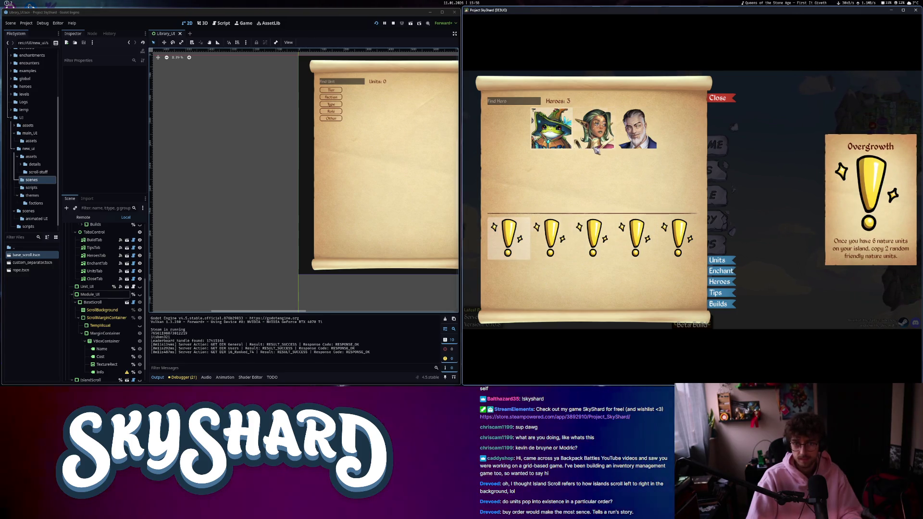
pyautogui.click(793, 112)
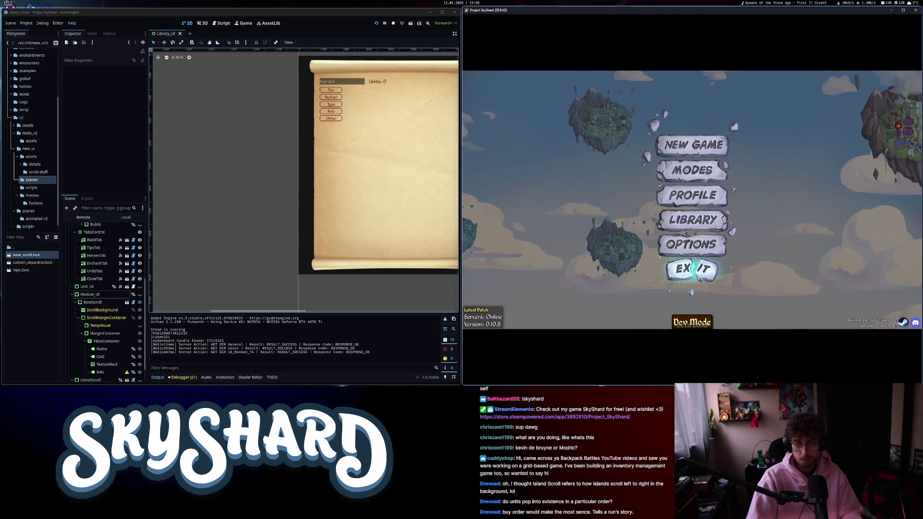
pyautogui.click(699, 278)
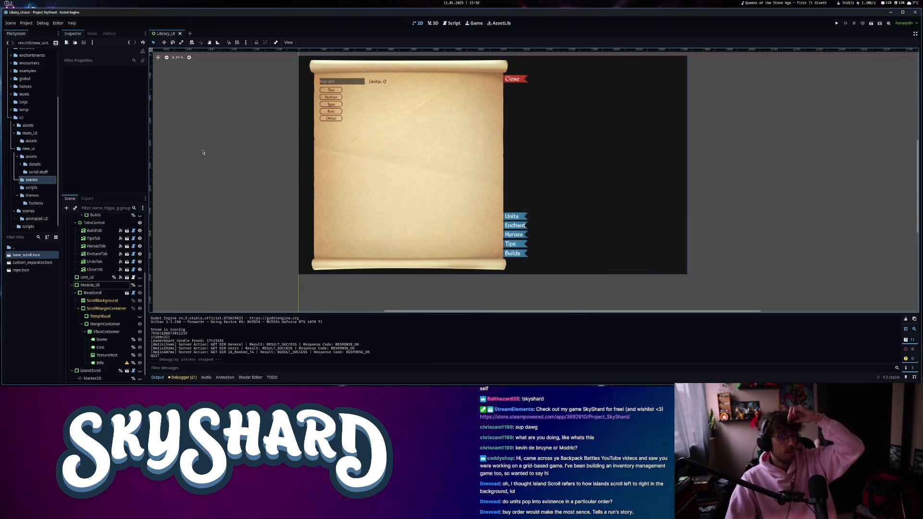
# Close the Library_UI scene tab and switch to the web browser.
pyautogui.click(180, 34)
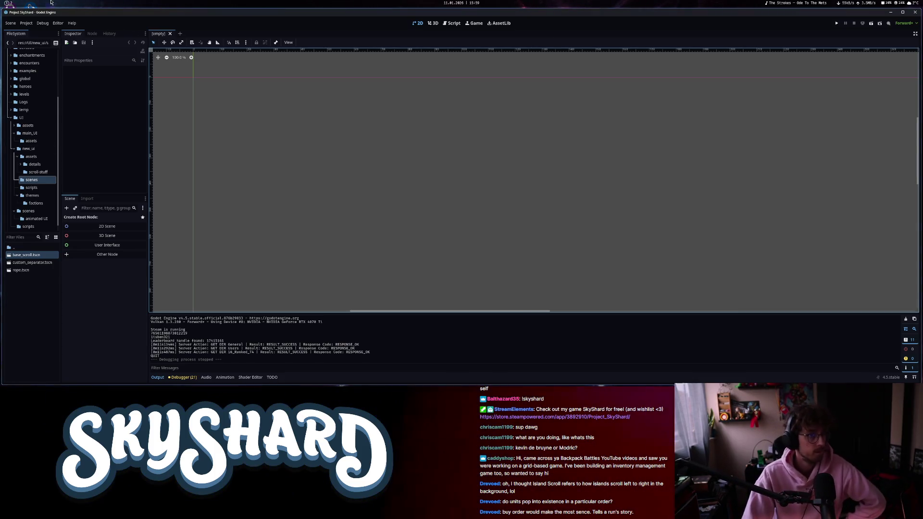
pyautogui.click(14, 5)
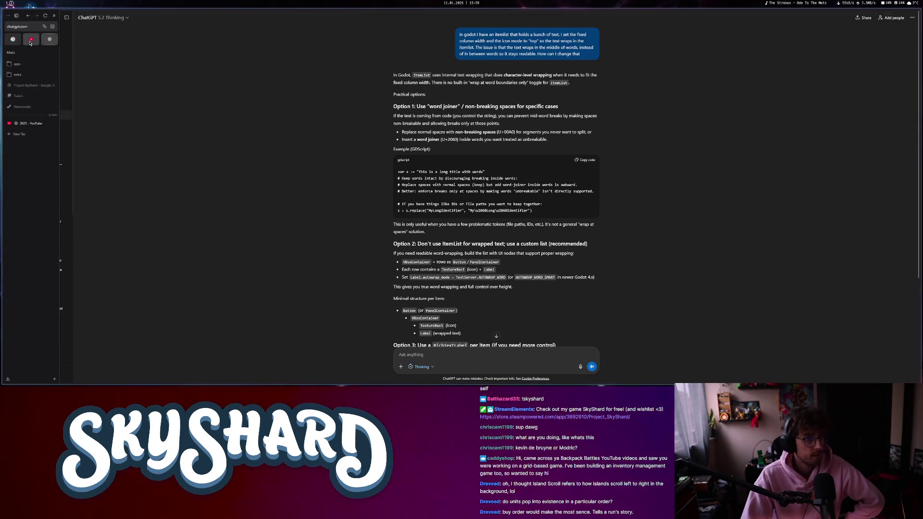
# Reload YouTube Studio and go to the channel Dashboard.
pyautogui.click(31, 40)
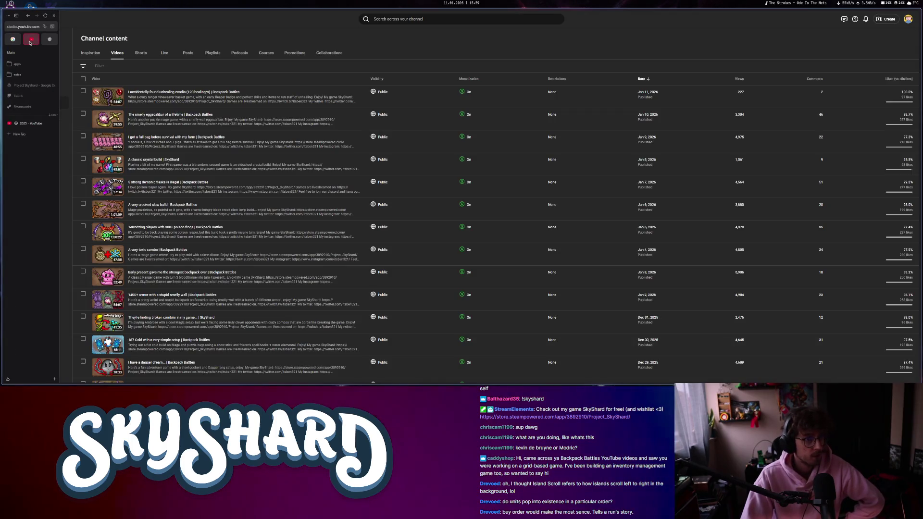
pyautogui.click(45, 16)
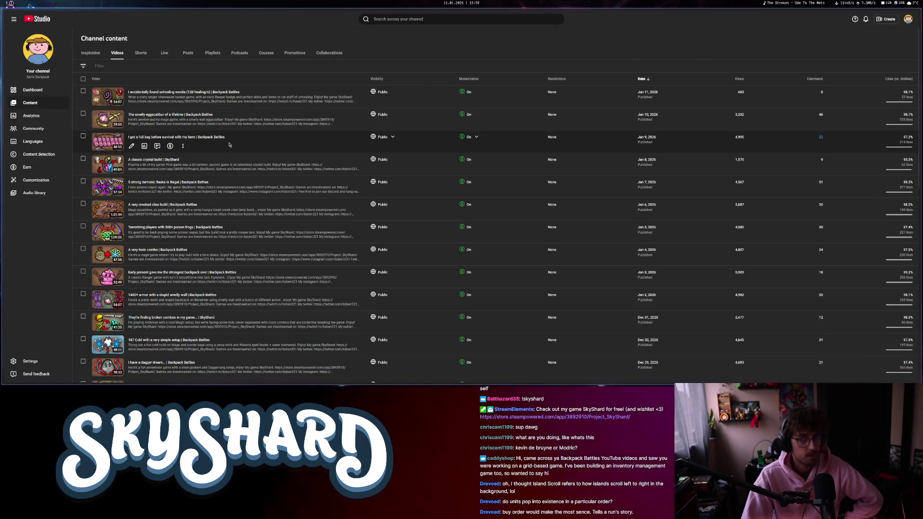
pyautogui.click(53, 92)
# Open the full comments page, remove the Unresponded filter and sort by Newest.
pyautogui.moveTo(167, 172)
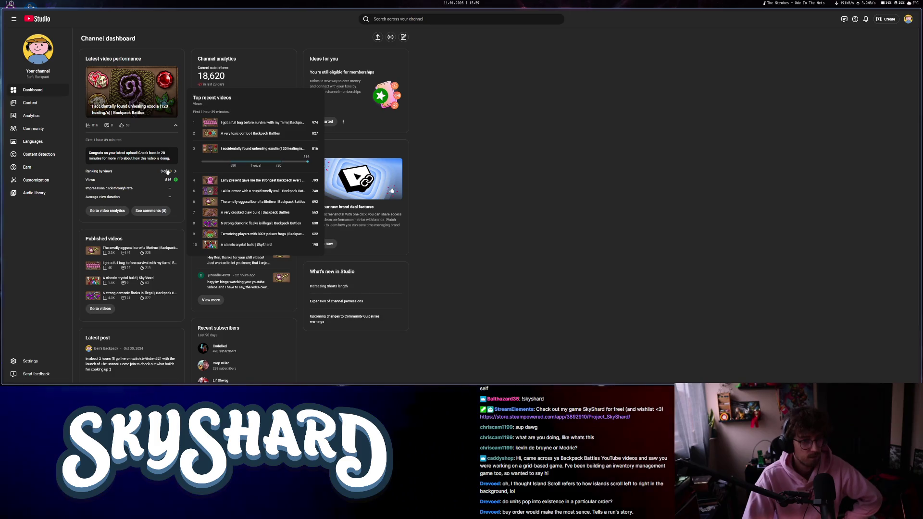
pyautogui.click(207, 300)
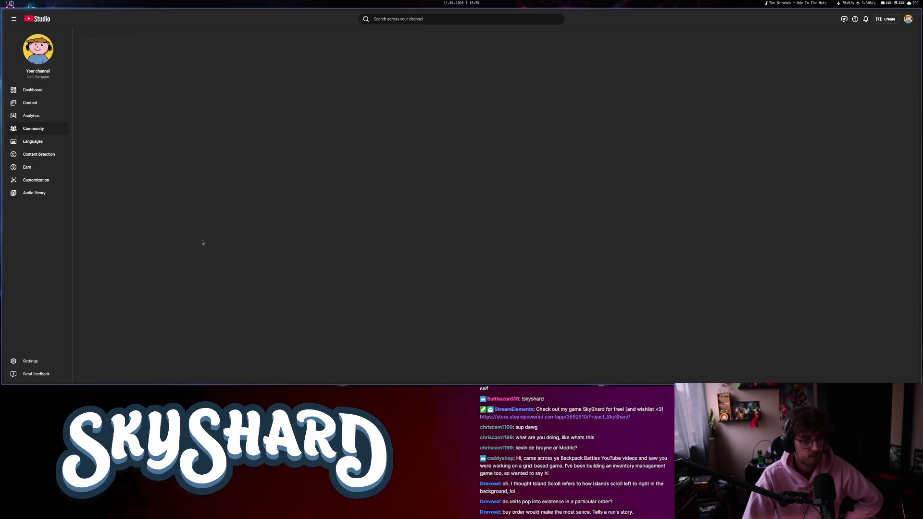
pyautogui.click(206, 67)
pyautogui.click(129, 65)
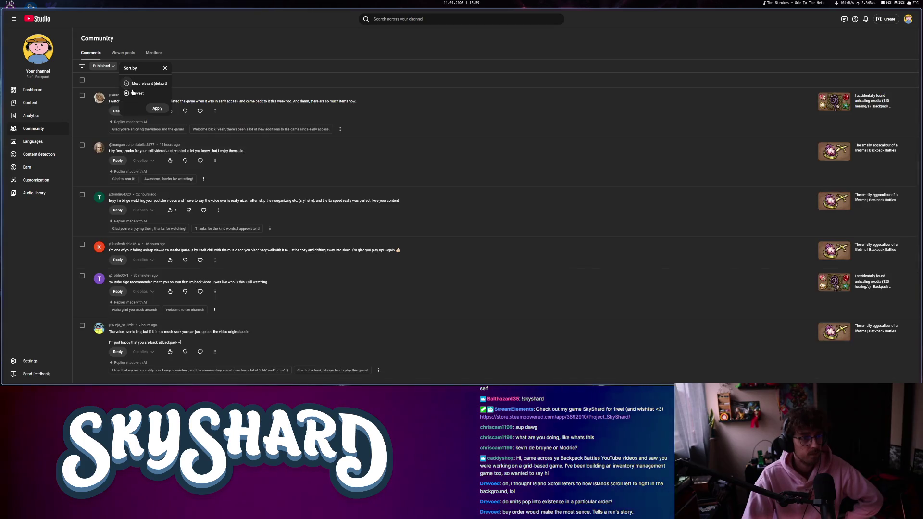
pyautogui.click(158, 109)
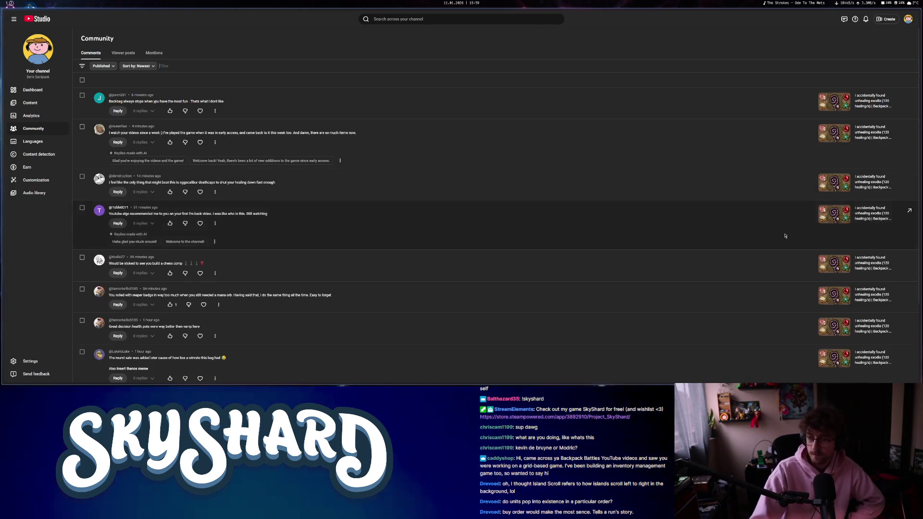